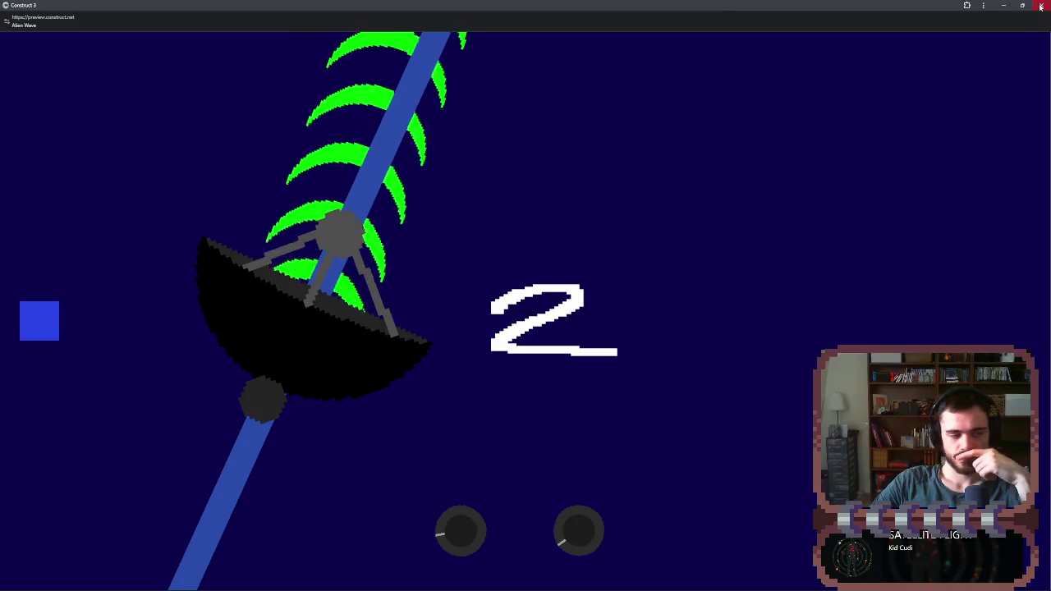
- Close the game preview, collapse the Trigger, Buttons and asset folders, and open Feuille d'Evènements 1
click(1041, 5)
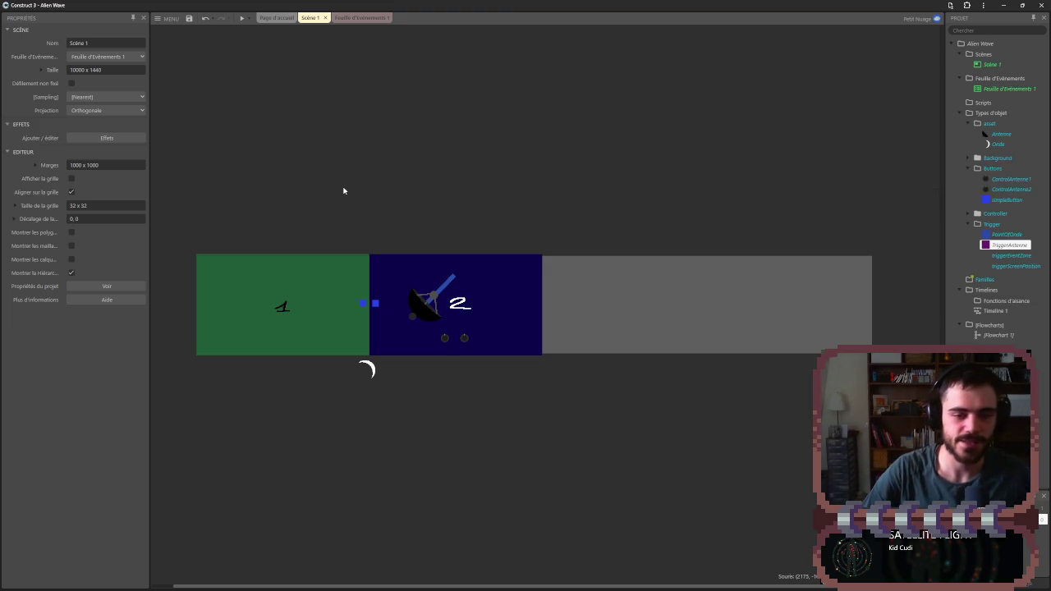
ctrl+scroll(279, 307, up, 3)
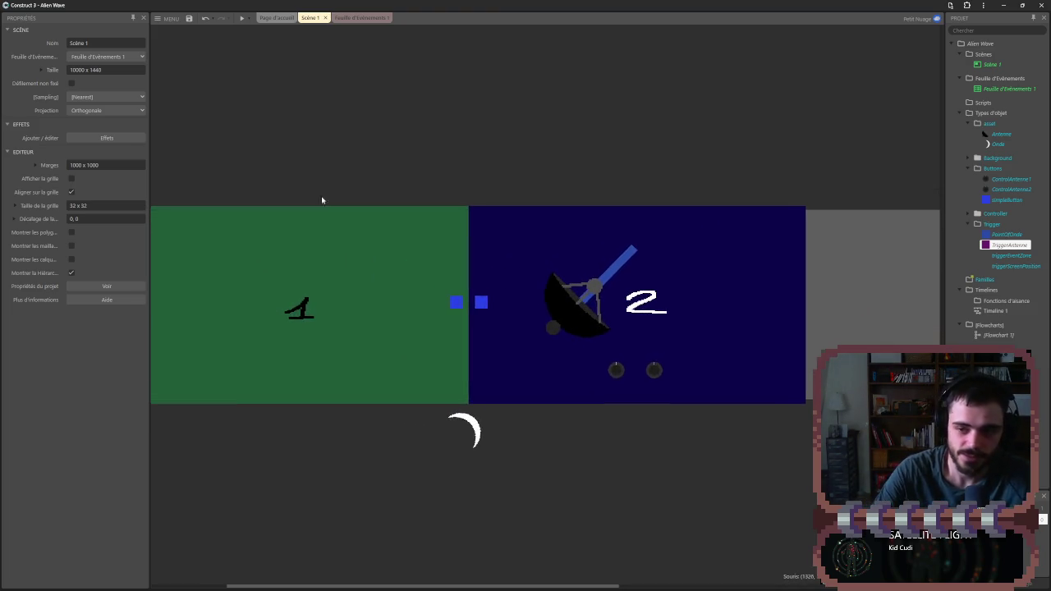
click(968, 224)
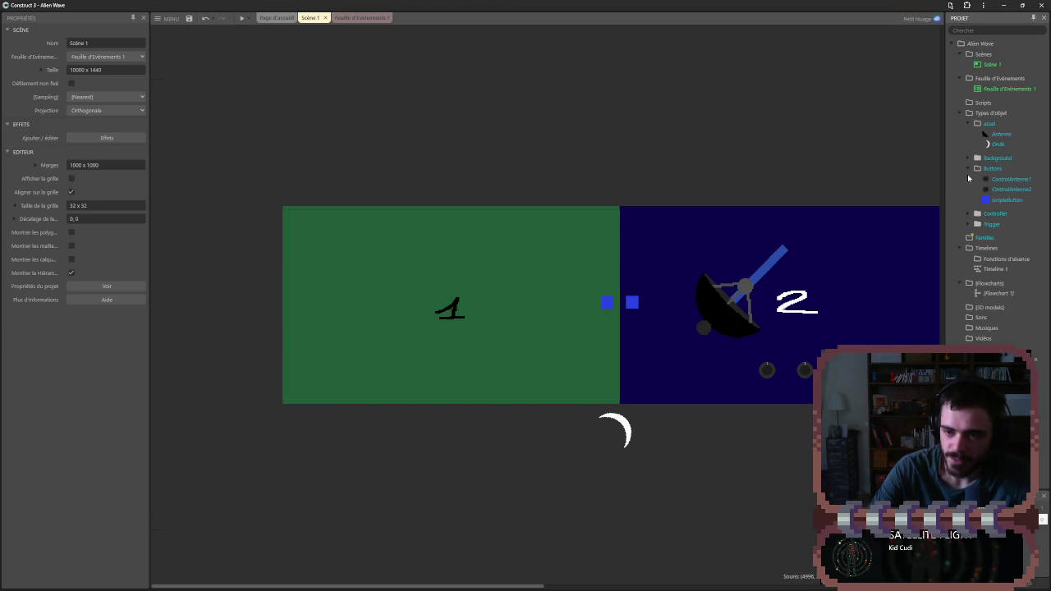
click(969, 168)
click(970, 124)
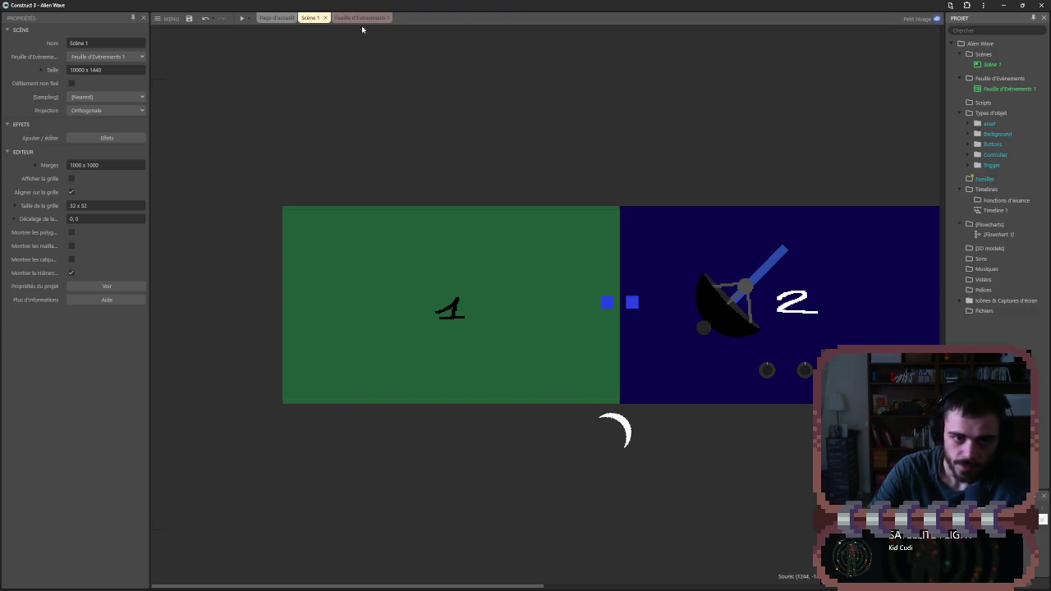
click(362, 18)
click(181, 432)
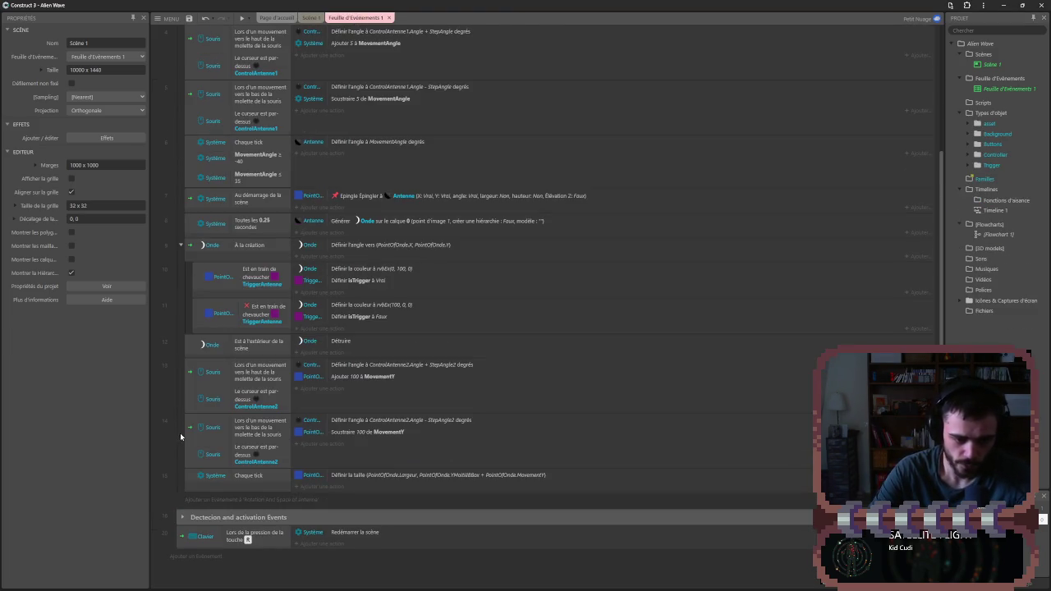
- Delete the empty 'Au démarrage de la scène' event from the Dectecion and activation Events group
scroll(165, 451, up, 4)
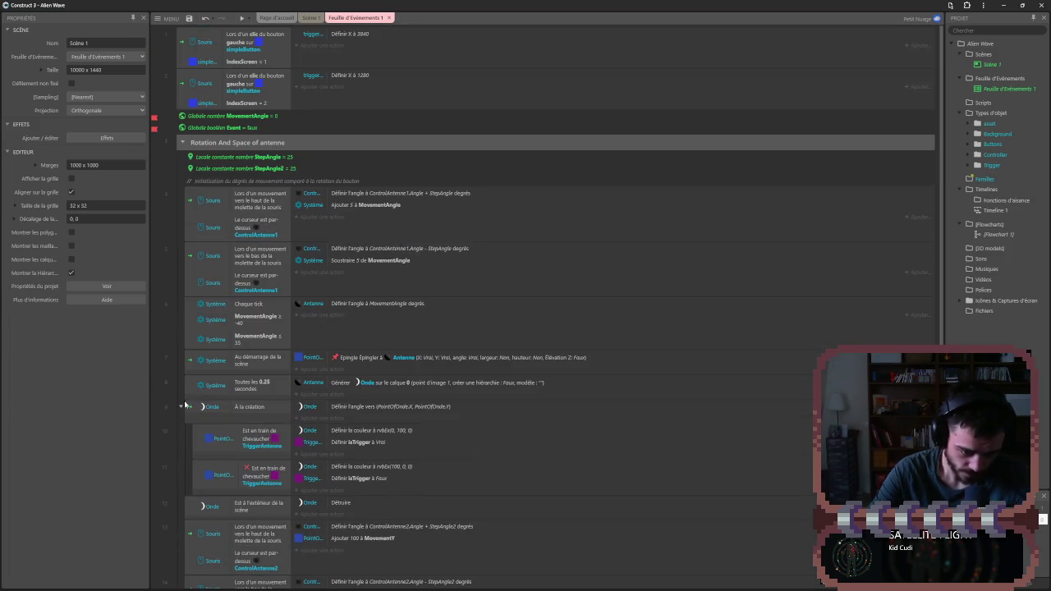
click(184, 142)
click(184, 143)
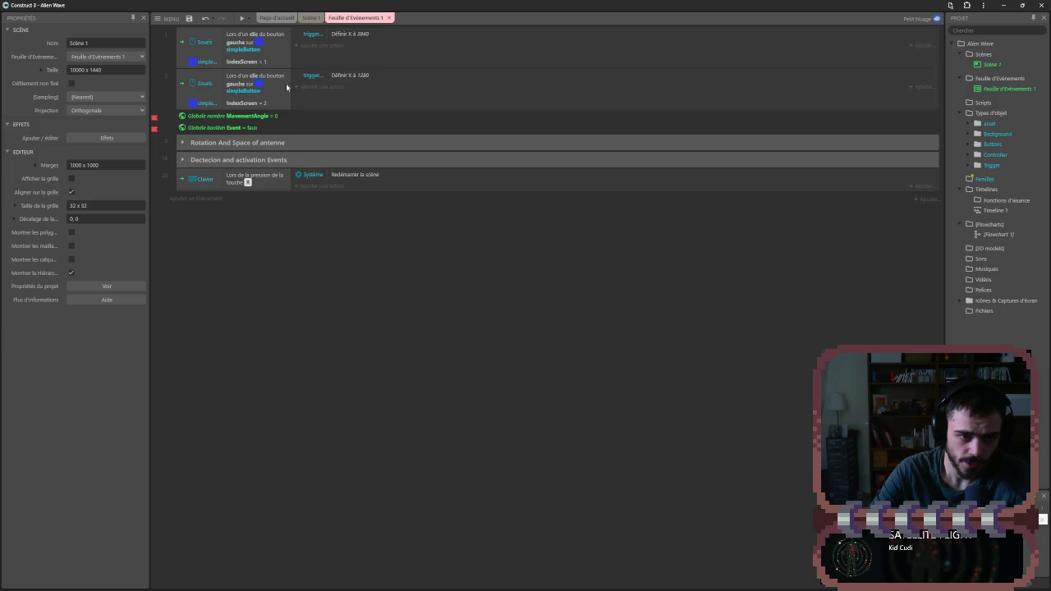
click(184, 161)
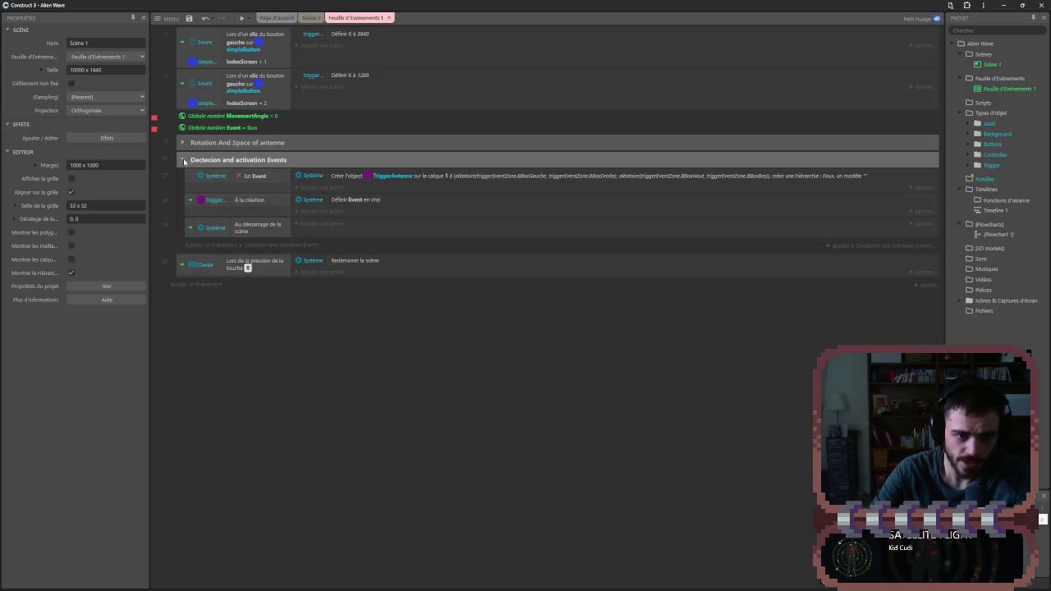
click(189, 227)
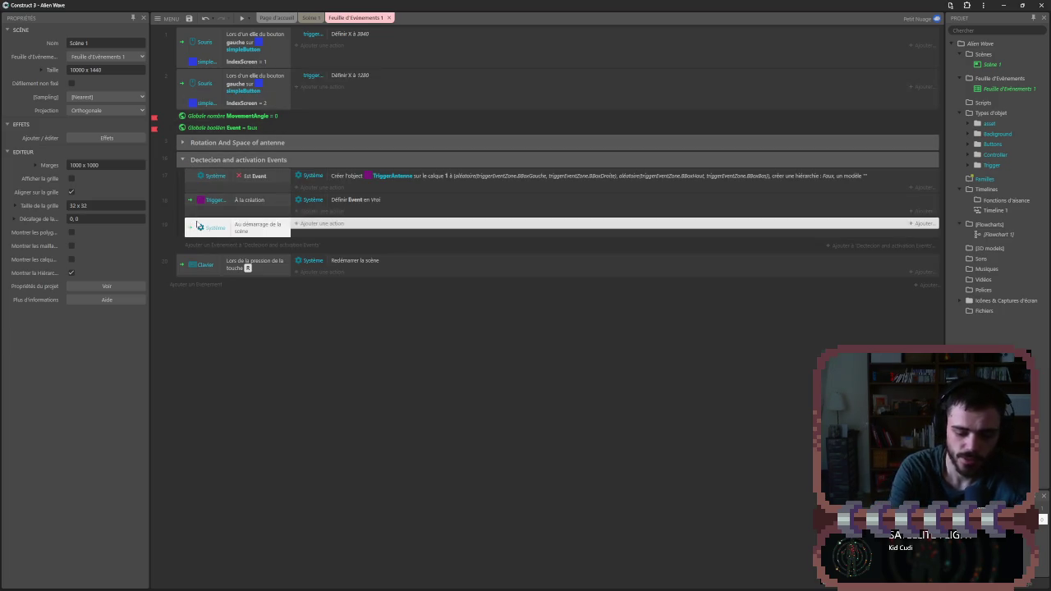
key(Delete)
click(214, 159)
click(182, 159)
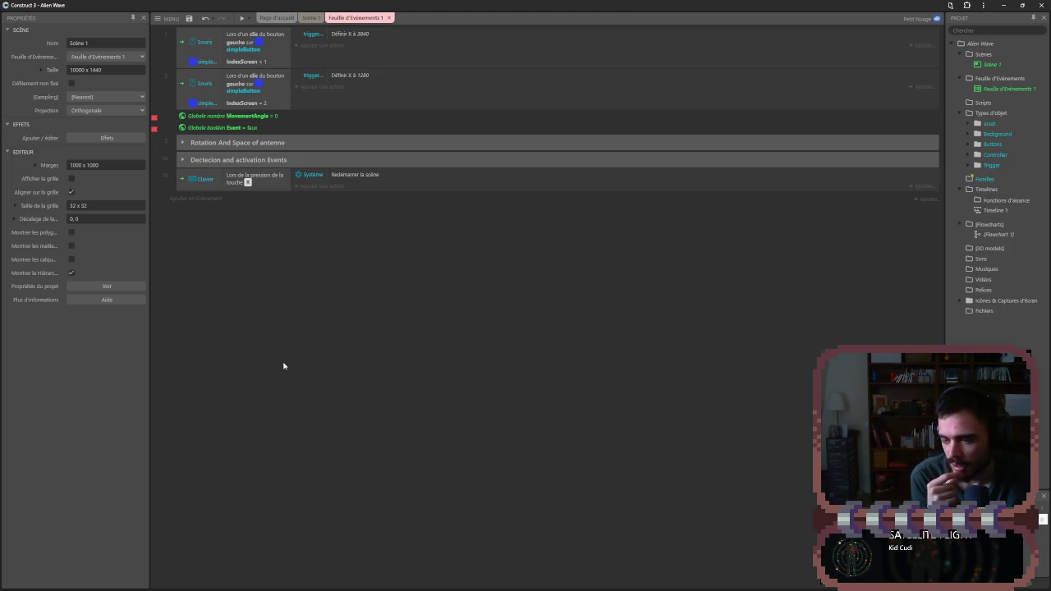
- In Scène 1, insert a new Sprite object named Screen
click(310, 17)
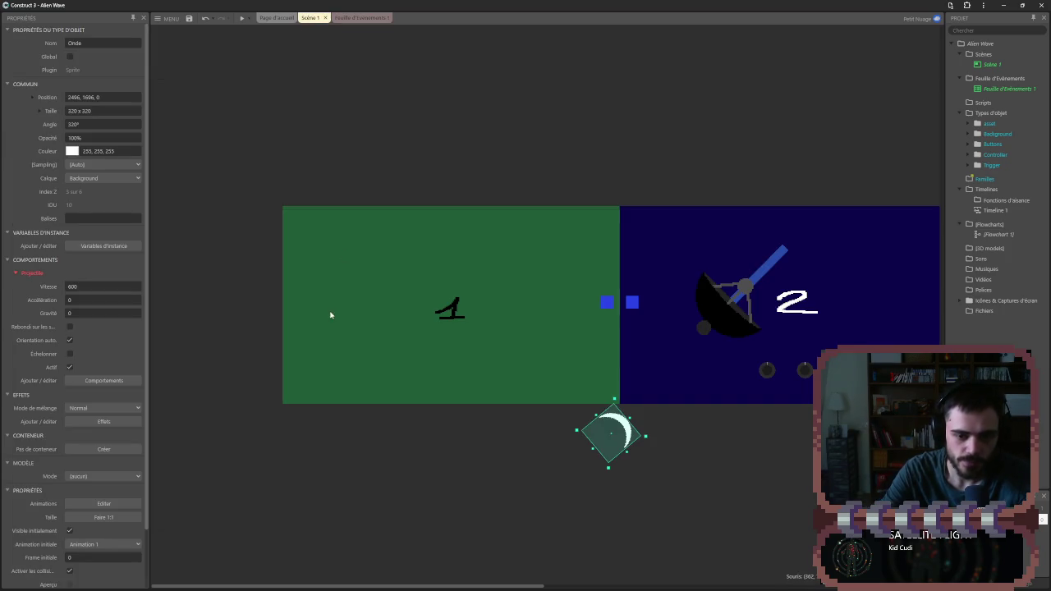
click(319, 491)
click(465, 401)
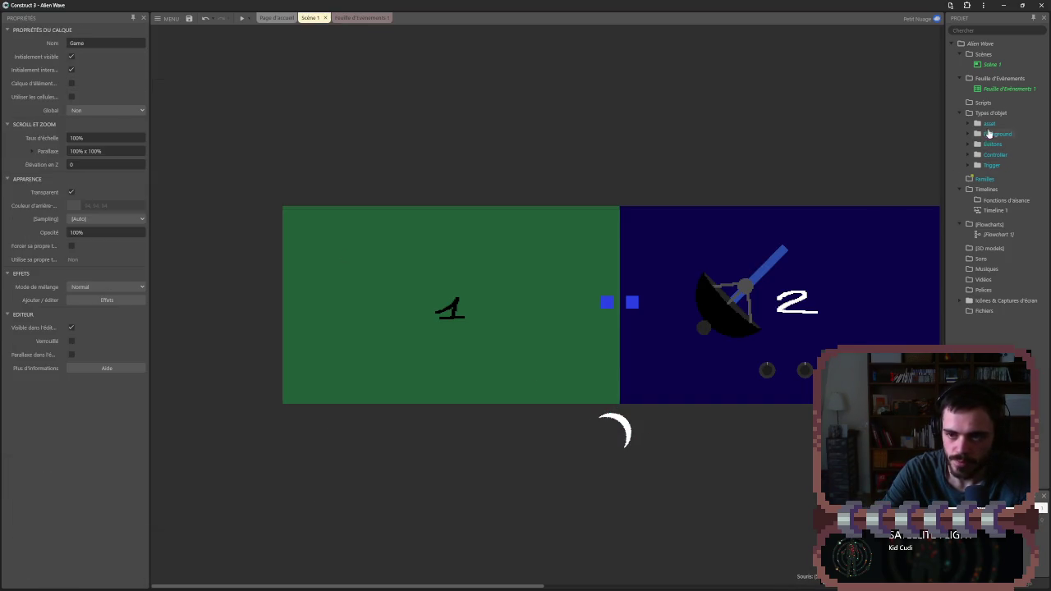
right_click(259, 302)
click(287, 309)
scroll(511, 343, down, 5)
click(542, 303)
click(454, 371)
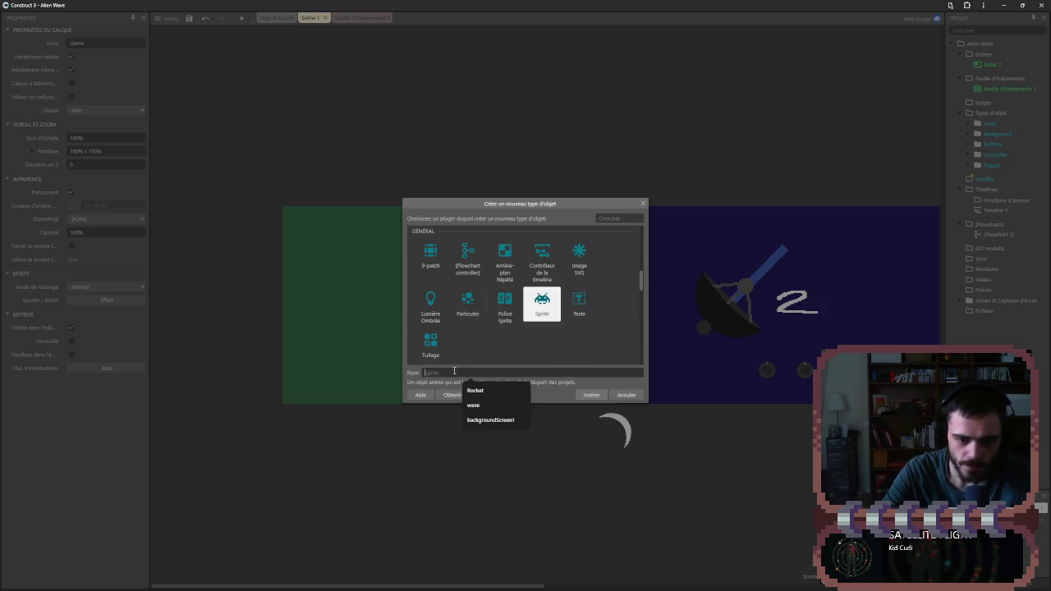
text(Screen)
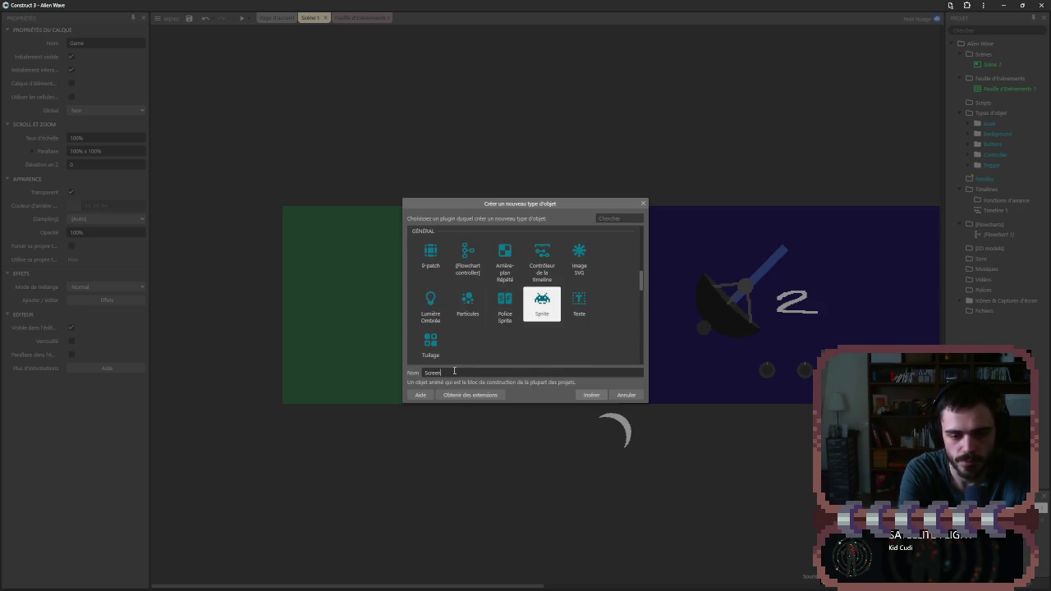
key(Return)
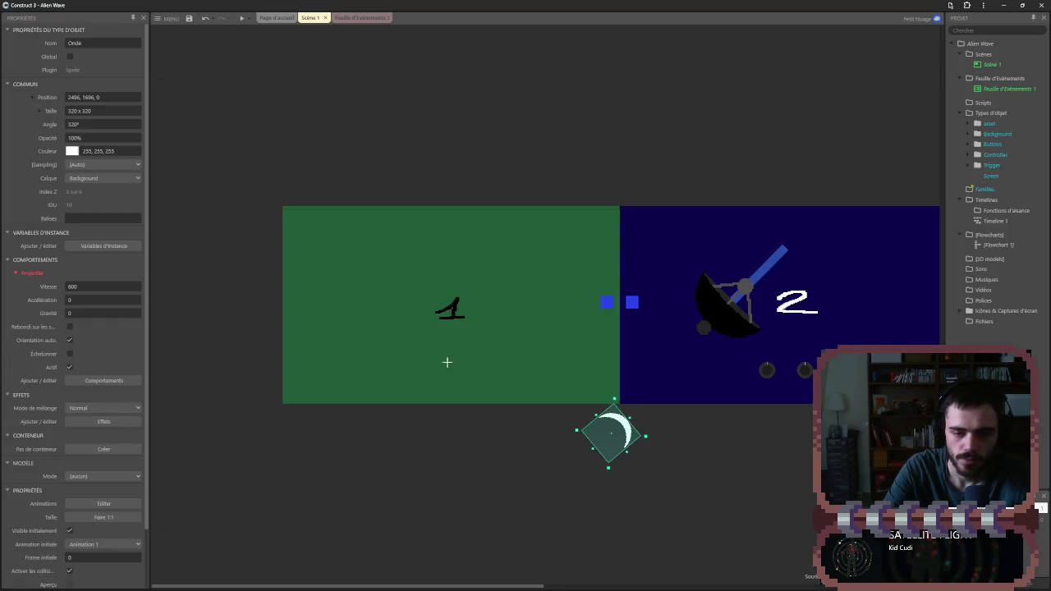
- Place the Screen sprite in the green area and bucket-fill its image black
click(293, 265)
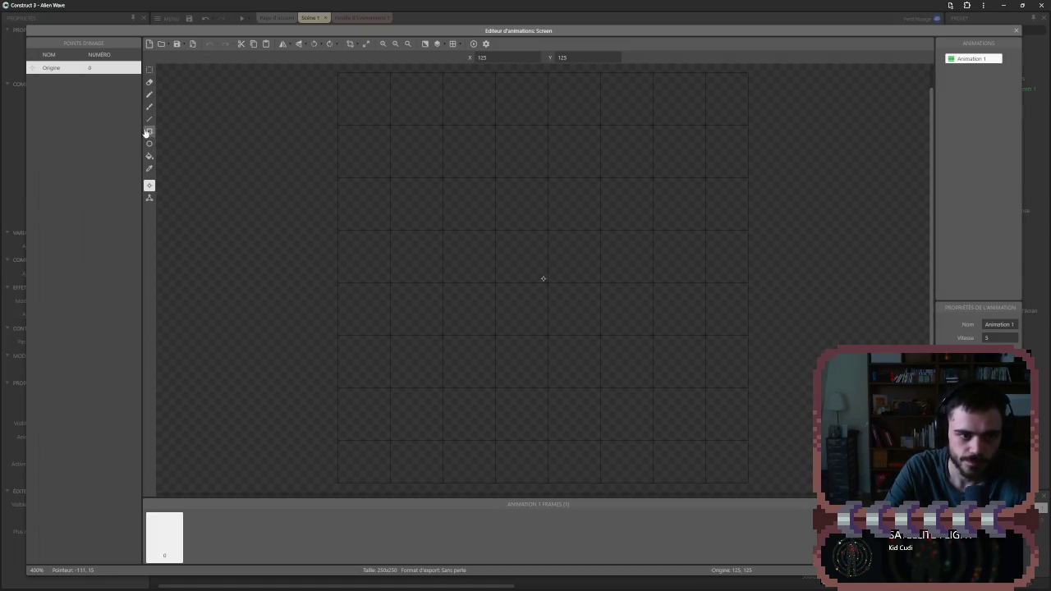
click(149, 157)
drag(57, 169, 30, 173)
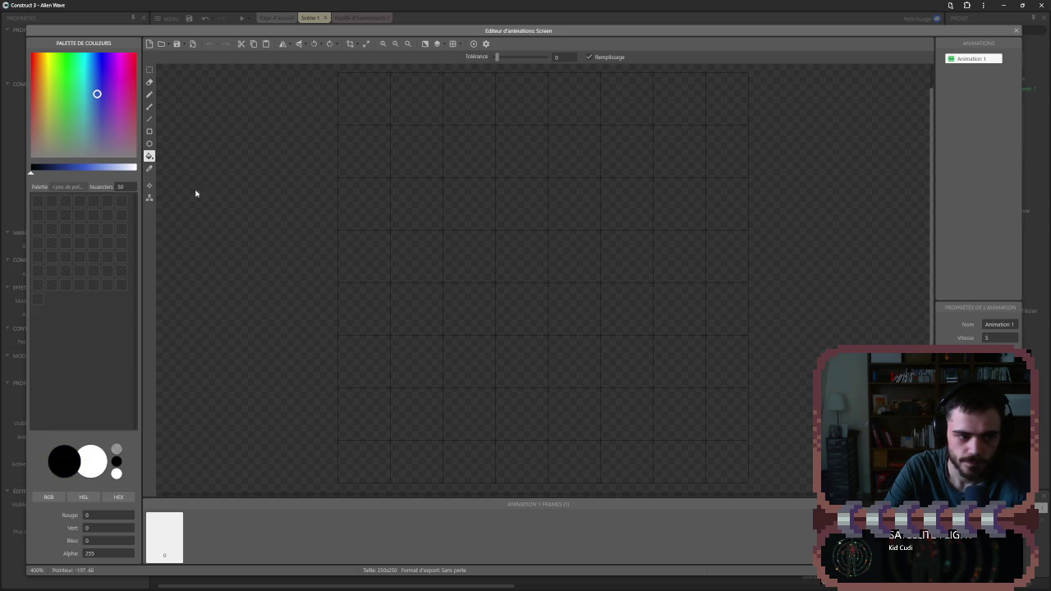
click(370, 217)
click(1016, 32)
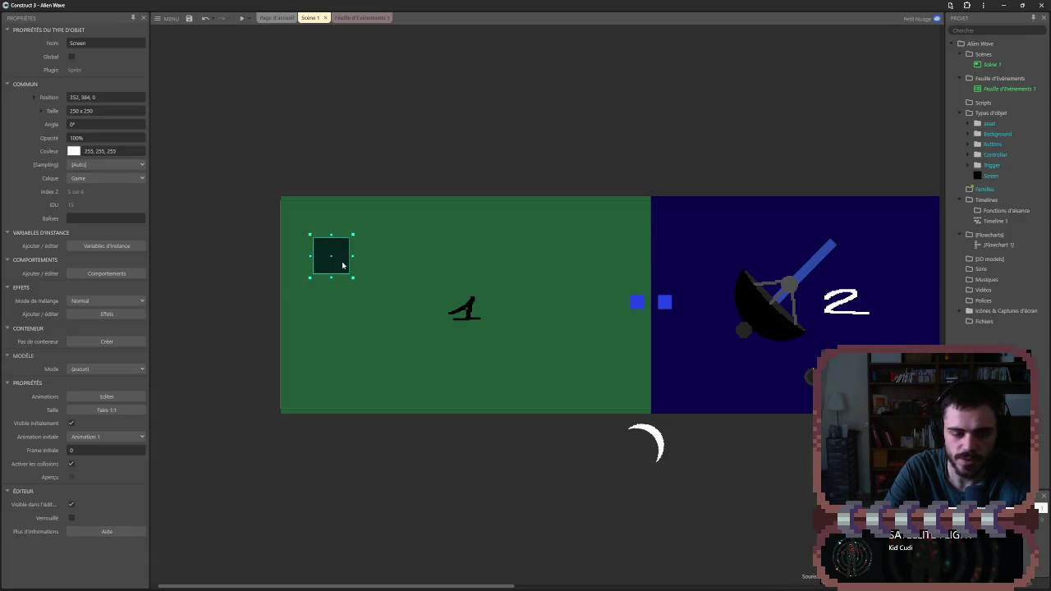
- Enlarge the Screen sprite to cover the green area and preview the game
mouse_move(352, 276)
mouse_down()
mouse_move(436, 366)
mouse_move(478, 368)
mouse_move(479, 378)
mouse_up()
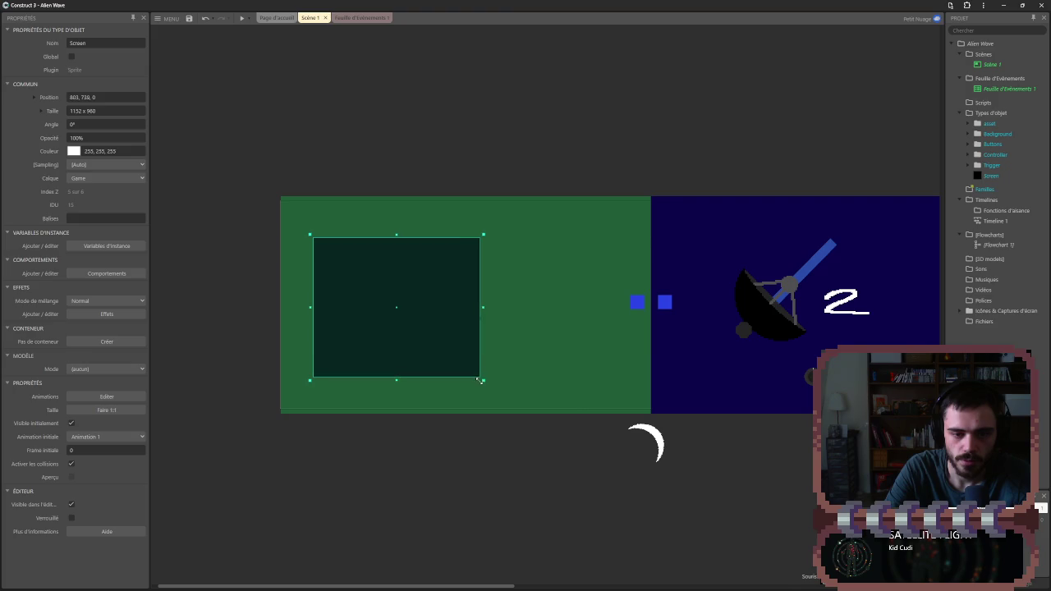
click(457, 464)
click(395, 337)
drag(391, 241, 399, 229)
click(254, 129)
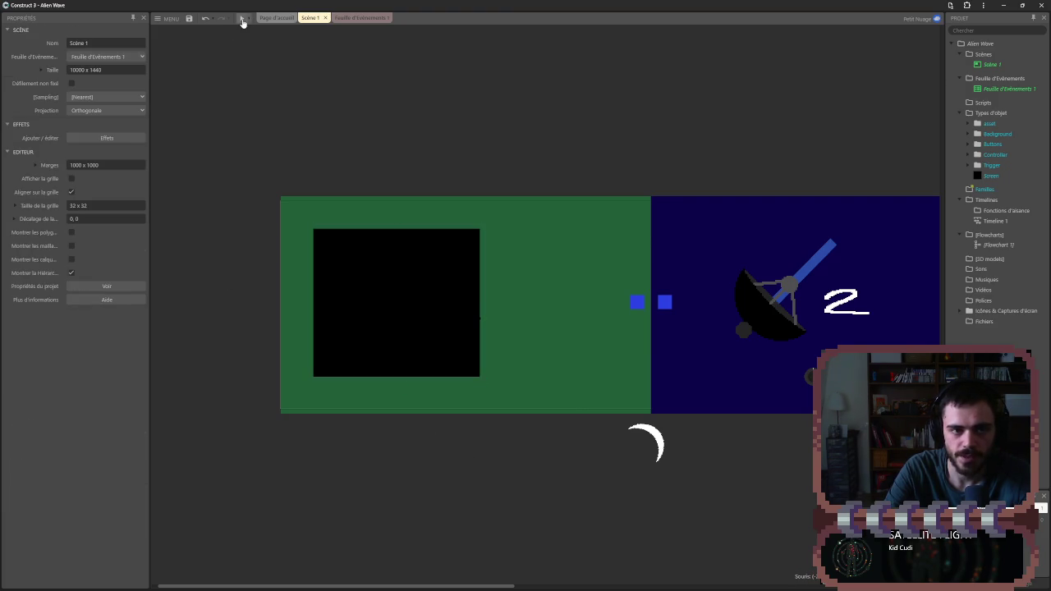
click(242, 19)
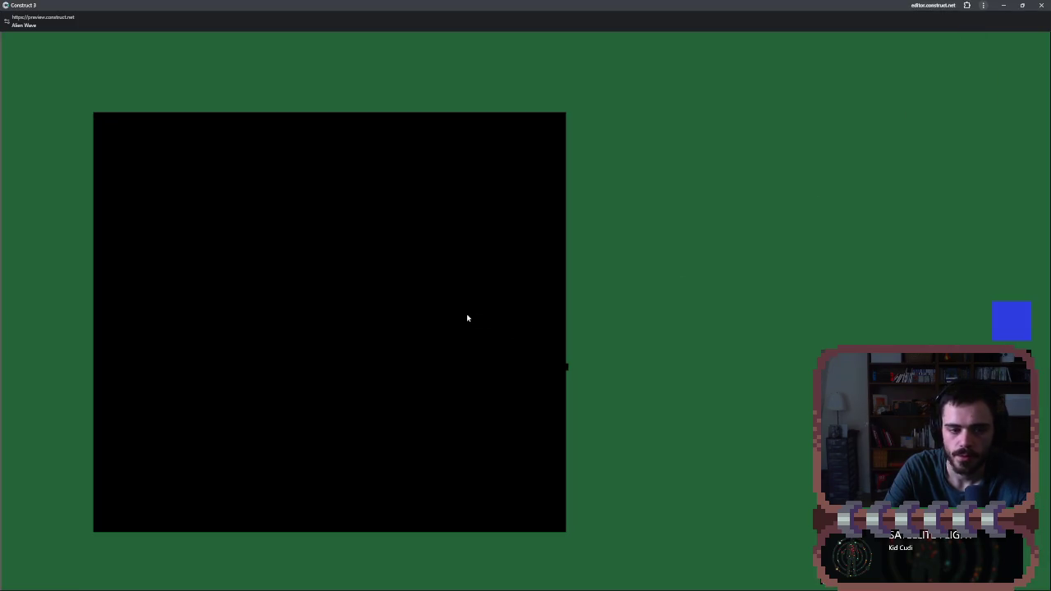
click(1041, 4)
- Put the Screen sprite on the Background layer
click(257, 214)
scroll(418, 315, up, 5)
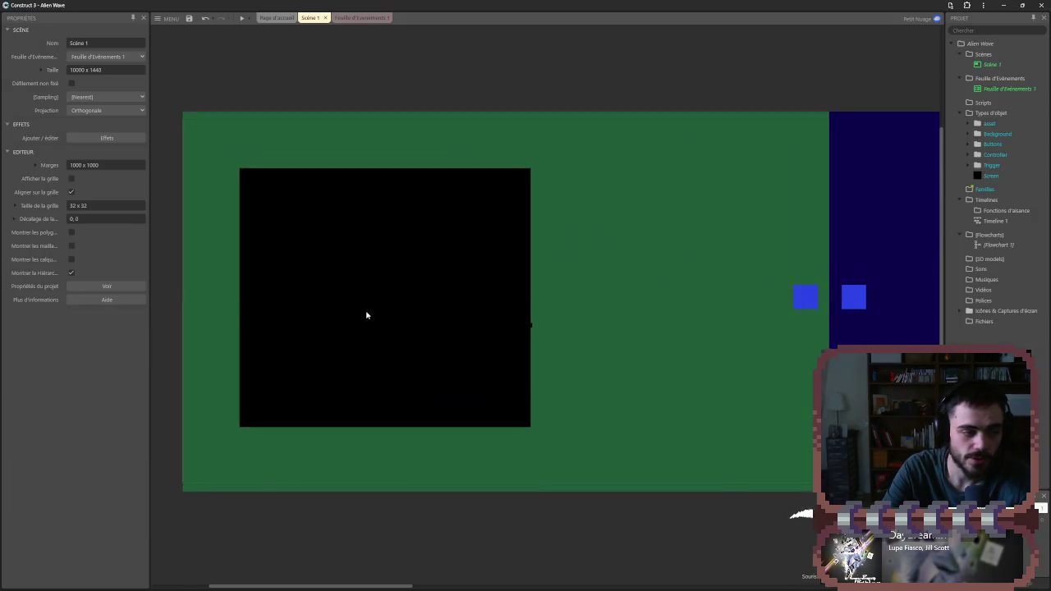
click(343, 288)
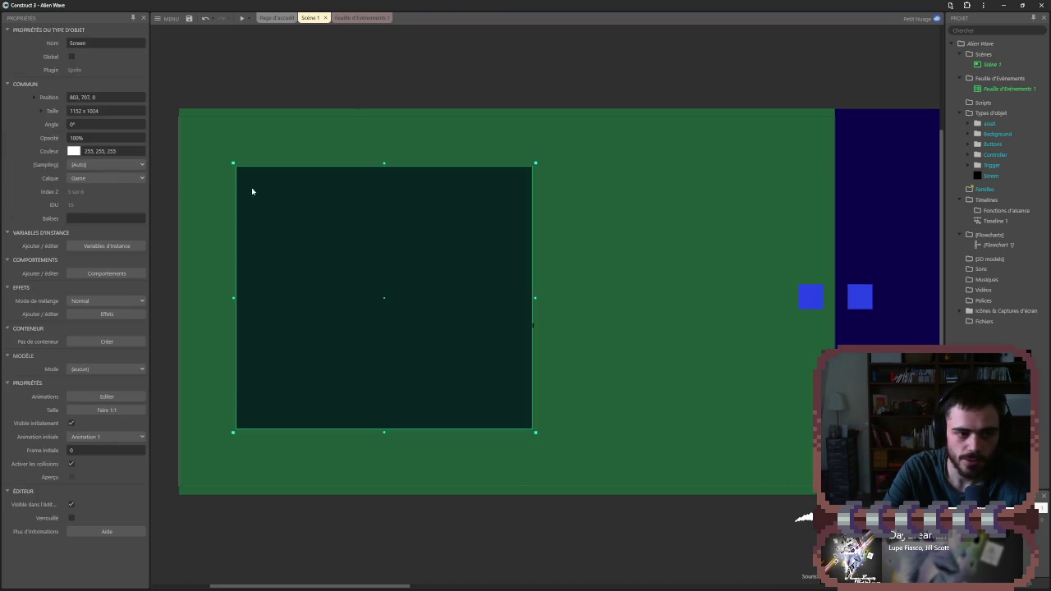
click(107, 177)
click(94, 200)
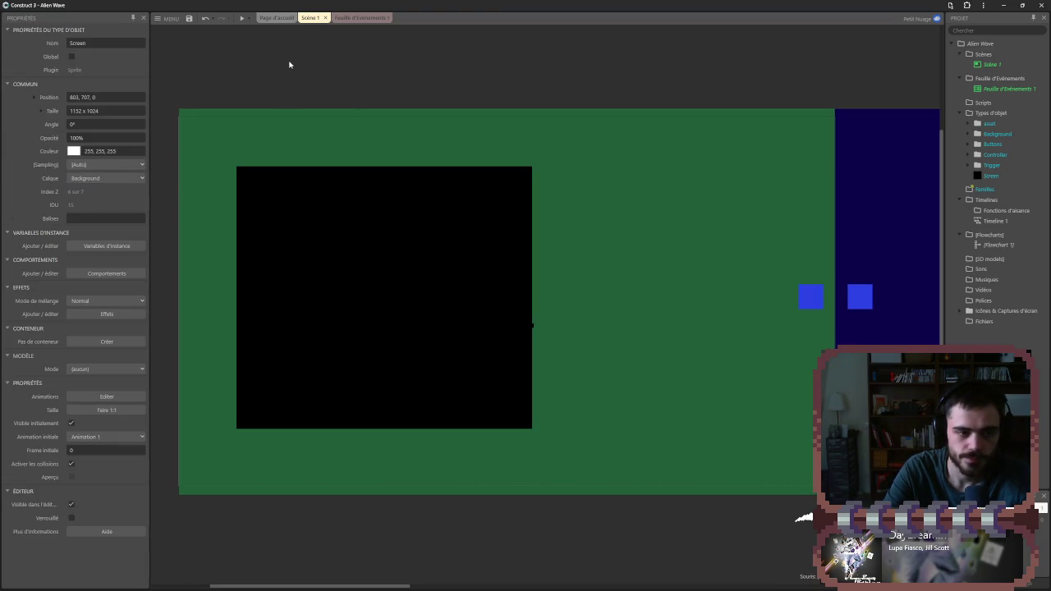
mouse_move(317, 222)
mouse_down()
mouse_move(434, 213)
mouse_move(274, 235)
mouse_move(418, 252)
mouse_move(385, 222)
mouse_move(358, 222)
mouse_up()
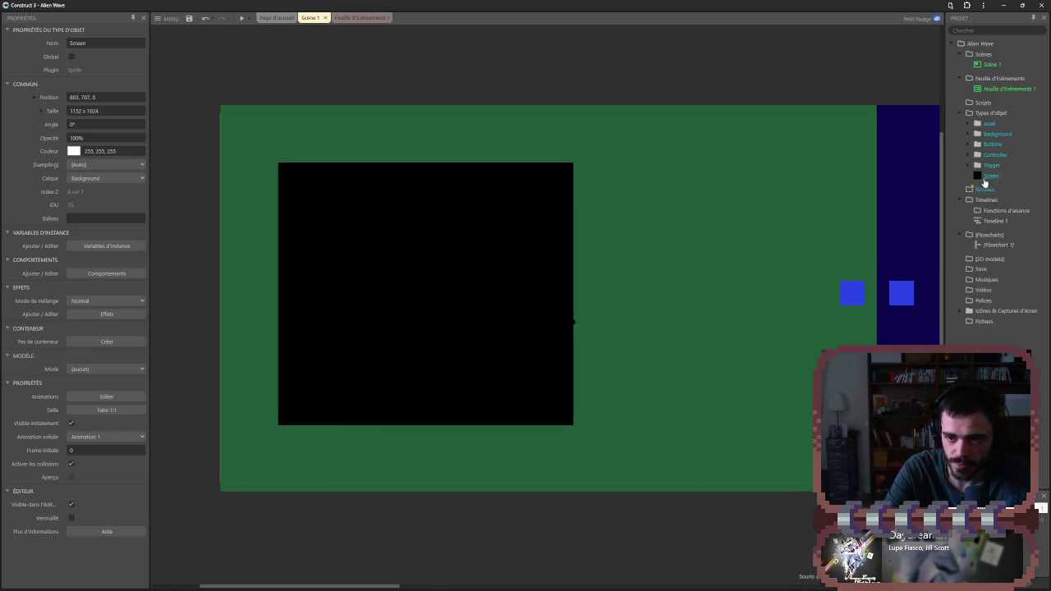
- Move the Screen object type into the asset folder
click(989, 176)
drag(988, 177, 985, 135)
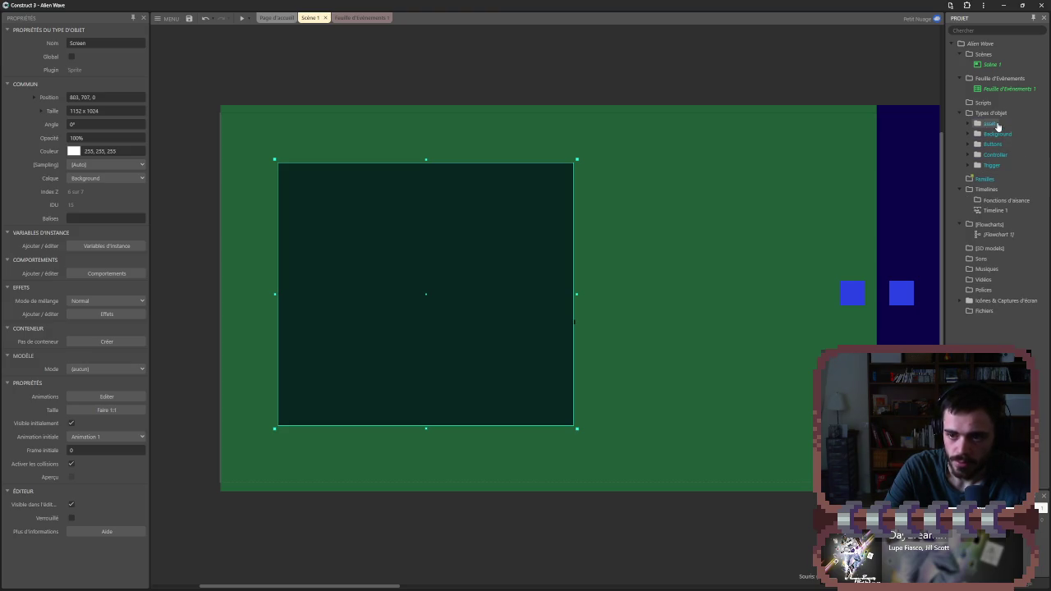
right_click(994, 114)
click(977, 123)
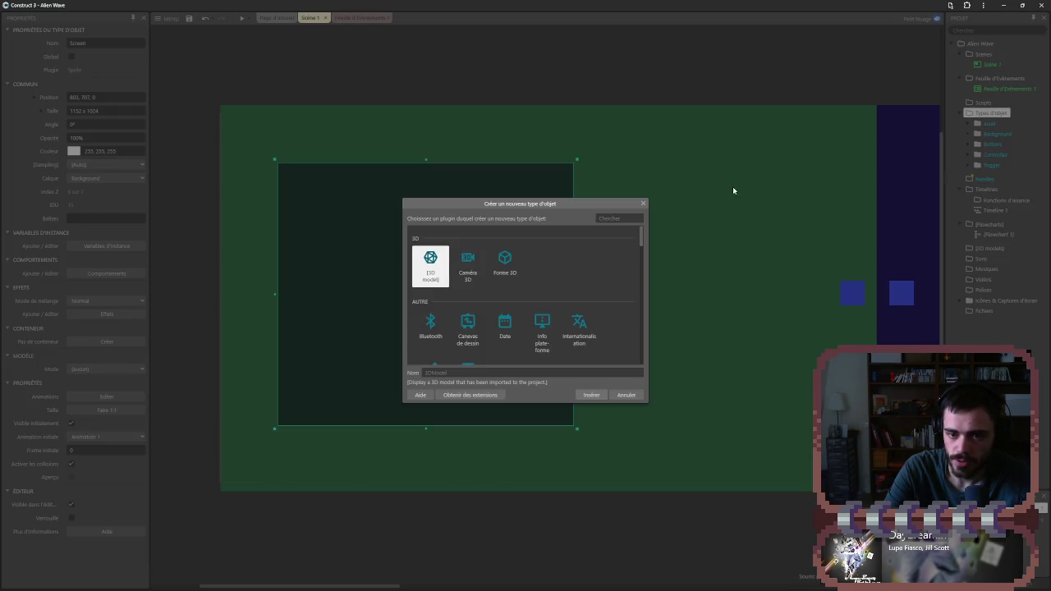
click(642, 204)
- Open the new object type chooser from Types d'objet and close it without adding anything
right_click(992, 124)
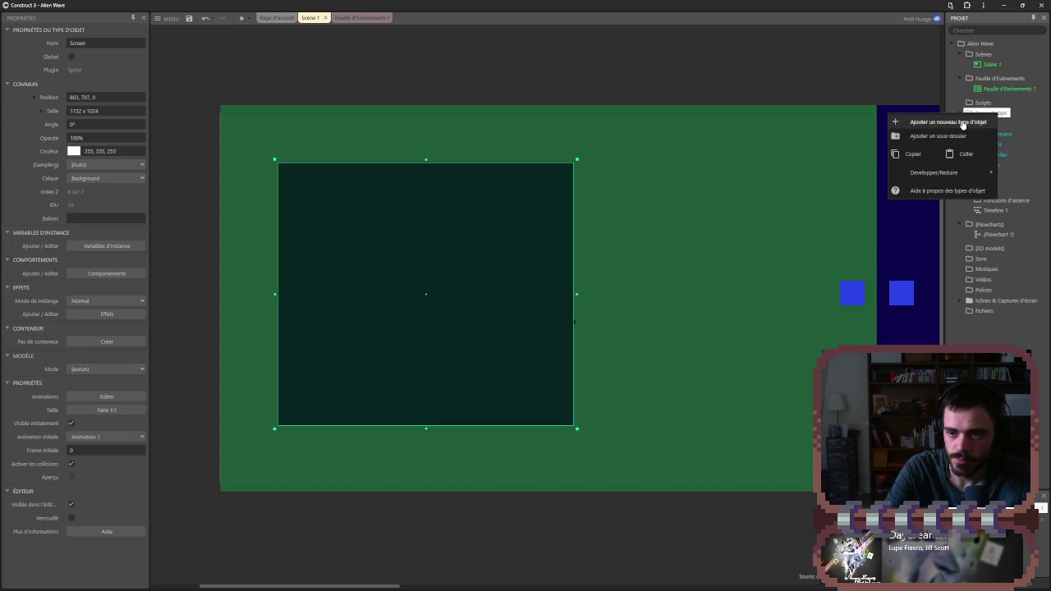
click(961, 123)
scroll(509, 322, down, 3)
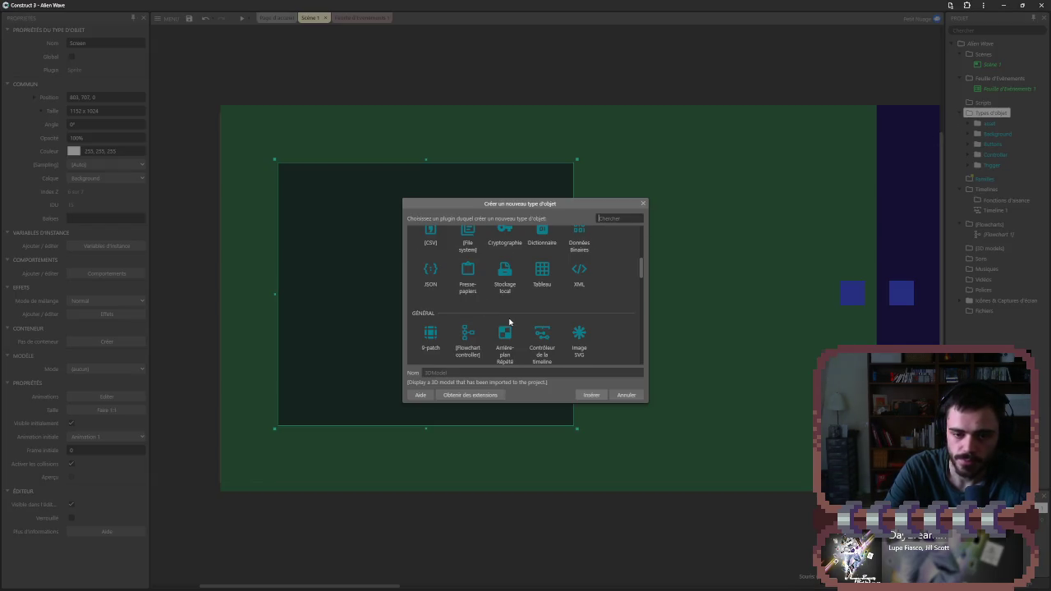
scroll(509, 323, down, 1)
click(626, 395)
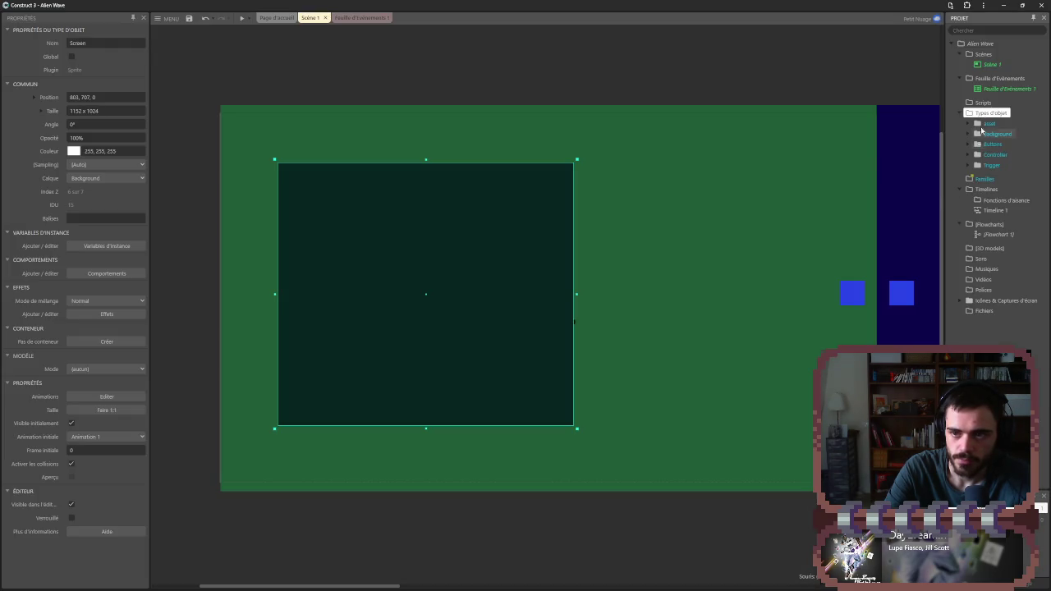
right_click(987, 120)
click(964, 123)
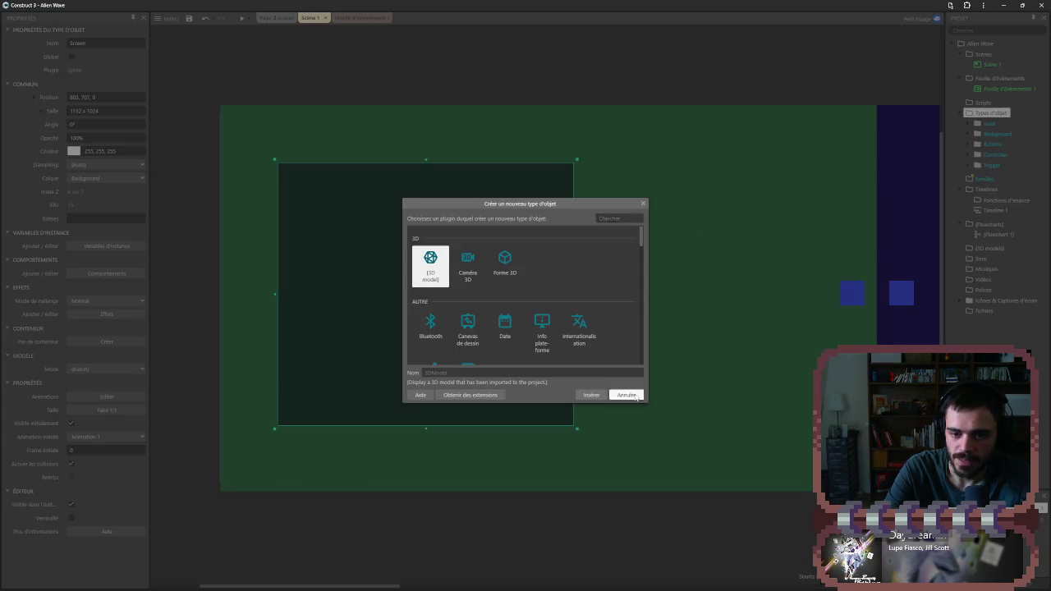
click(626, 392)
- Create a Texte folder under the object types and add a Text object to it
right_click(971, 120)
click(936, 137)
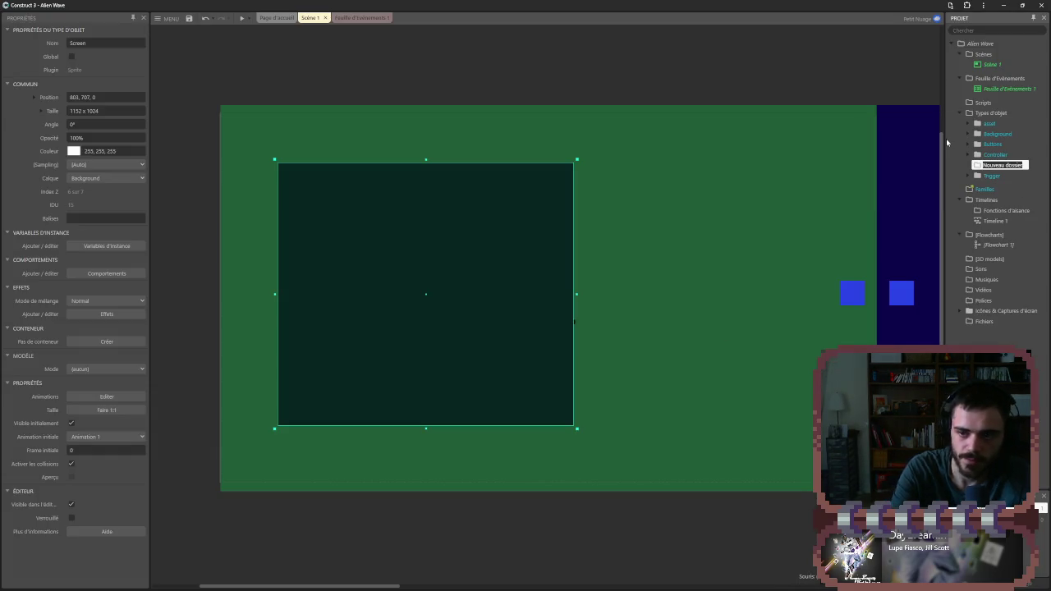
text(Texte)
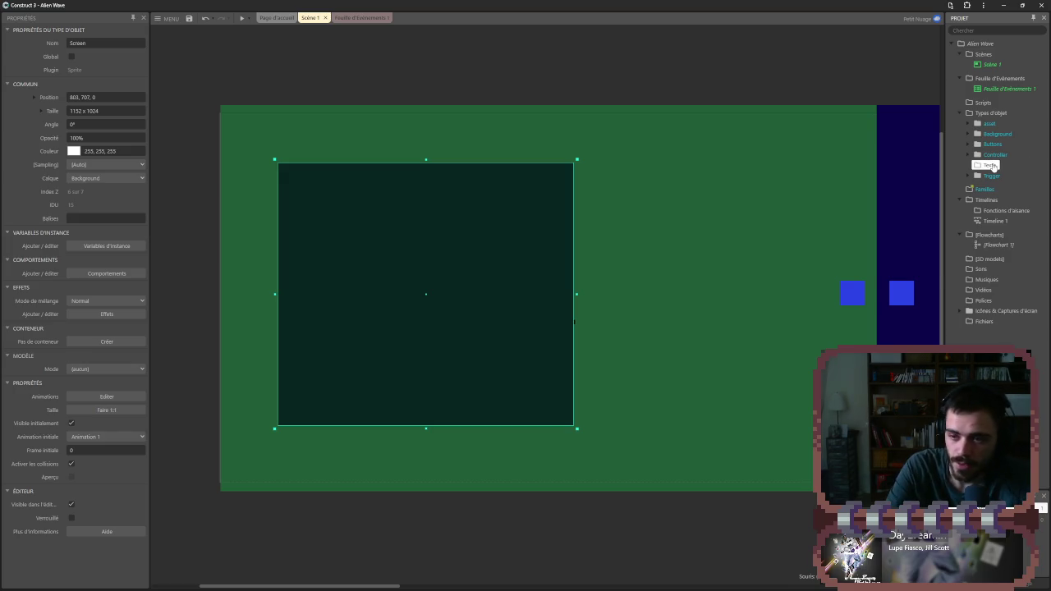
right_click(992, 167)
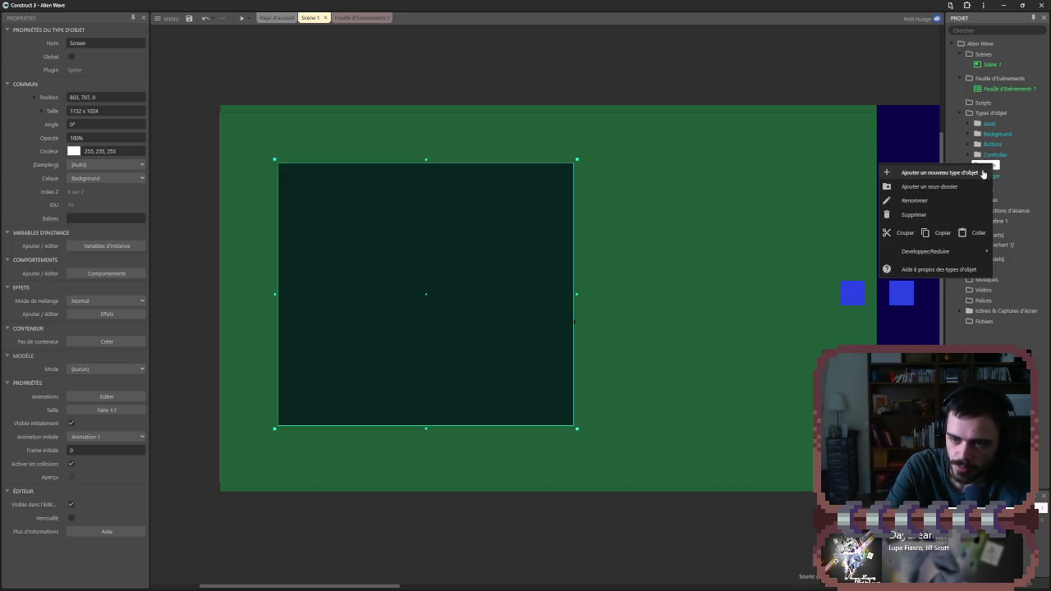
click(983, 174)
text(t)
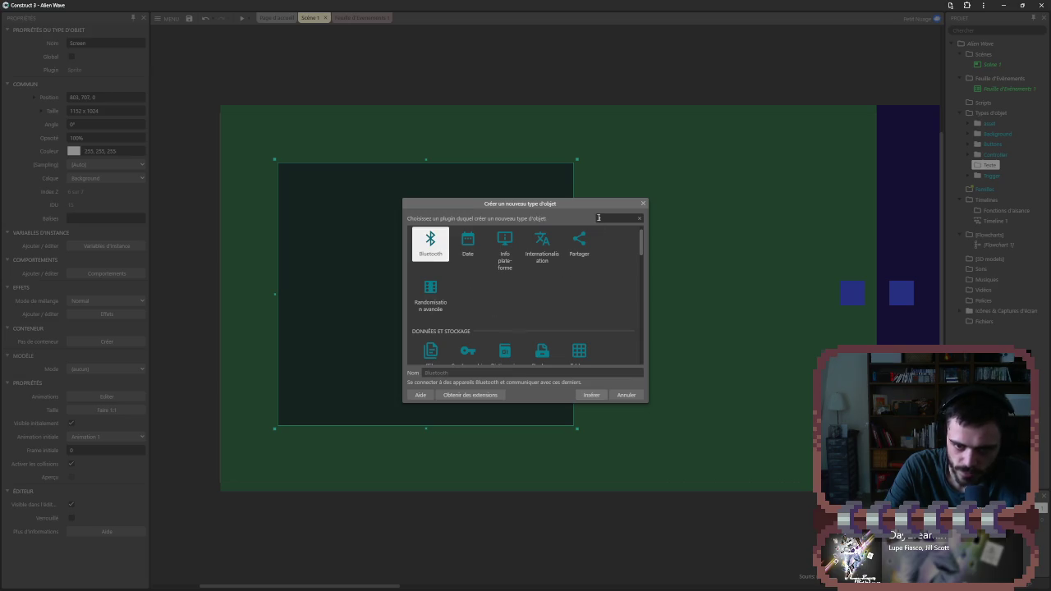
text(ext)
double_click(431, 261)
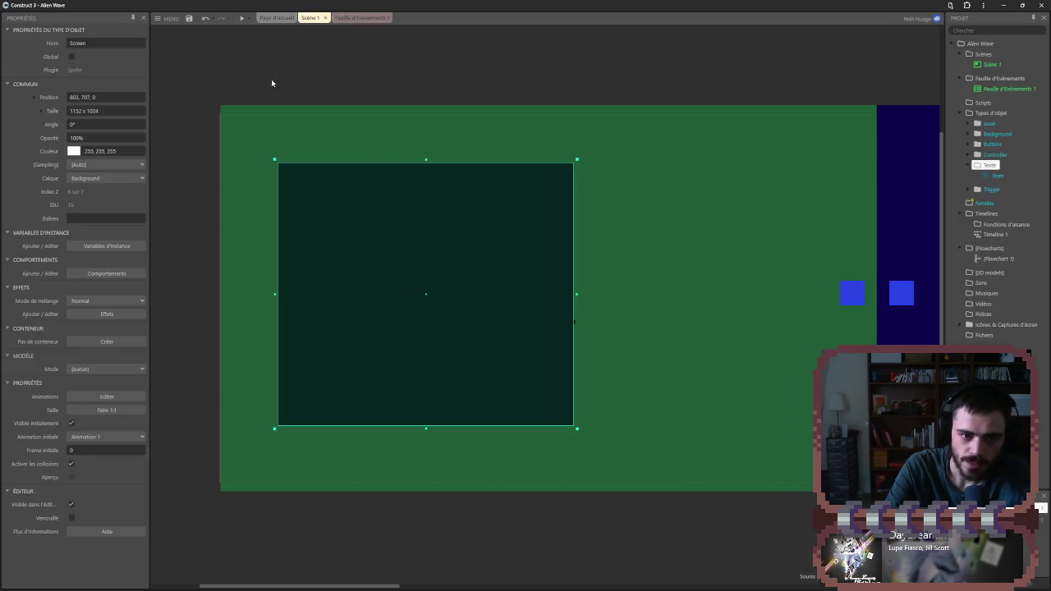
- Place a Texte instance on the layout and colour it bright green (32, 254, 139)
click(328, 74)
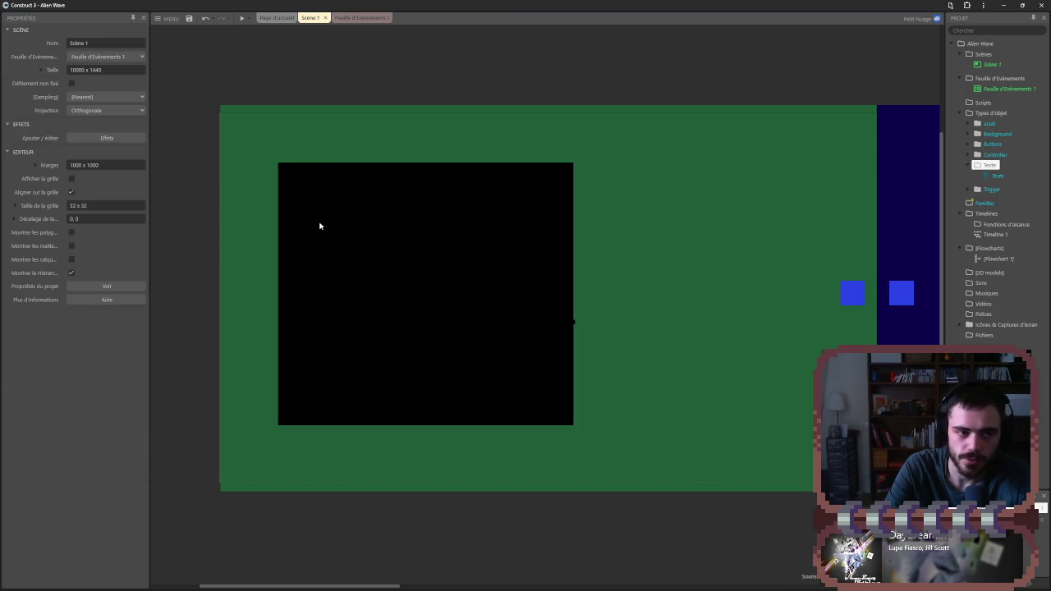
mouse_move(997, 176)
mouse_down()
mouse_move(408, 244)
mouse_move(350, 220)
mouse_move(343, 195)
mouse_up()
click(72, 477)
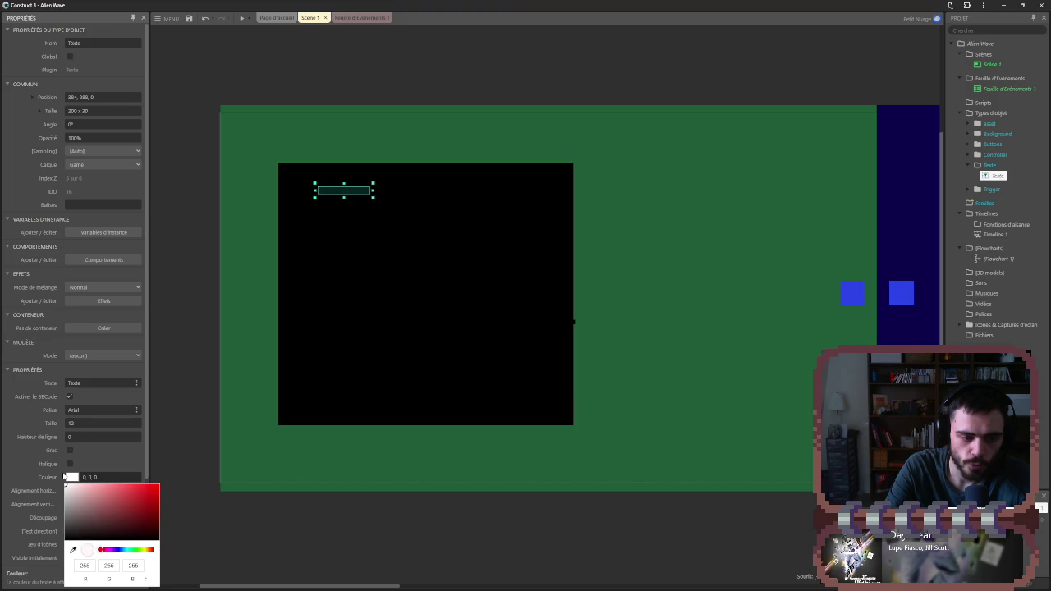
click(129, 549)
drag(156, 486, 146, 483)
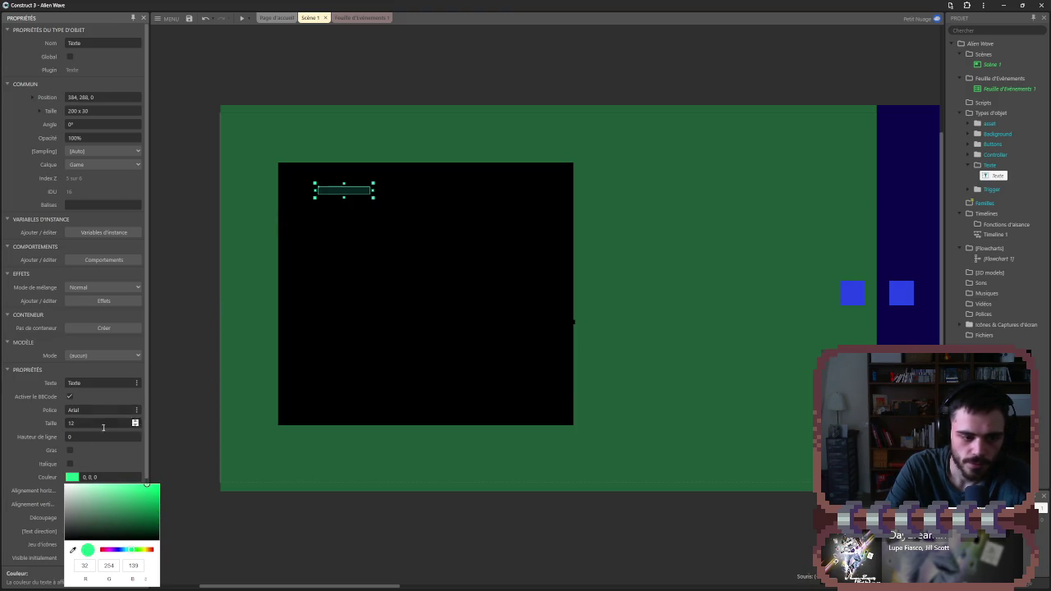
click(96, 384)
- Set the text to 'Salut' and the font to Monospace
click(101, 382)
text(Salut)
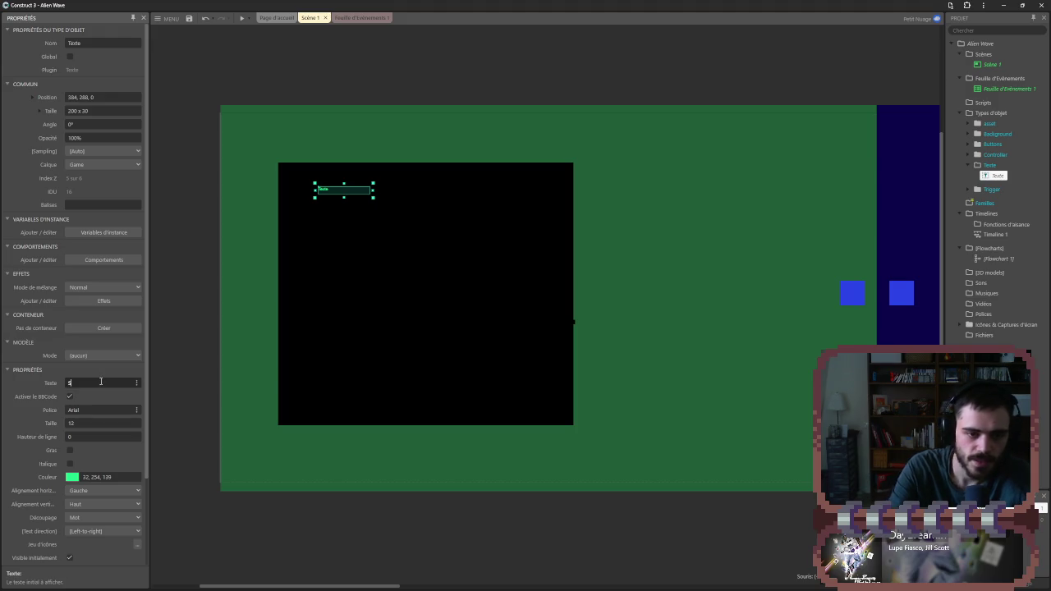
key(Tab)
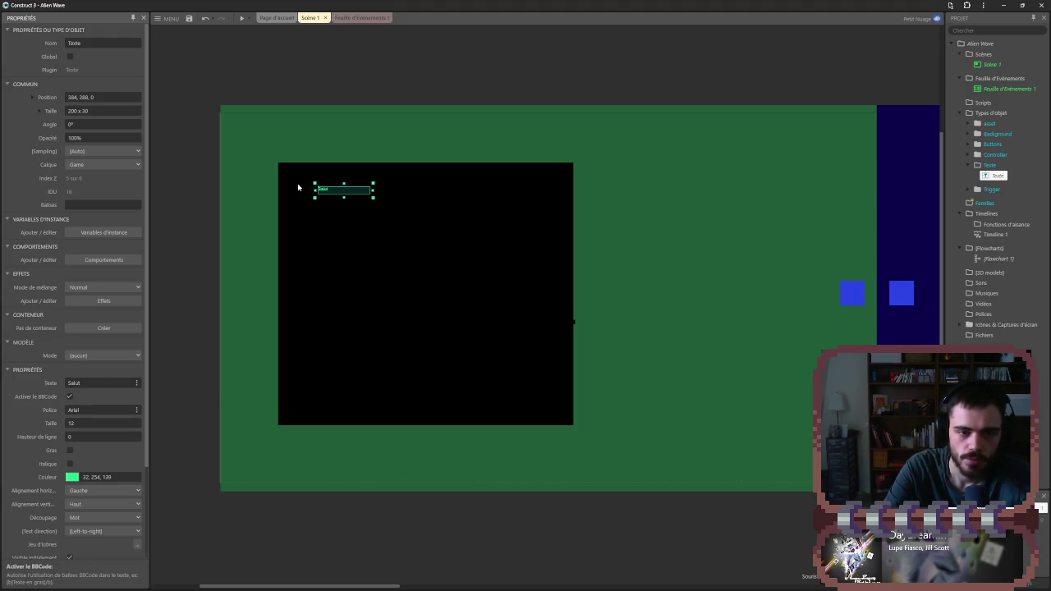
click(137, 409)
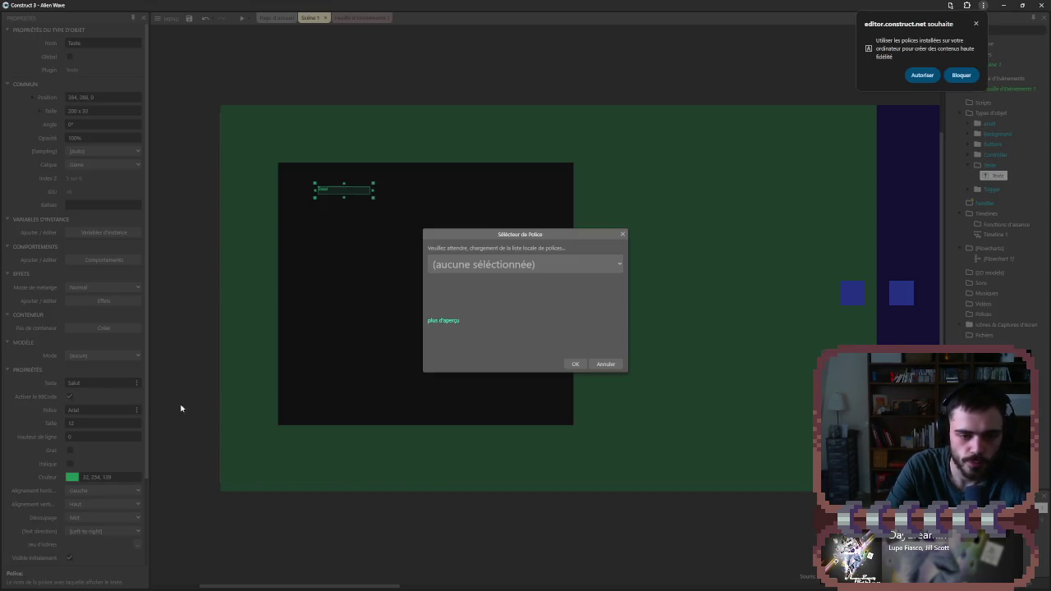
click(525, 263)
click(496, 346)
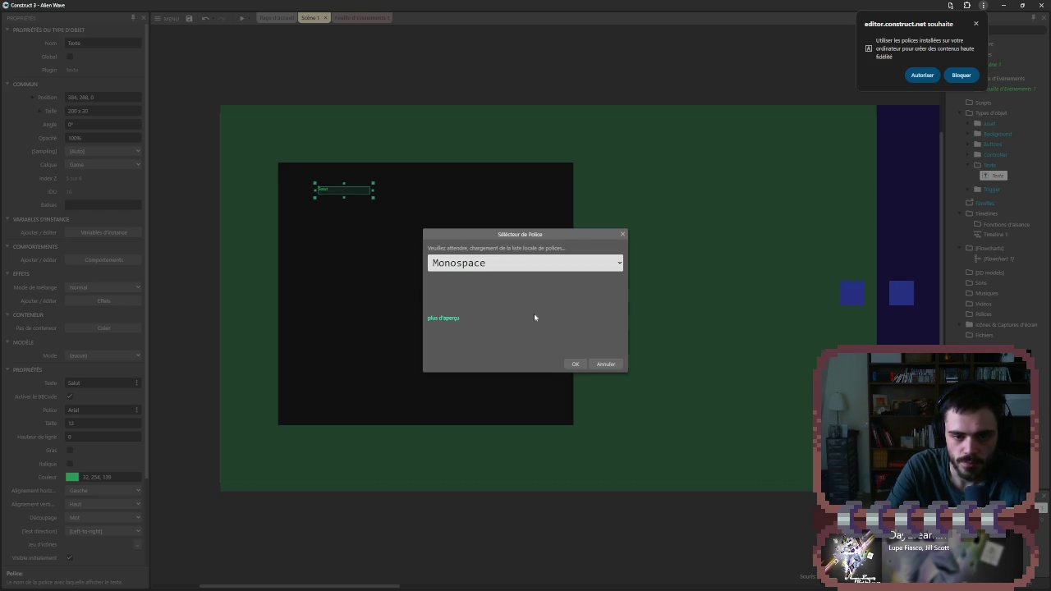
click(576, 365)
- Resize the text box to 928x96, set text size 32, and move it top-left
mouse_move(376, 198)
mouse_down()
mouse_move(469, 248)
mouse_move(397, 218)
mouse_move(561, 216)
mouse_up()
click(120, 421)
text(32)
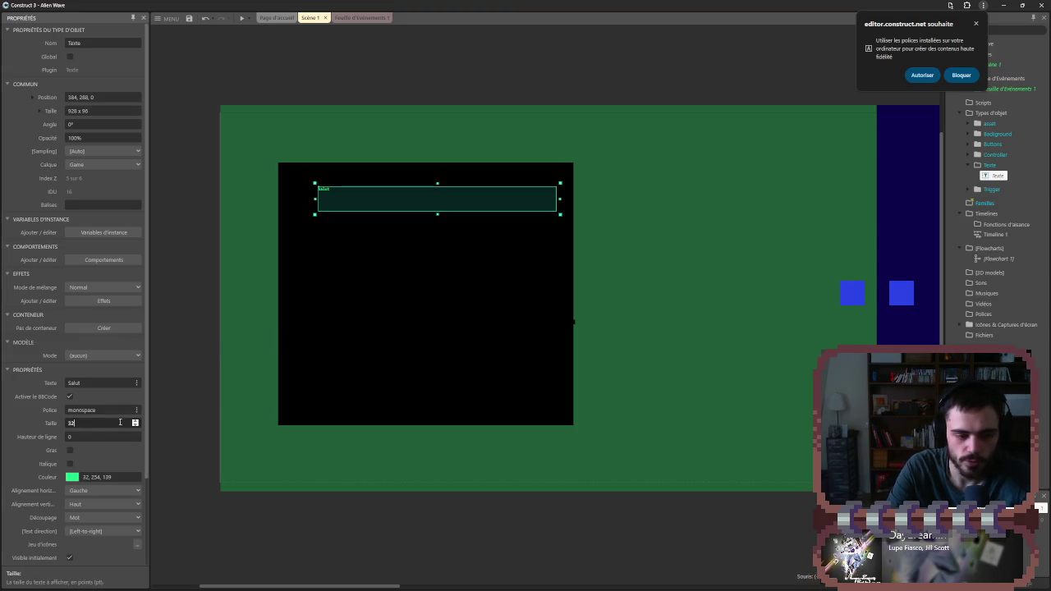
key(Tab)
drag(329, 190, 305, 174)
click(328, 91)
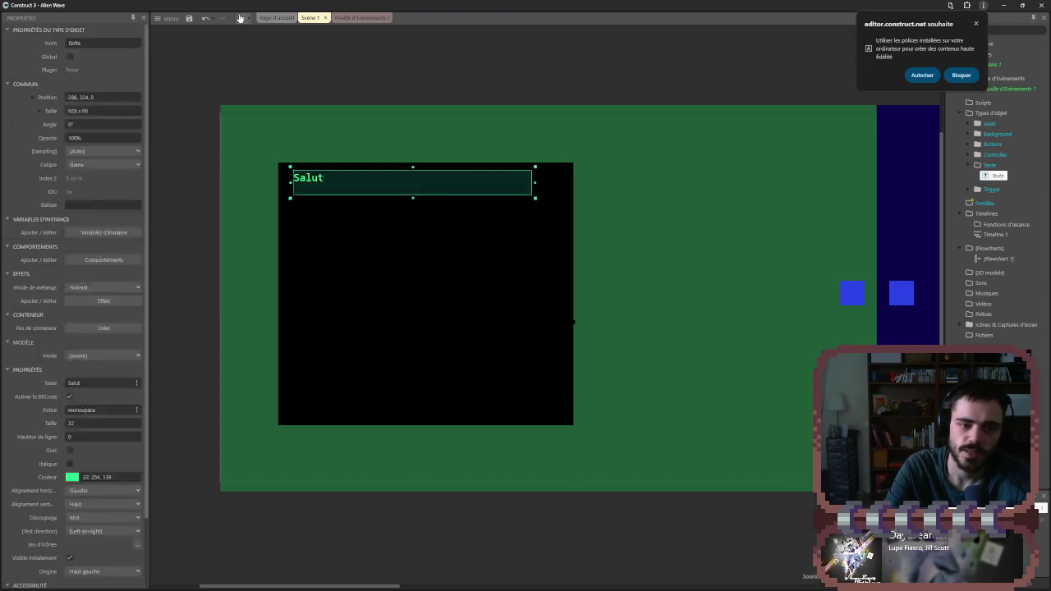
- Preview the layout, then allow the editor to use local fonts
click(240, 18)
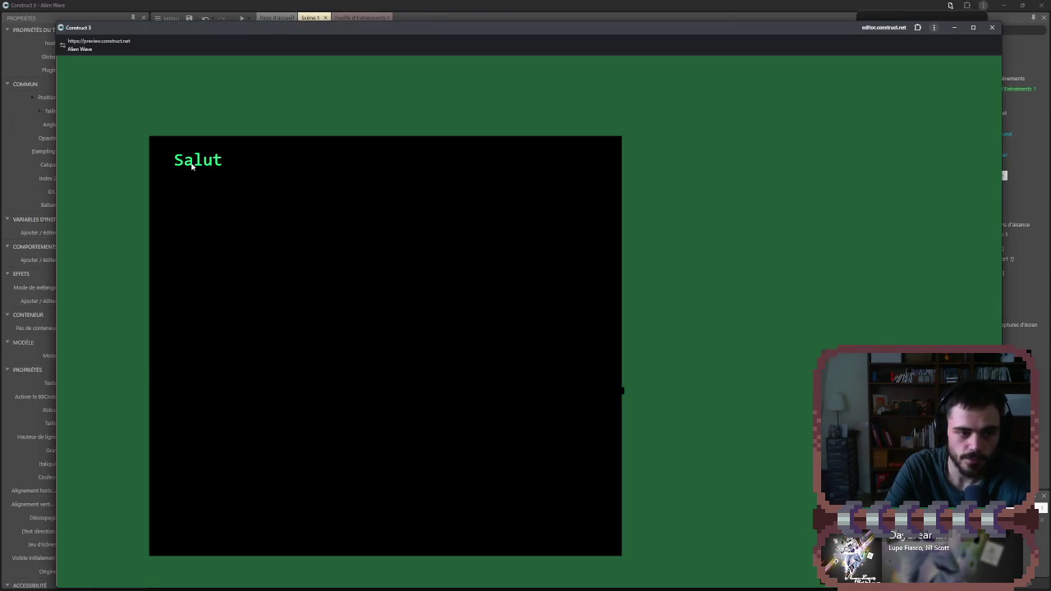
click(991, 28)
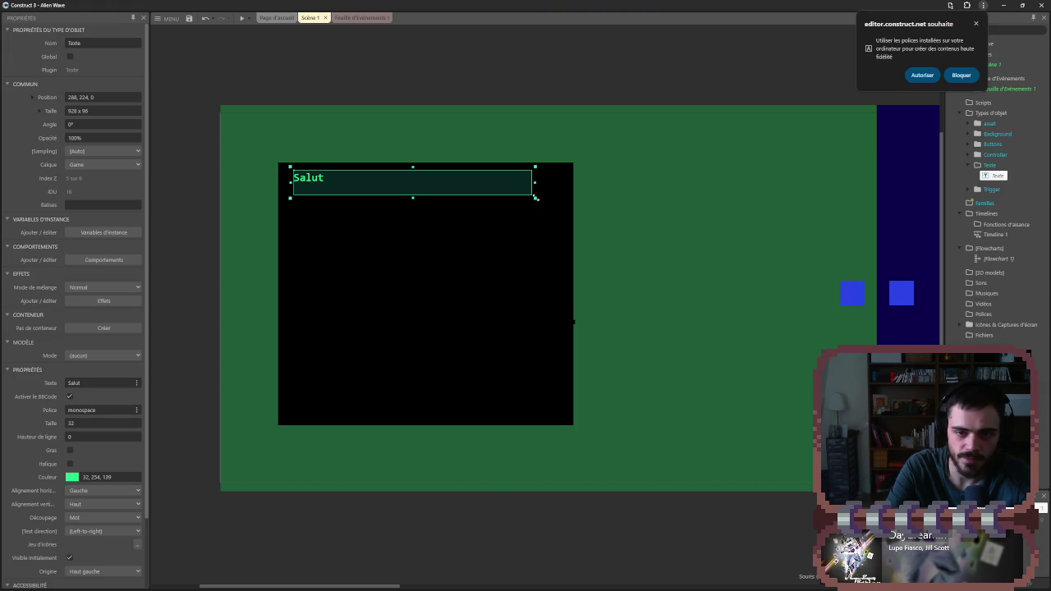
click(362, 78)
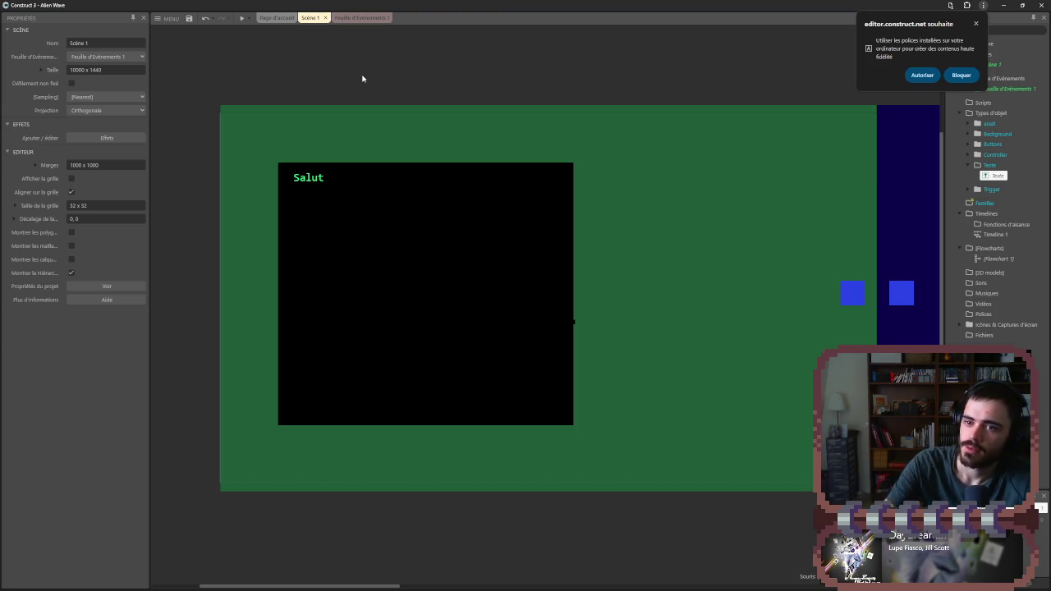
click(922, 75)
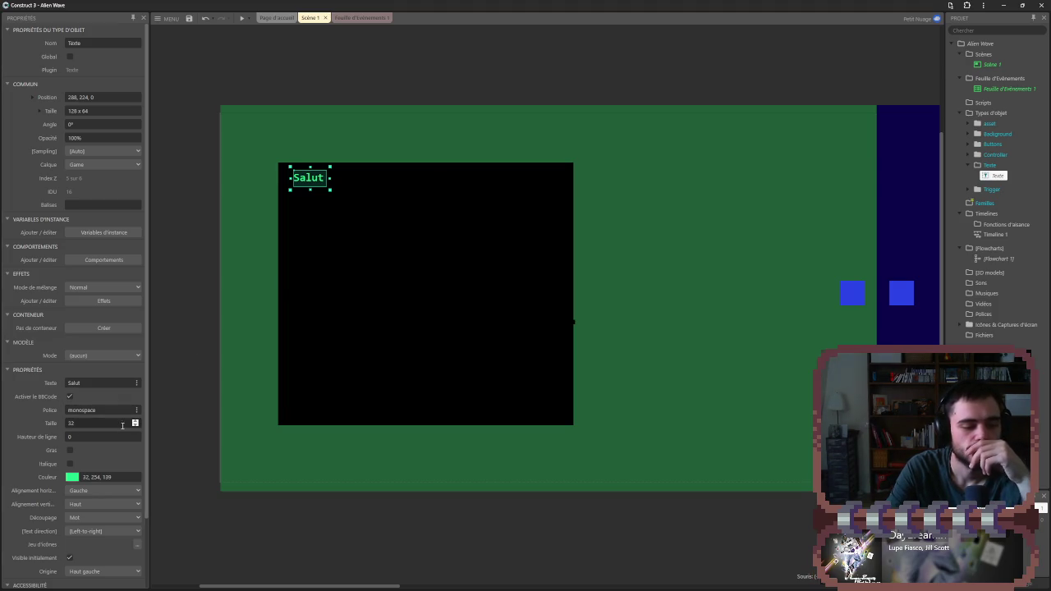
- Keep wrapping by word, and try the ControlAntenne2 icon set before clearing it
click(113, 517)
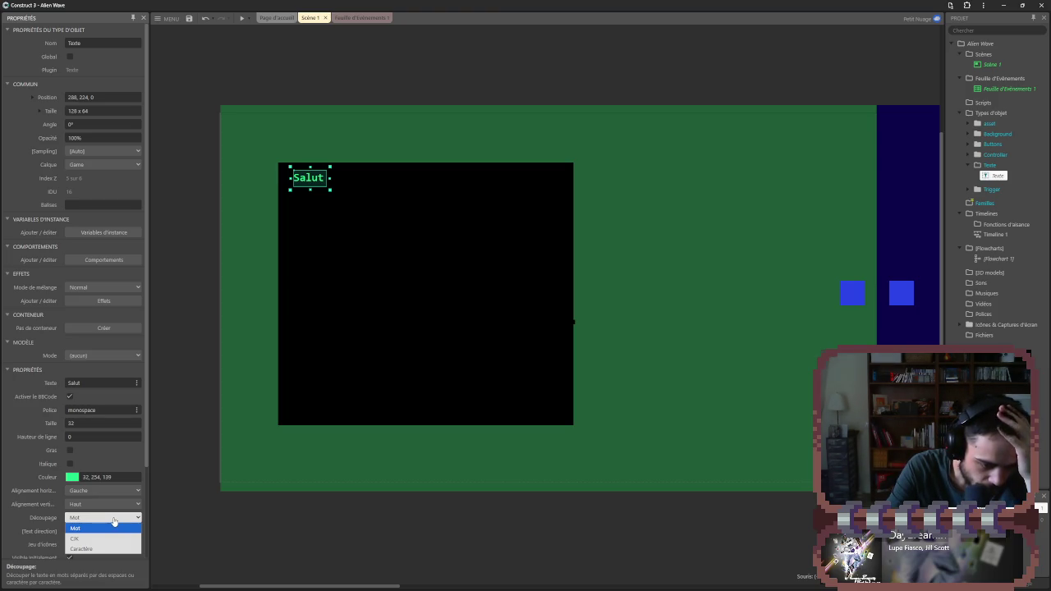
click(29, 515)
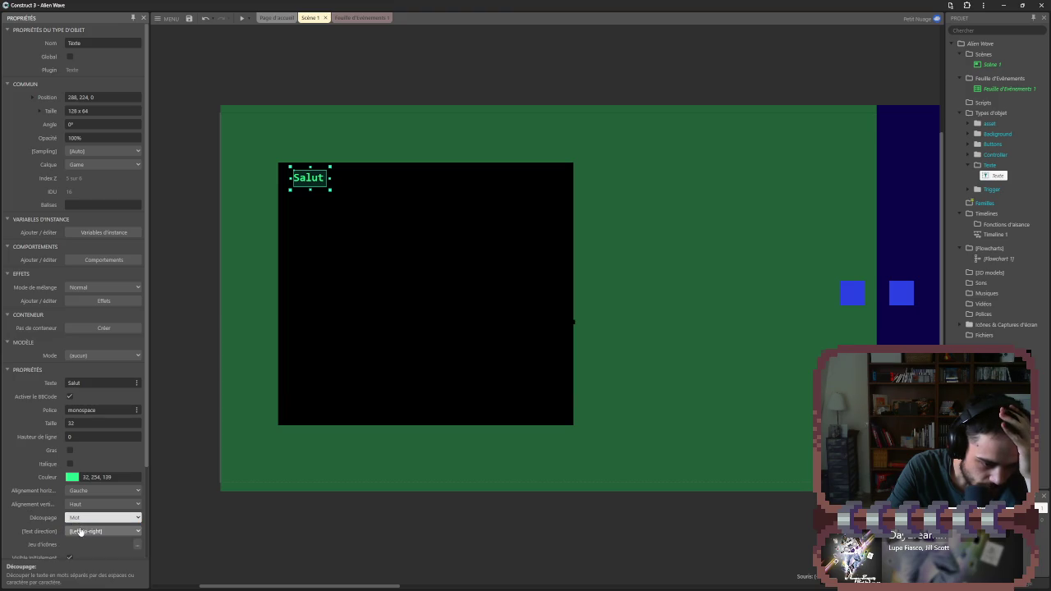
scroll(84, 527, down, 2)
click(137, 462)
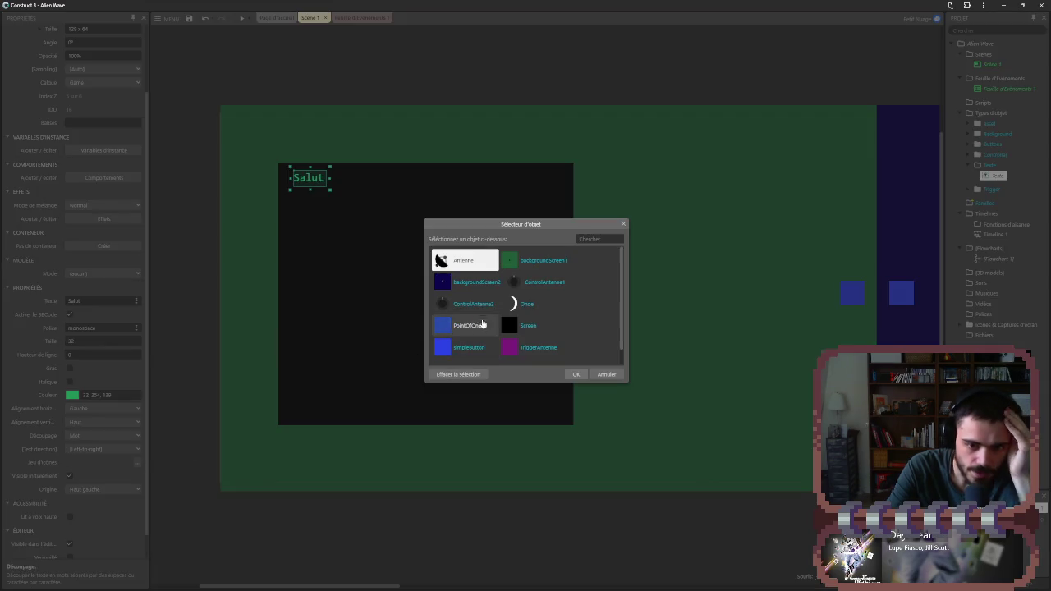
click(467, 305)
click(576, 373)
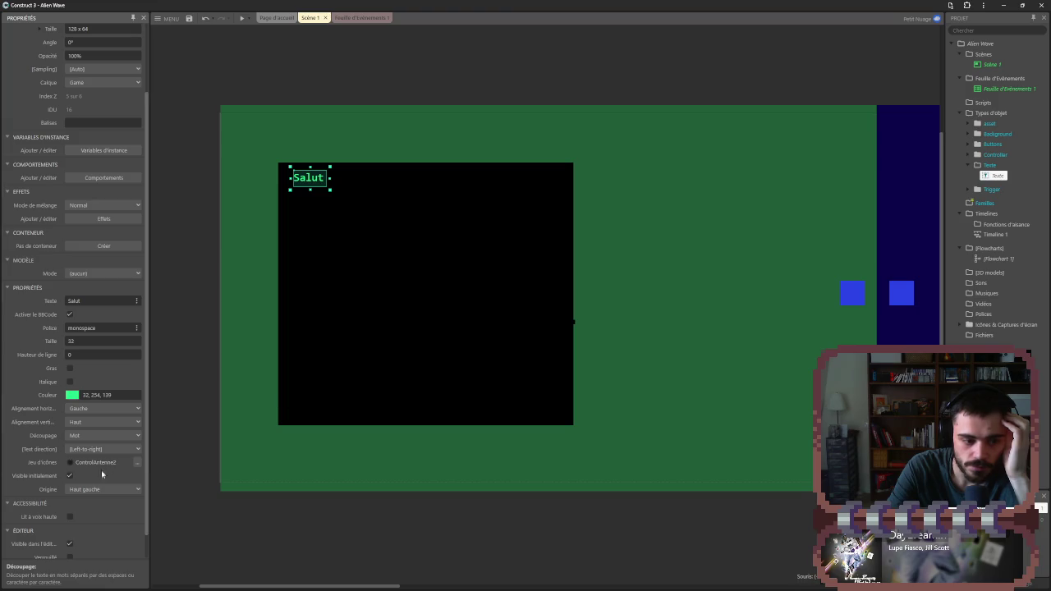
click(135, 464)
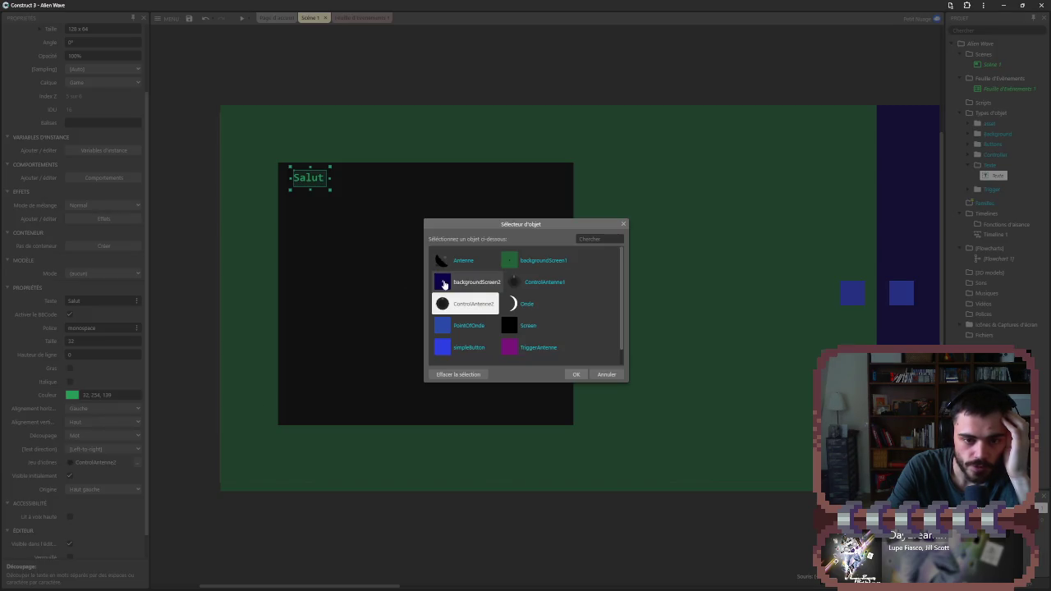
click(460, 375)
click(575, 374)
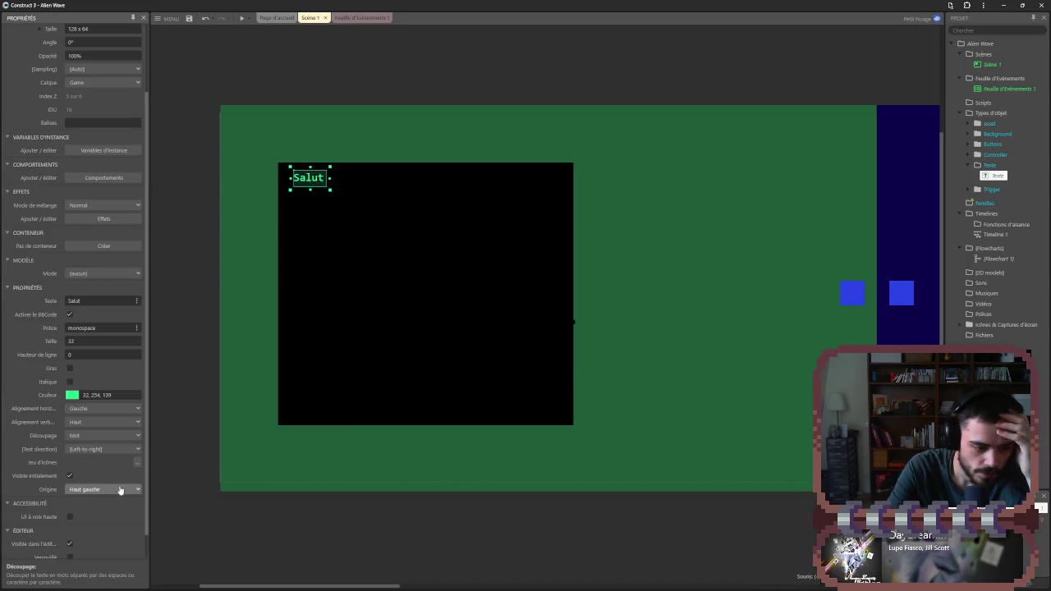
- Try CJK word wrapping, then switch the text back to wrapping by word
click(106, 440)
click(107, 438)
click(106, 438)
click(84, 441)
click(84, 437)
click(83, 458)
click(85, 437)
click(82, 447)
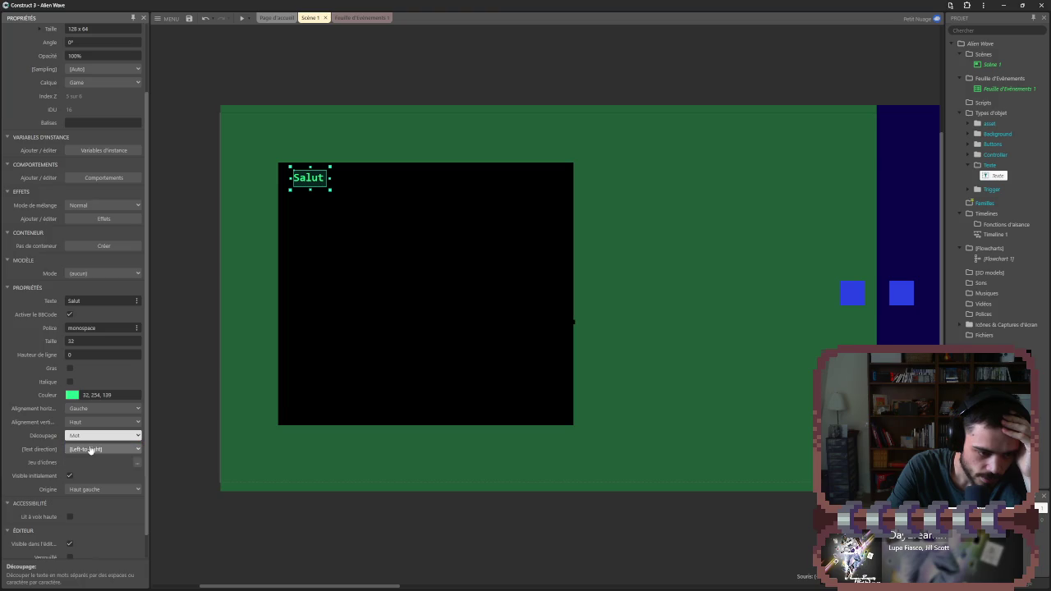
click(209, 197)
click(309, 177)
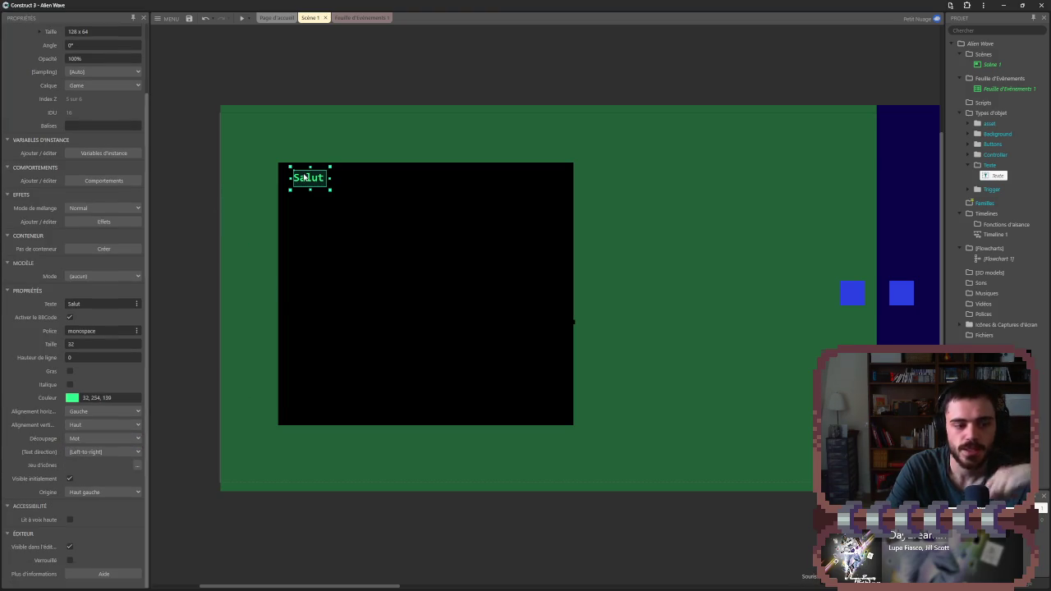
- Change the text to 'Salut comment ca va', widen it to 992 x 64, and go to the event sheet
click(101, 305)
click(110, 302)
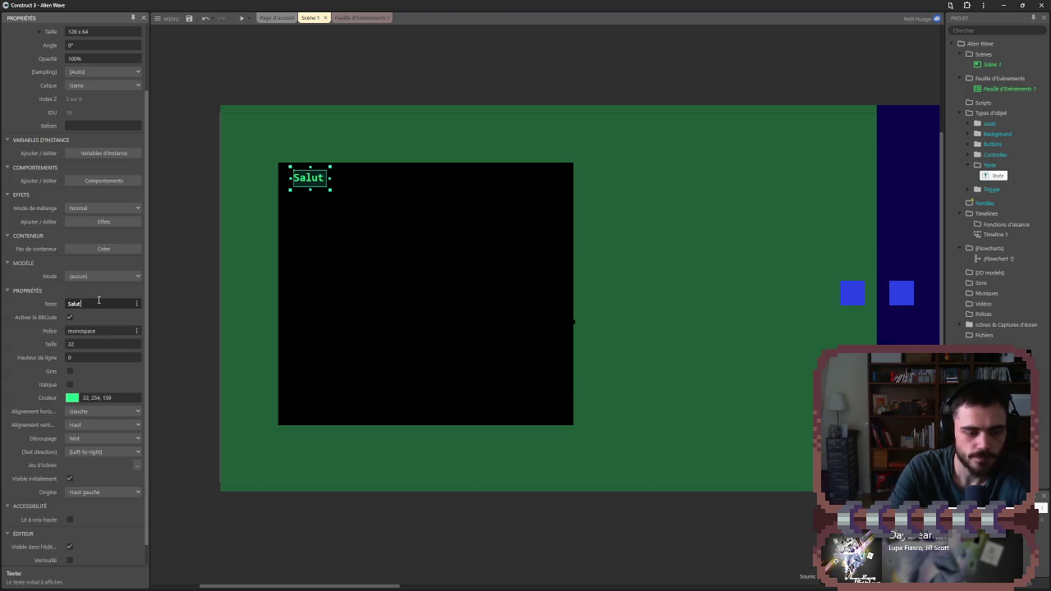
text( comment ca va)
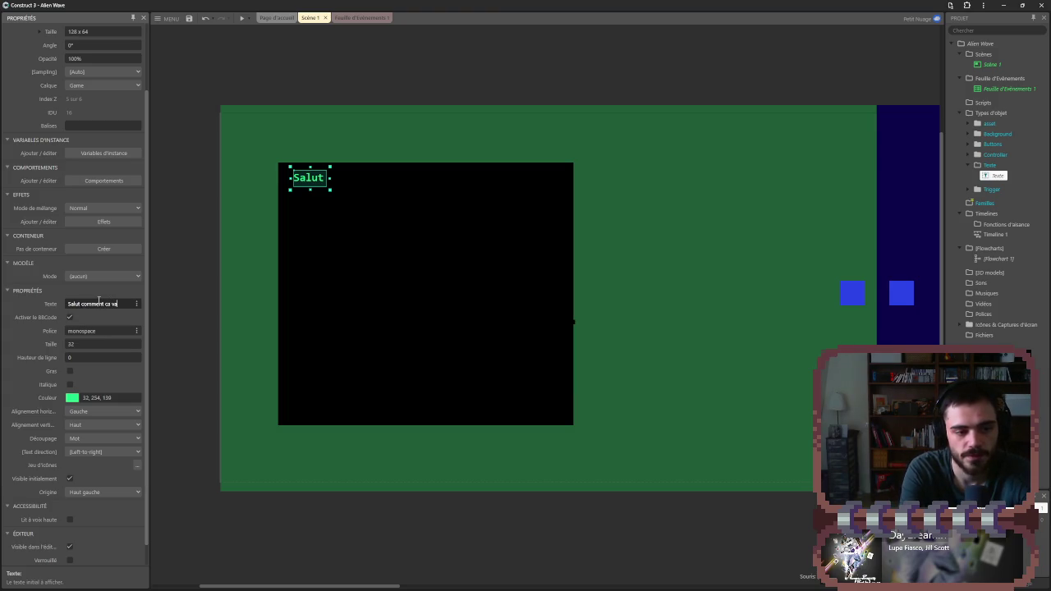
key(Return)
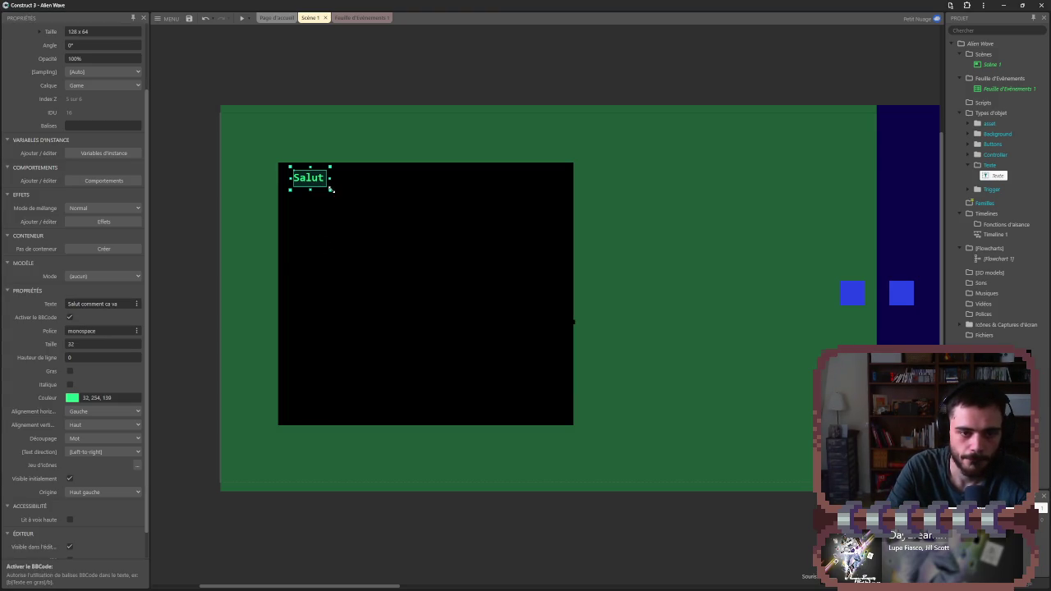
drag(329, 190, 551, 189)
click(239, 185)
click(328, 175)
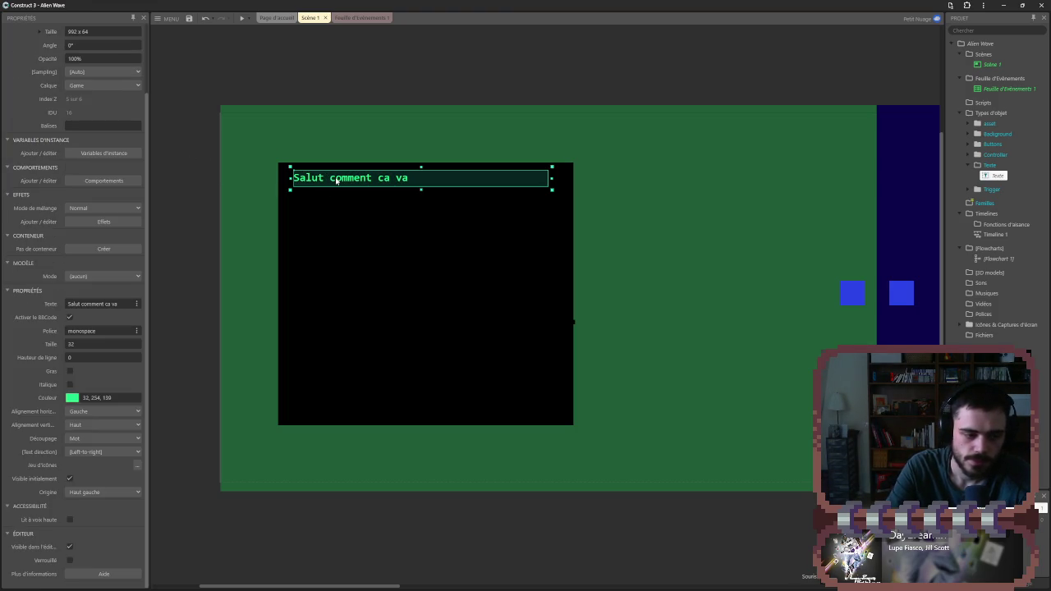
key(ctrl+Tab)
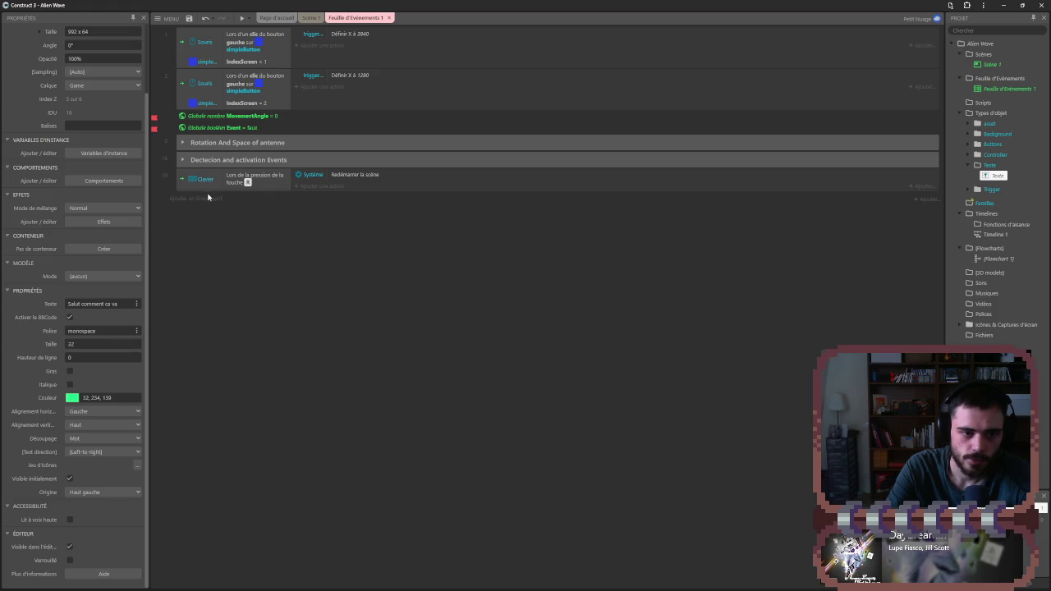
- Add a group named 'Selection of Texte' to the event sheet
click(209, 199)
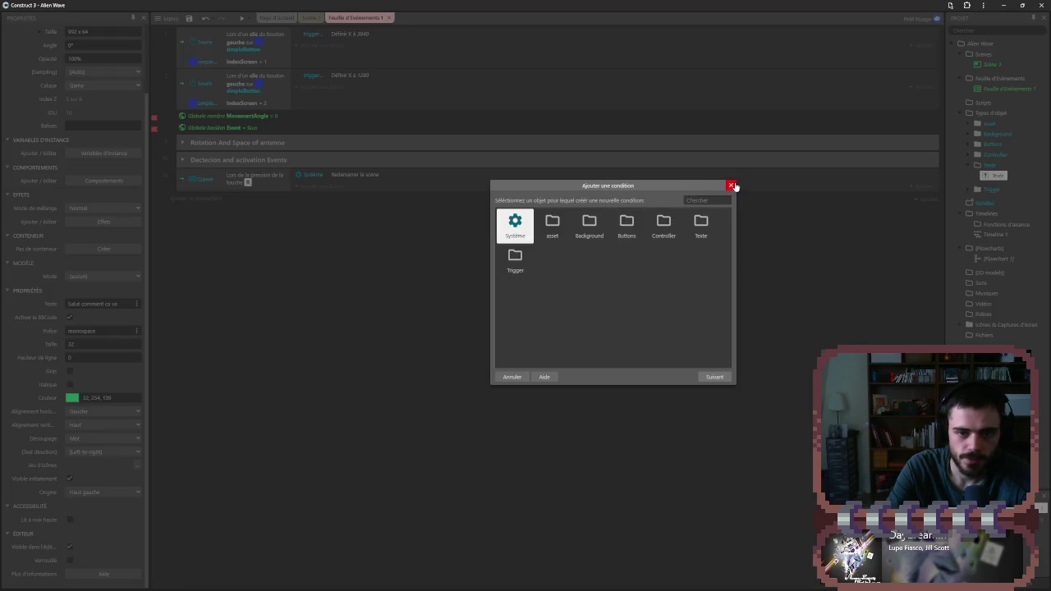
click(734, 185)
right_click(163, 293)
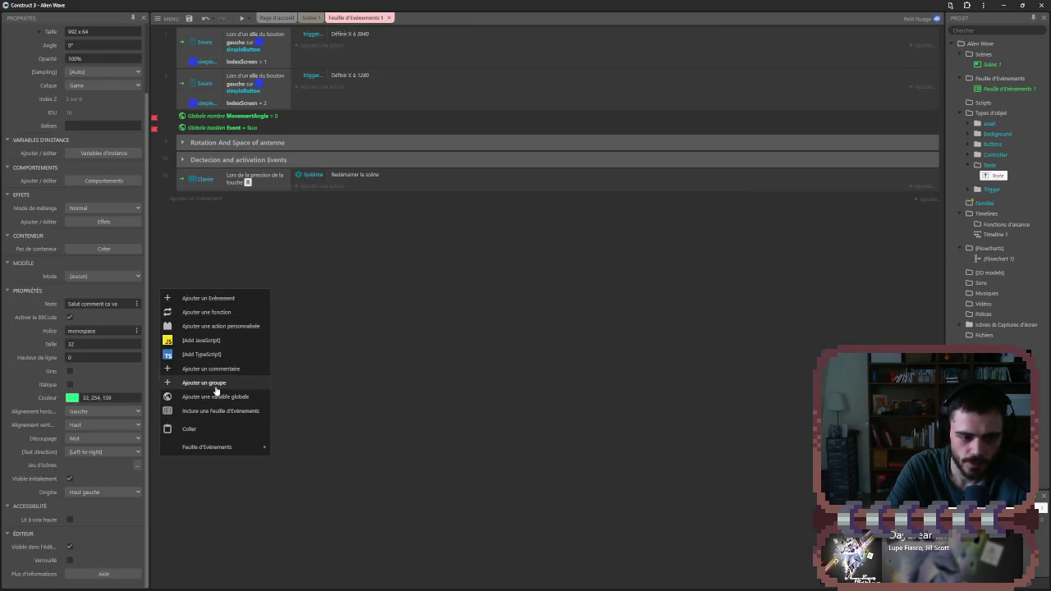
click(215, 384)
text(Selection)
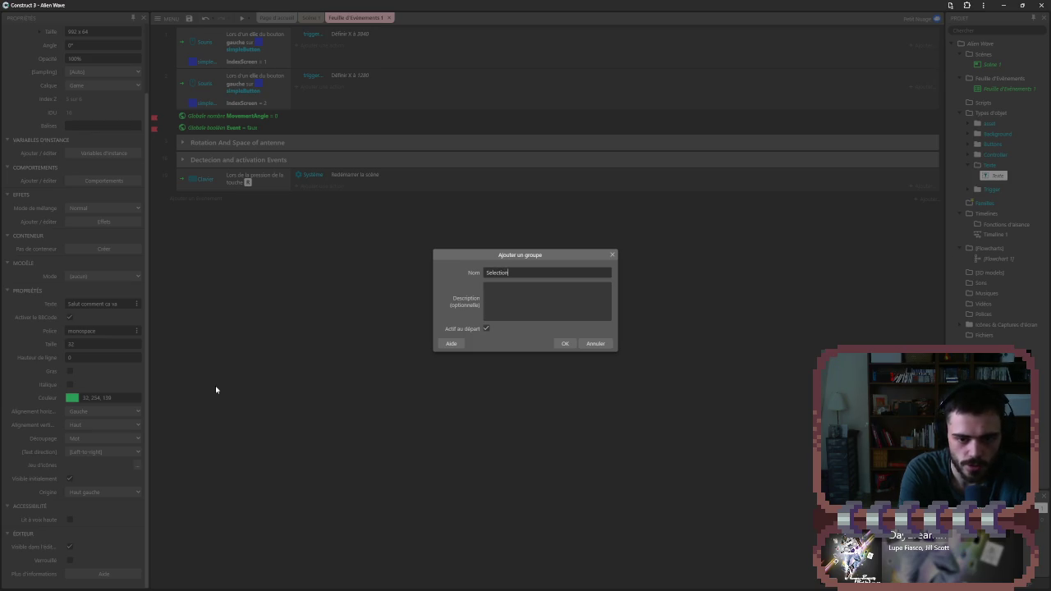
text(exte)
key(Return)
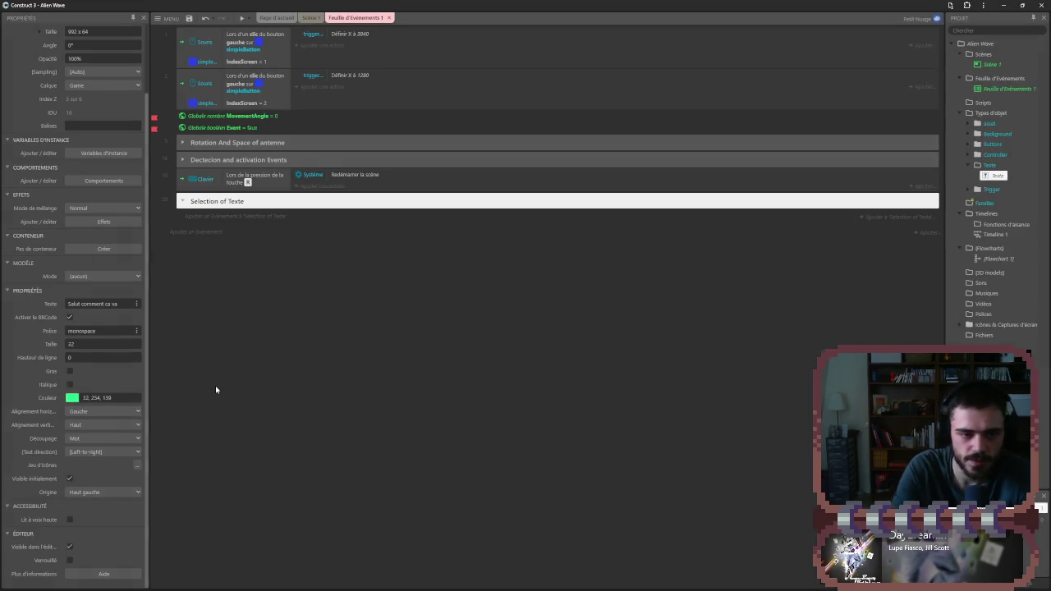
- Start a new event in the group and list the Texte object's conditions
click(235, 217)
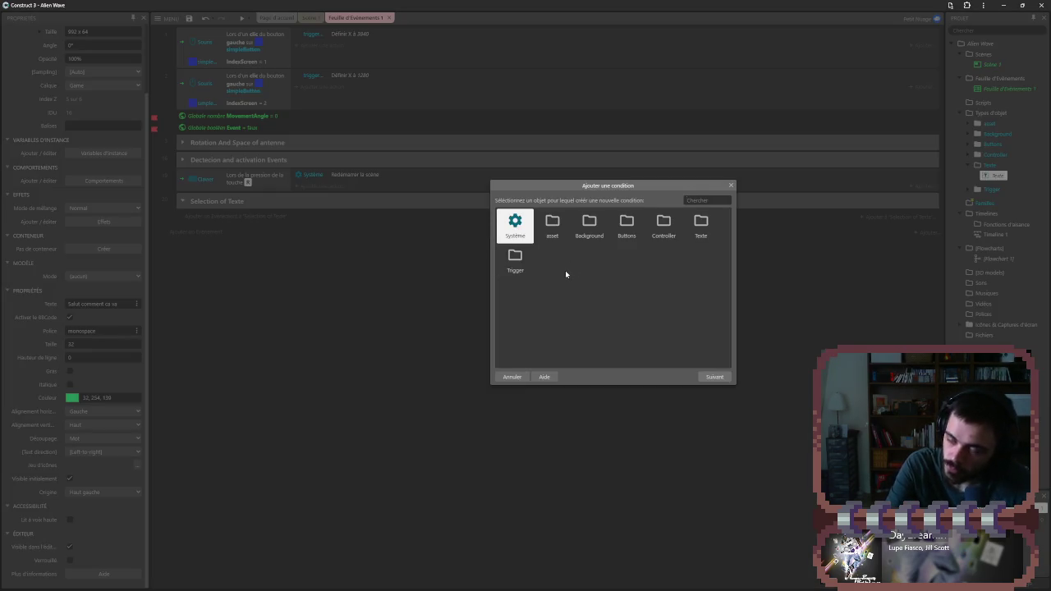
double_click(701, 223)
click(553, 230)
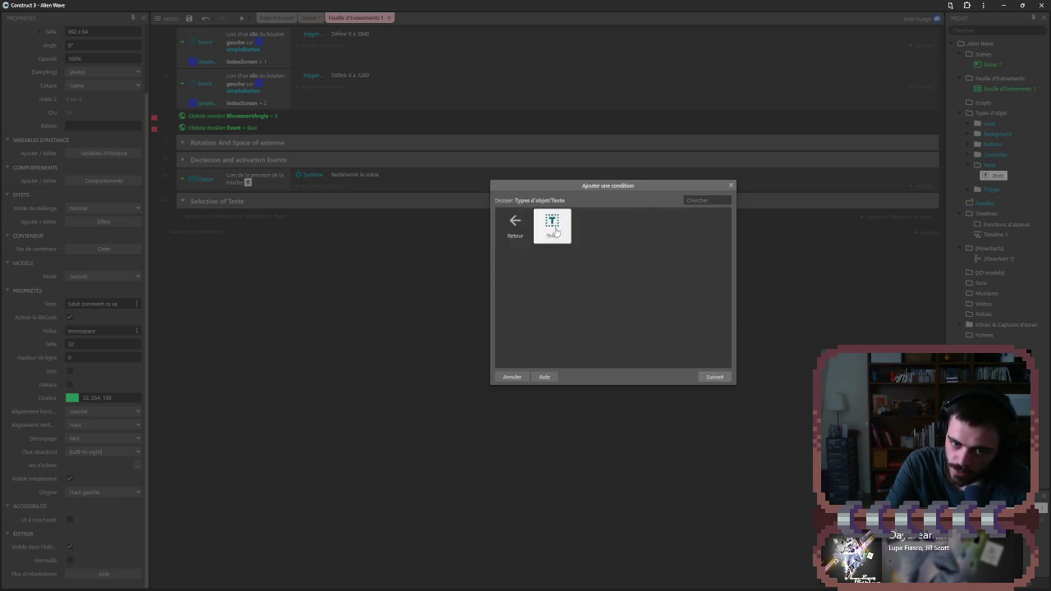
double_click(555, 231)
scroll(602, 273, down, 2)
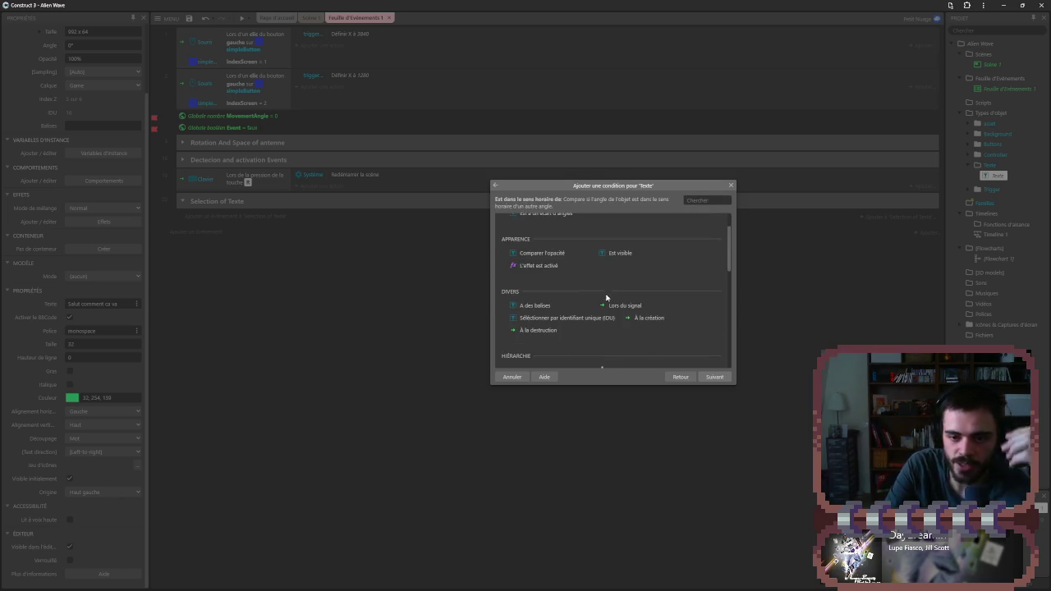
scroll(612, 316, down, 3)
scroll(610, 324, down, 2)
scroll(600, 328, down, 2)
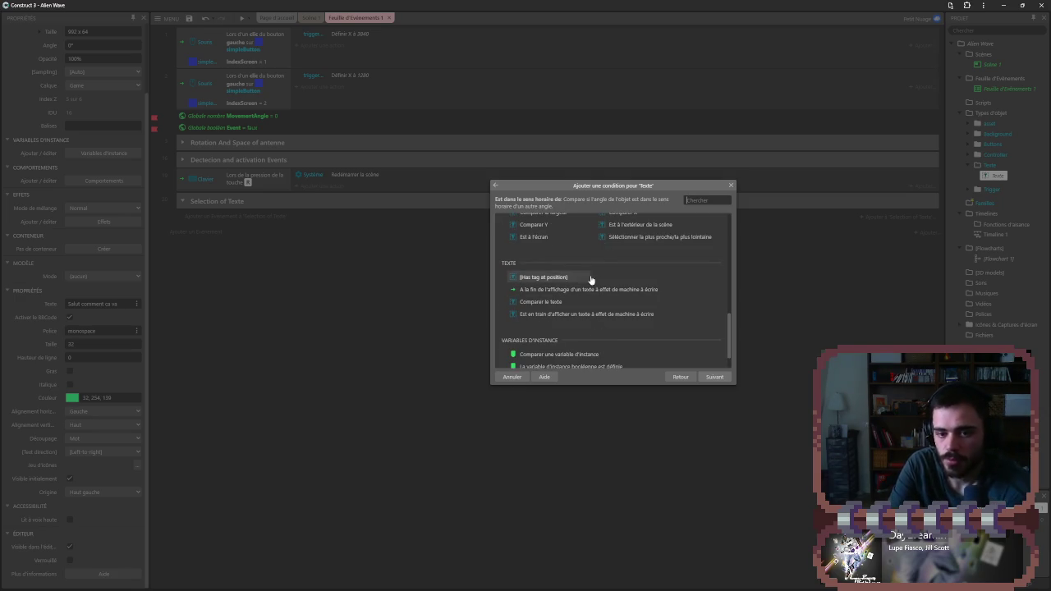
- Look over the typewriter conditions, then use 'À la création' as the event's trigger
click(586, 277)
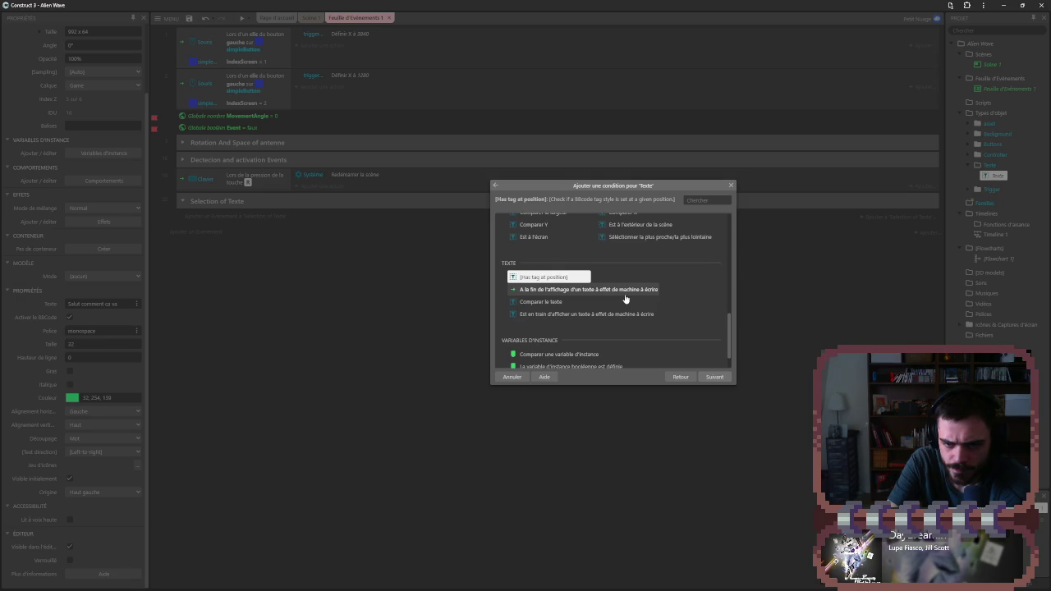
click(624, 291)
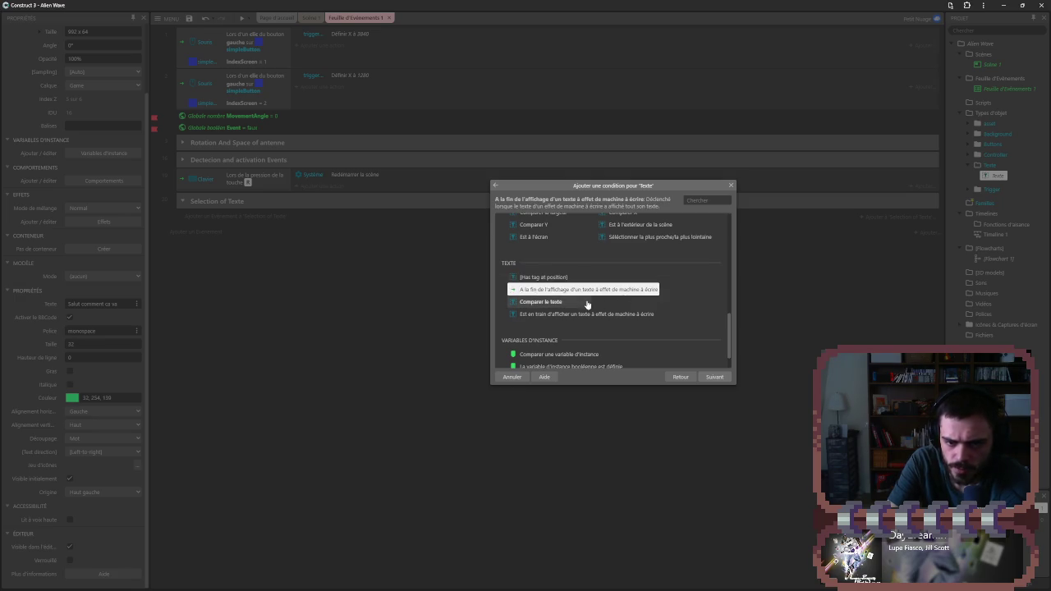
click(591, 314)
scroll(596, 323, down, 2)
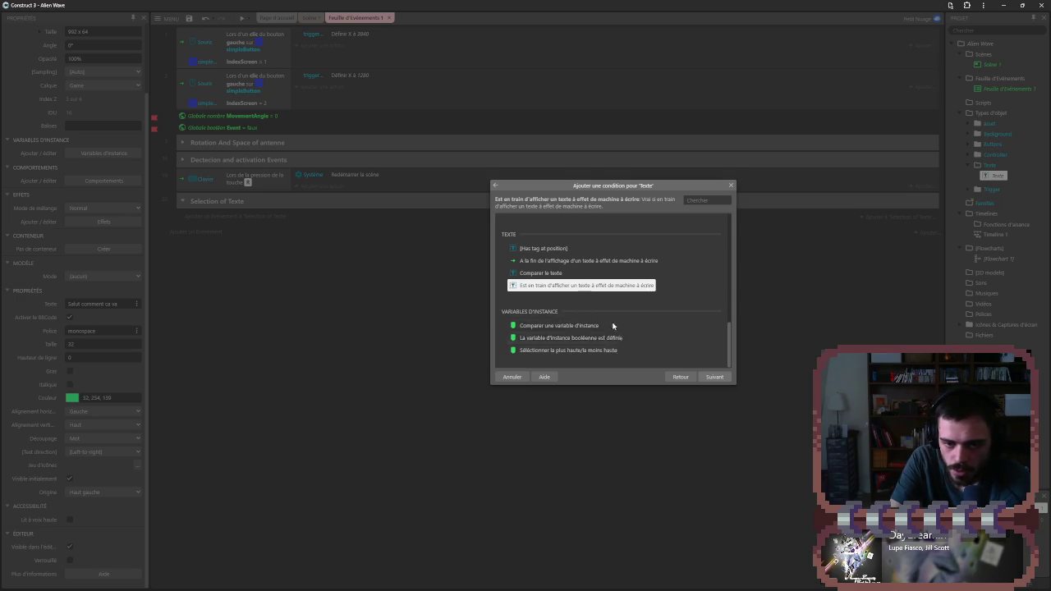
scroll(607, 320, up, 5)
scroll(603, 313, up, 4)
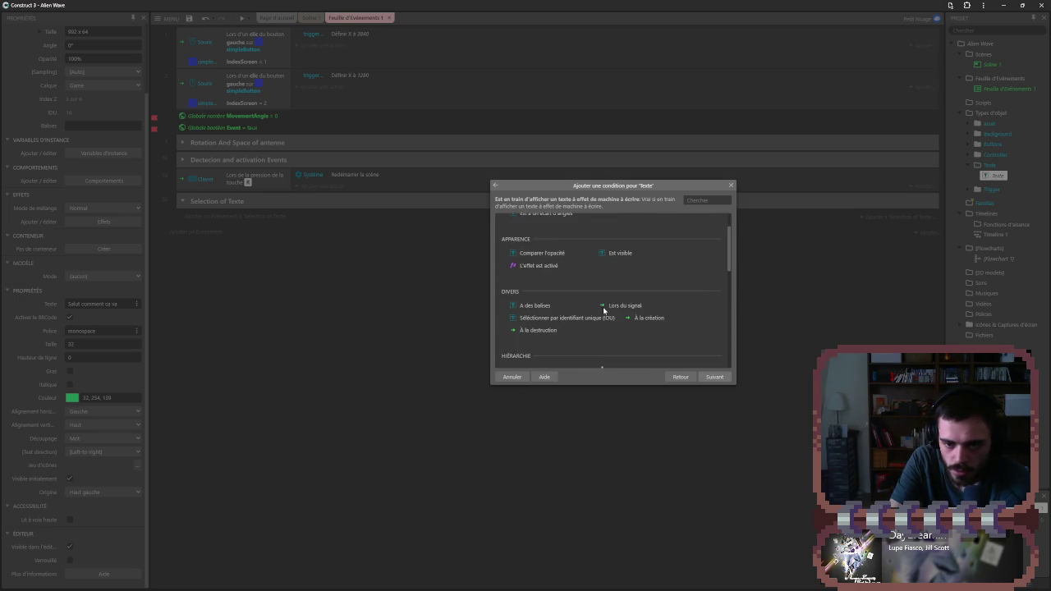
click(646, 319)
double_click(646, 319)
click(311, 216)
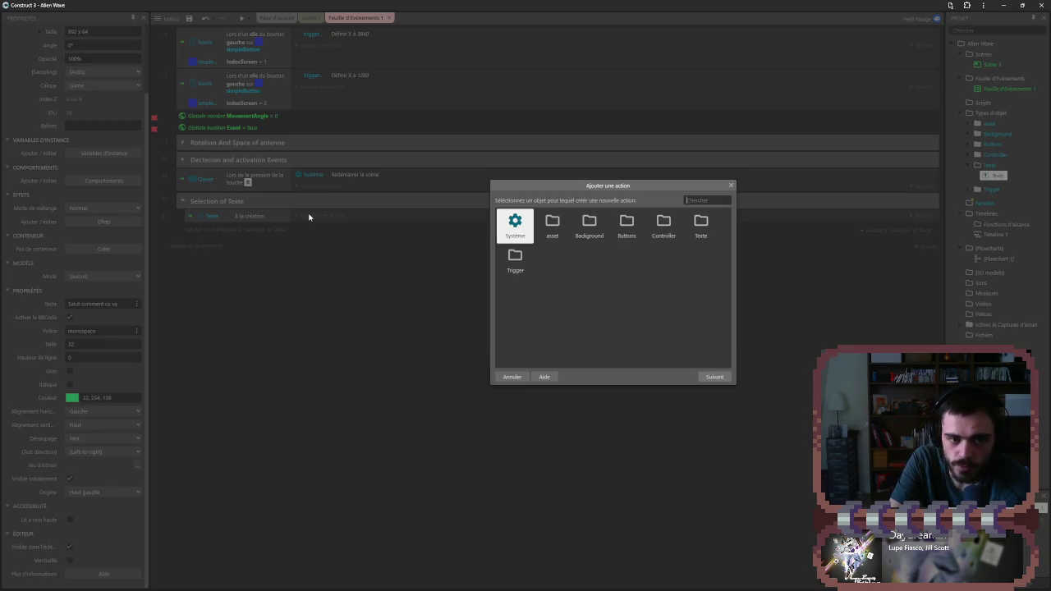
- Browse the Texte object's actions, such as Set read aloud, append text, icon set and Définir le texte
double_click(700, 233)
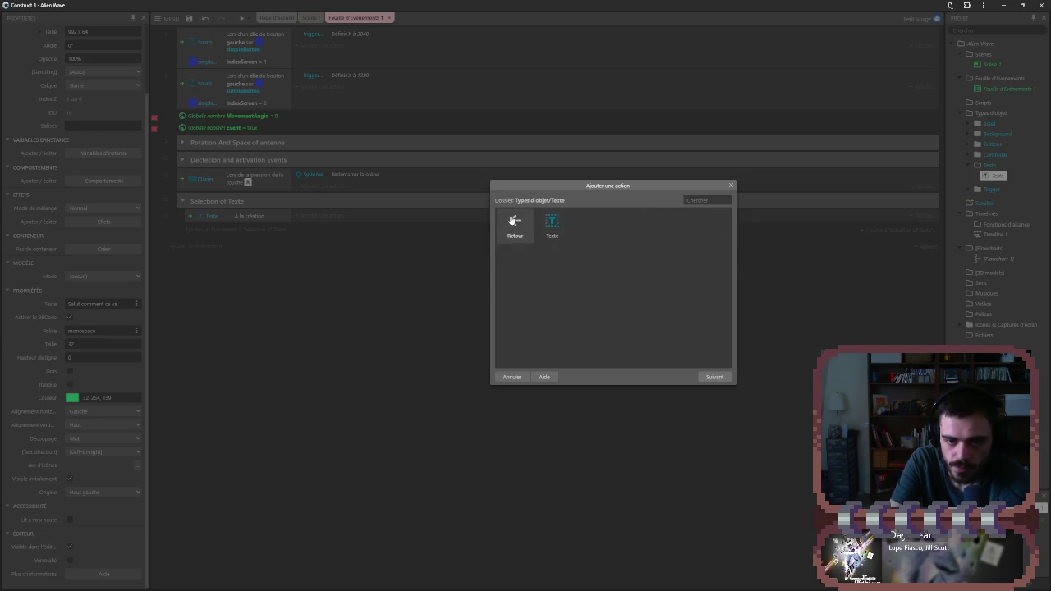
double_click(553, 225)
scroll(575, 246, down, 5)
scroll(603, 273, up, 5)
scroll(558, 295, down, 10)
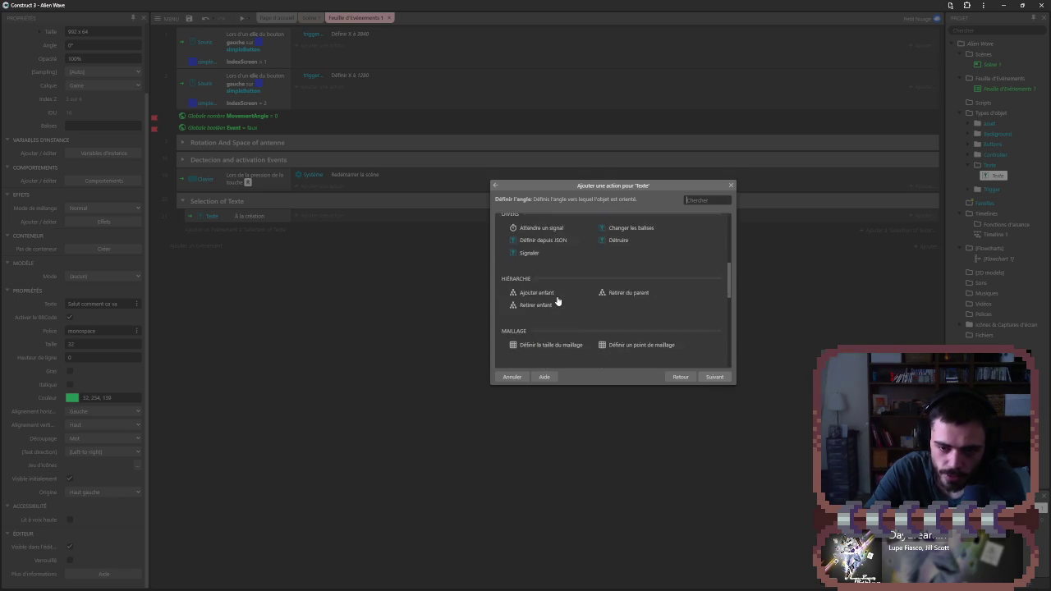
scroll(545, 318, down, 3)
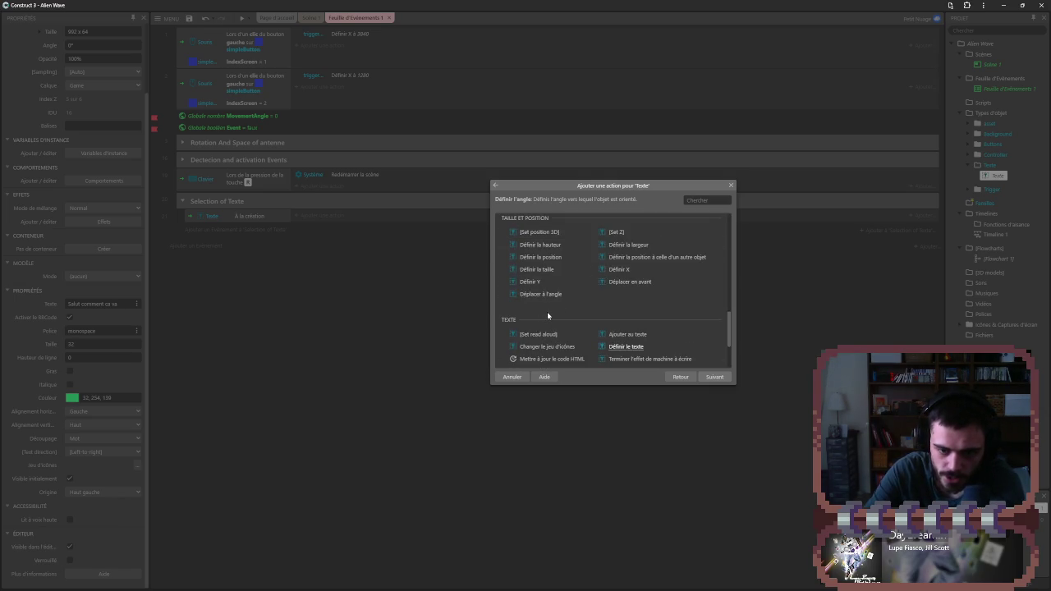
scroll(547, 312, down, 1)
click(545, 294)
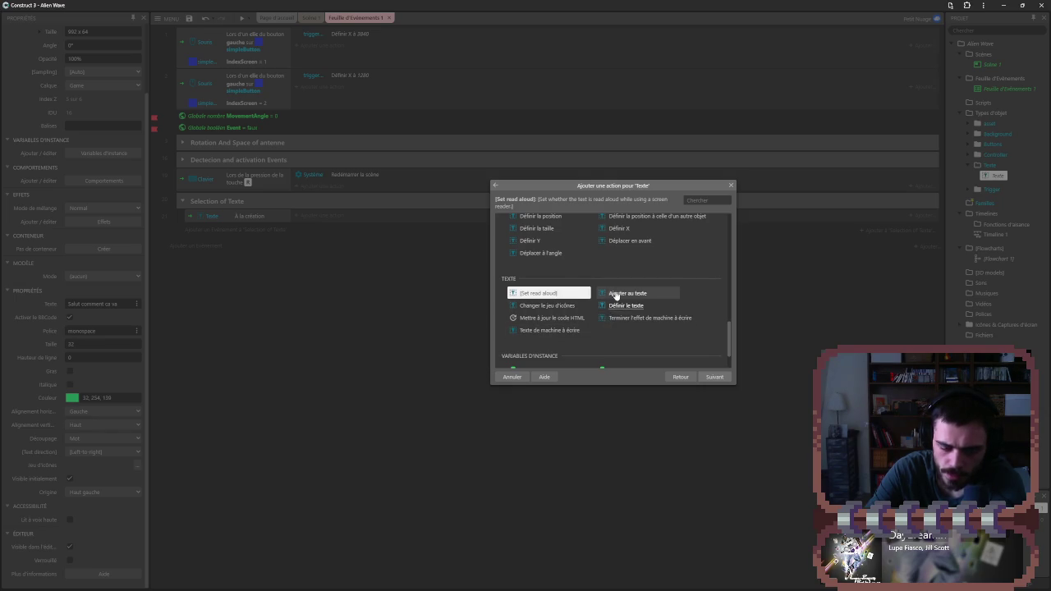
click(617, 293)
scroll(571, 297, down, 1)
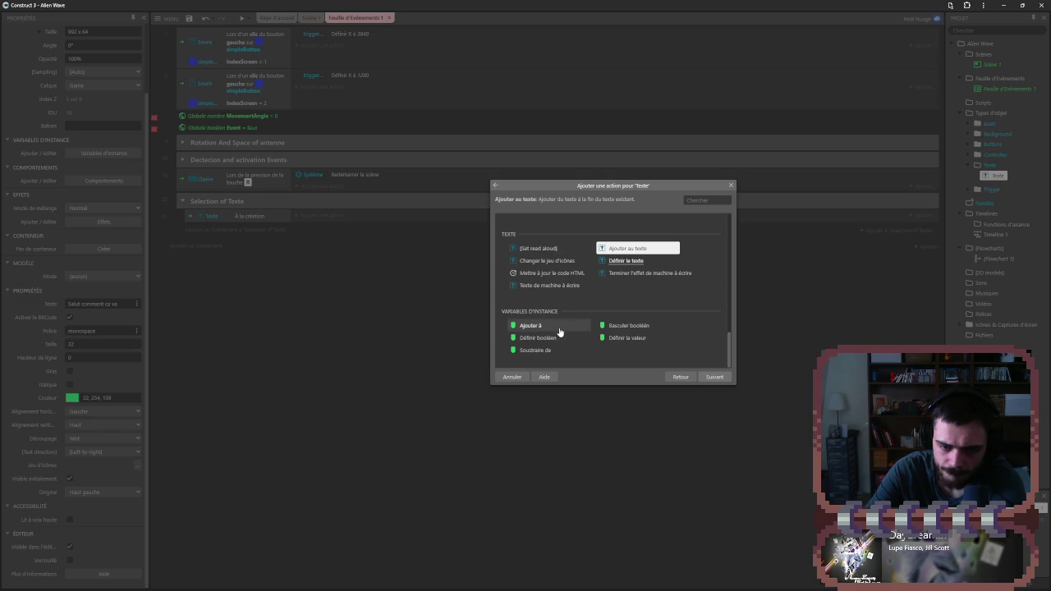
scroll(559, 332, up, 1)
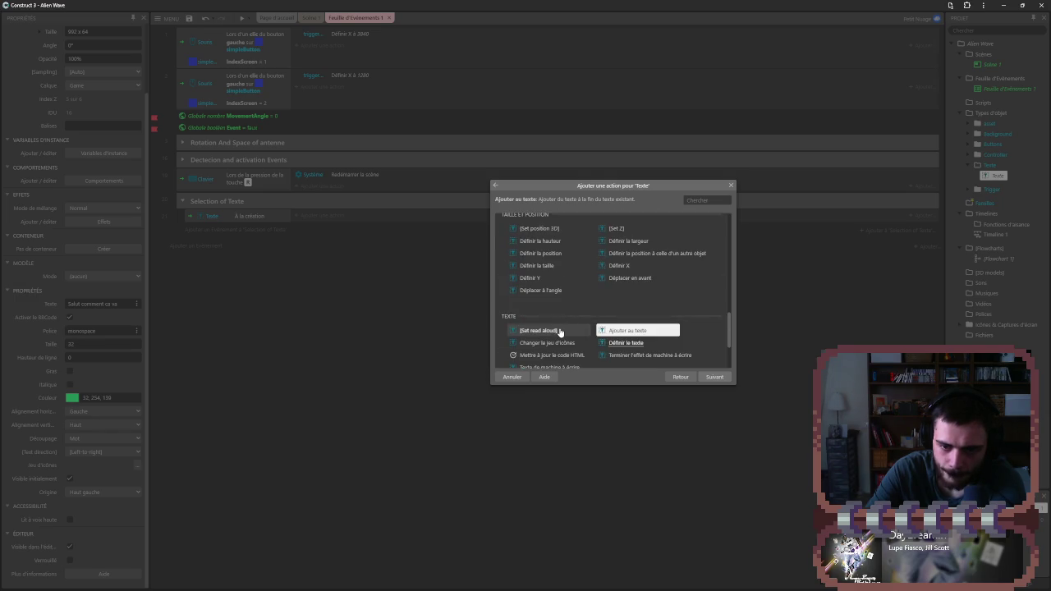
click(559, 331)
click(560, 342)
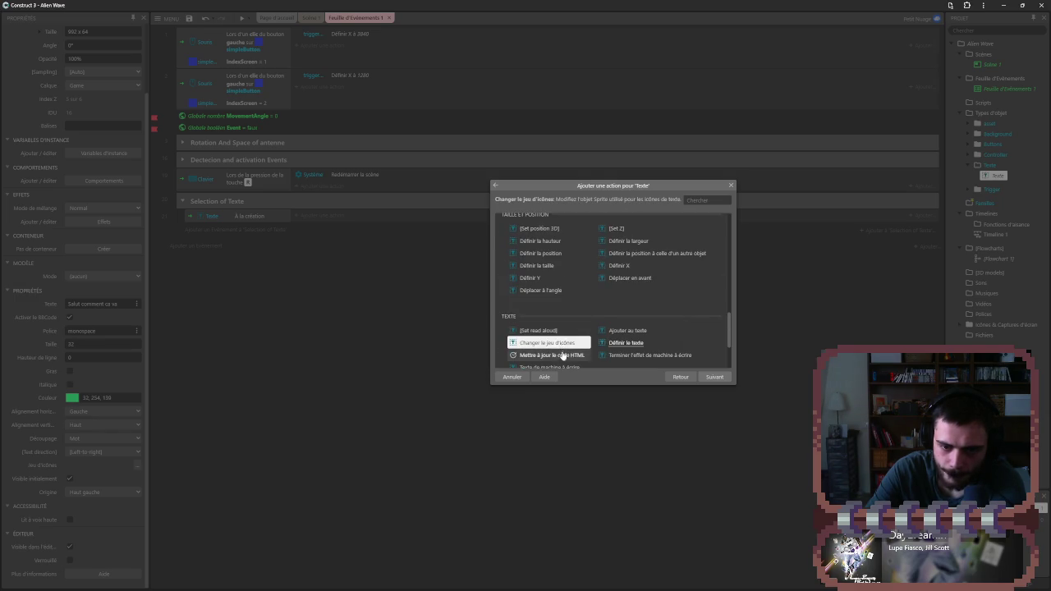
click(562, 356)
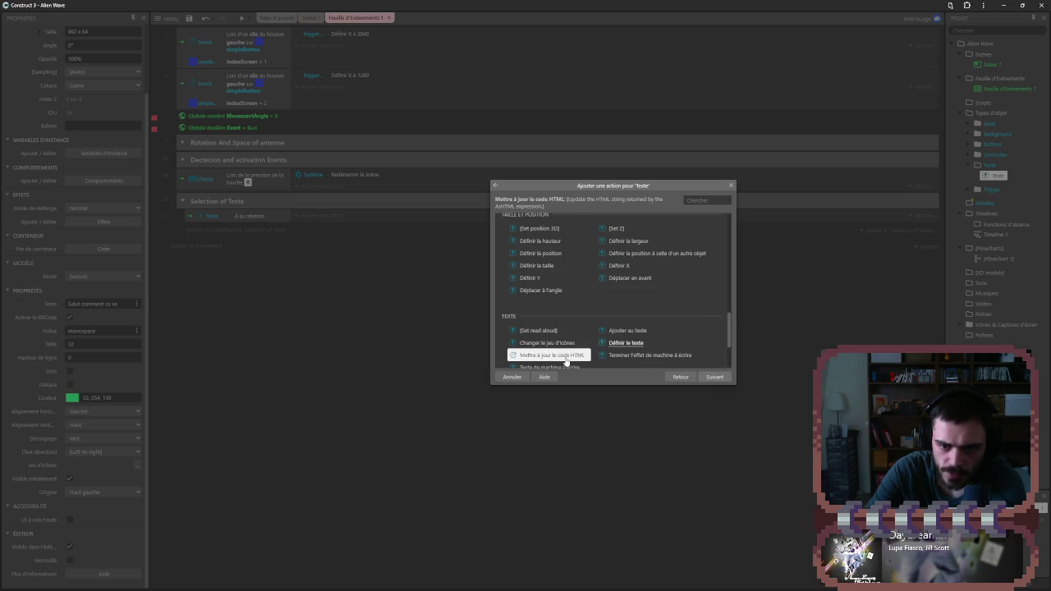
click(630, 343)
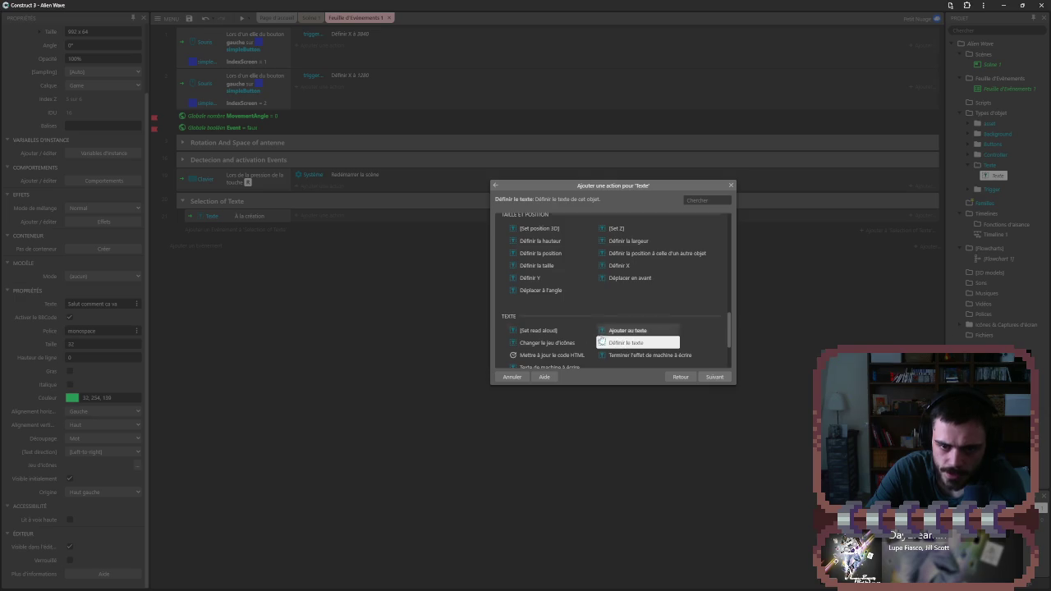
- Add the Set read aloud action with Activer checked, then run a game preview
click(582, 332)
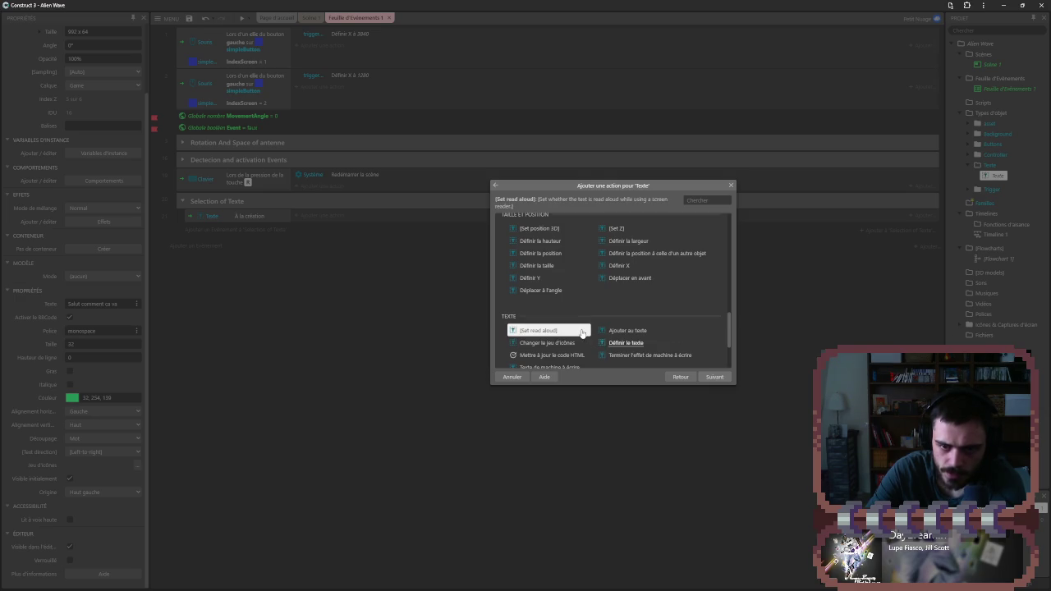
click(709, 379)
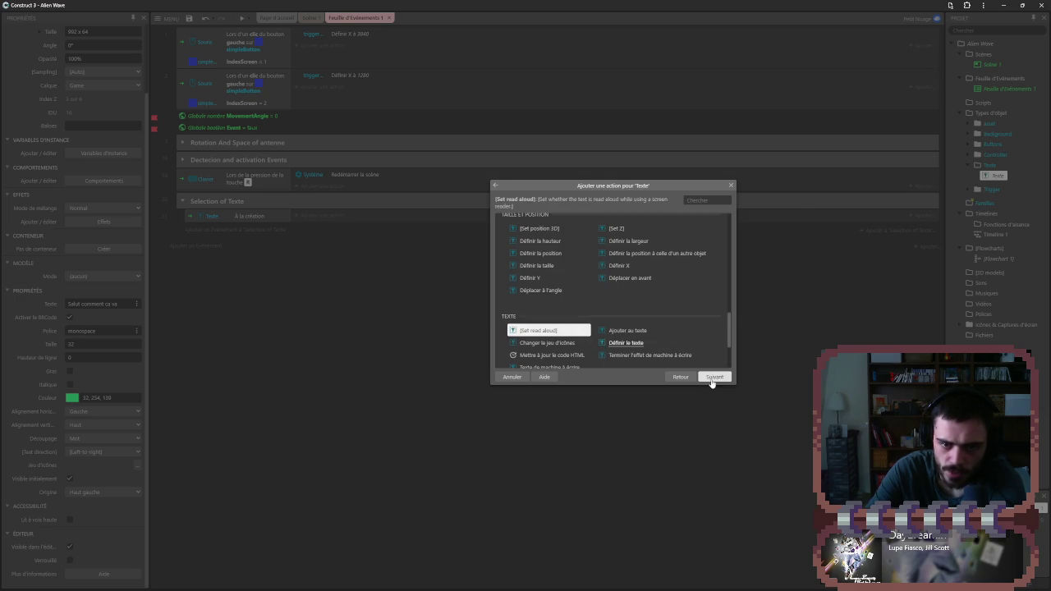
click(524, 250)
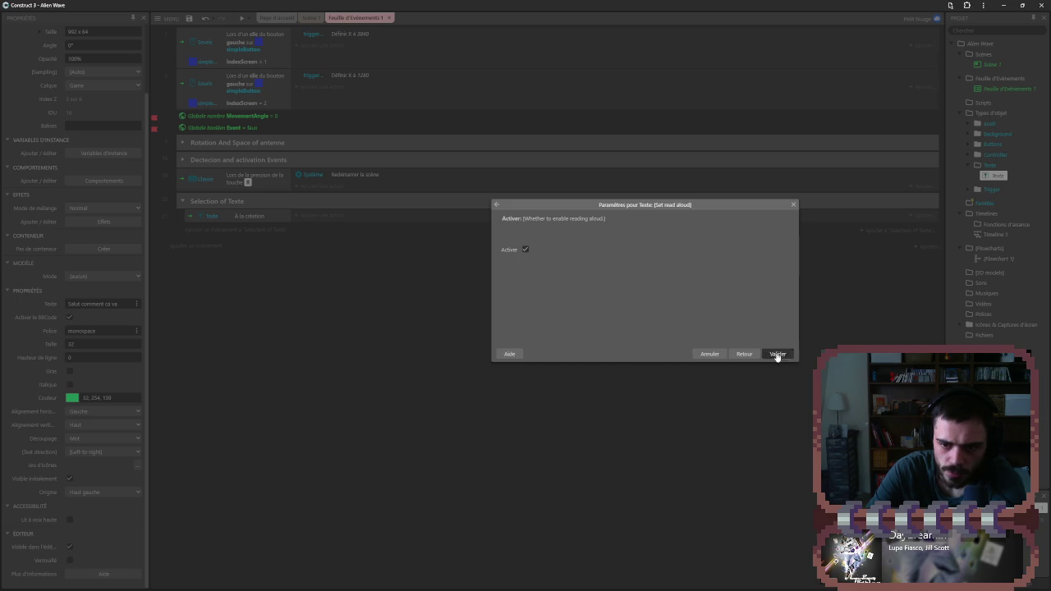
click(776, 354)
click(242, 18)
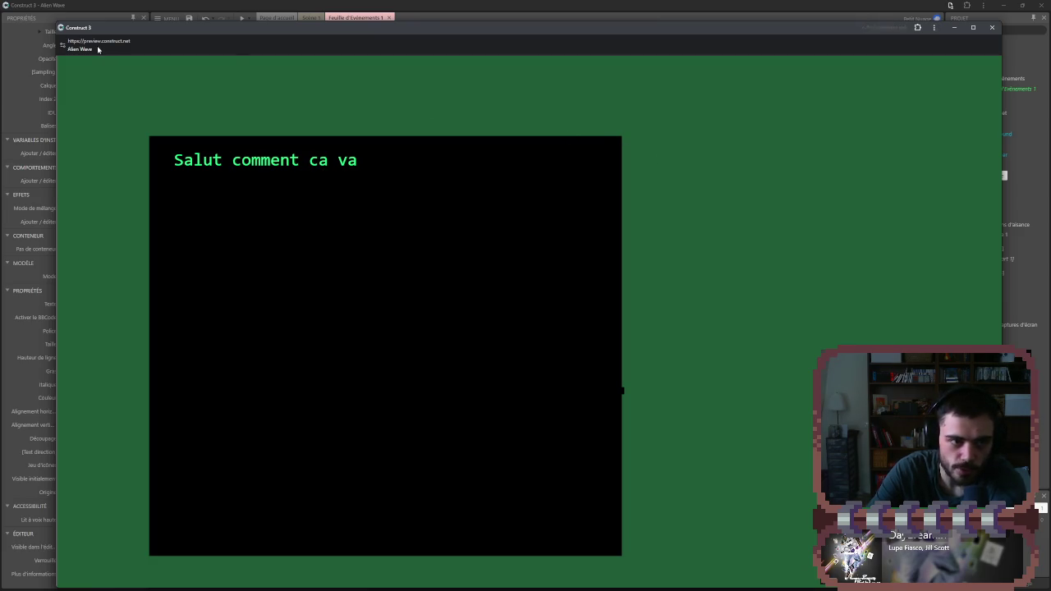
- Close the preview and inspect the read-aloud action, browsing Texte actions without changing anything
click(993, 29)
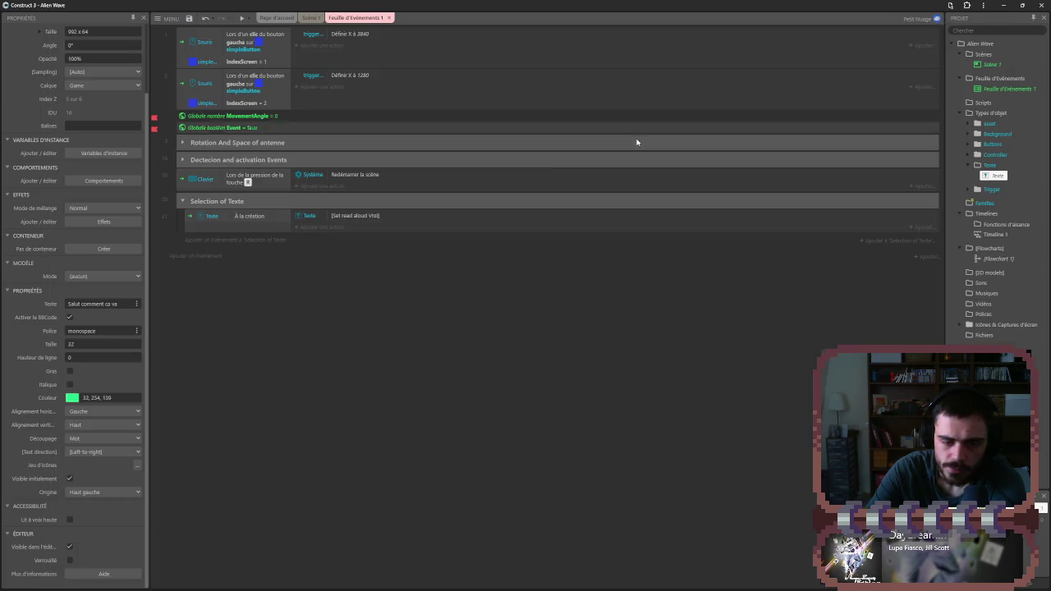
click(345, 218)
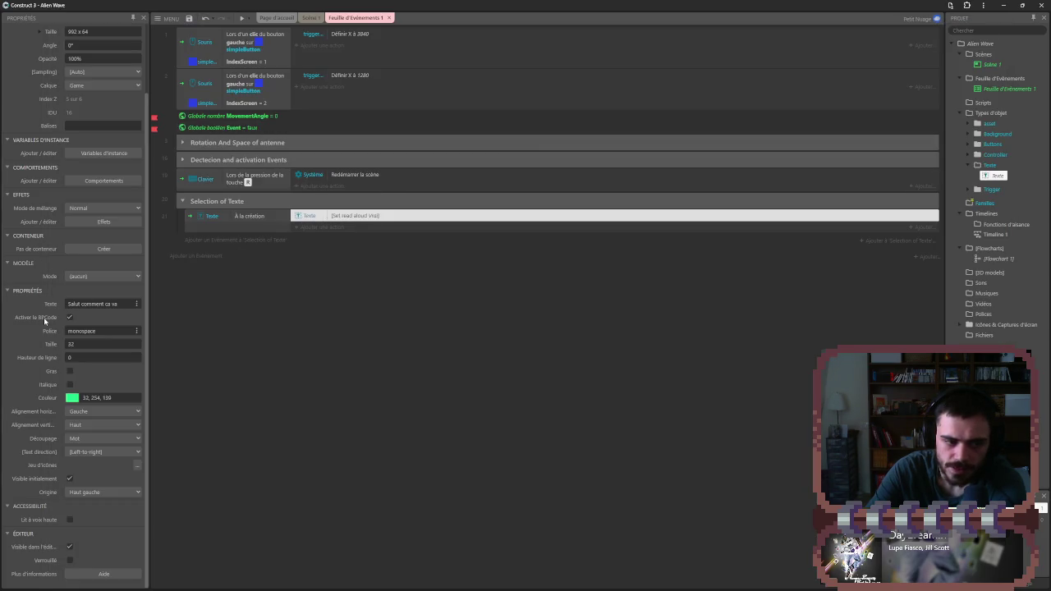
mouse_move(44, 321)
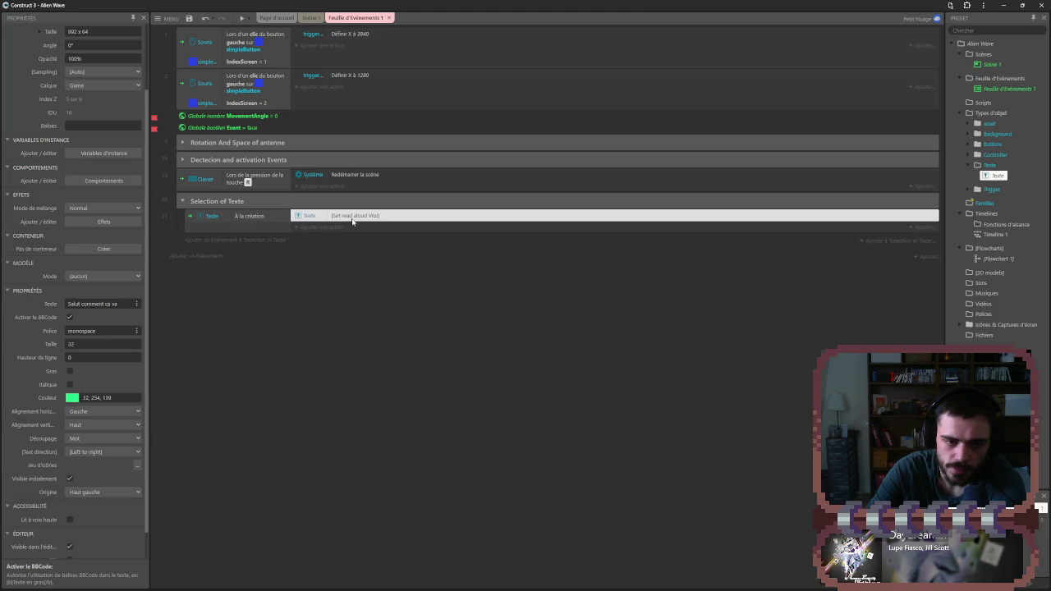
double_click(353, 220)
click(752, 355)
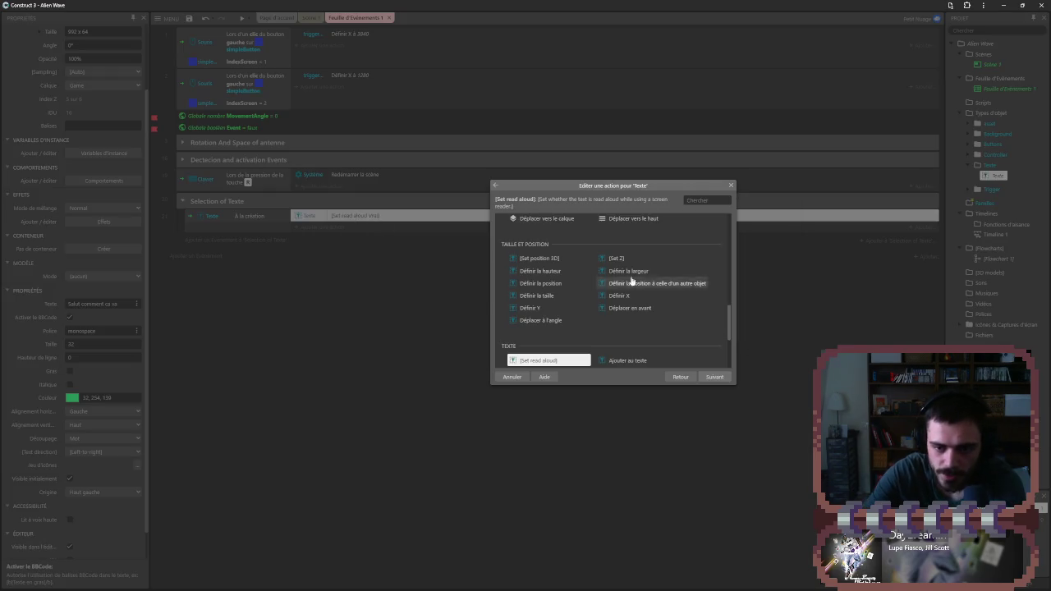
scroll(680, 297, down, 1)
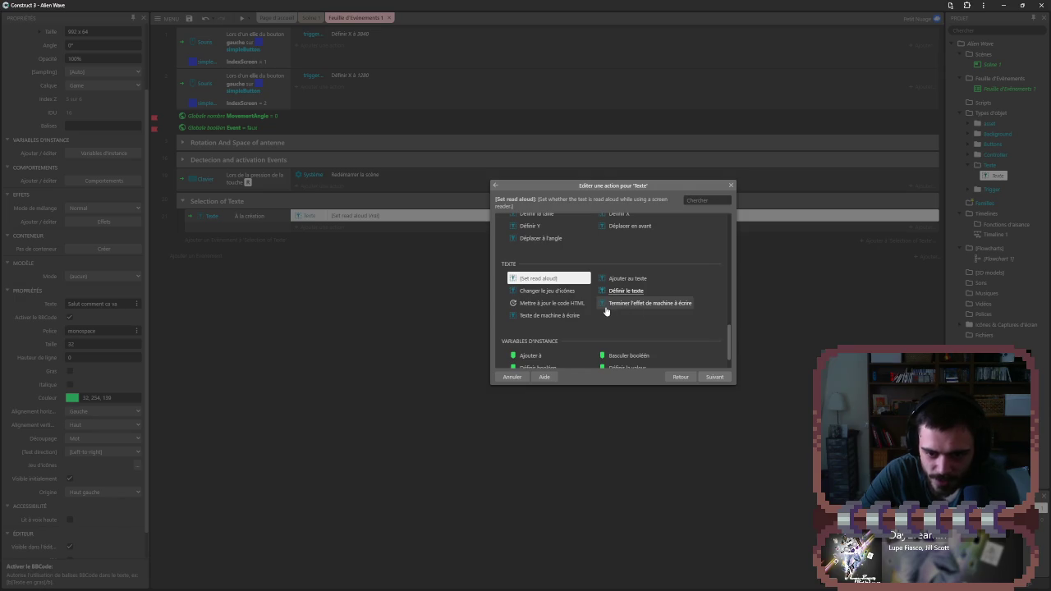
scroll(614, 315, up, 1)
scroll(614, 314, up, 2)
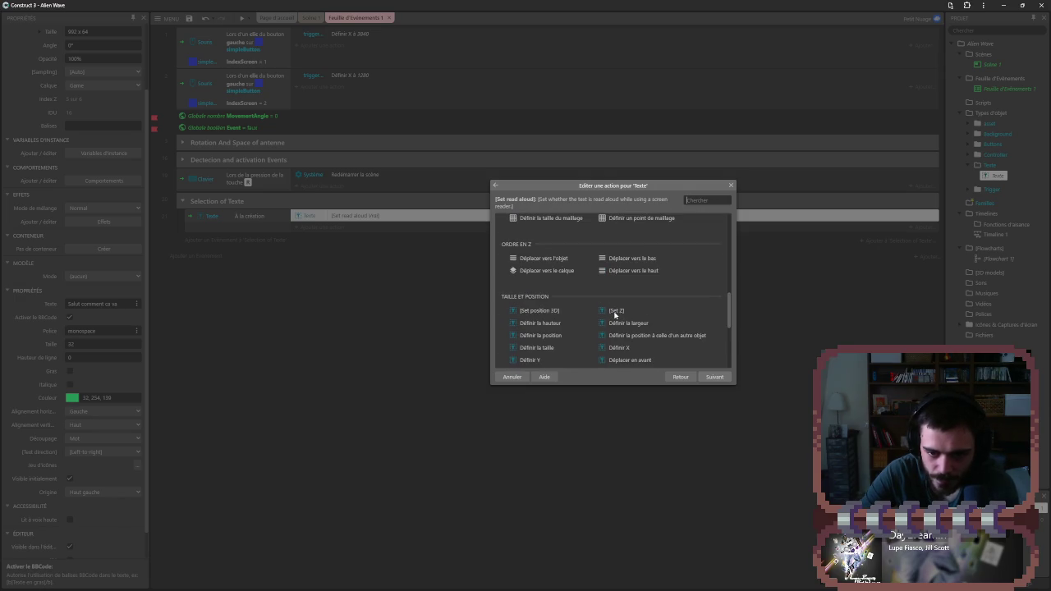
scroll(614, 316, down, 2)
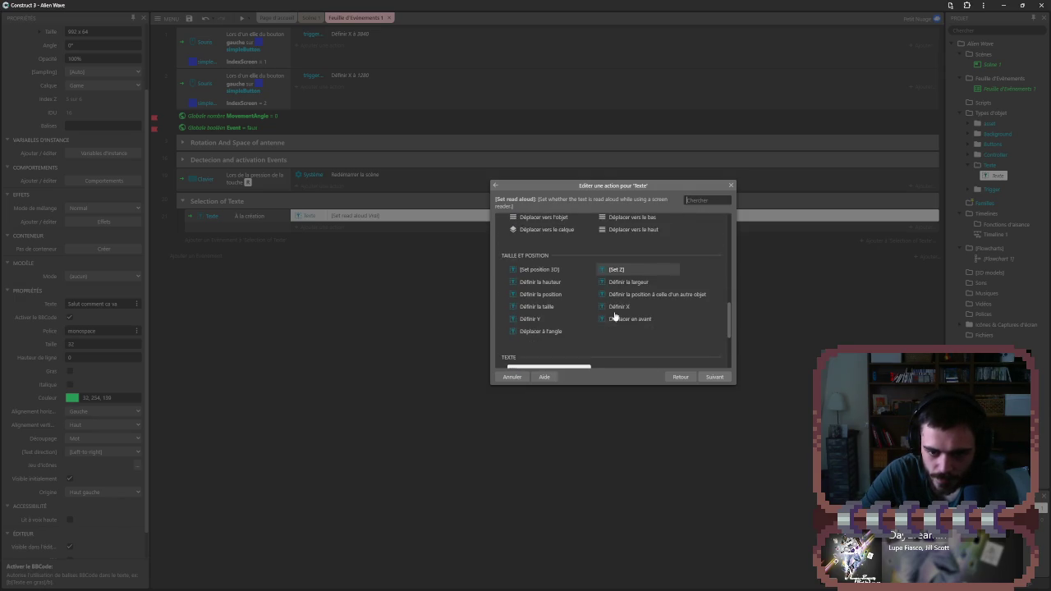
click(730, 185)
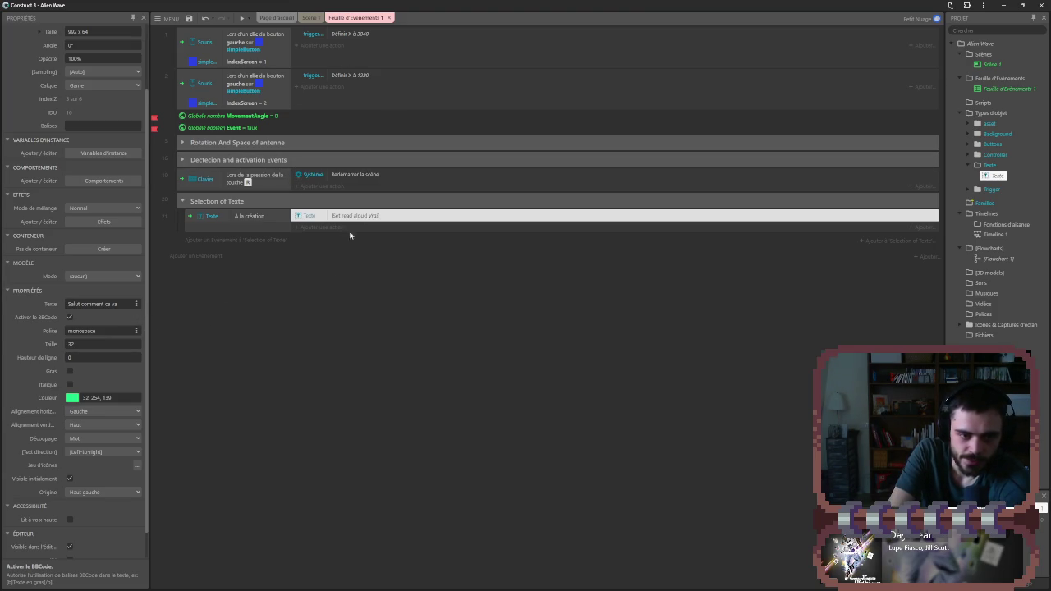
- Swap the read-aloud action for Définir le texte with an empty text value
double_click(329, 218)
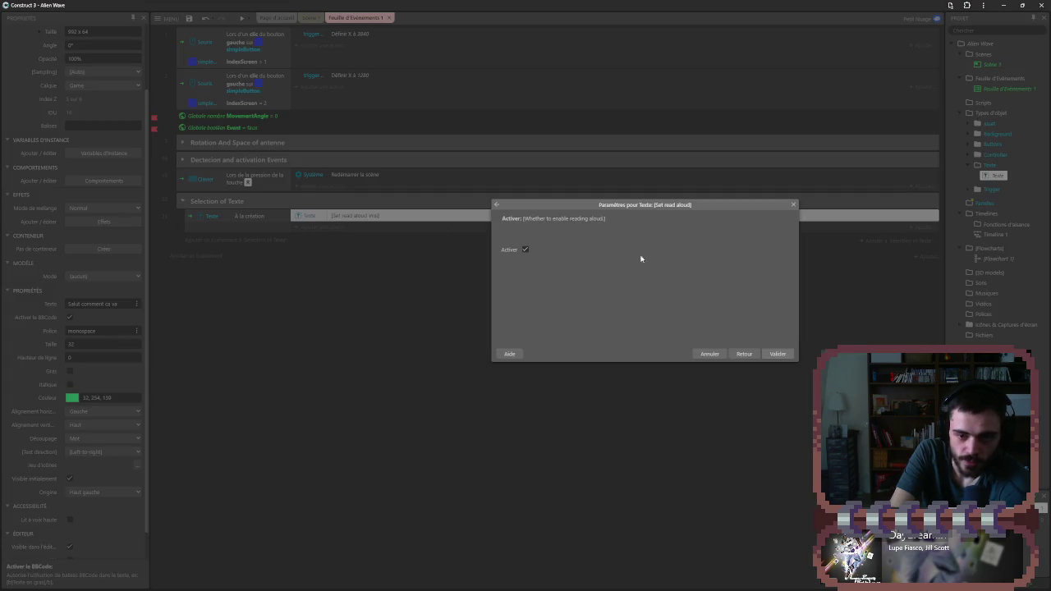
click(752, 355)
double_click(384, 221)
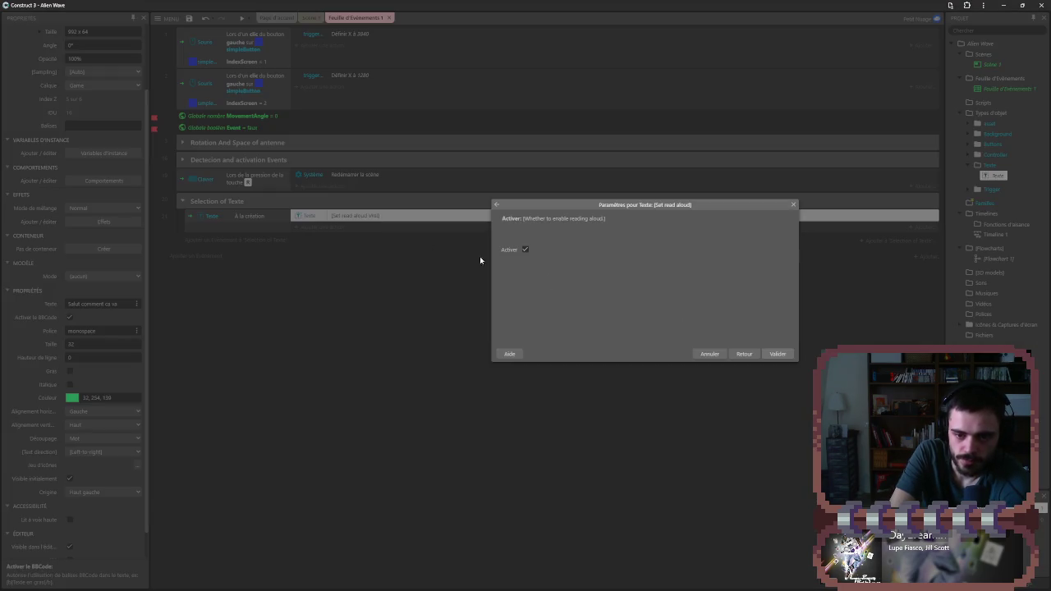
click(751, 357)
scroll(682, 308, down, 3)
double_click(624, 290)
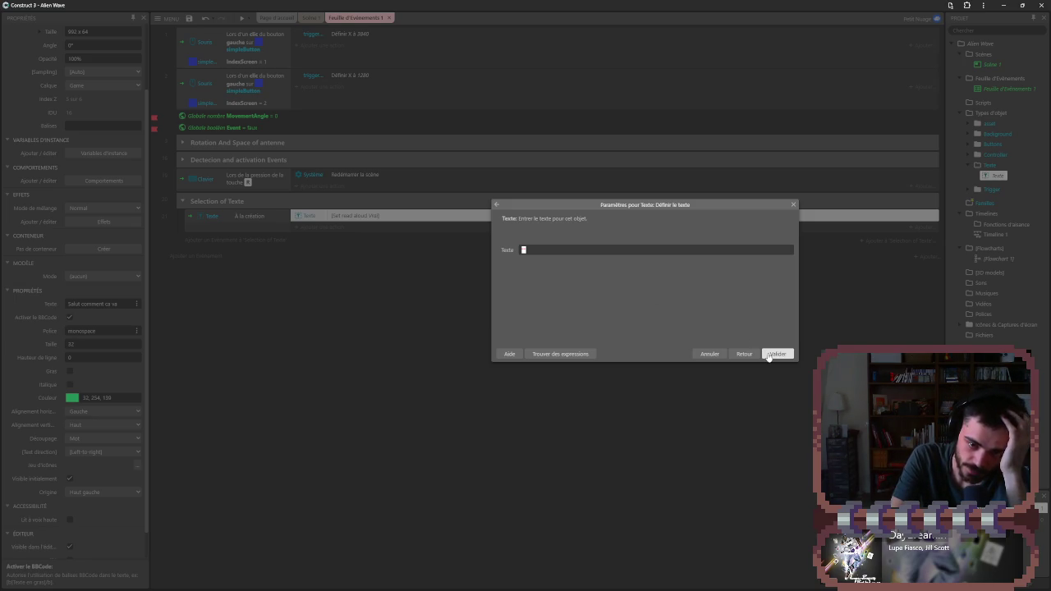
click(770, 354)
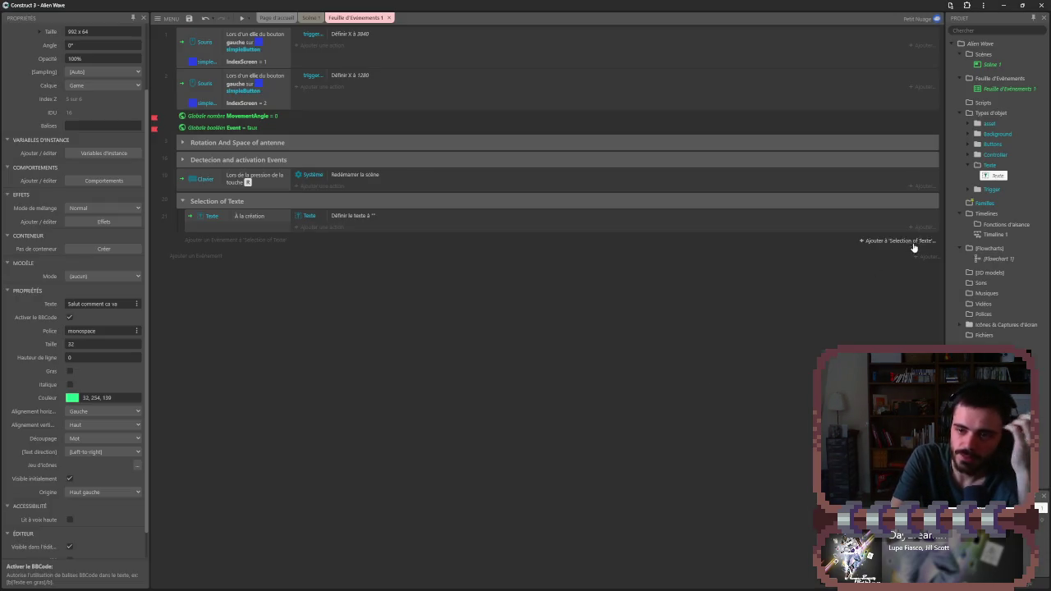
- Start inserting a new object type, enlarge the picker and browse plugins like micro:bit, Liste and file chooser
right_click(989, 113)
click(944, 118)
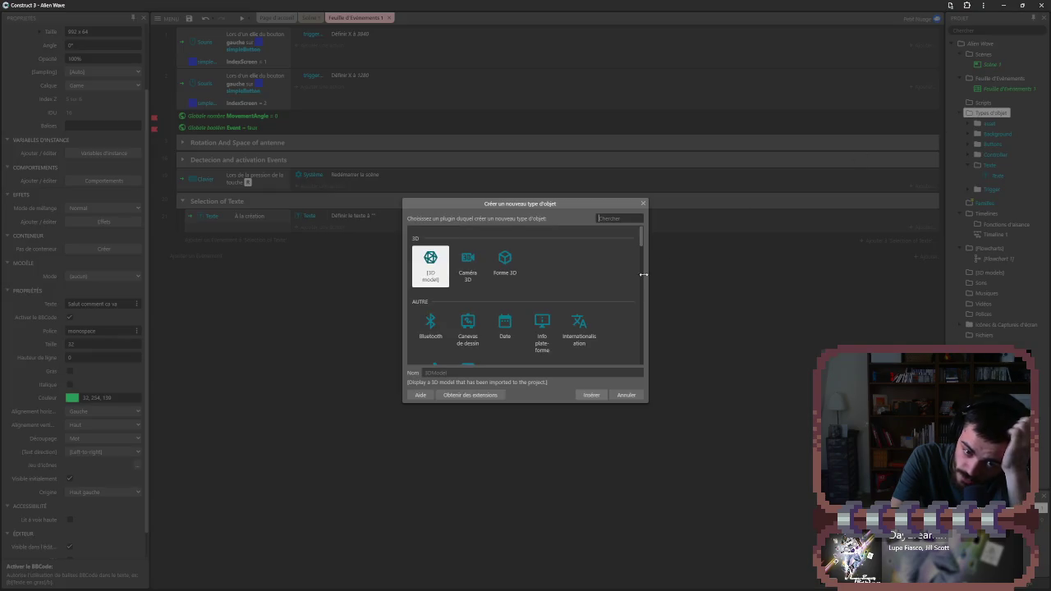
drag(647, 402, 847, 534)
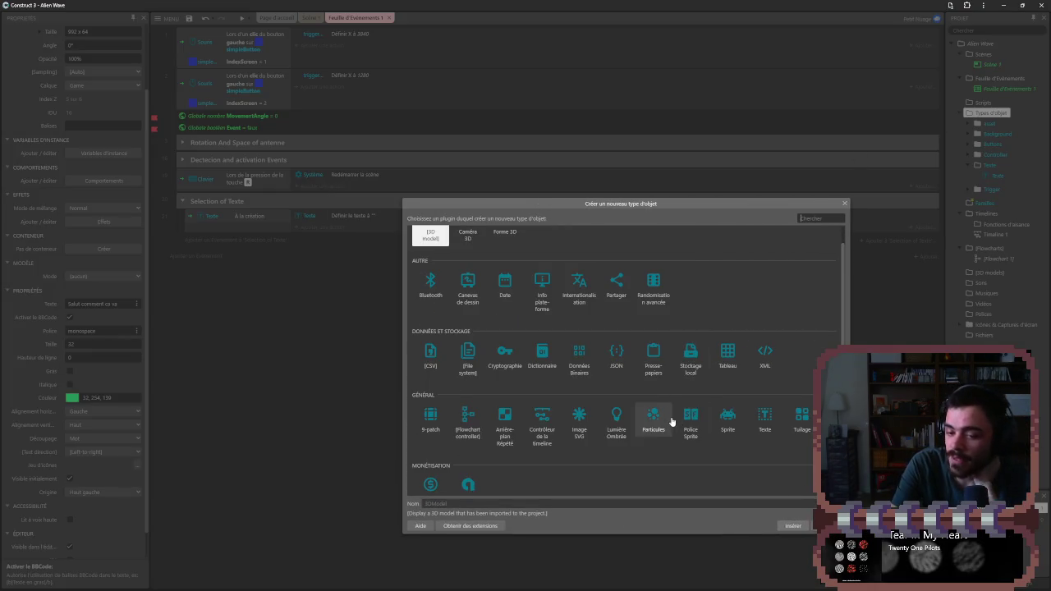
scroll(670, 409, down, 3)
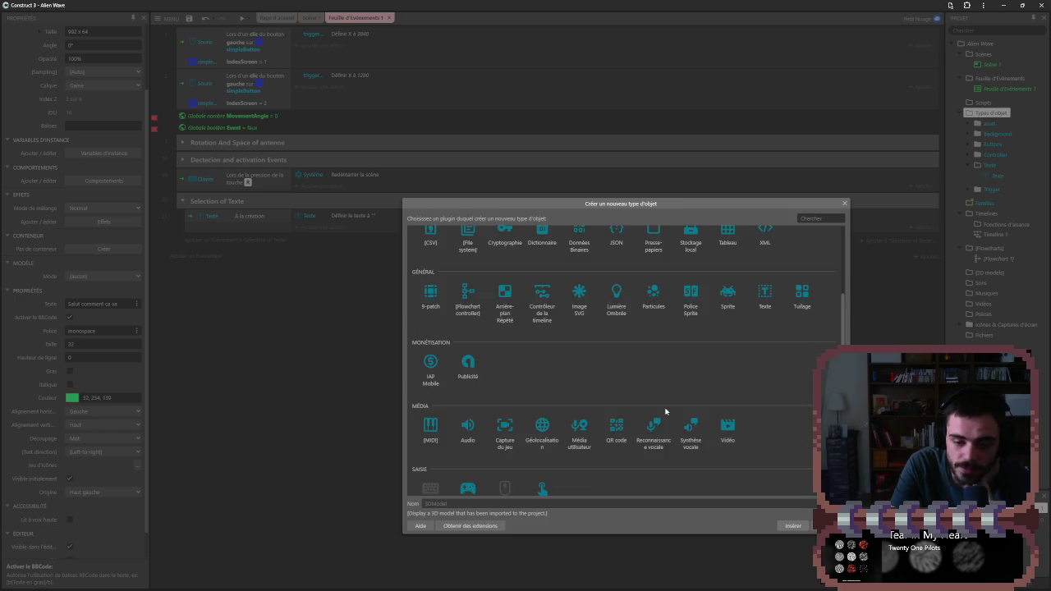
scroll(662, 426, down, 1)
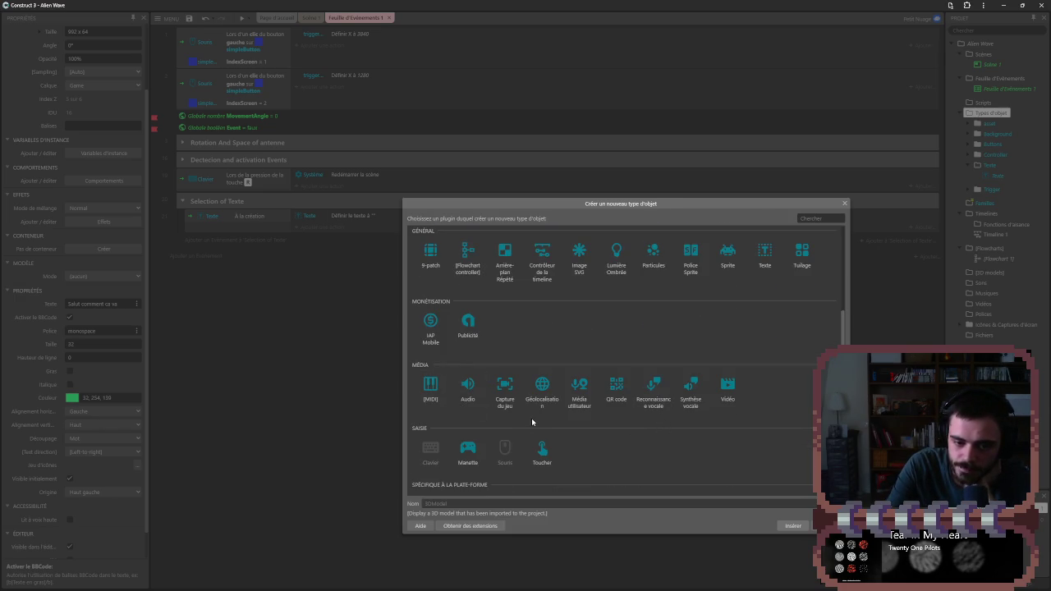
scroll(532, 419, down, 4)
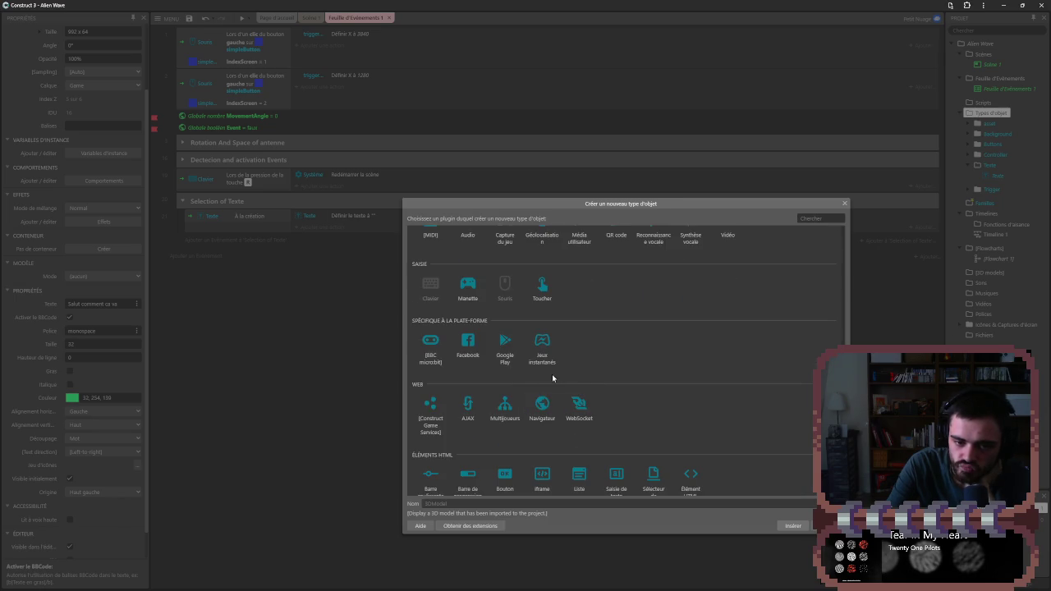
click(443, 354)
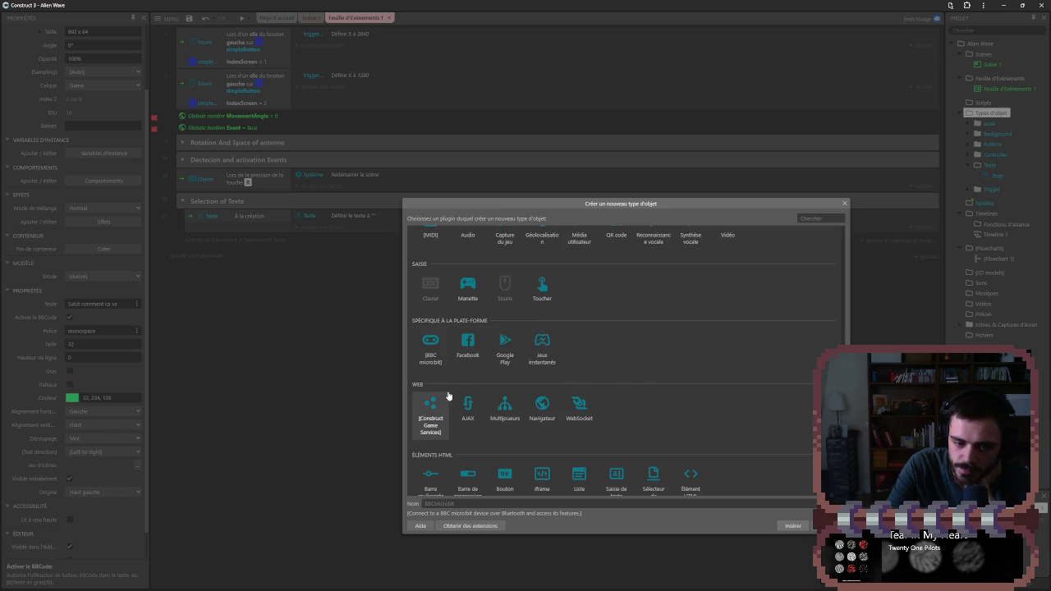
scroll(513, 404, down, 1)
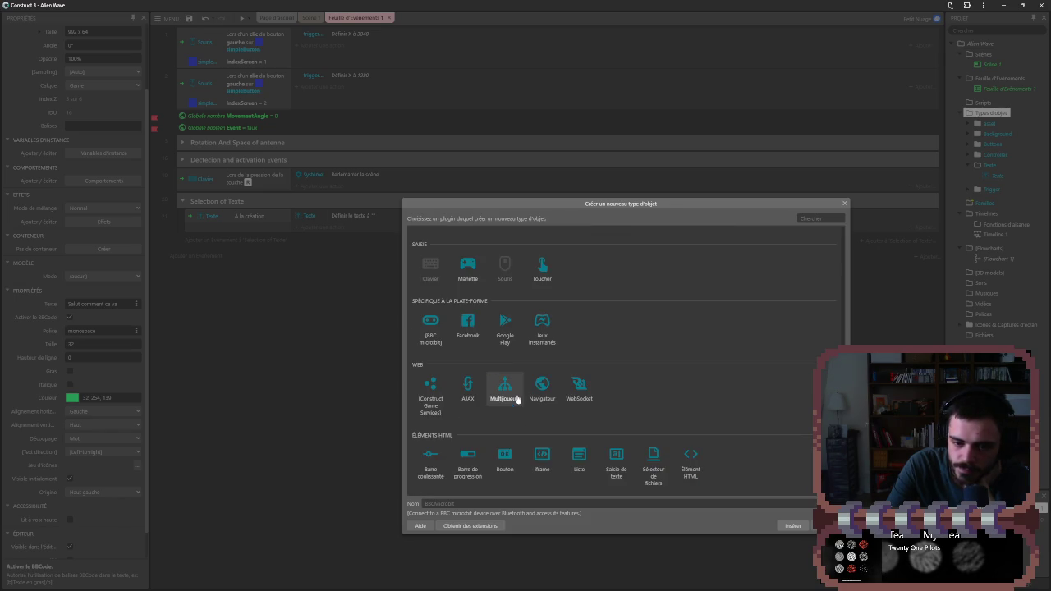
click(575, 458)
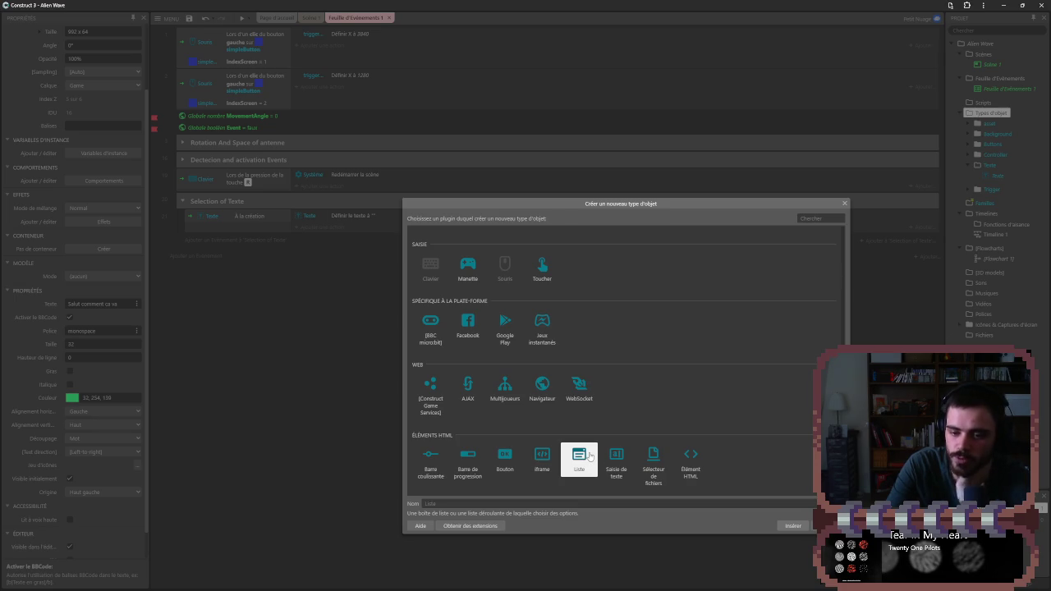
click(659, 456)
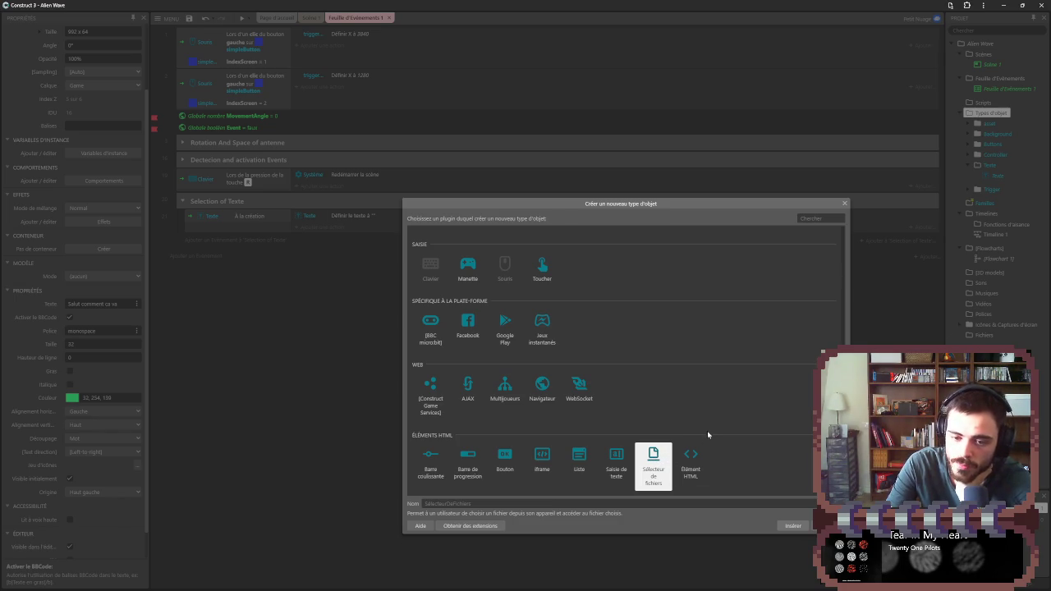
scroll(624, 398, up, 2)
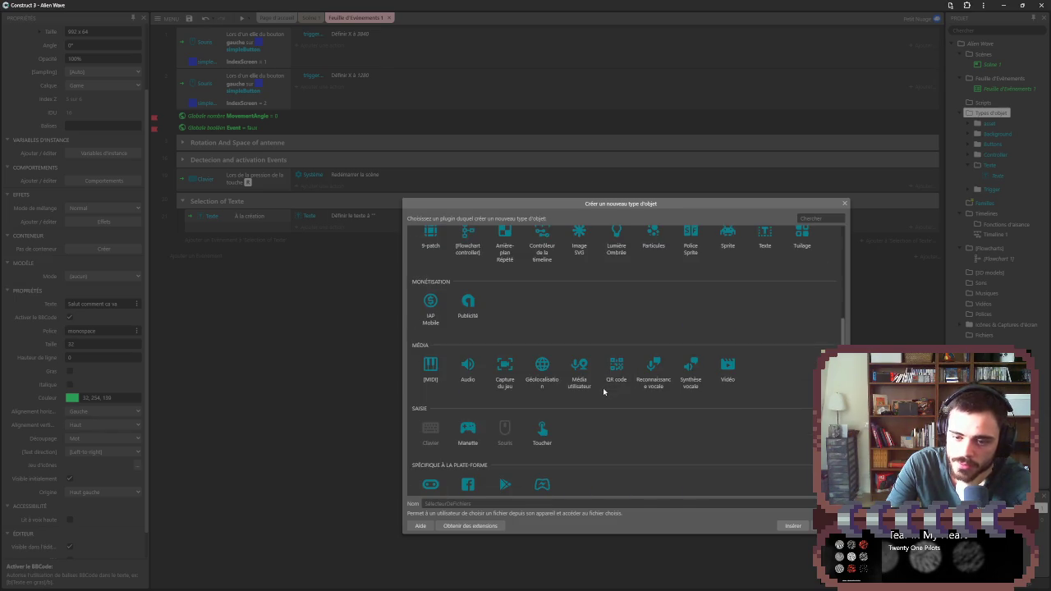
scroll(605, 397, up, 3)
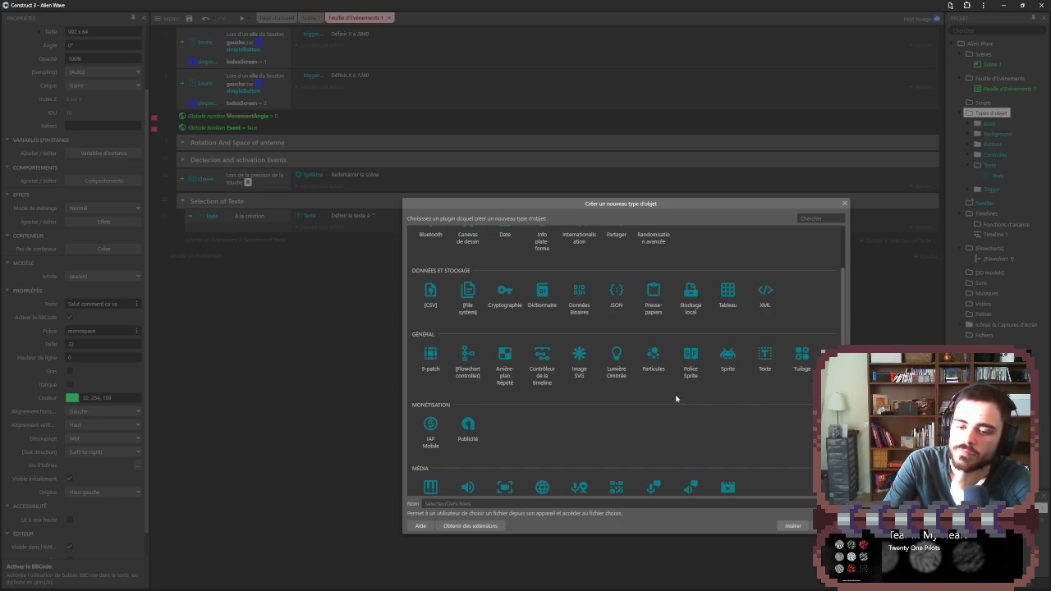
- Compare the Data & Storage plugins (CSV, Tableau, XML, Stockage local) and add a Dictionnaire object
click(699, 362)
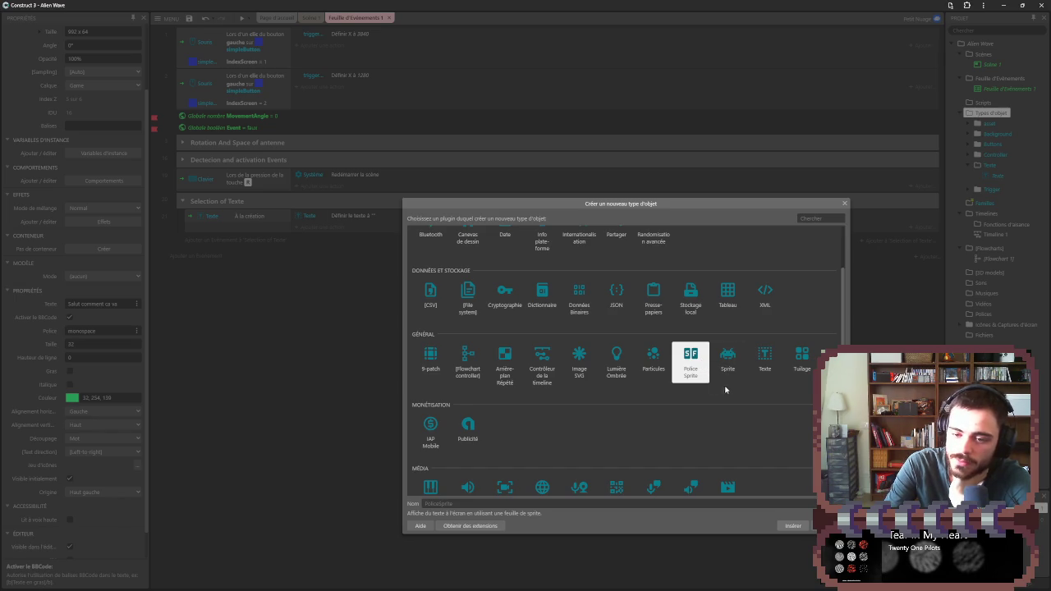
click(765, 366)
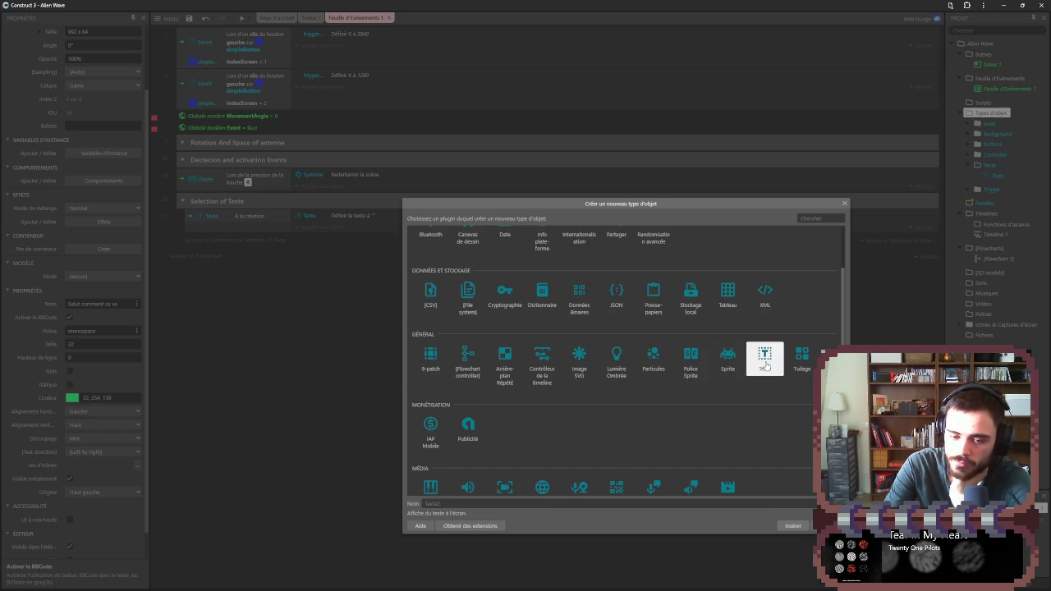
click(579, 294)
click(542, 295)
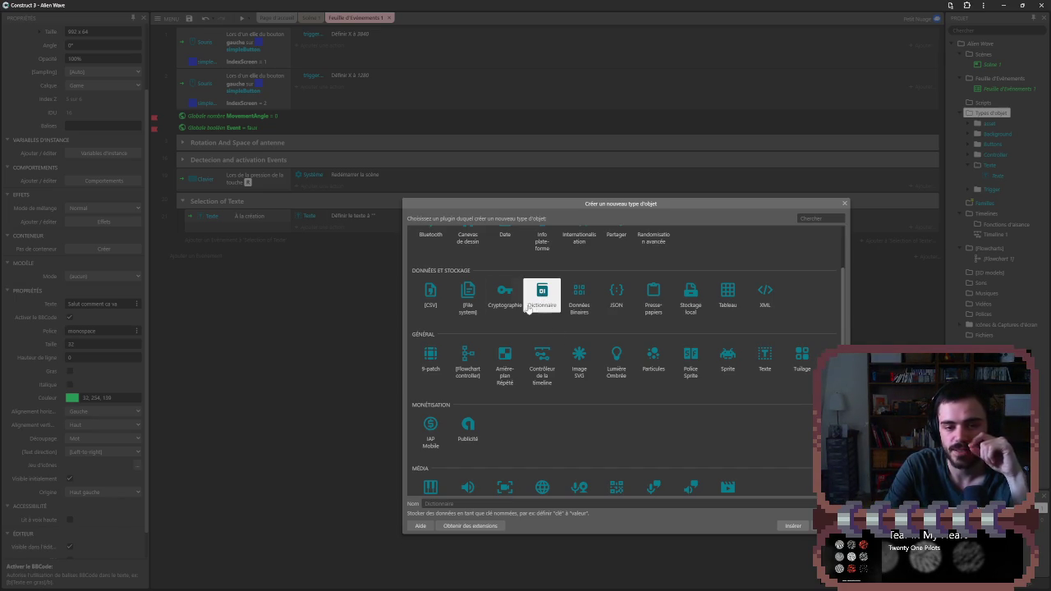
click(483, 301)
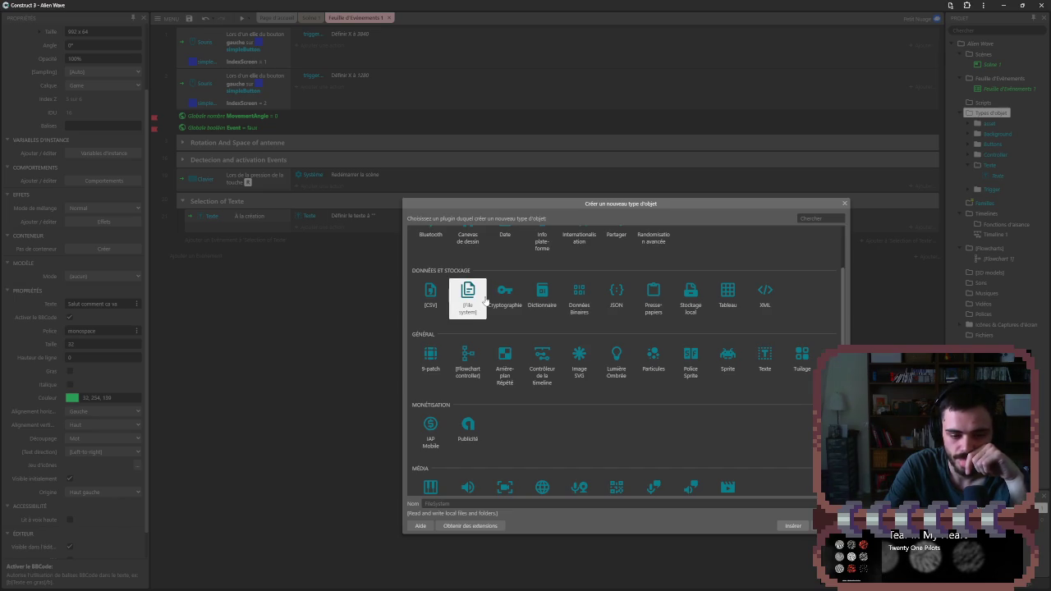
click(430, 296)
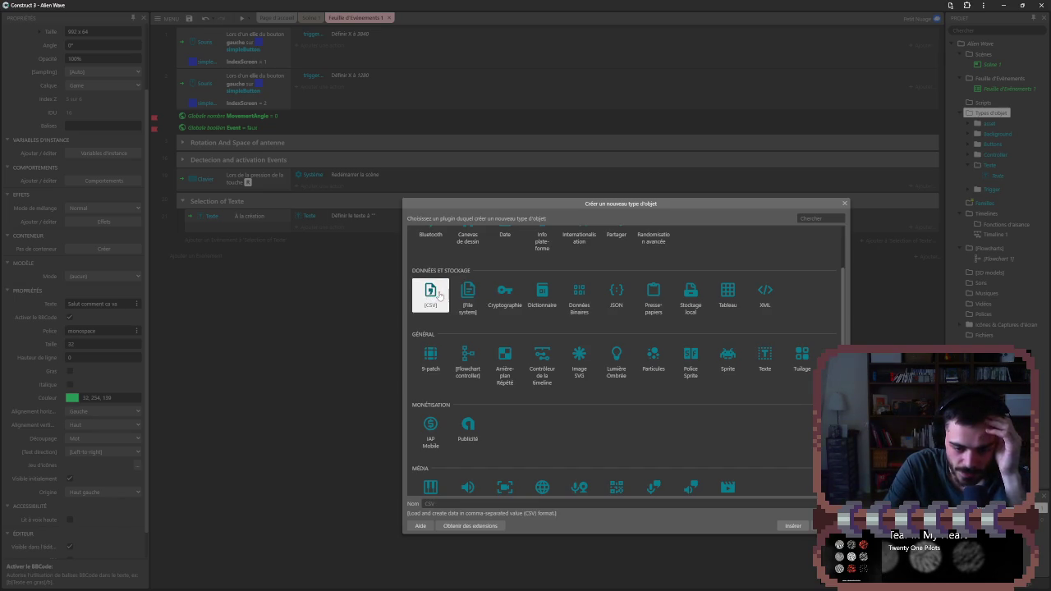
click(568, 298)
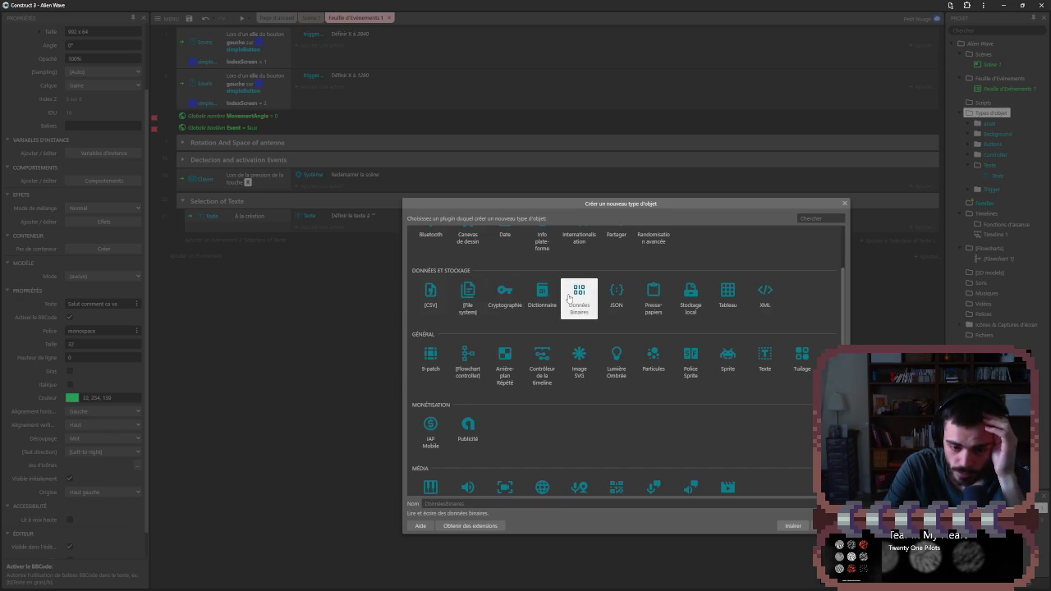
click(727, 295)
click(652, 298)
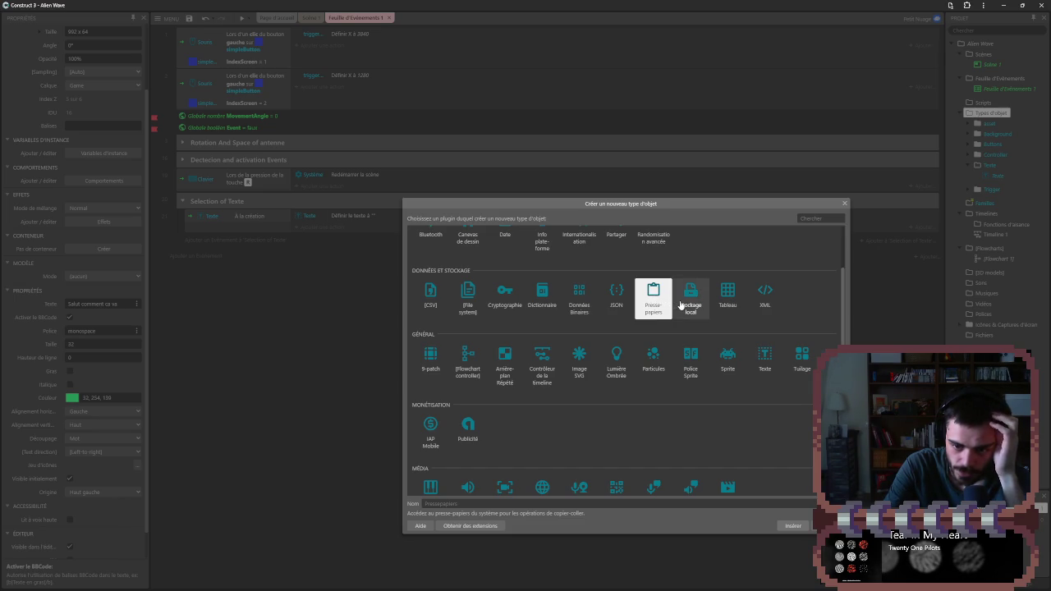
click(680, 305)
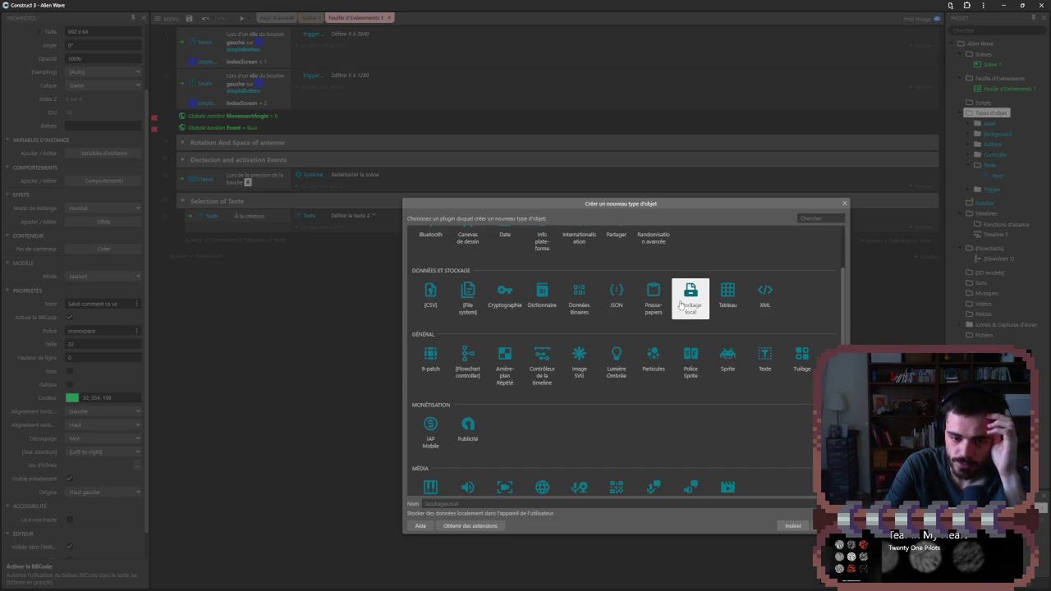
click(764, 303)
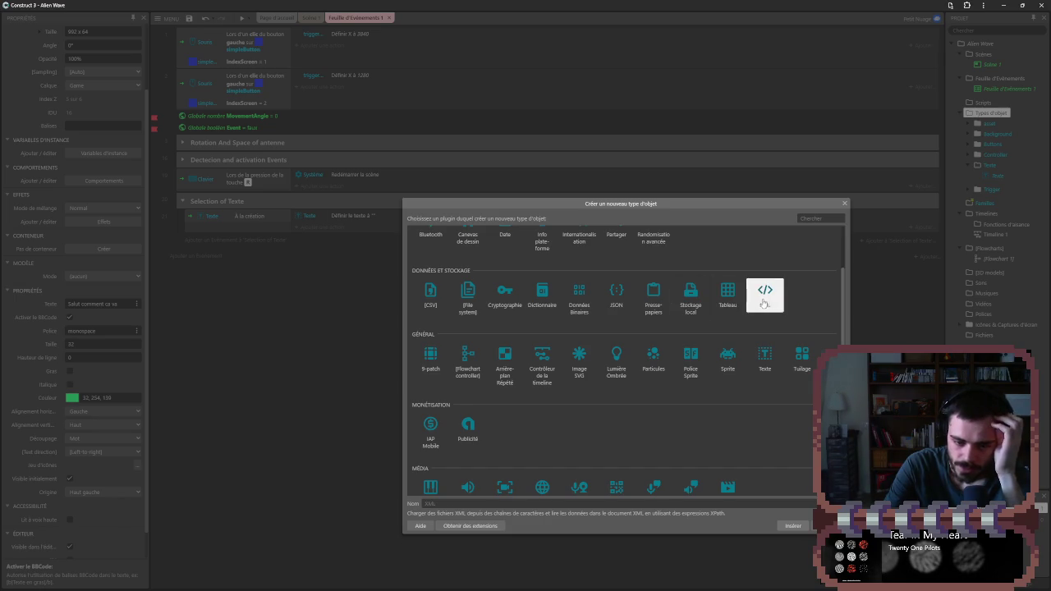
click(509, 304)
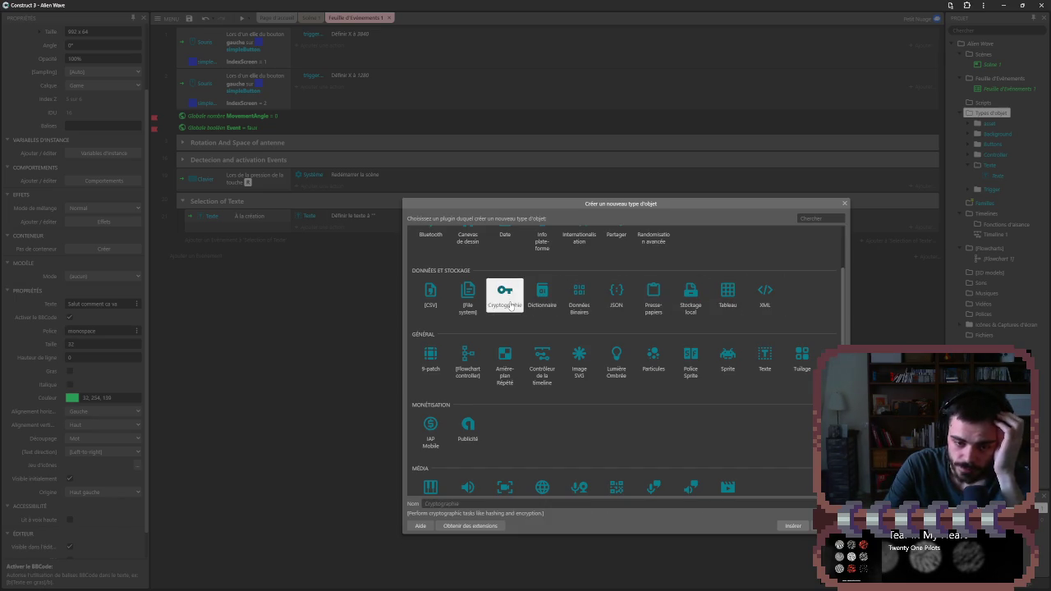
double_click(542, 302)
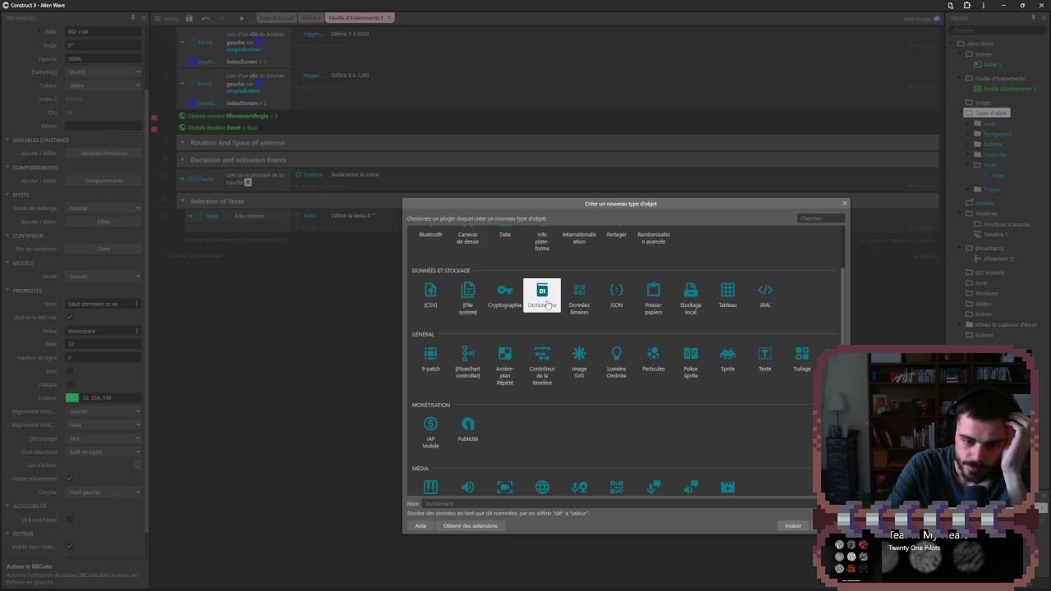
click(993, 202)
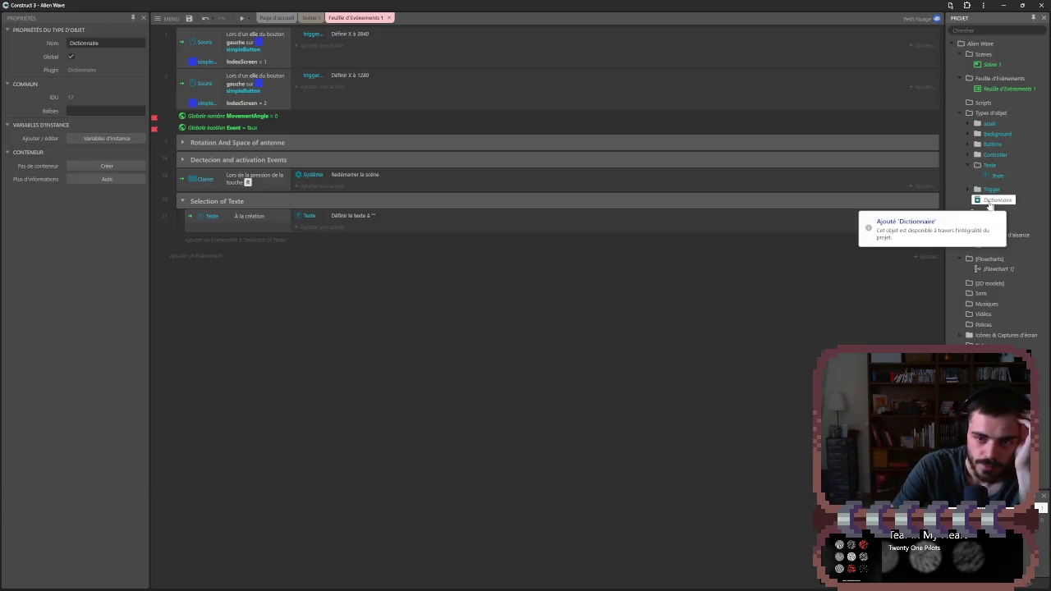
click(300, 217)
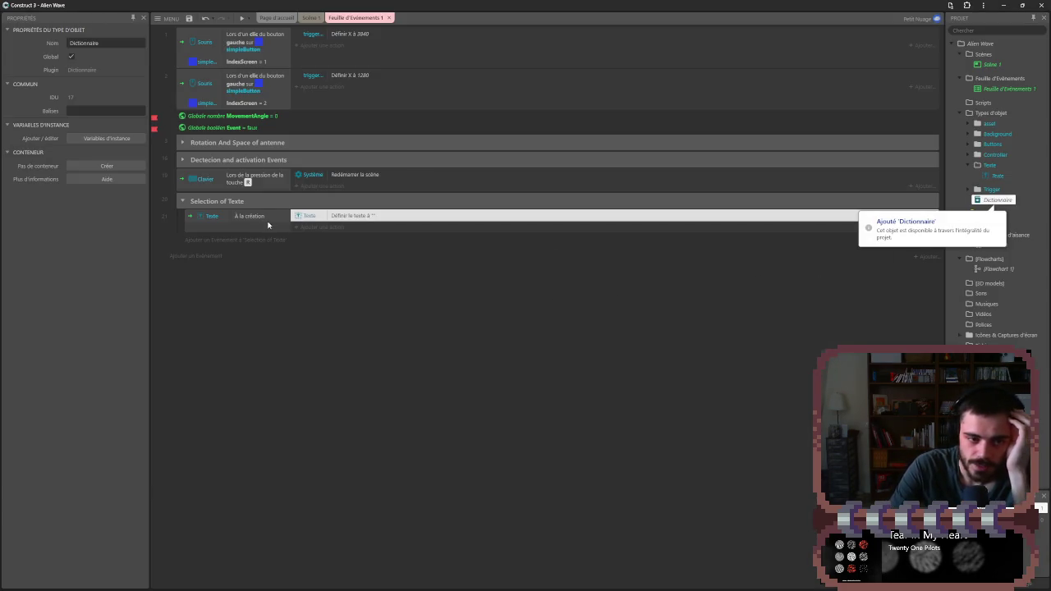
double_click(321, 221)
click(709, 354)
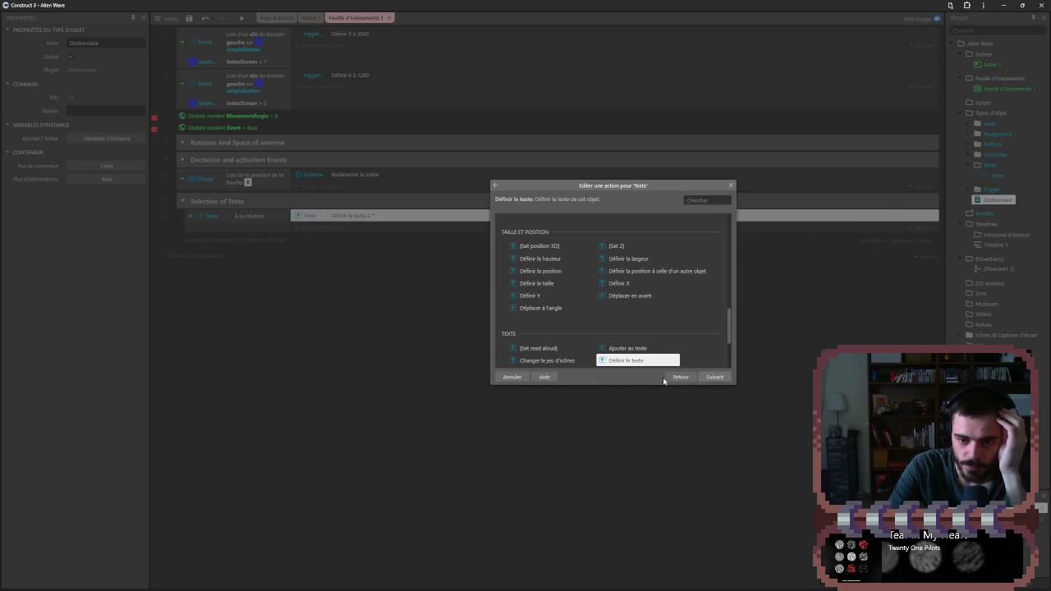
click(680, 378)
click(514, 223)
double_click(553, 256)
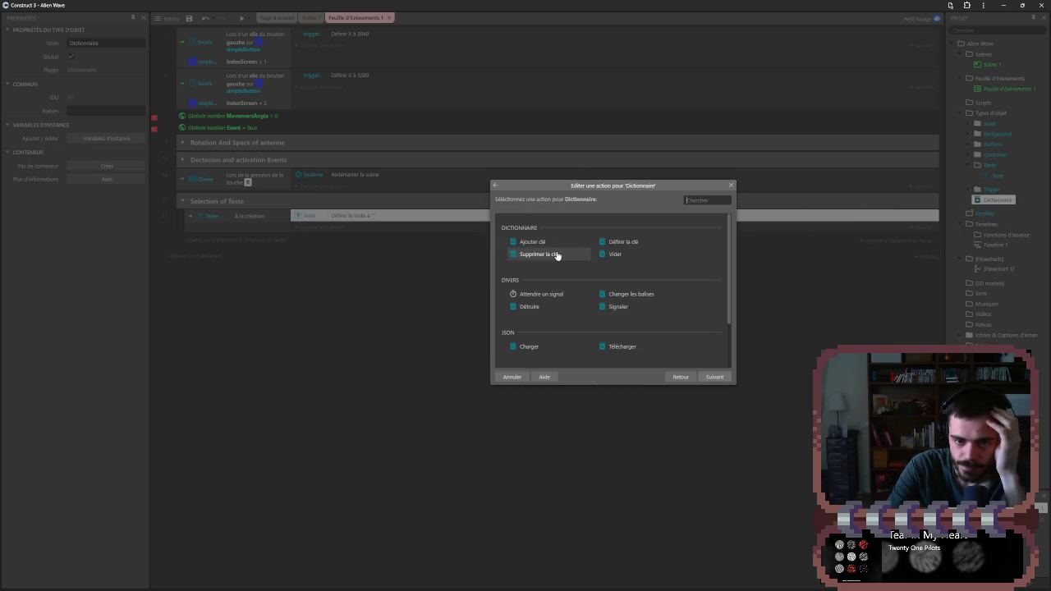
click(557, 246)
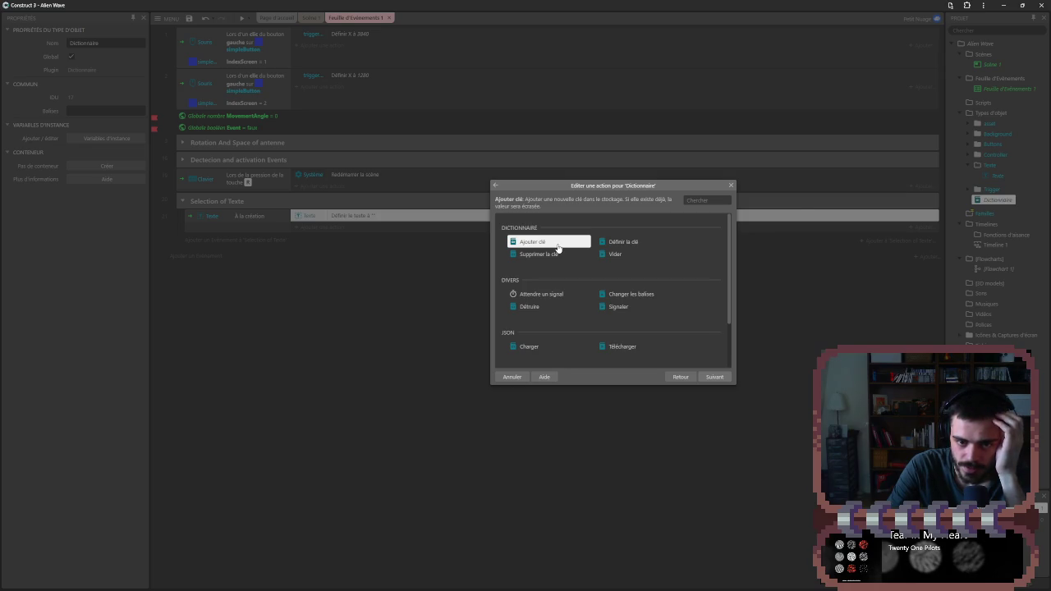
double_click(557, 246)
click(748, 355)
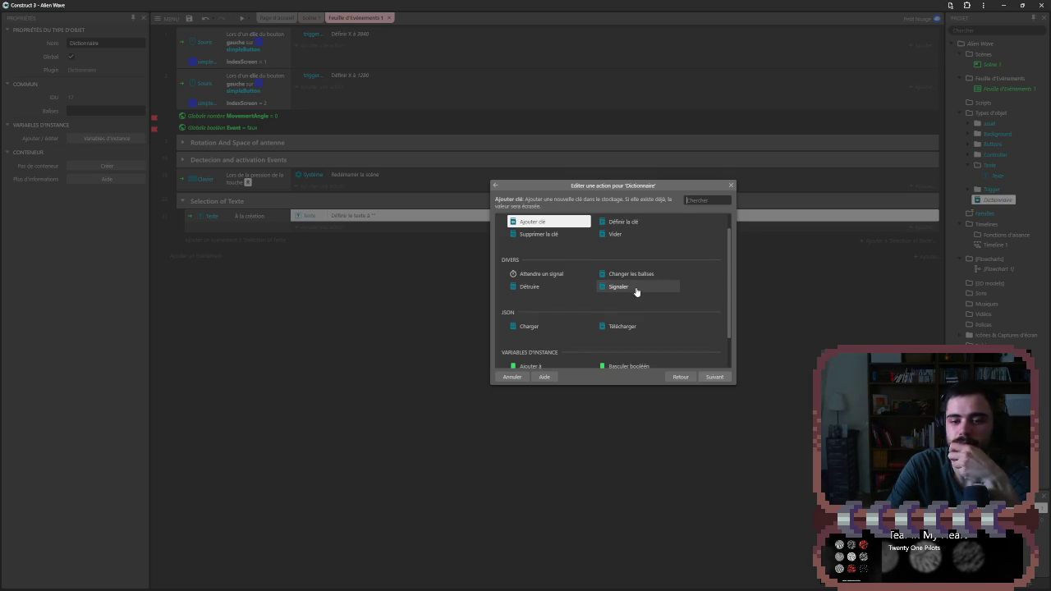
scroll(636, 294, down, 1)
double_click(569, 288)
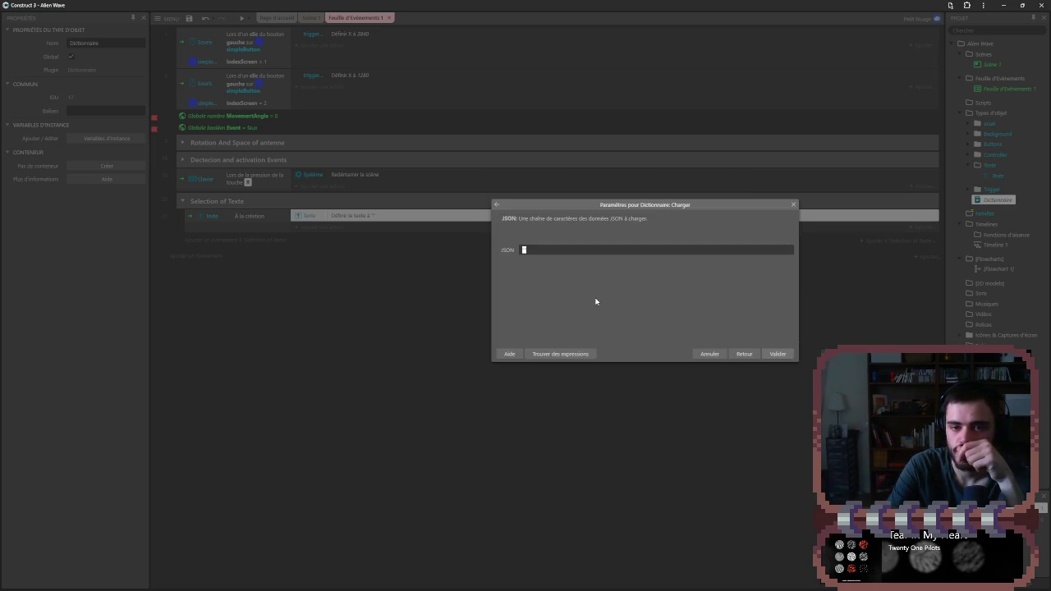
click(735, 354)
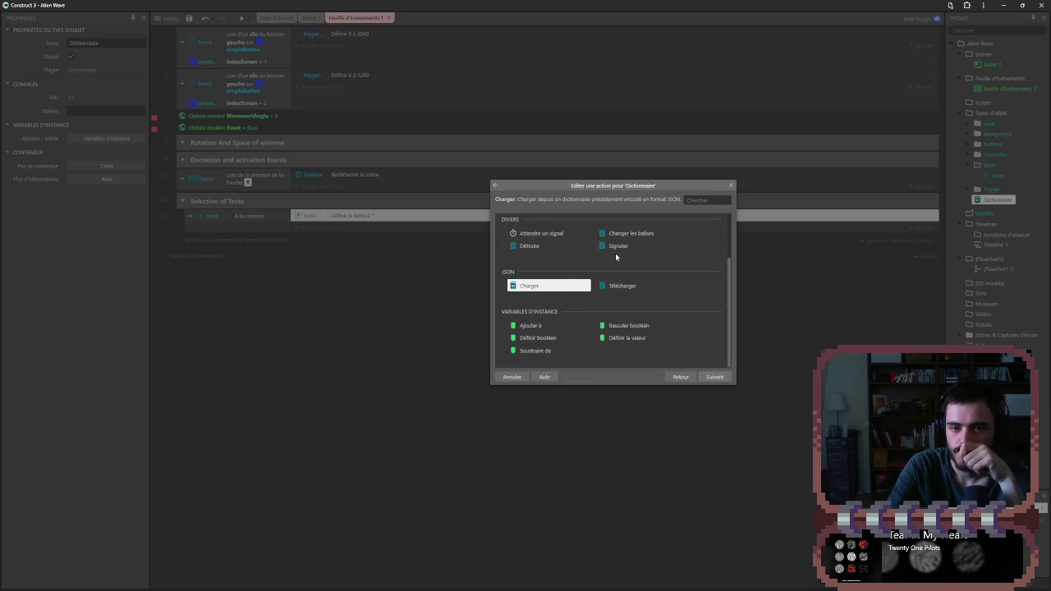
click(728, 184)
mouse_move(417, 588)
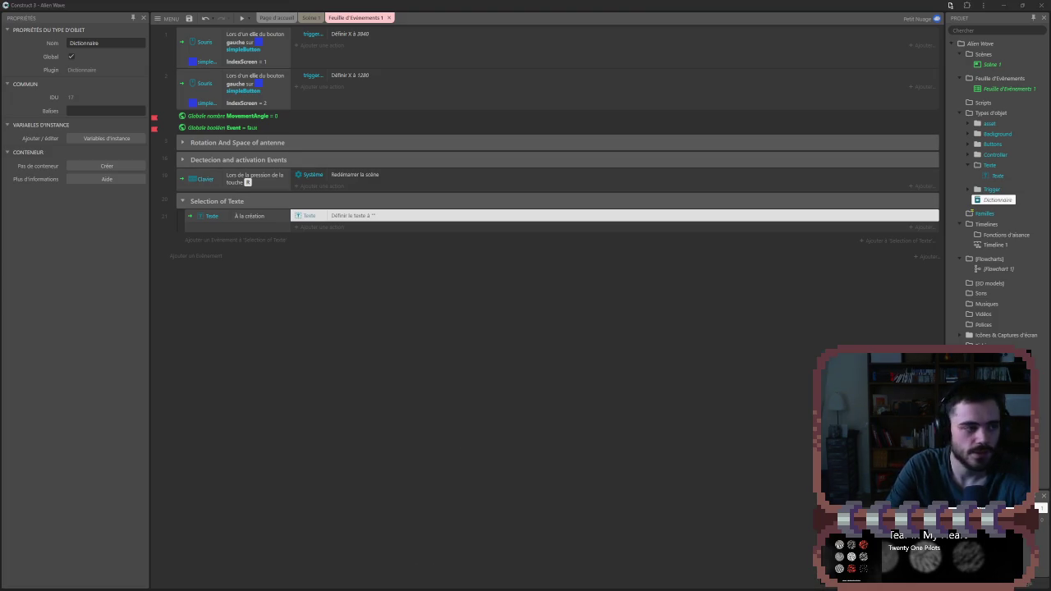
key(alt+Tab)
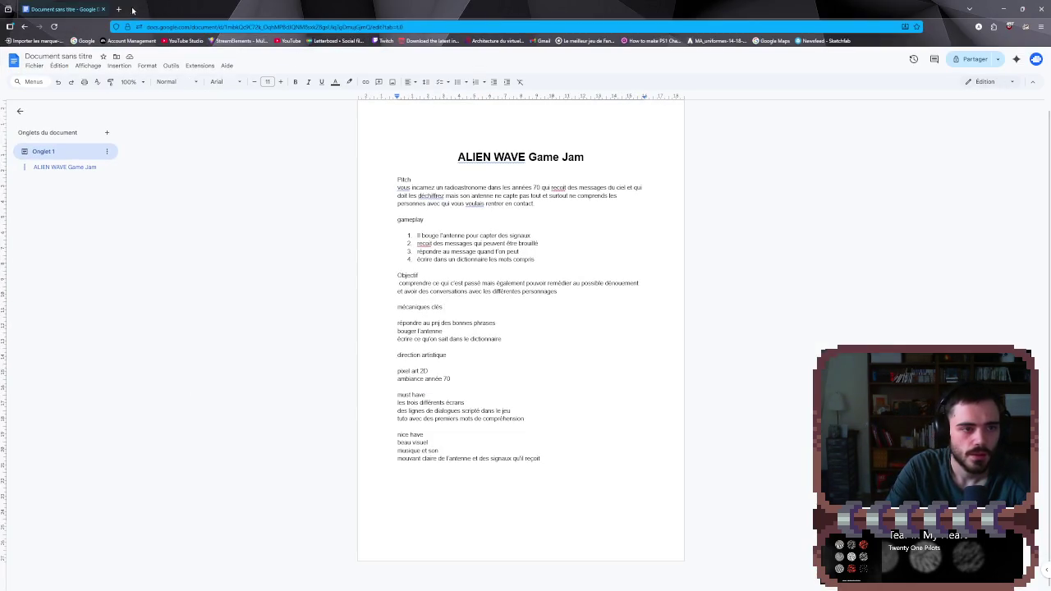
- Google 'charger du texte dans construct 3' in a new tab and open the Text documentation result
click(119, 9)
text(charger du text)
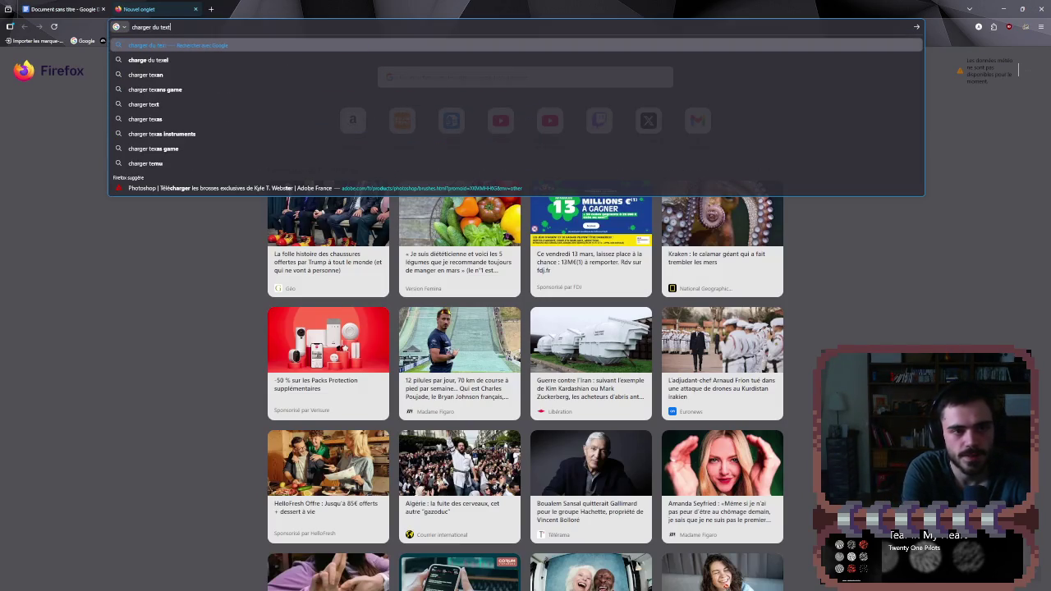
text(e dans constr)
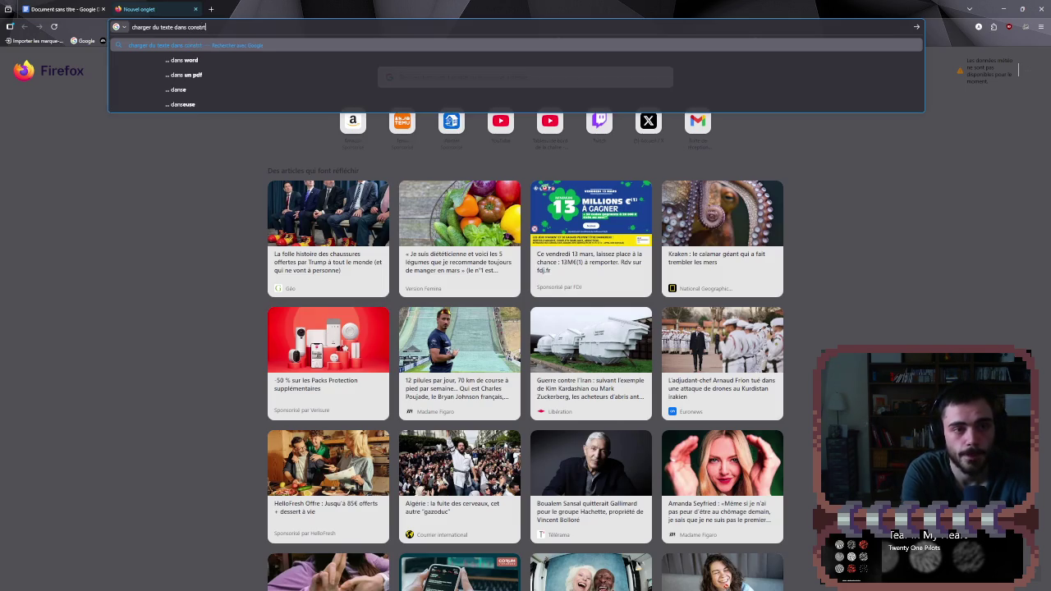
text(uct)
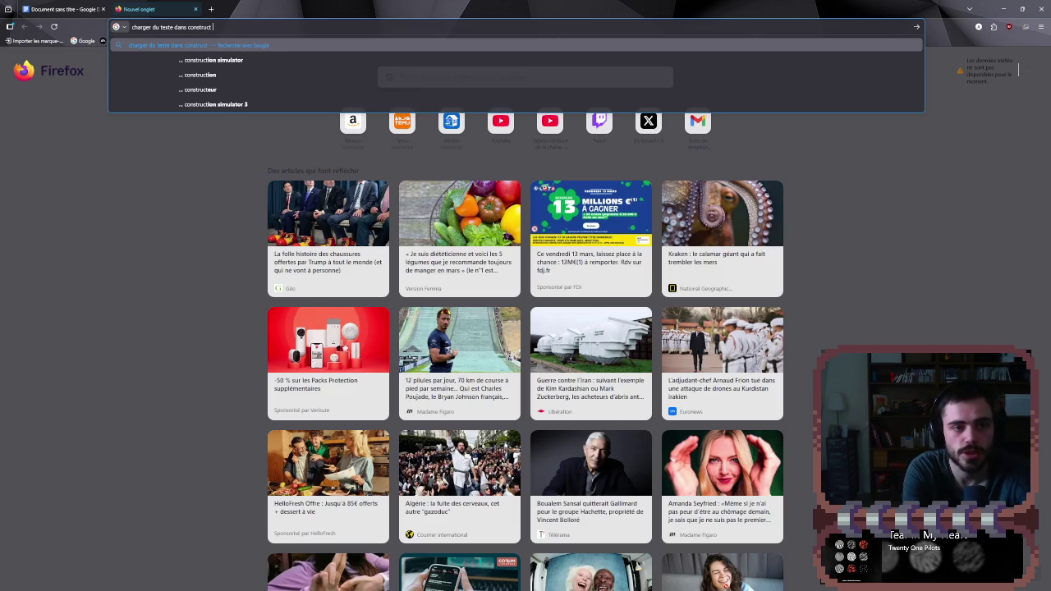
key(Return)
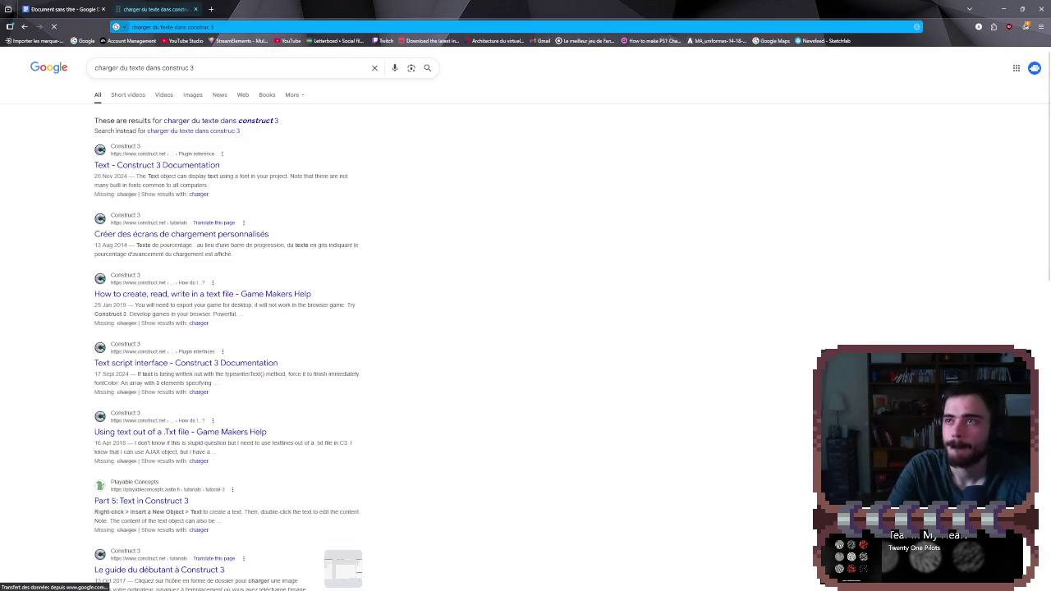
click(128, 167)
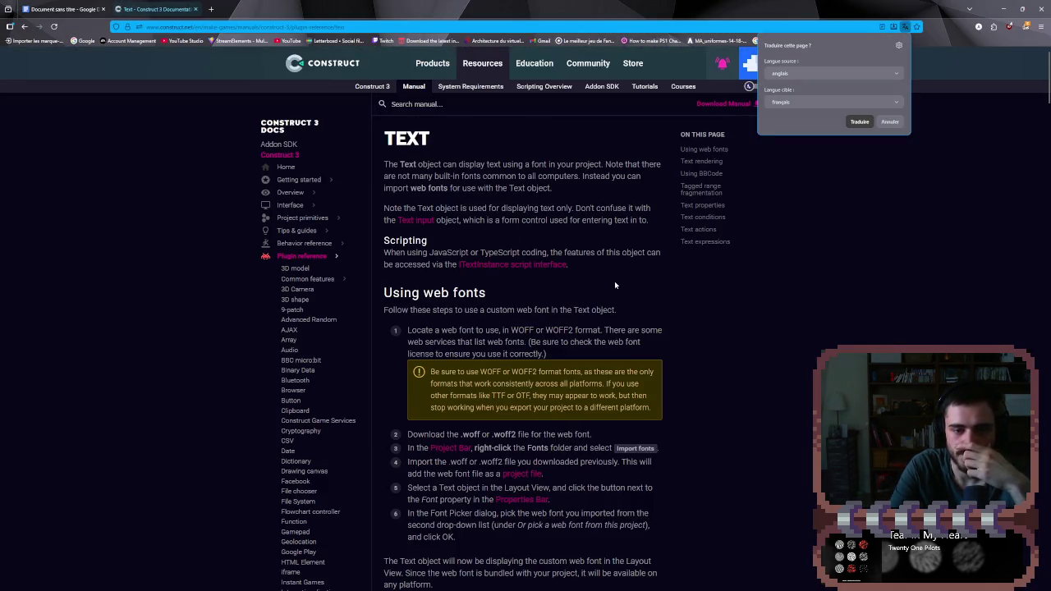
- Read the Text manual's BBCode, tagged range, properties and conditions sections, then return to results
scroll(620, 312, down, 3)
scroll(632, 354, down, 8)
scroll(622, 359, down, 6)
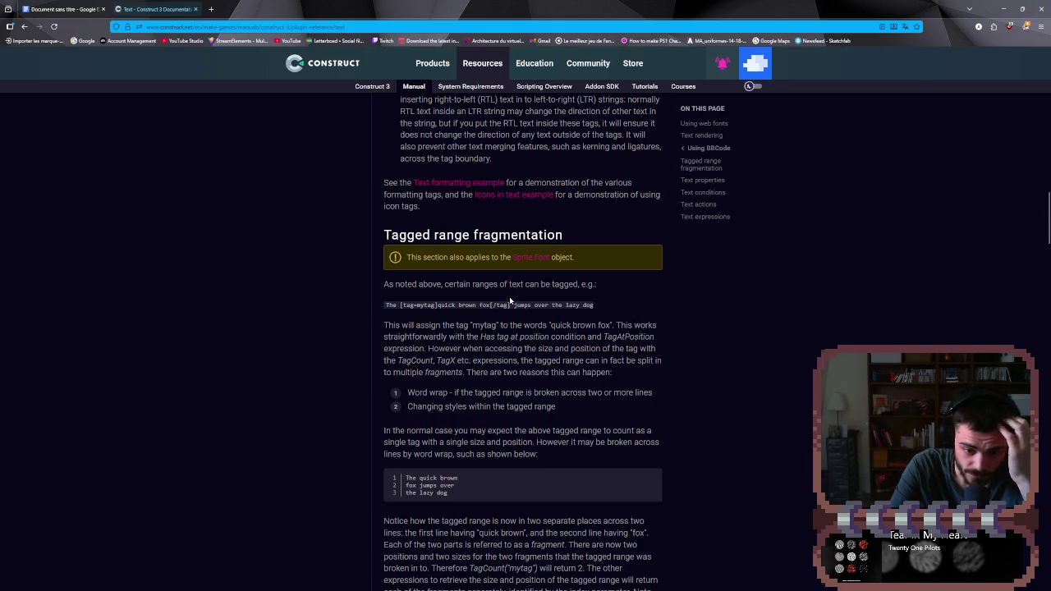
scroll(509, 298, down, 2)
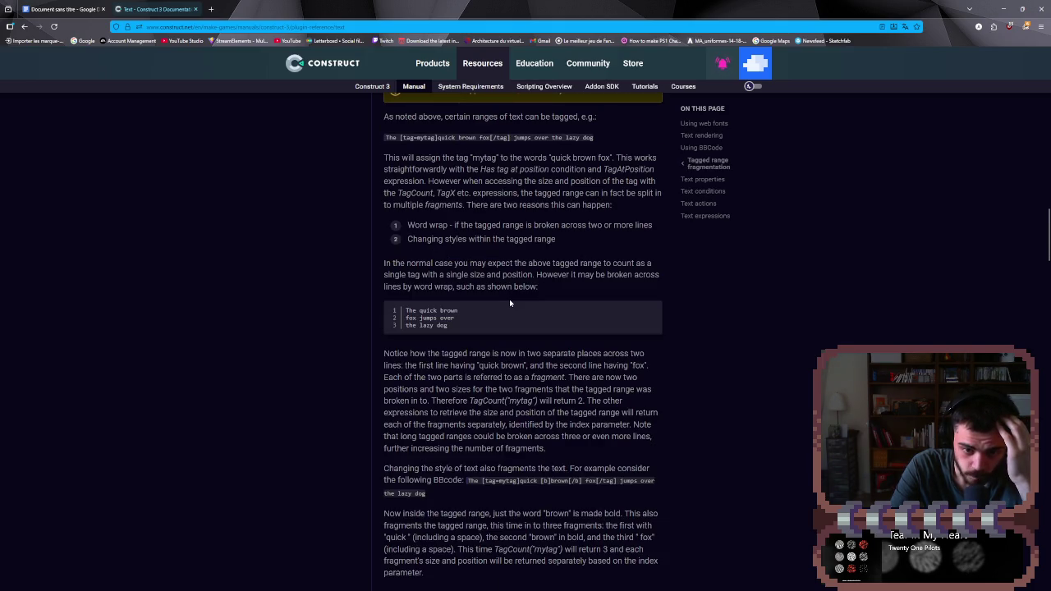
drag(468, 263, 634, 266)
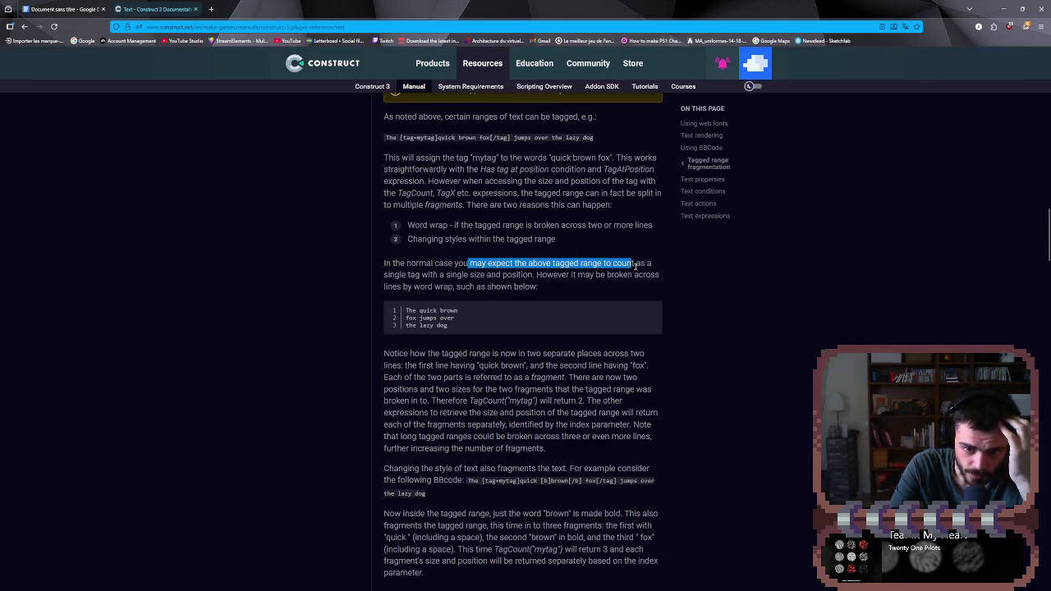
click(634, 266)
scroll(577, 330, down, 1)
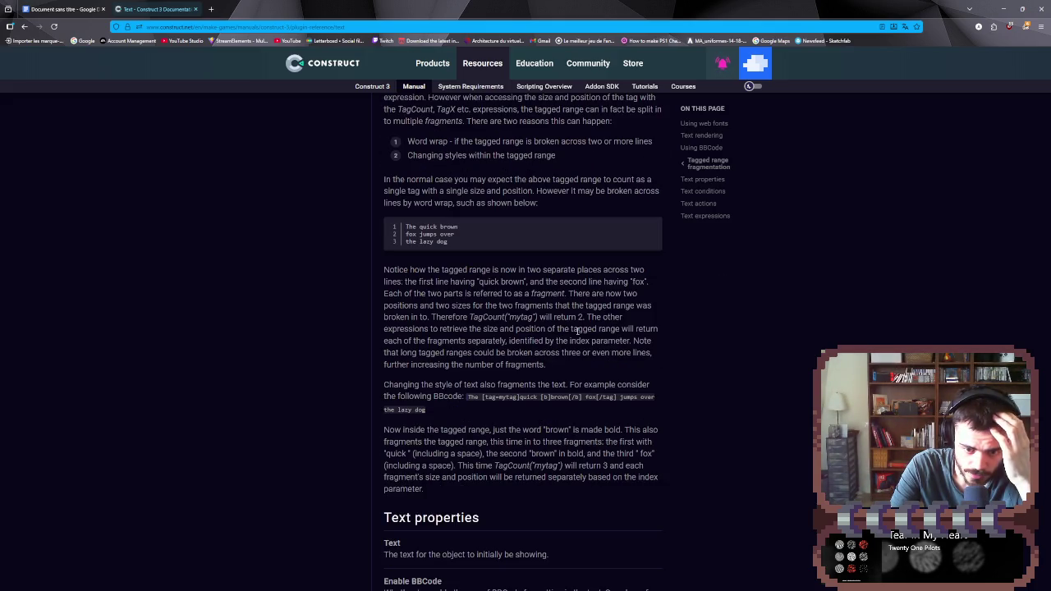
scroll(578, 330, down, 2)
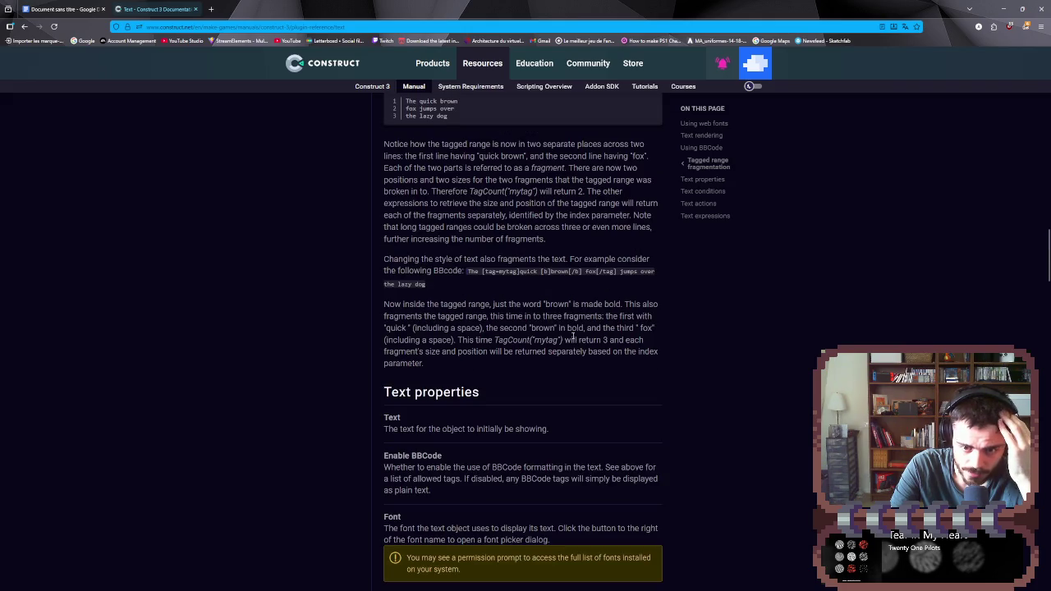
scroll(549, 343, down, 2)
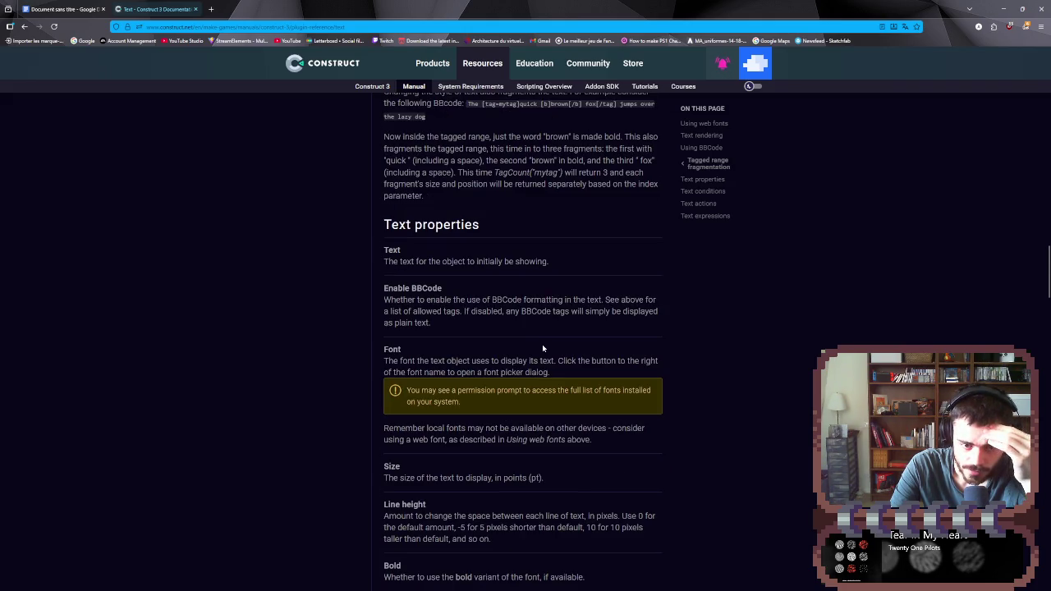
scroll(542, 348, down, 5)
scroll(541, 351, down, 3)
scroll(541, 349, down, 3)
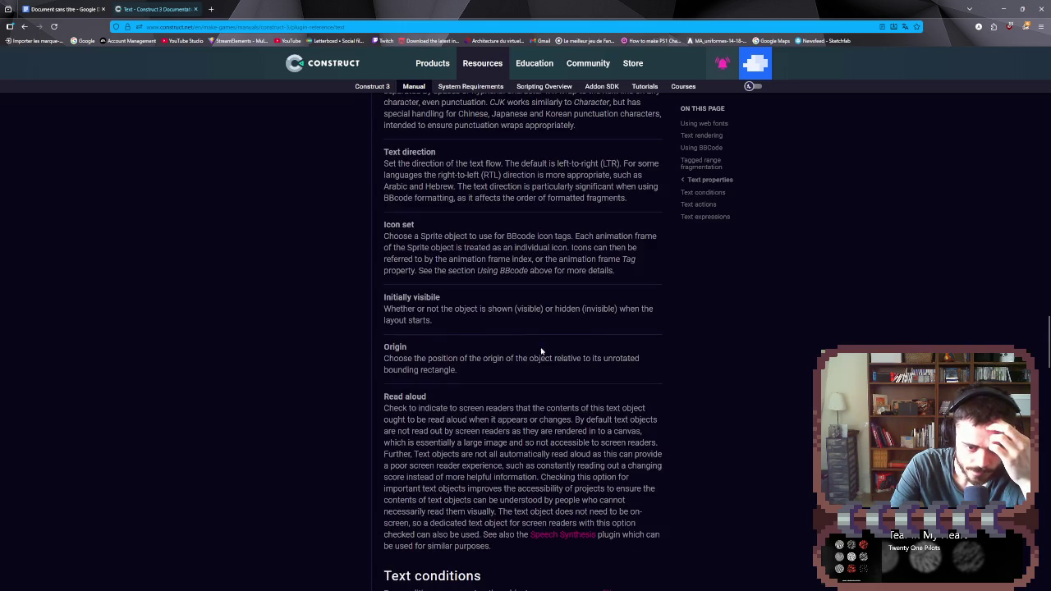
scroll(541, 350, down, 4)
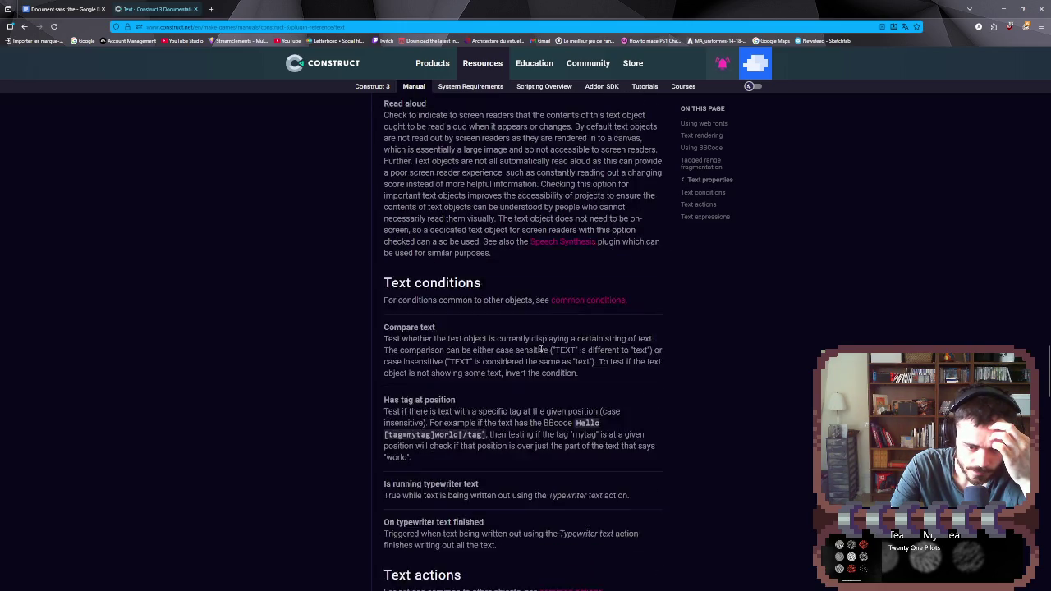
key(alt+Left)
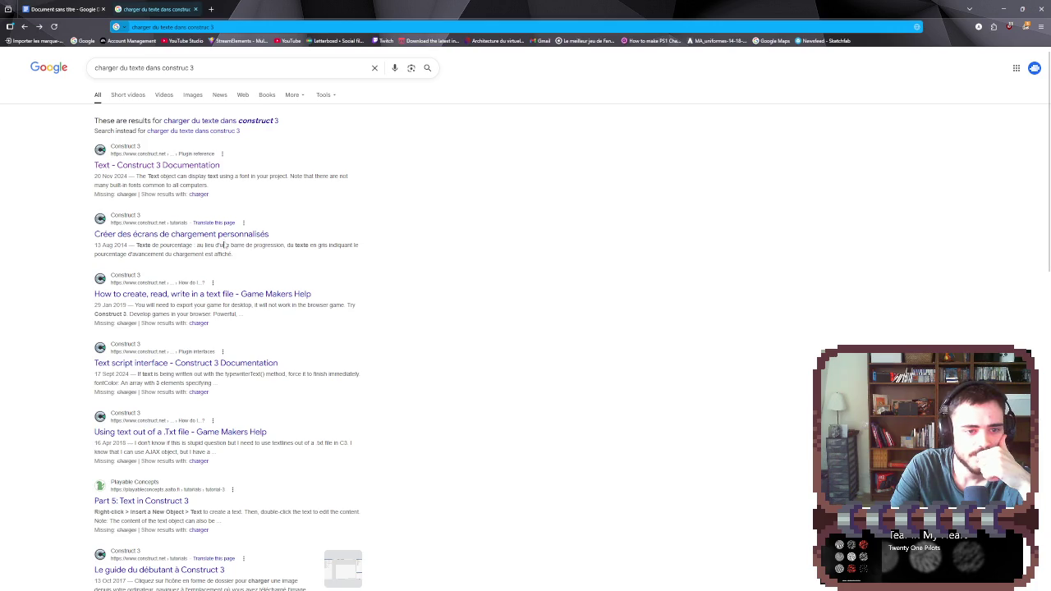
- Read the forum thread on reading and writing text files, opening its NW.js plugin reference
click(241, 301)
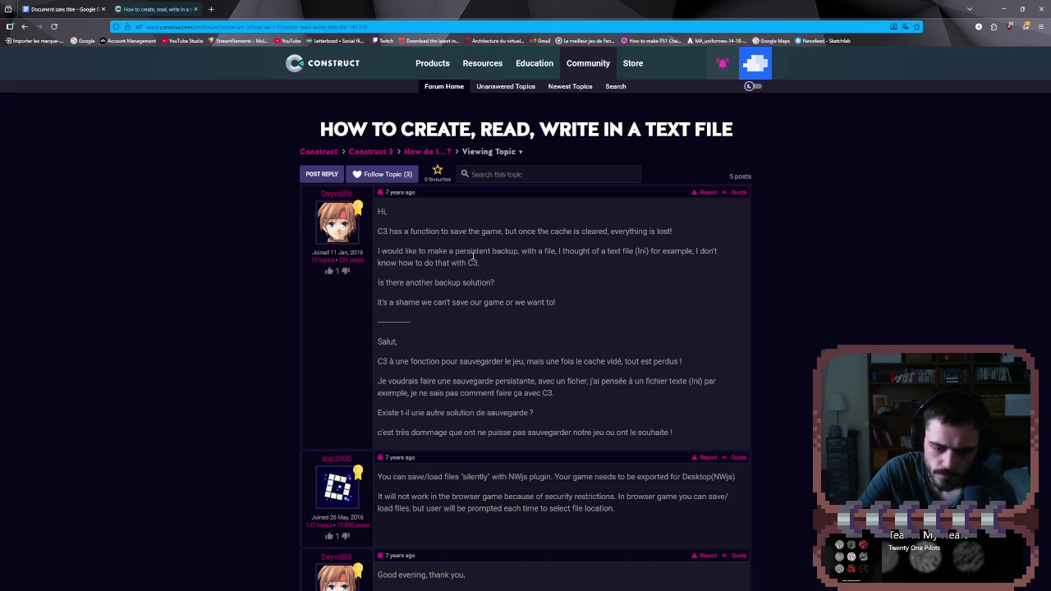
scroll(473, 257, down, 2)
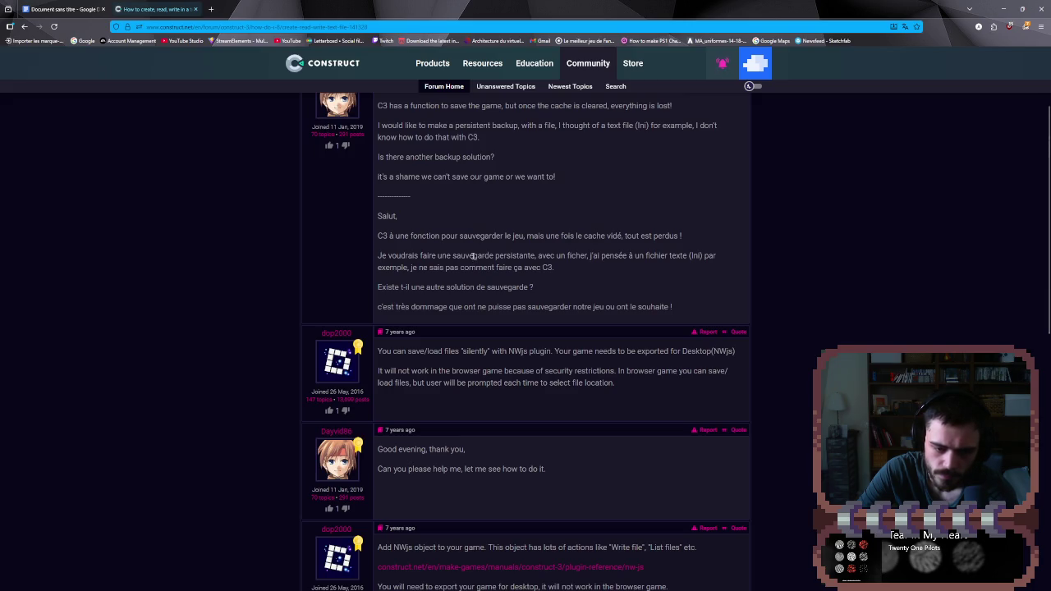
scroll(473, 257, down, 2)
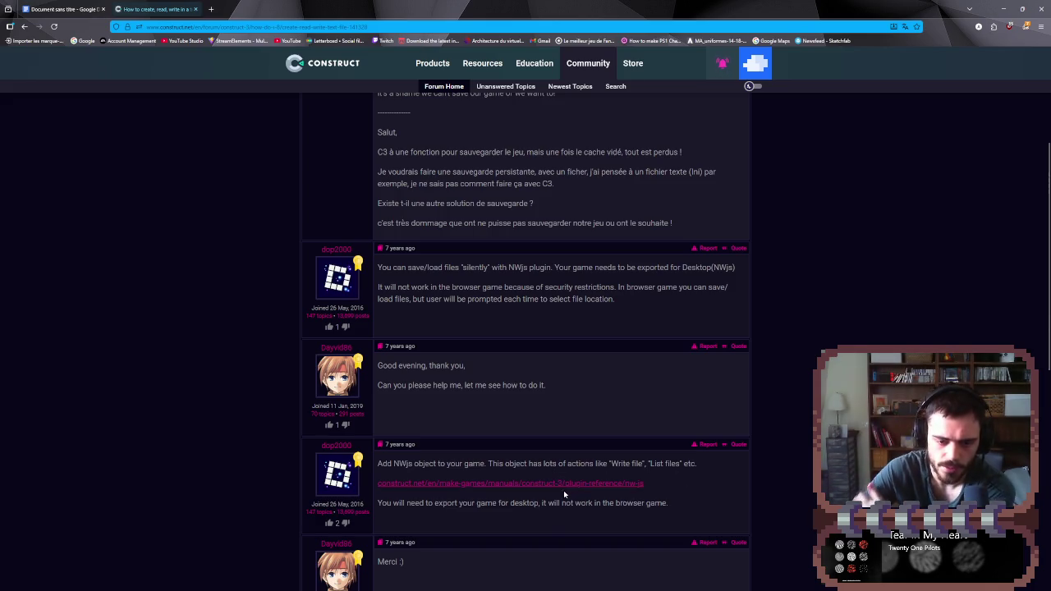
scroll(563, 490, down, 2)
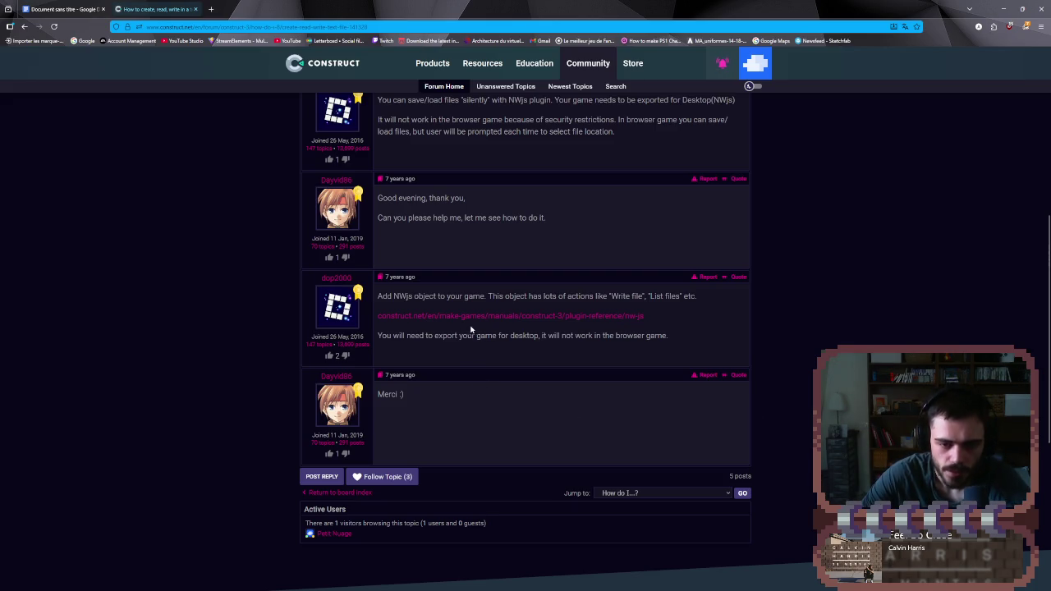
click(472, 318)
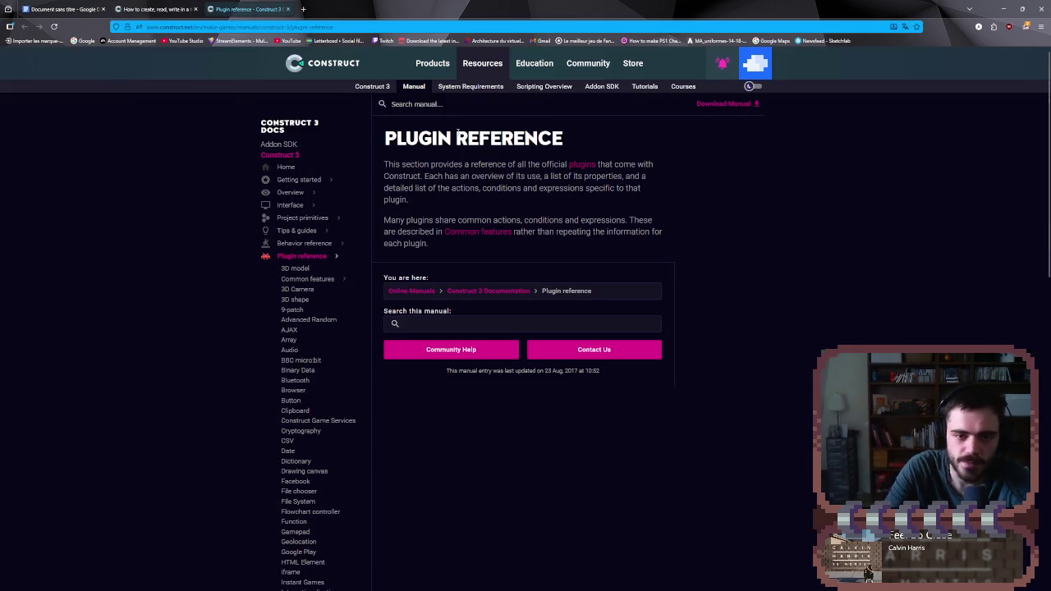
click(132, 8)
key(alt+Left)
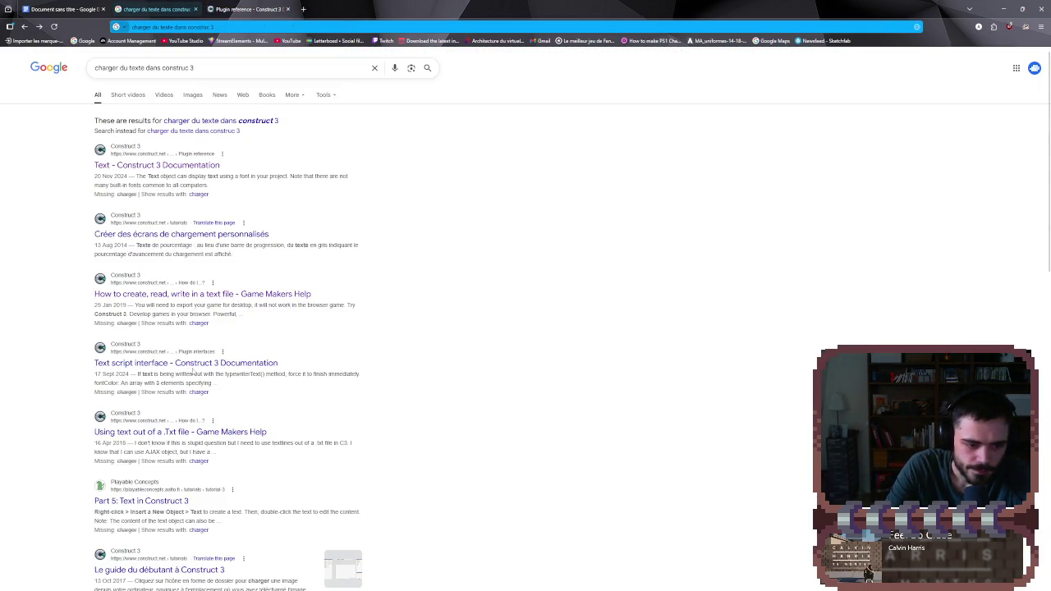
- Read the 'Using text out of a .Txt file' thread on AJAX LastData, then go back
click(137, 433)
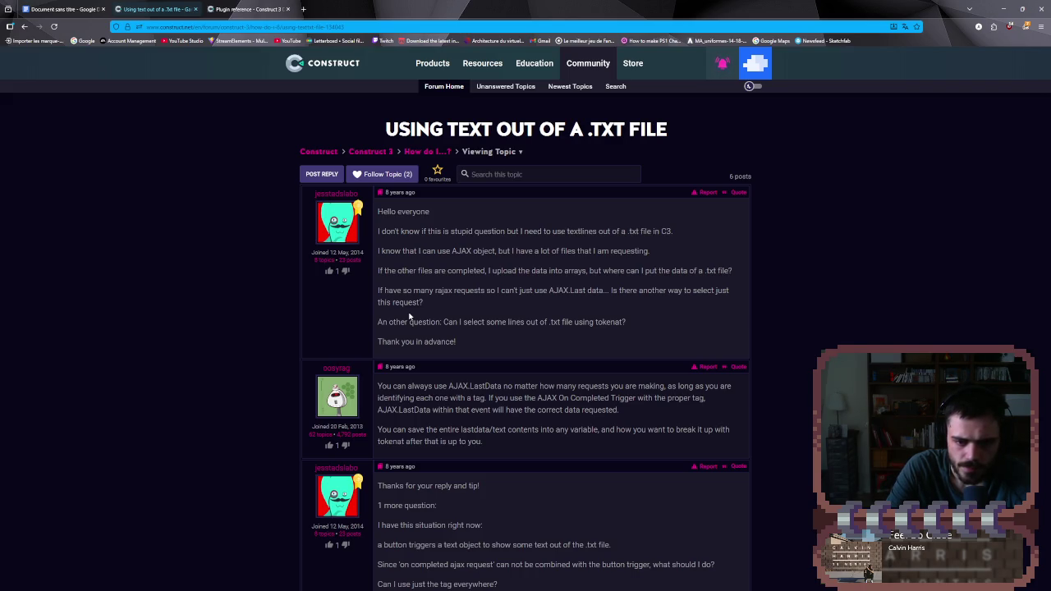
scroll(425, 340, down, 2)
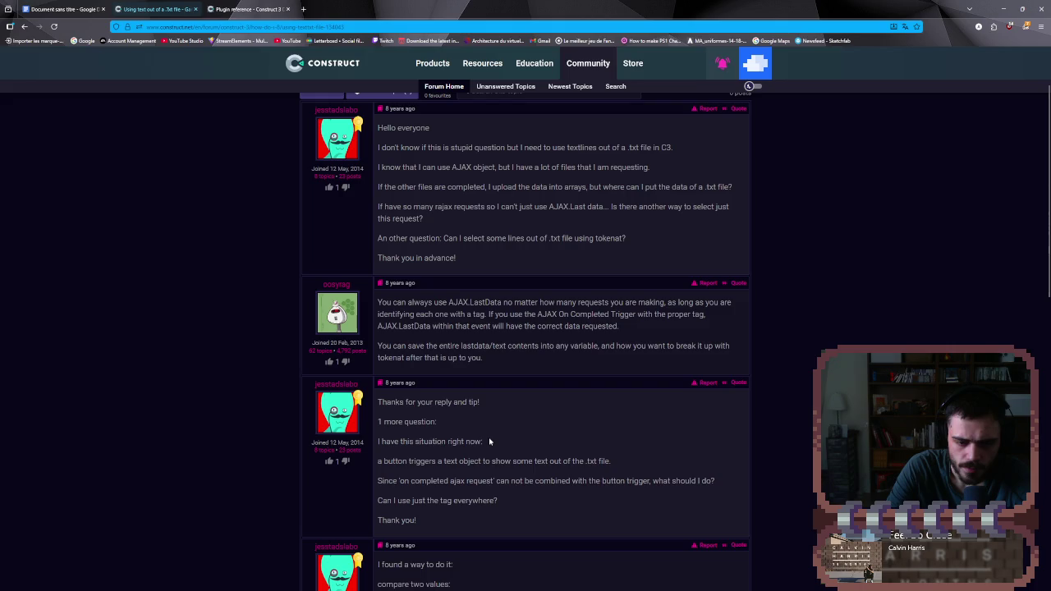
scroll(492, 449, down, 1)
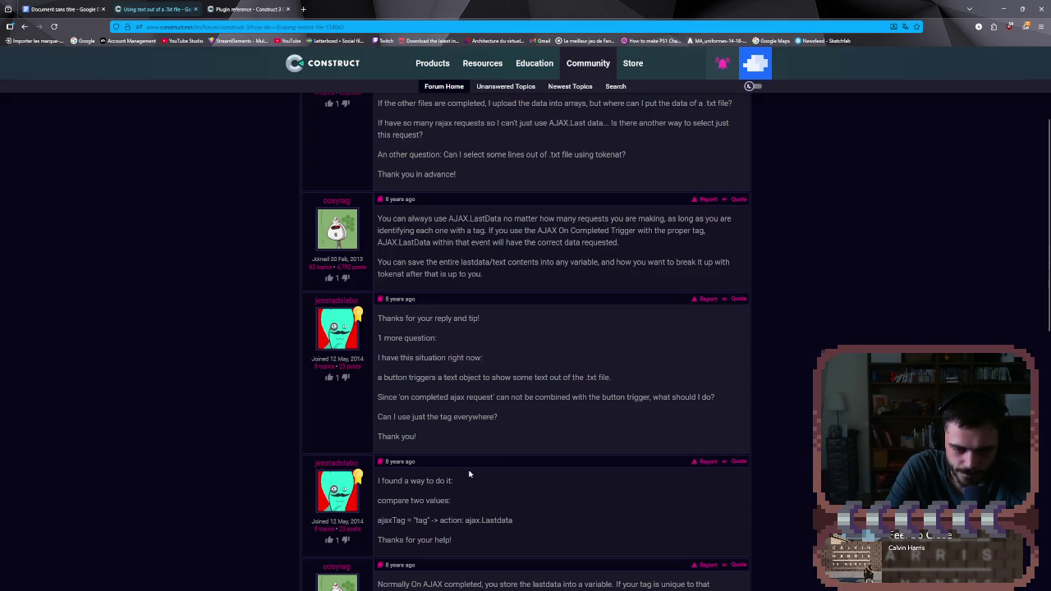
scroll(470, 474, down, 1)
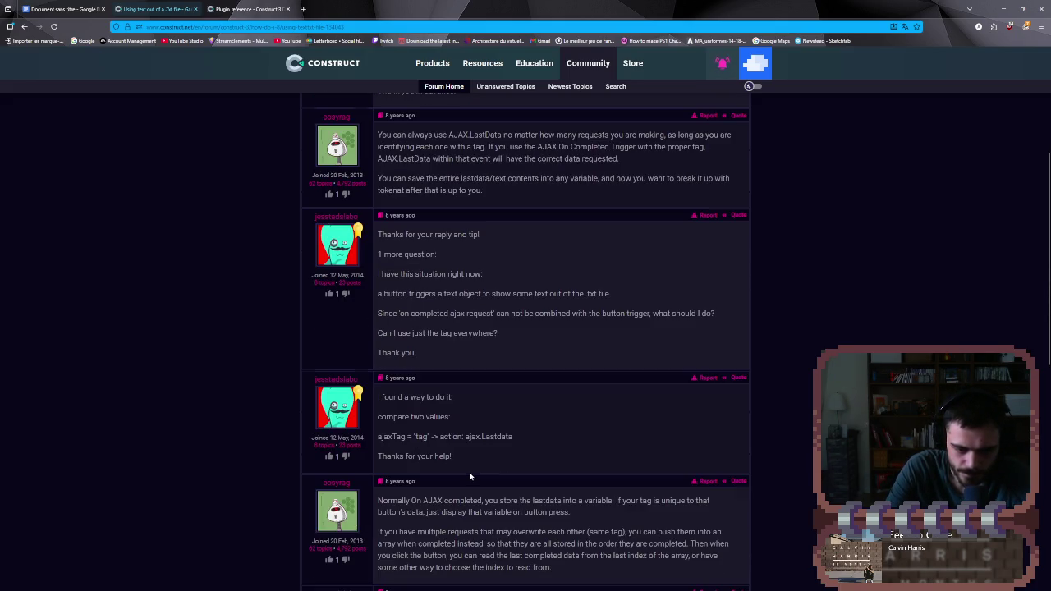
scroll(469, 474, down, 2)
scroll(469, 476, down, 6)
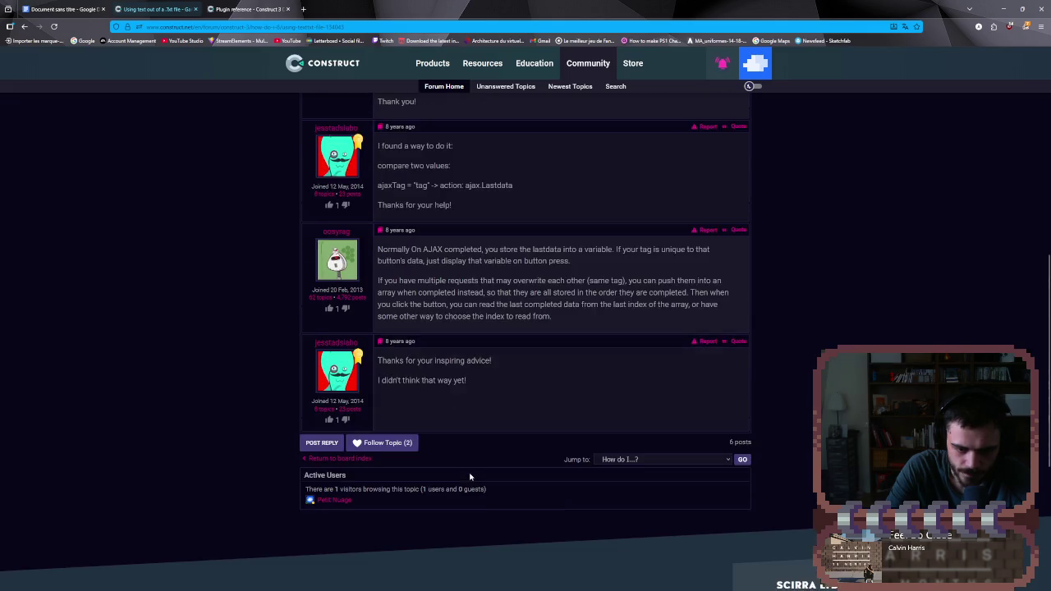
key(alt+Left)
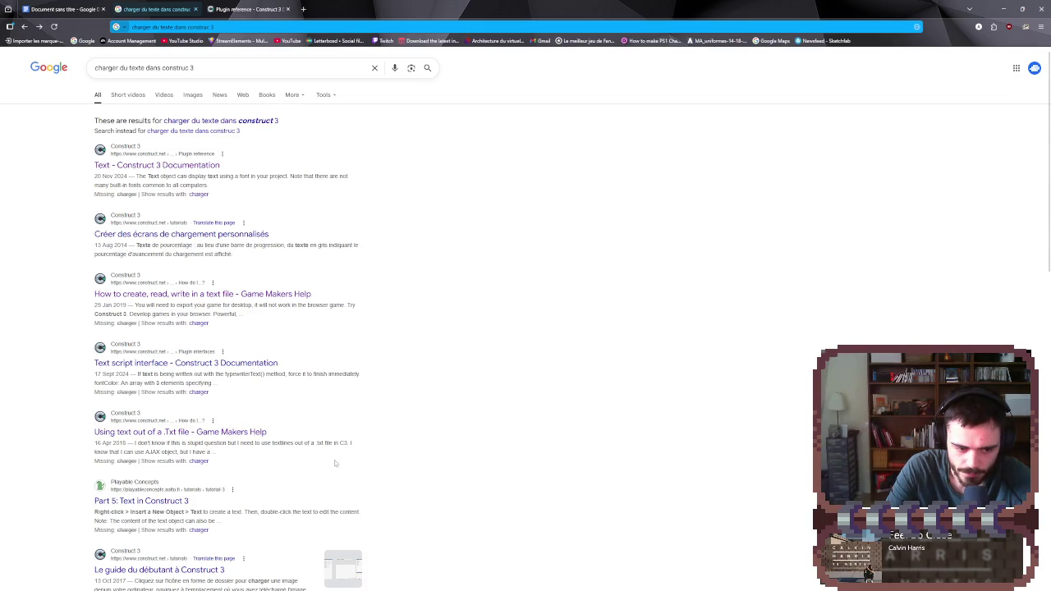
- Skim the Playable Concepts 'Part 5: Text in Construct 3' tutorial and return to the results
click(183, 500)
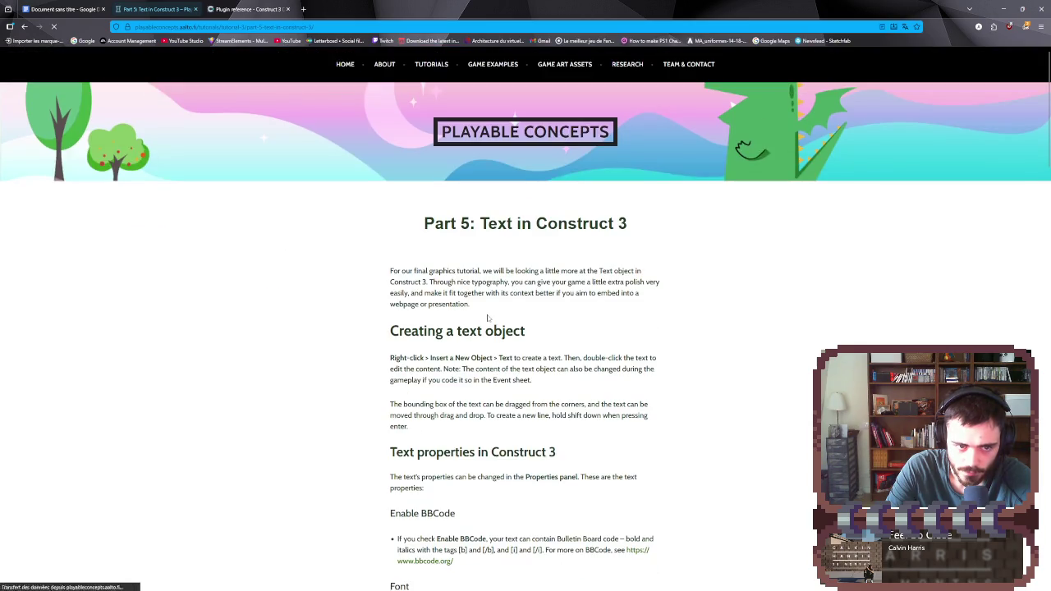
scroll(487, 320, down, 2)
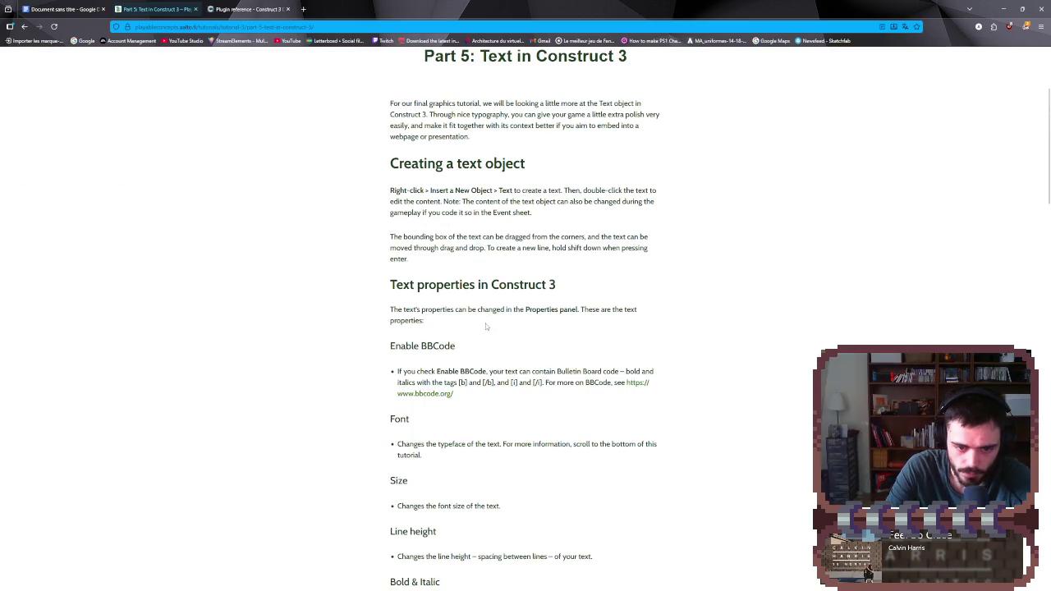
scroll(484, 329, down, 2)
scroll(482, 336, down, 3)
scroll(485, 333, down, 6)
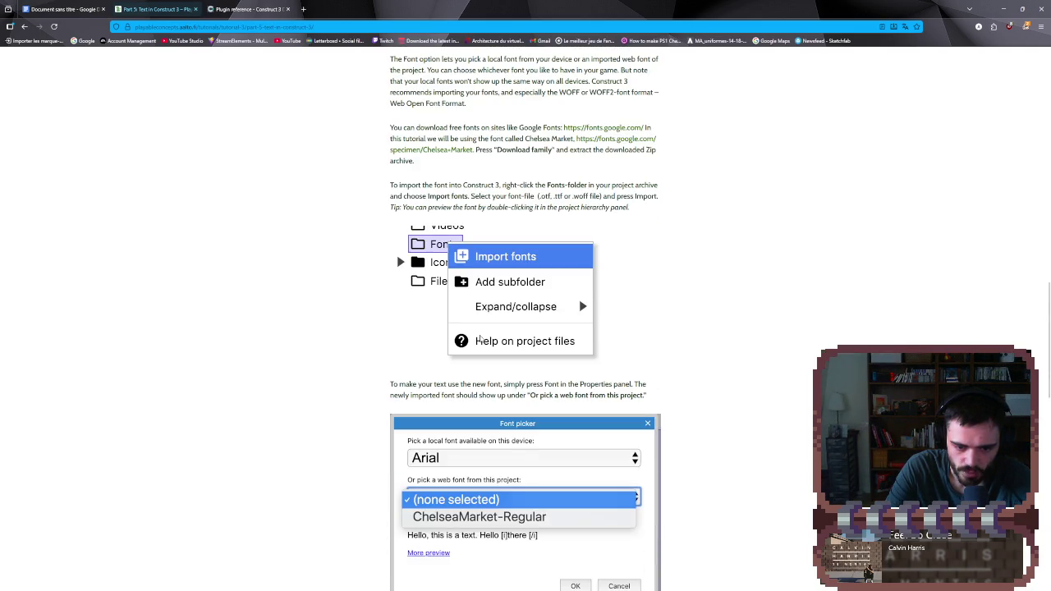
scroll(478, 338, down, 5)
key(alt+Left)
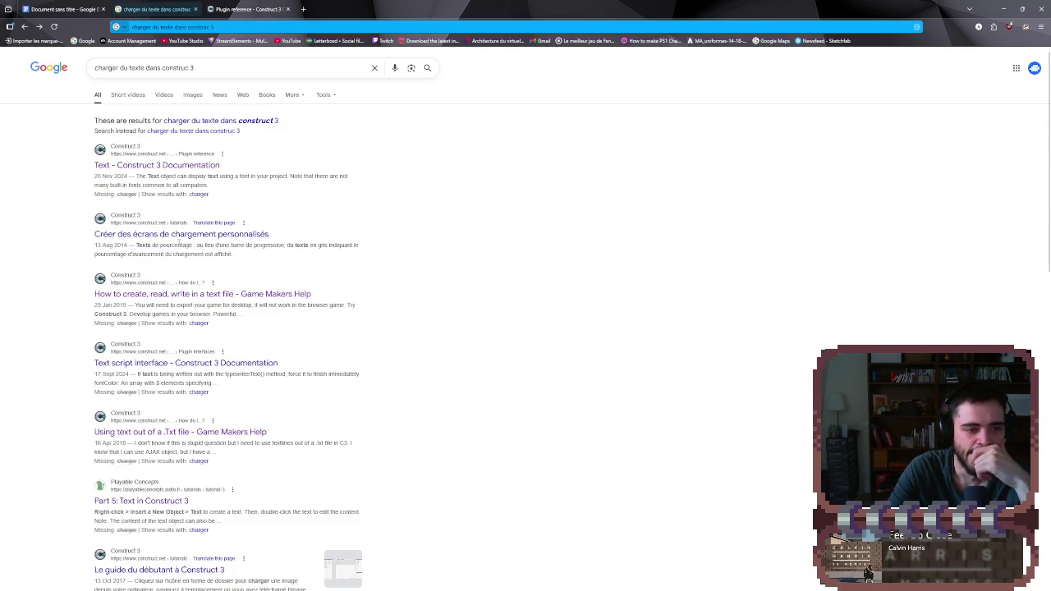
- Open the YouTube video 'Construct 3 - Tuto #14 : Dialogues avancés' from the results
scroll(189, 303, down, 2)
scroll(191, 324, down, 2)
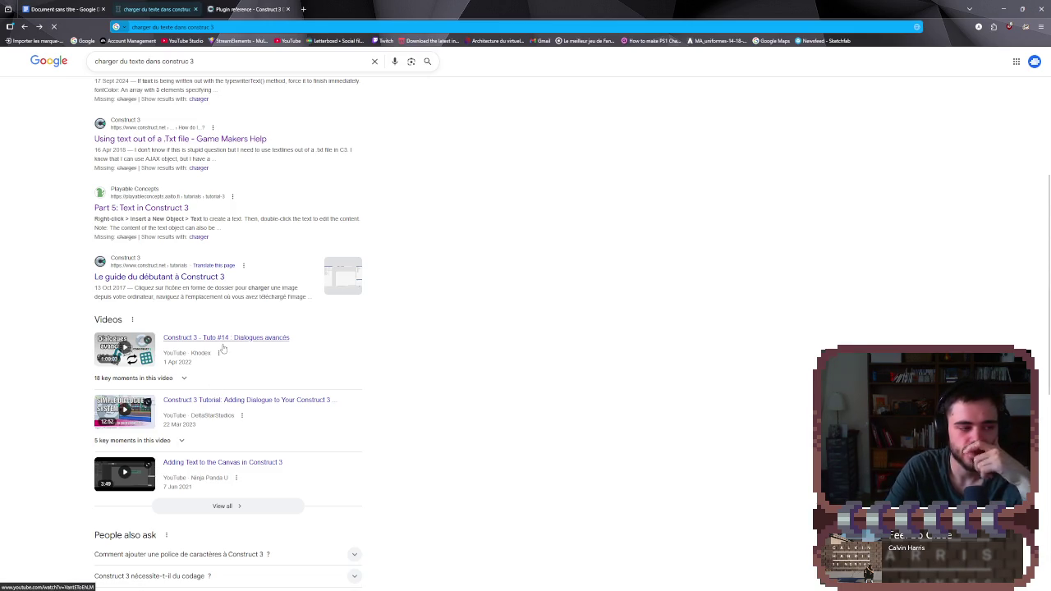
click(222, 348)
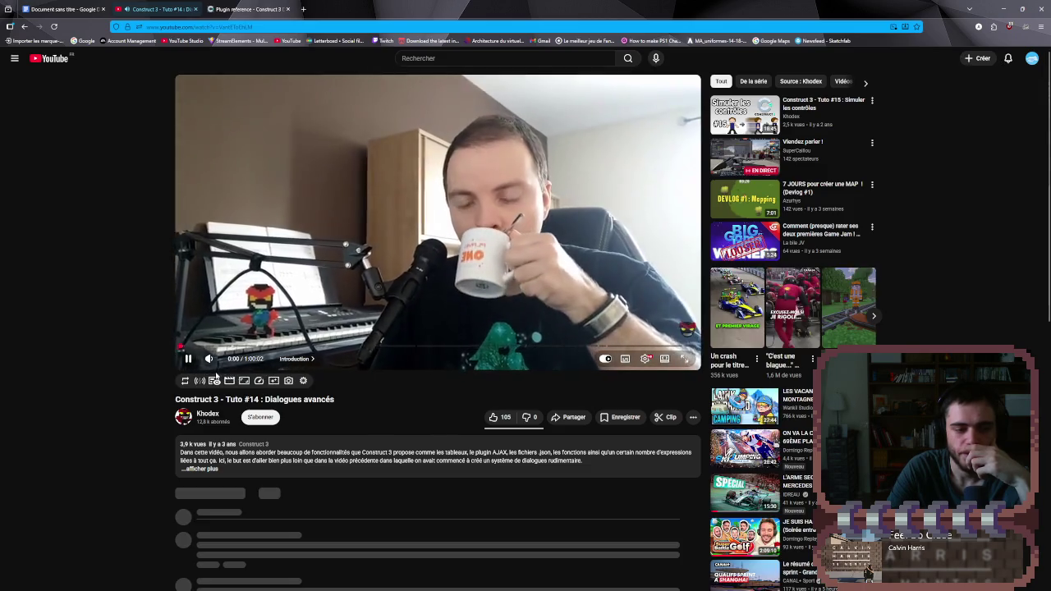
- Watch the tutorial fullscreen, seeking through editor and event sheet sections to the NPCs condition, then pause
click(684, 359)
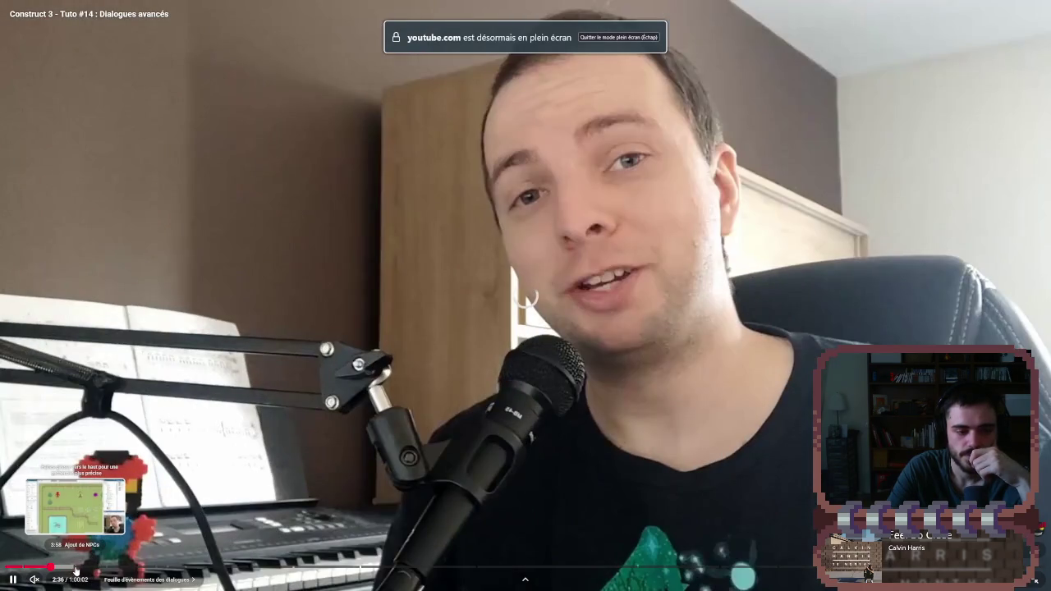
click(50, 568)
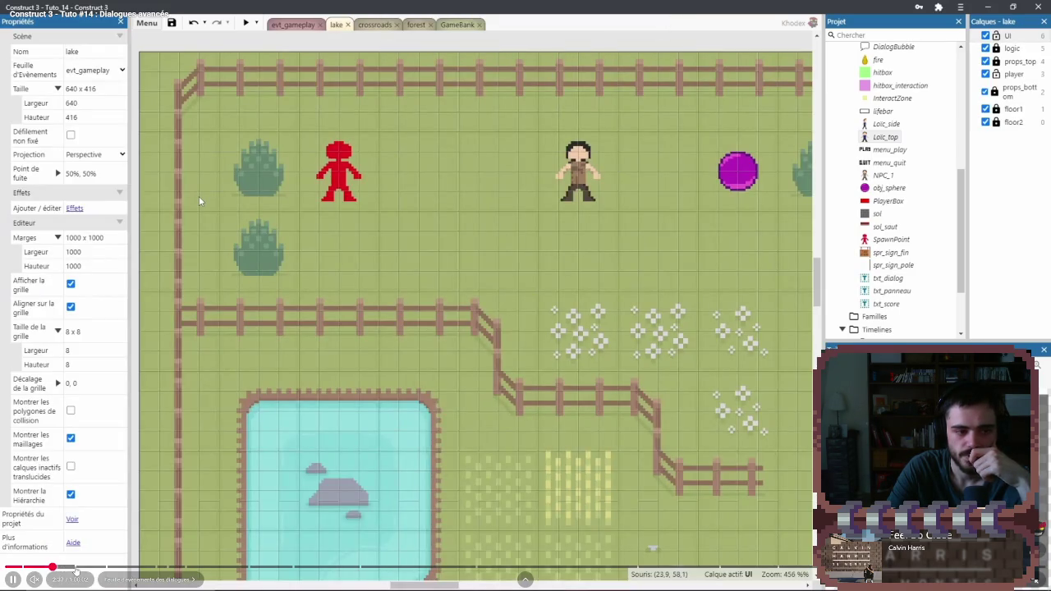
click(76, 567)
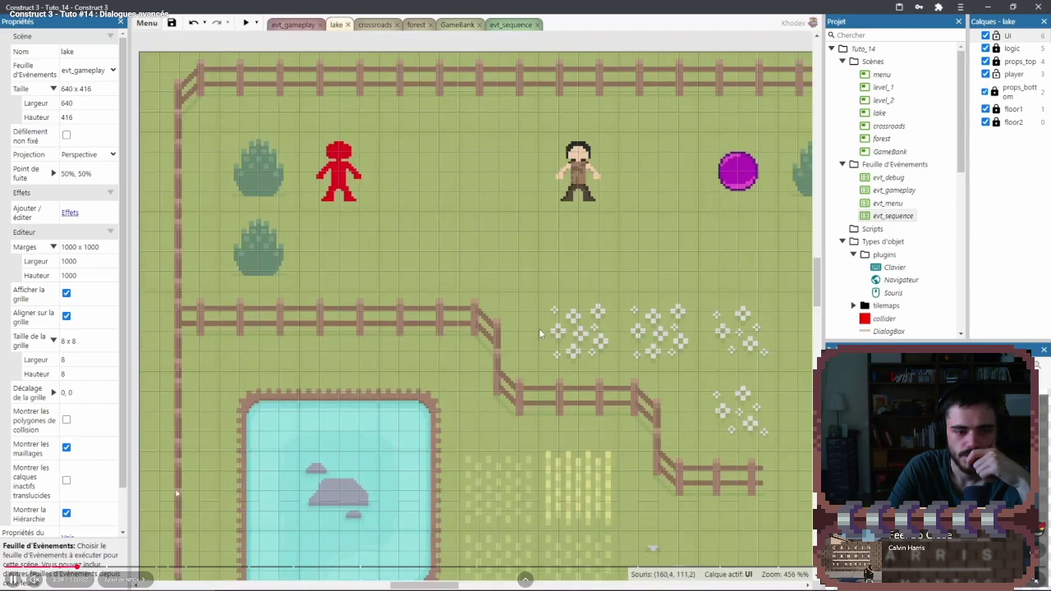
click(162, 567)
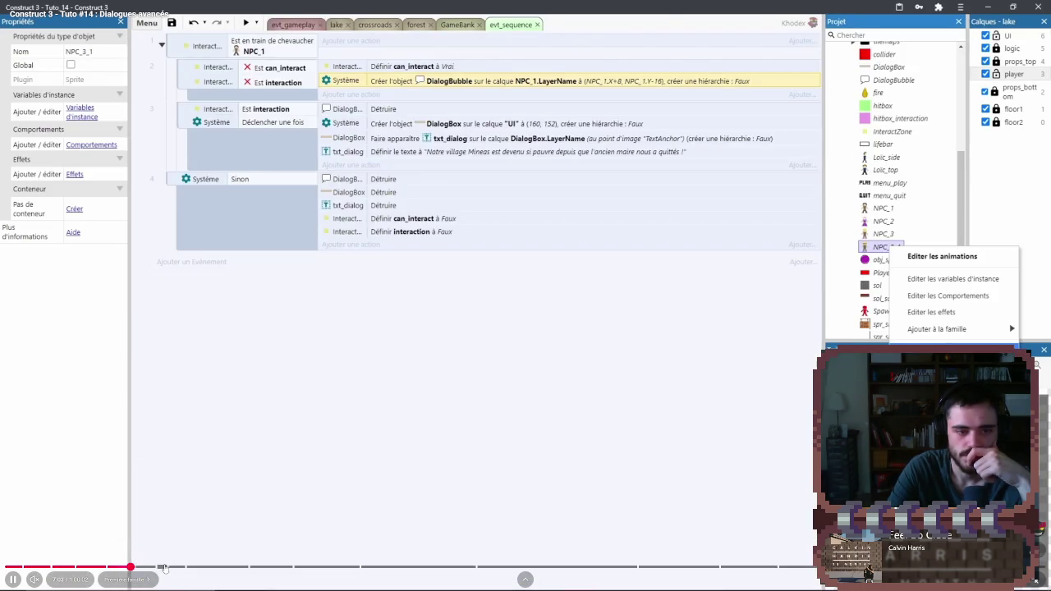
click(164, 568)
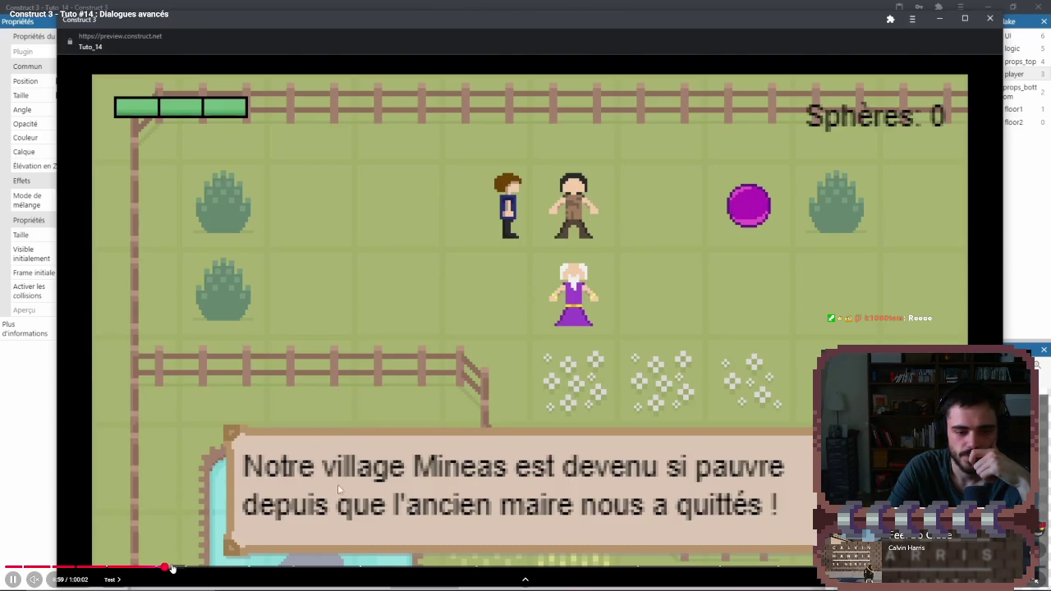
drag(171, 568, 159, 570)
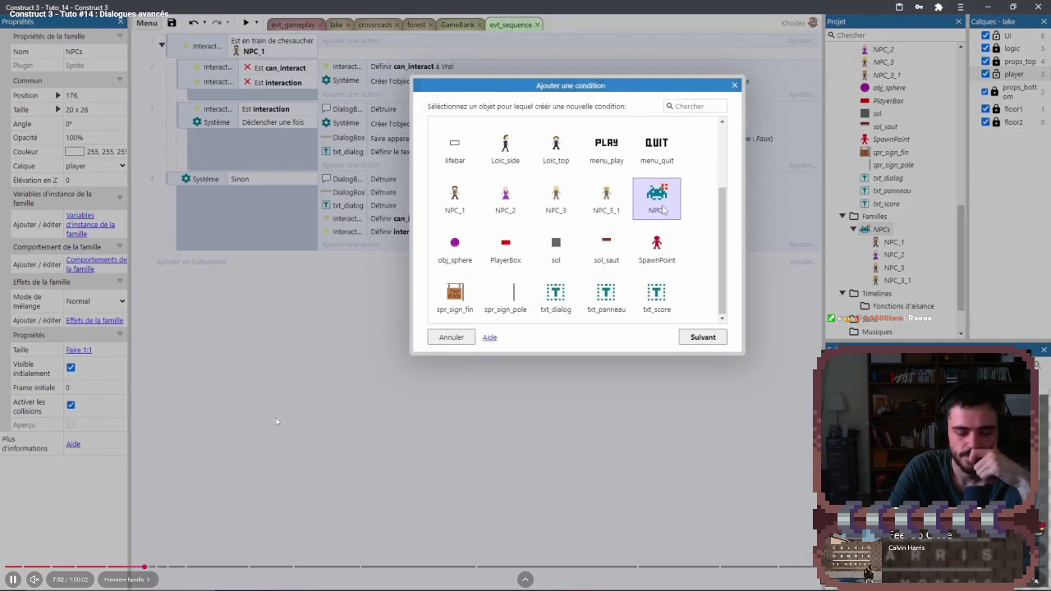
double_click(661, 211)
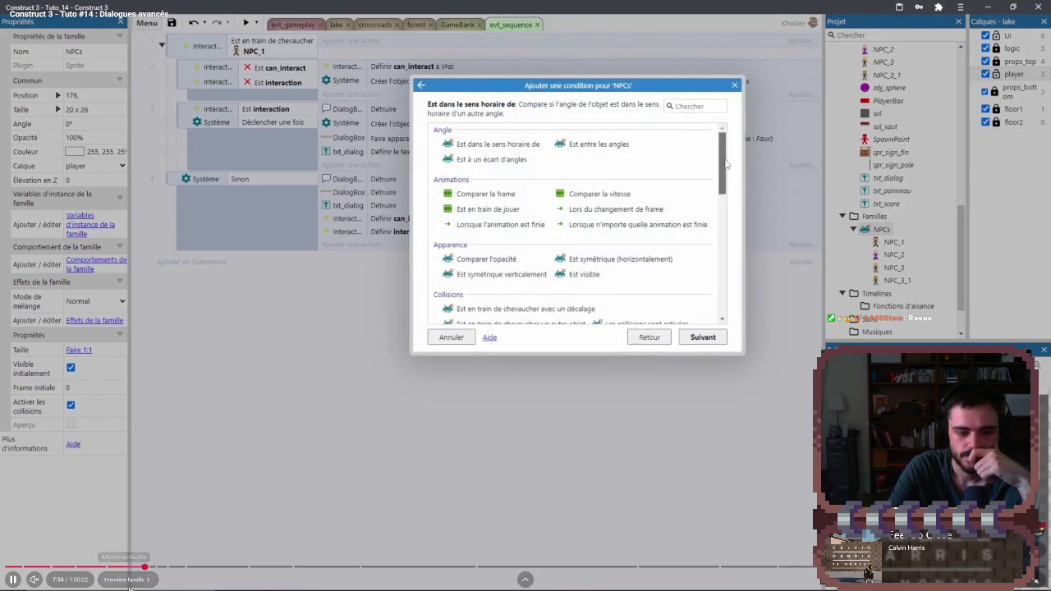
click(152, 567)
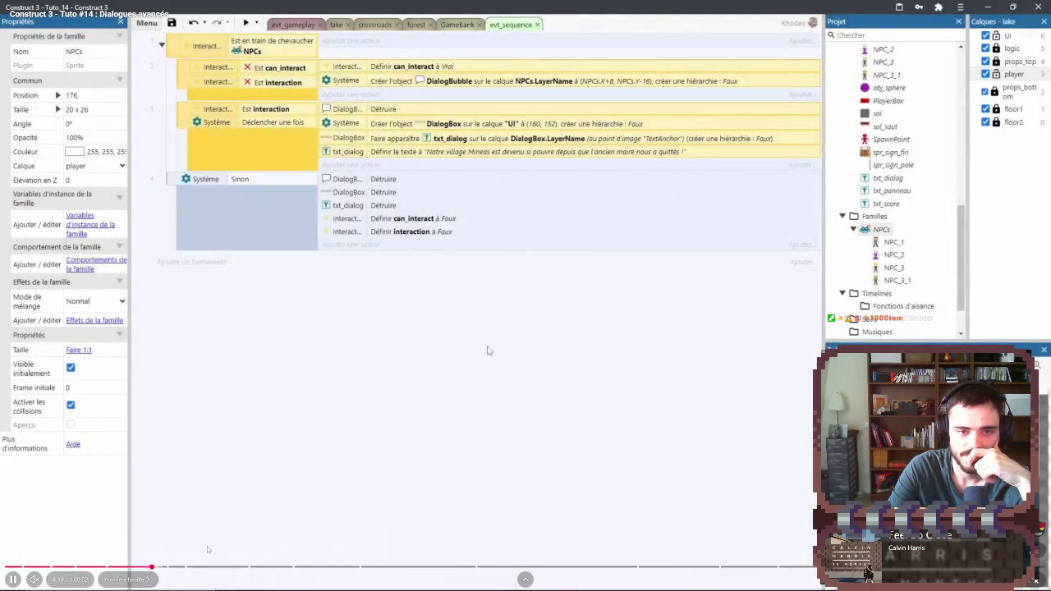
click(350, 466)
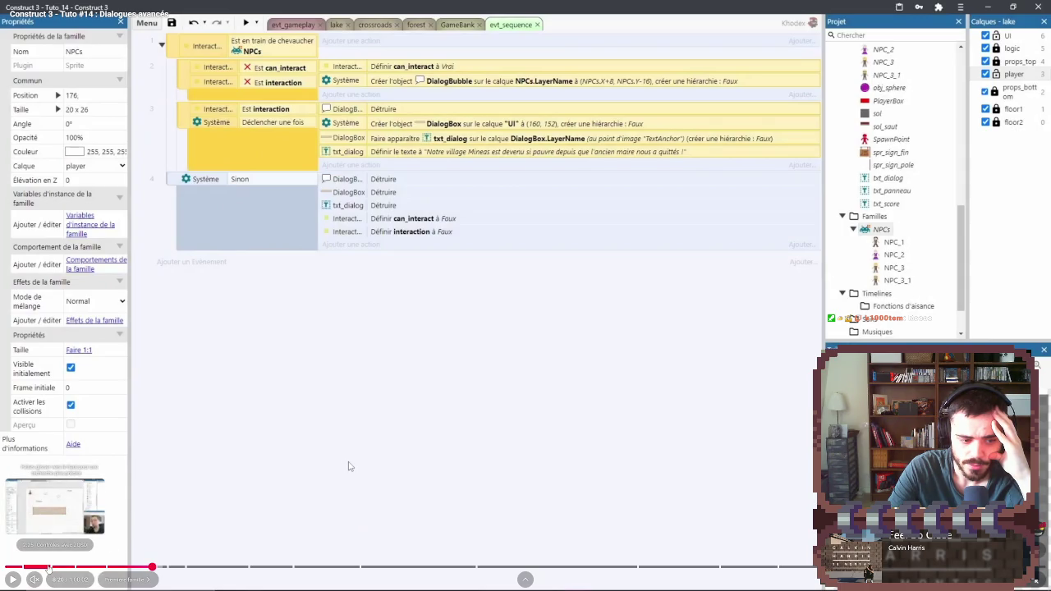
- Jump between 2:21 and 6:40 to the NPCs family part, exit fullscreen and minimize the browser
click(65, 567)
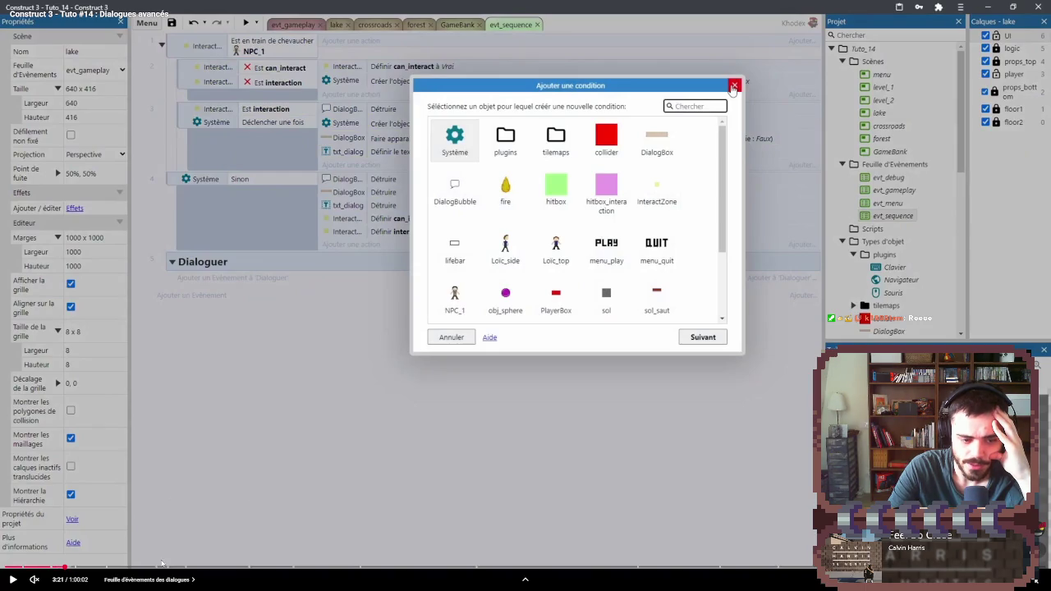
click(124, 567)
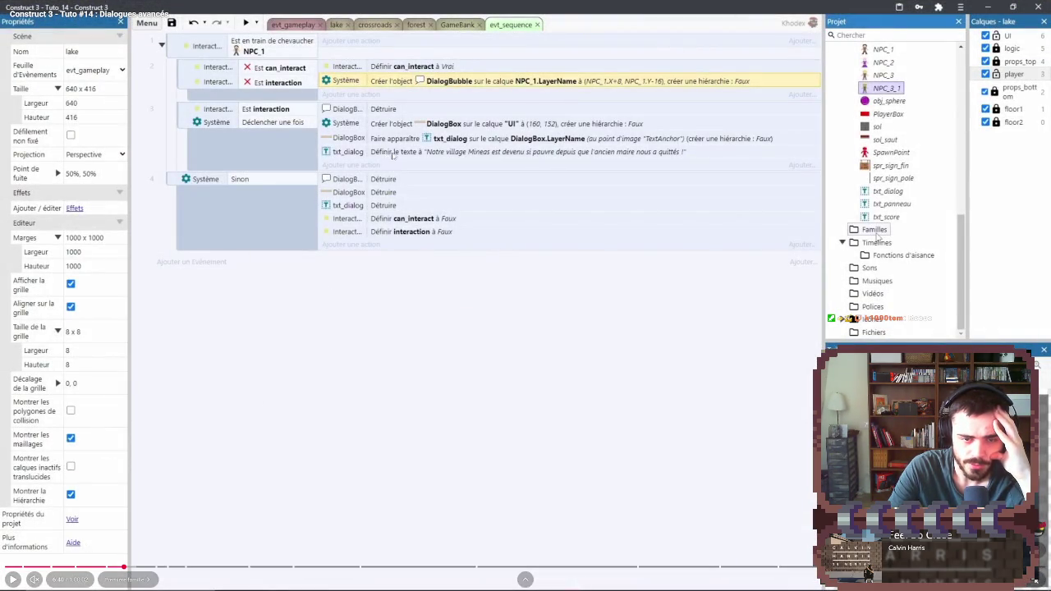
click(136, 566)
double_click(372, 429)
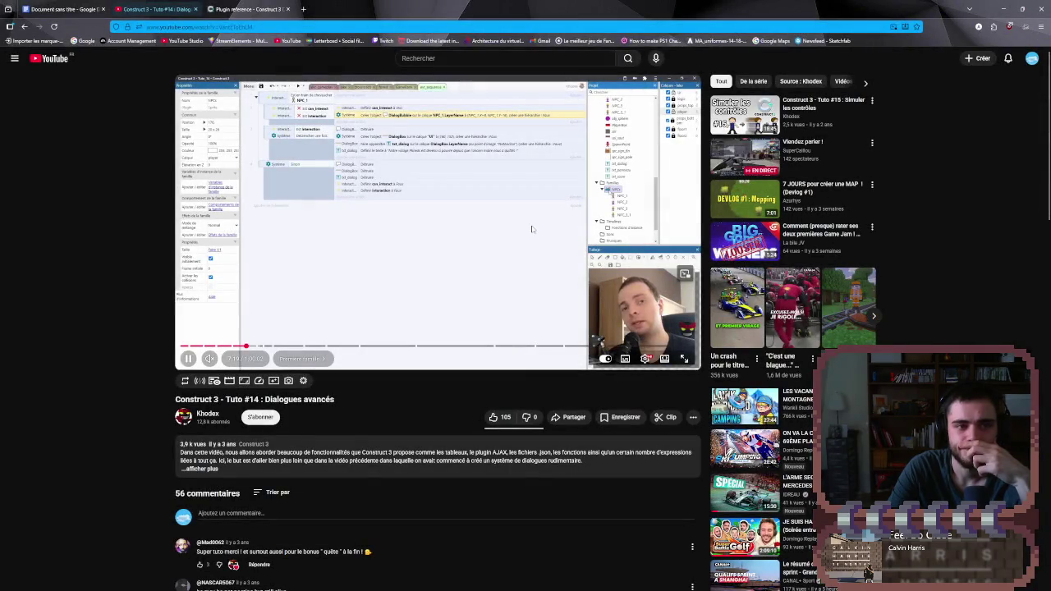
click(1003, 8)
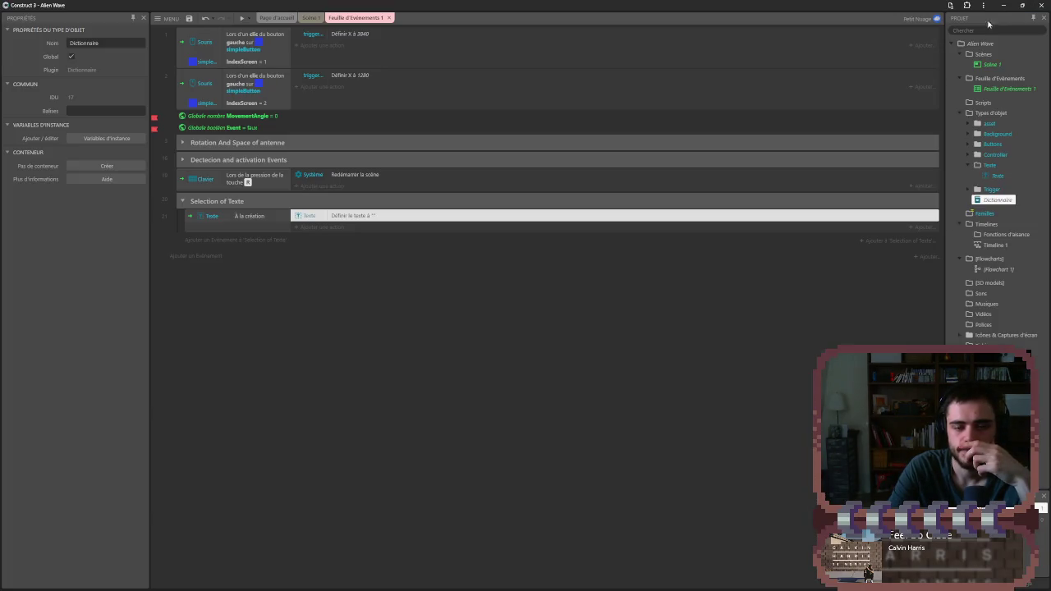
- Run the Alien Wave preview full screen and turn the two knobs to aim the dish
click(242, 17)
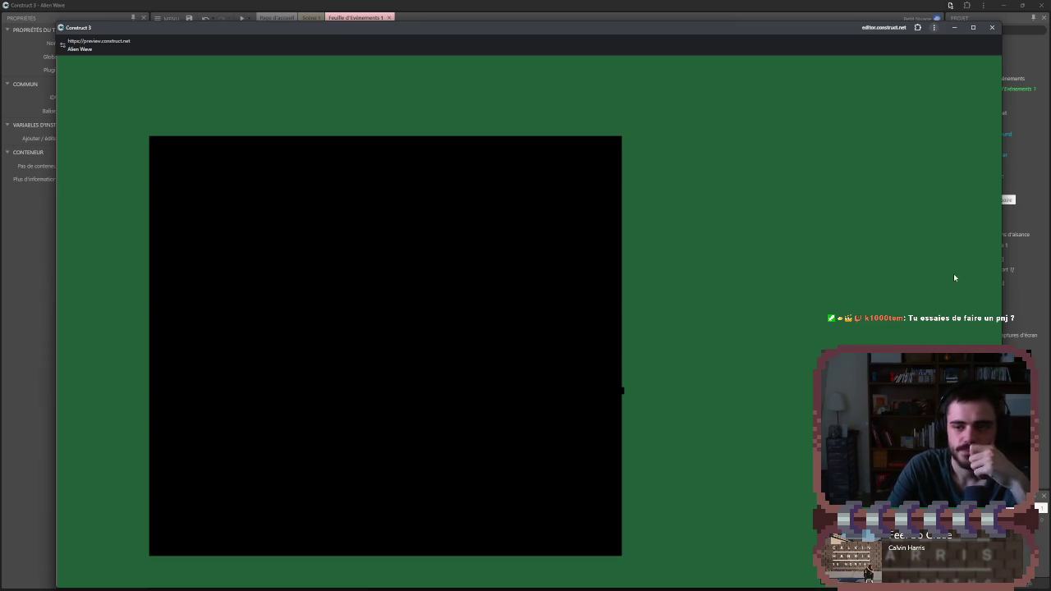
click(972, 27)
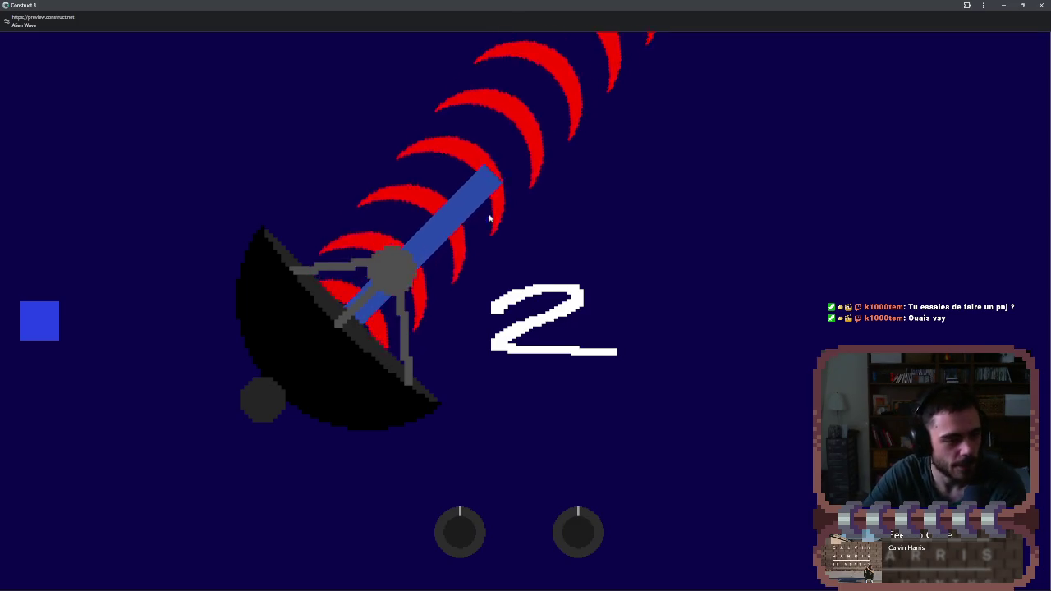
click(465, 528)
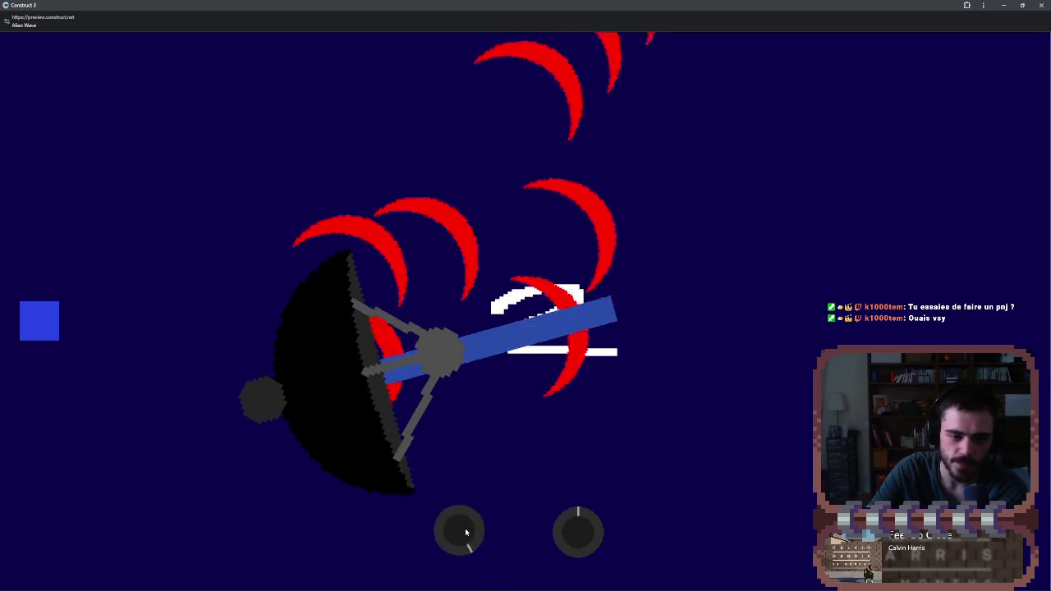
drag(465, 532, 465, 535)
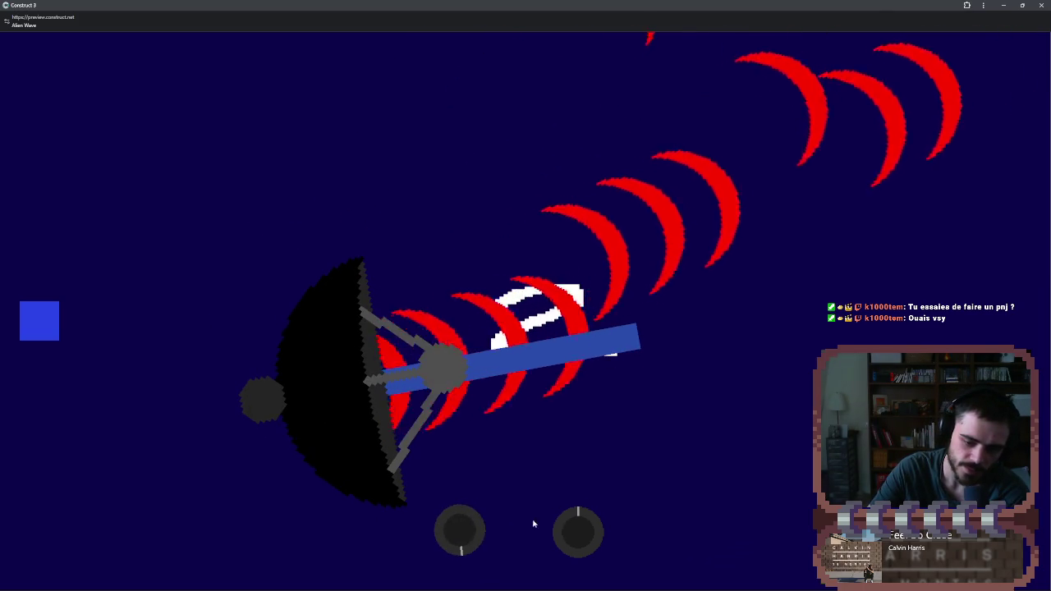
click(591, 530)
drag(592, 530, 550, 534)
drag(455, 527, 457, 526)
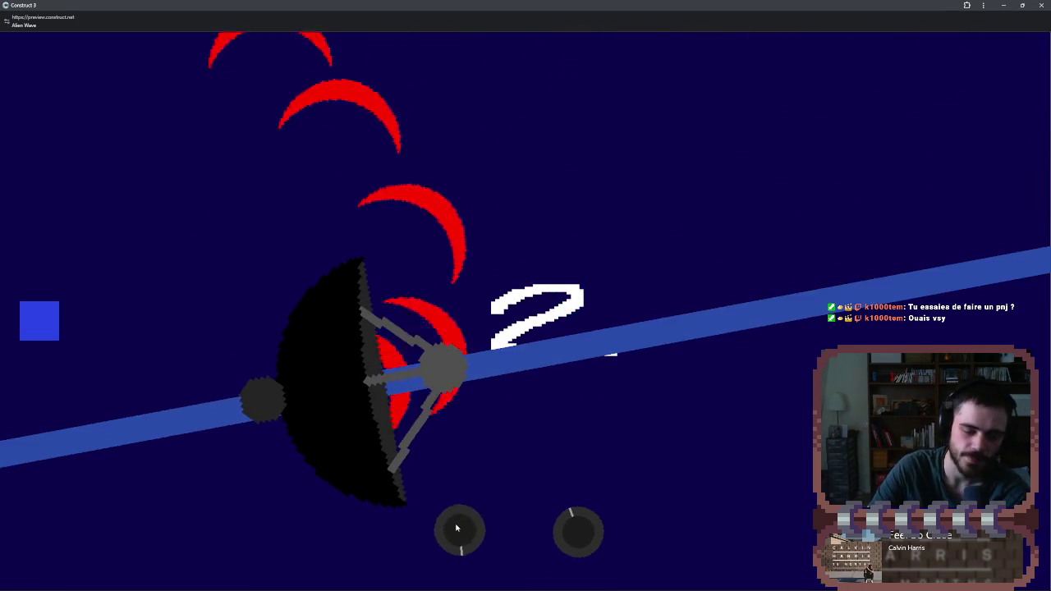
mouse_move(568, 520)
mouse_down()
mouse_move(590, 538)
mouse_move(607, 485)
mouse_up()
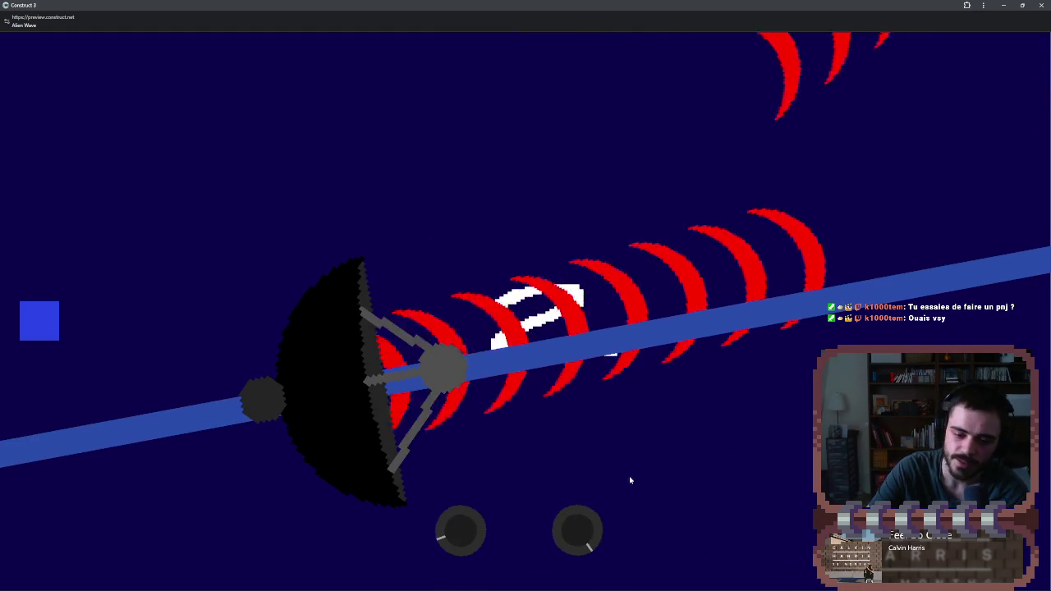
drag(582, 537, 578, 542)
drag(464, 530, 473, 535)
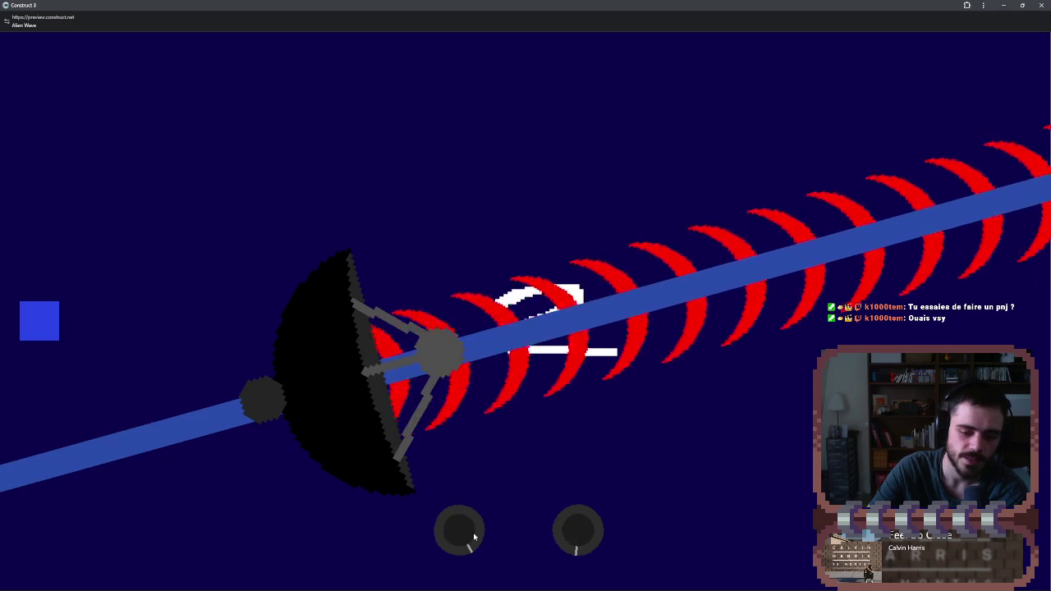
- Keep adjusting the dish with the mouse wheel until the waves turn green, then close the preview
scroll(473, 535, down, 3)
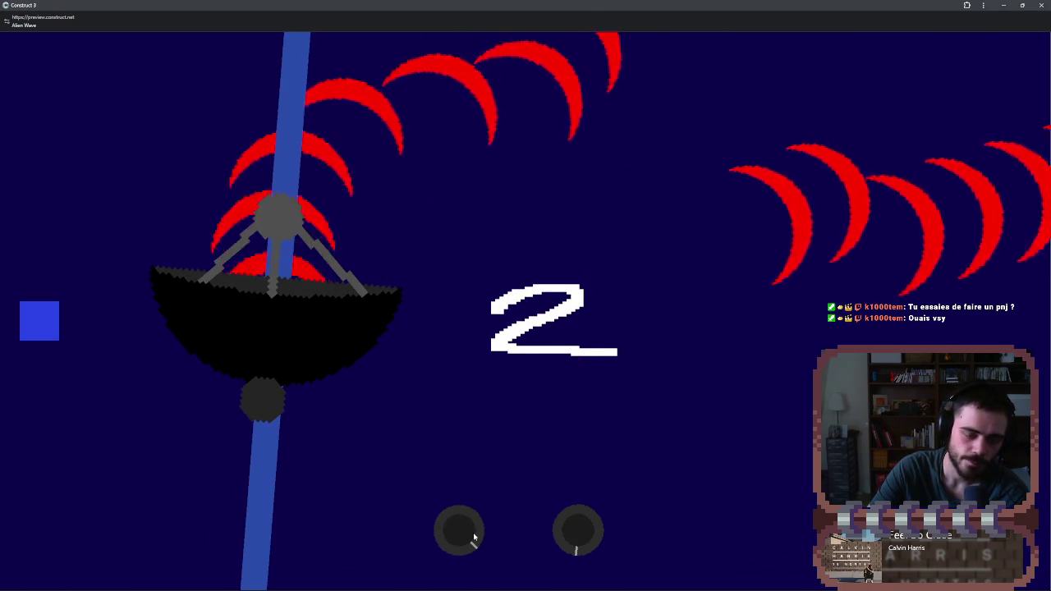
scroll(473, 535, up, 1)
scroll(576, 538, up, 1)
scroll(472, 525, down, 1)
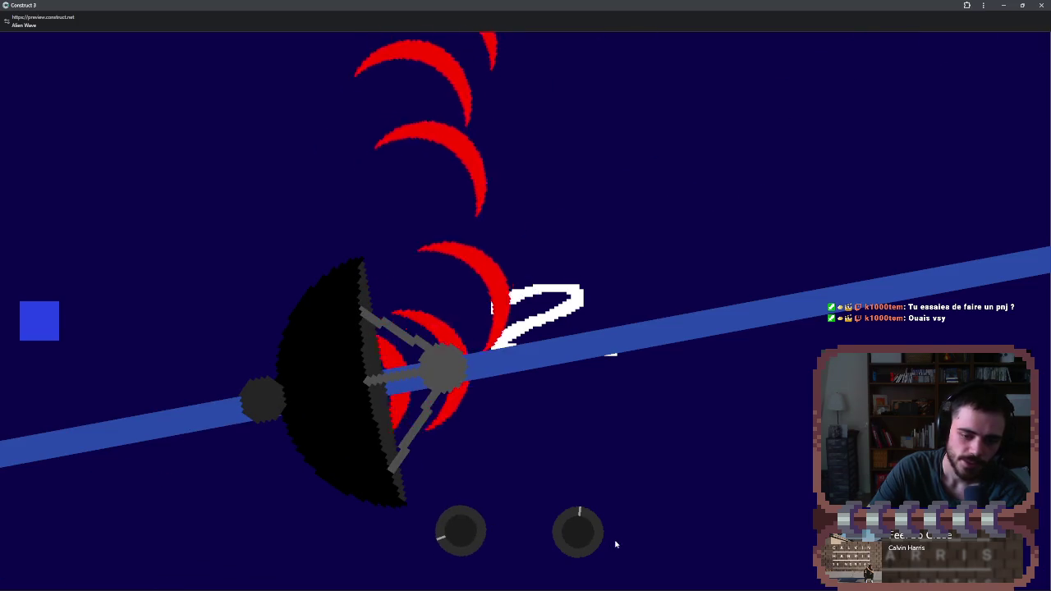
scroll(587, 535, down, 1)
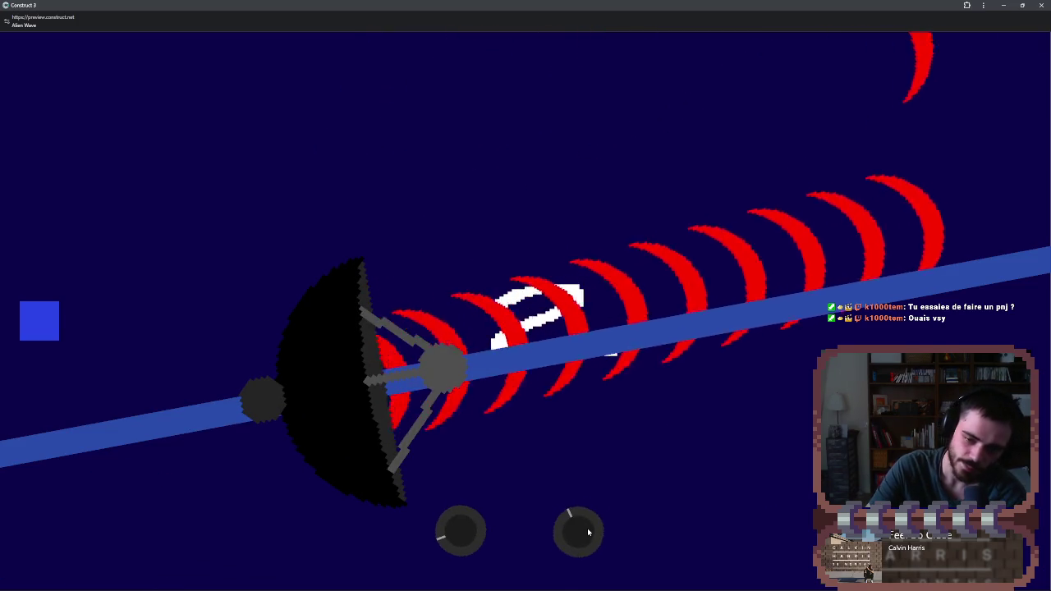
scroll(588, 532, down, 4)
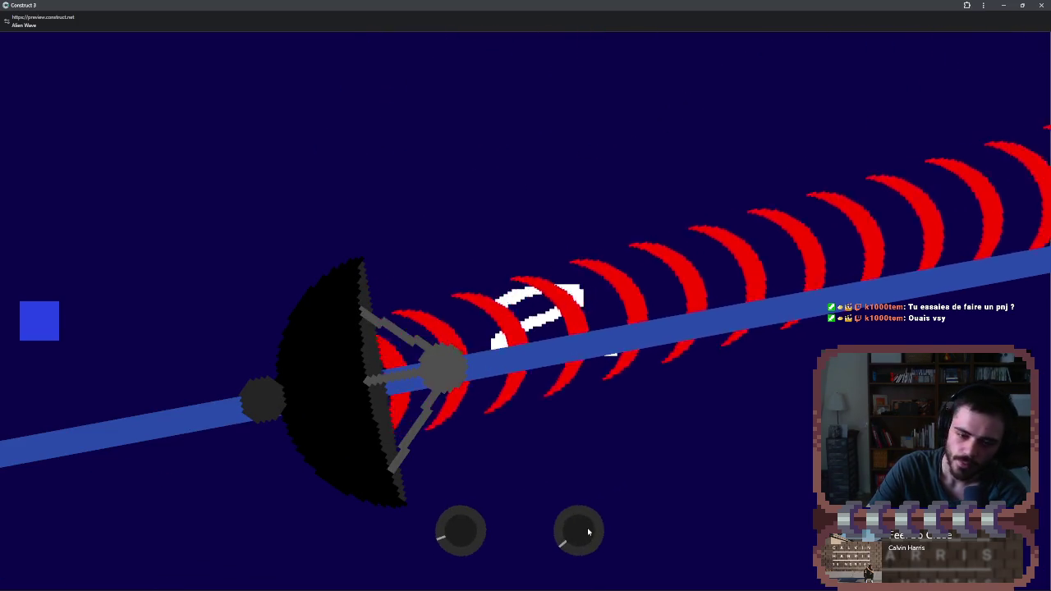
scroll(587, 532, down, 4)
scroll(476, 522, up, 3)
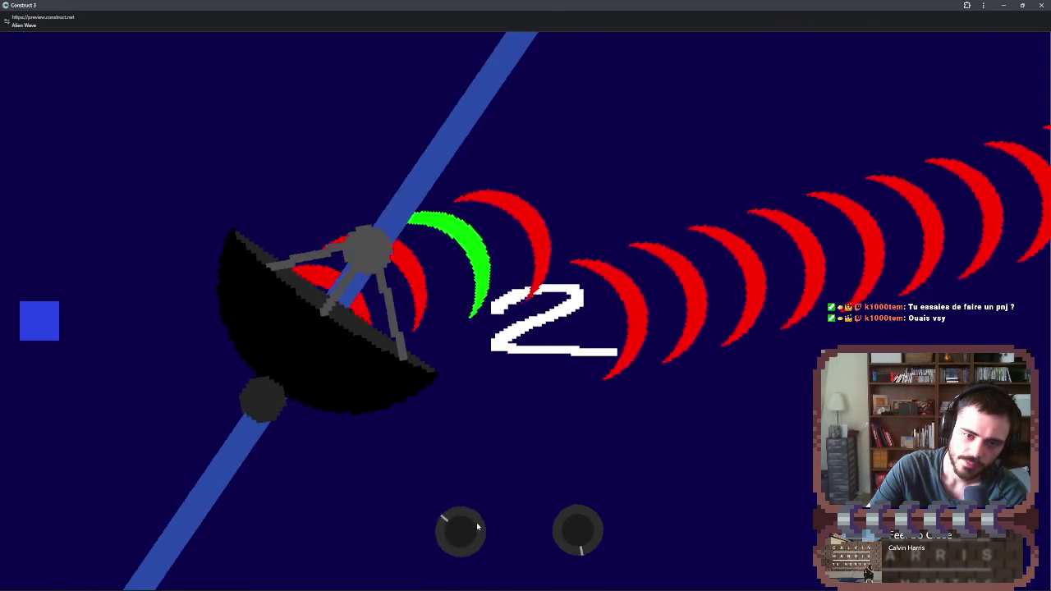
scroll(476, 522, up, 1)
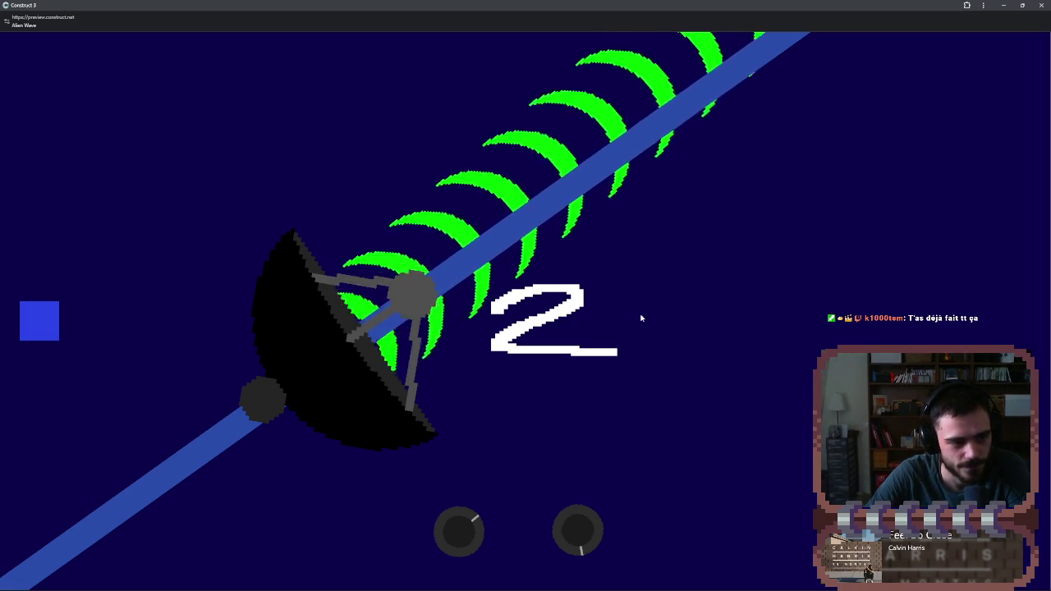
scroll(584, 528, up, 3)
scroll(580, 534, down, 3)
scroll(579, 532, up, 5)
scroll(578, 529, up, 5)
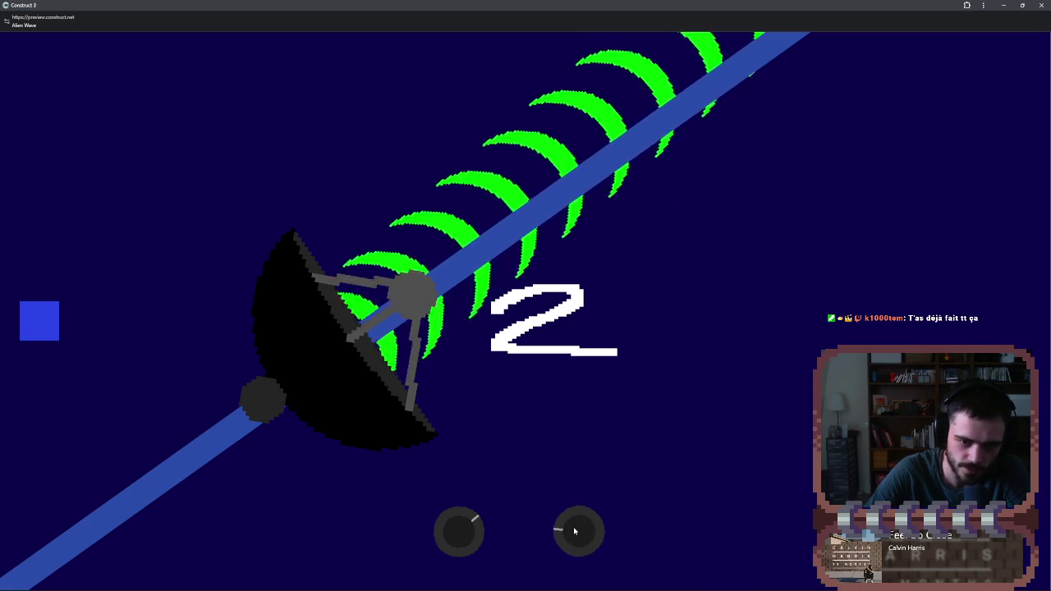
scroll(574, 531, up, 4)
scroll(577, 531, up, 5)
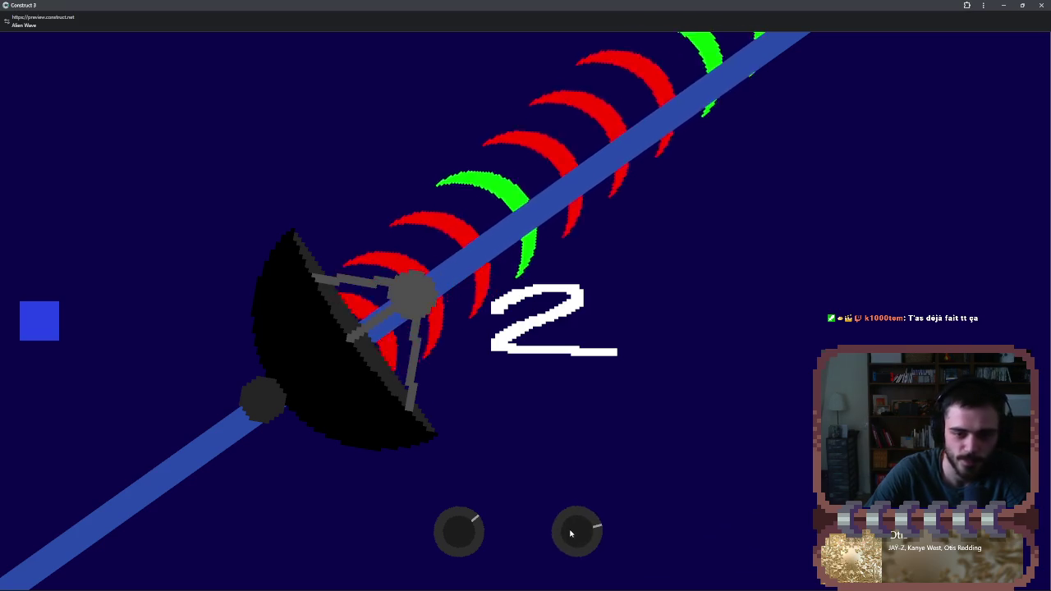
scroll(575, 531, up, 4)
scroll(461, 538, up, 3)
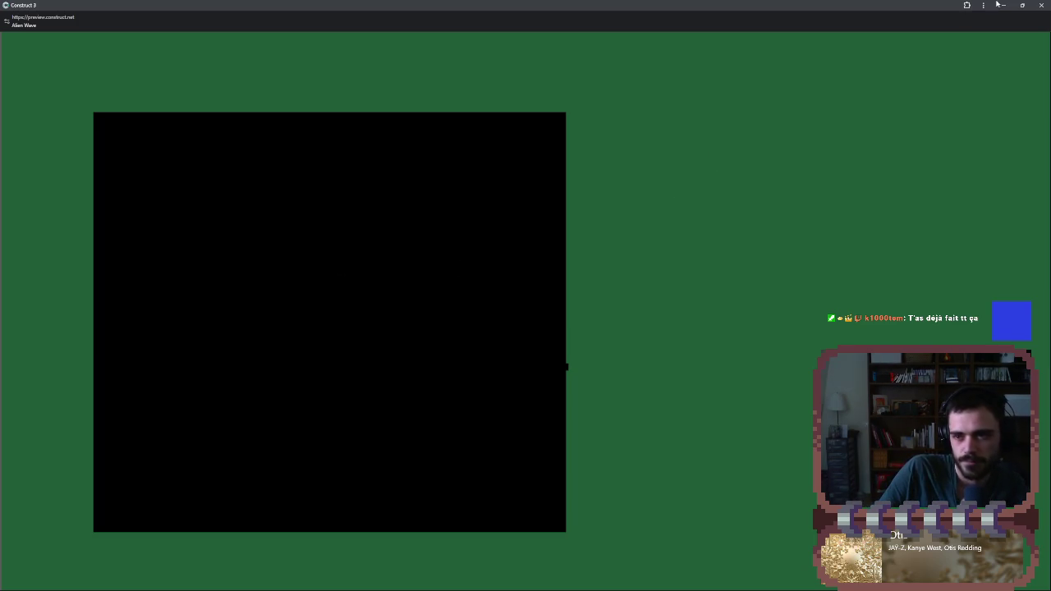
click(1040, 7)
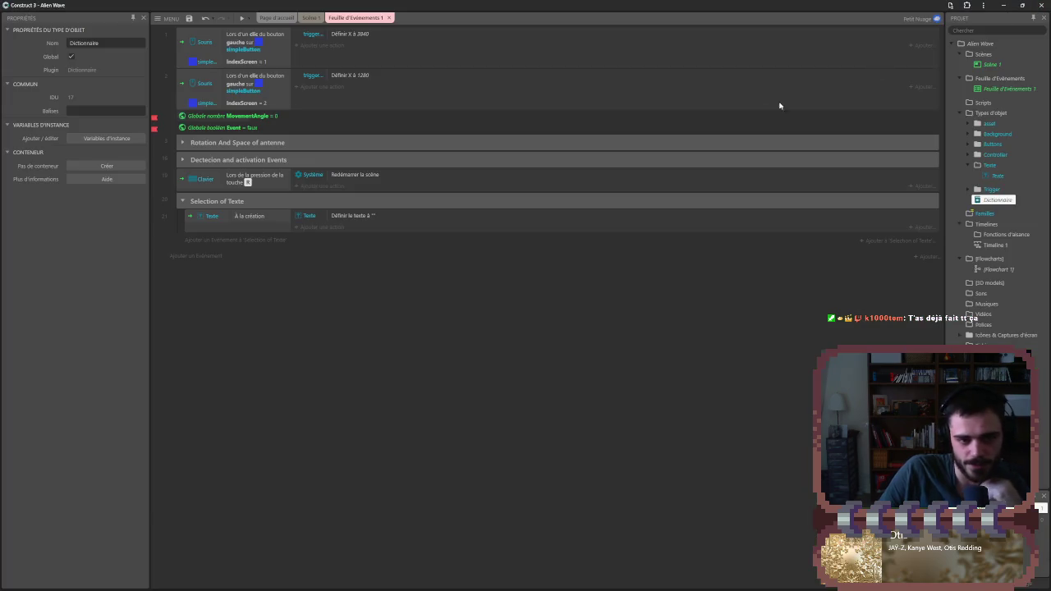
- Bring up the YouTube tutorial in theater mode and skip through its JSON section from 10:32 to 12:29
mouse_move(408, 583)
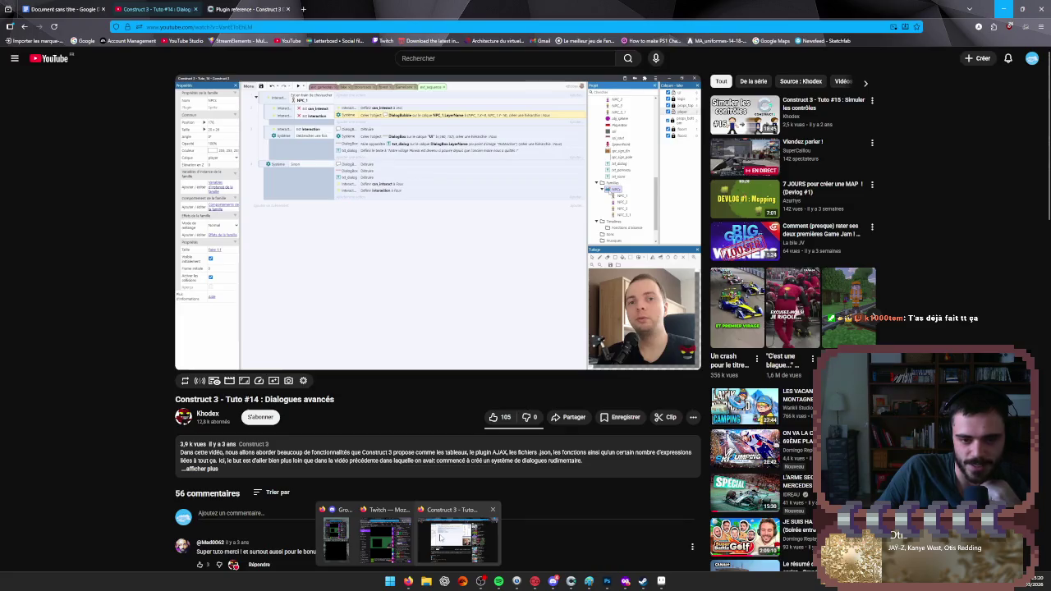
click(455, 534)
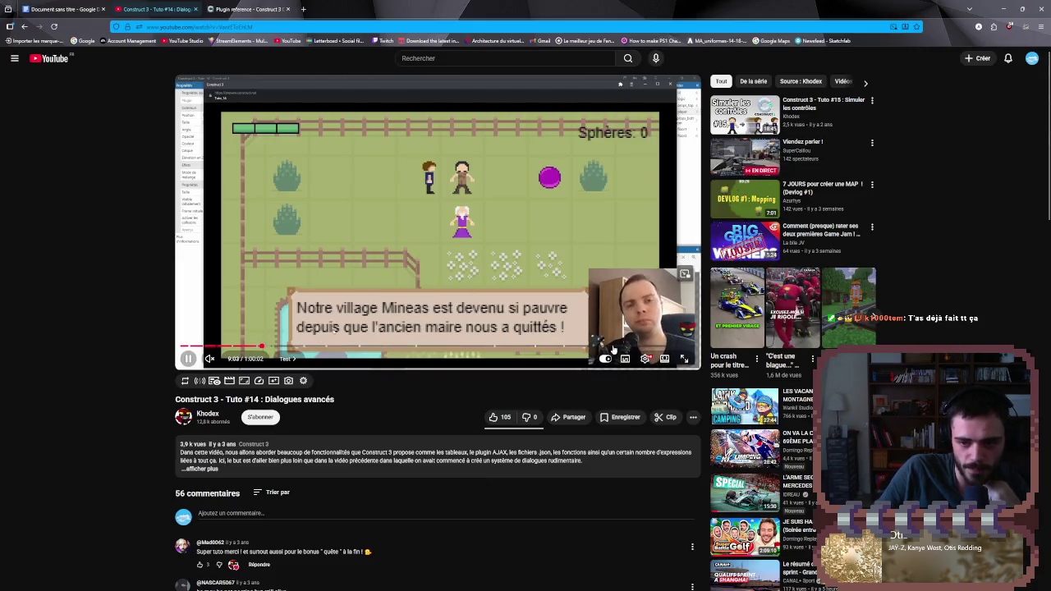
click(665, 359)
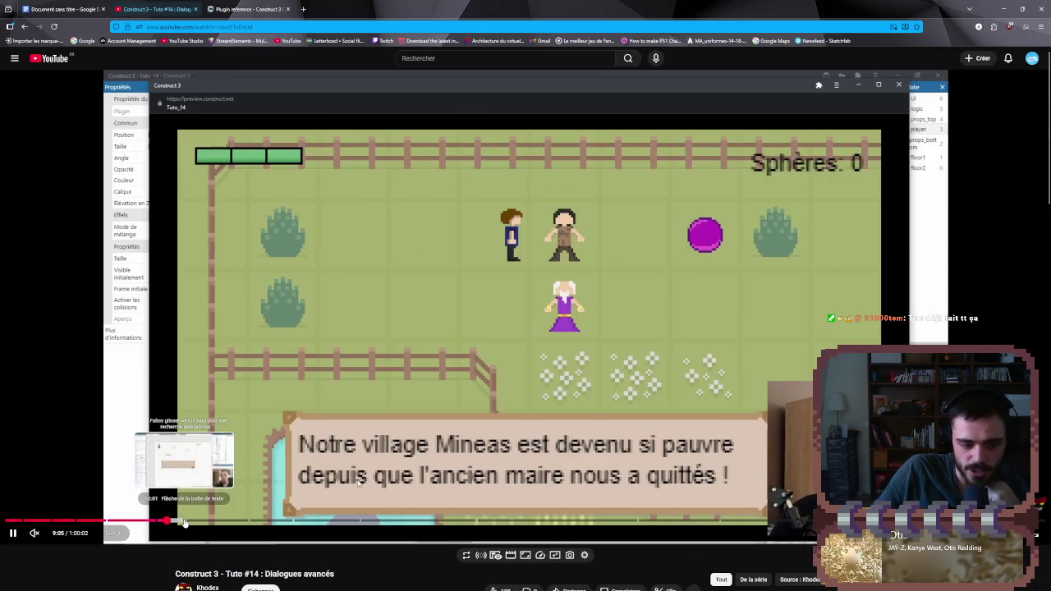
click(193, 520)
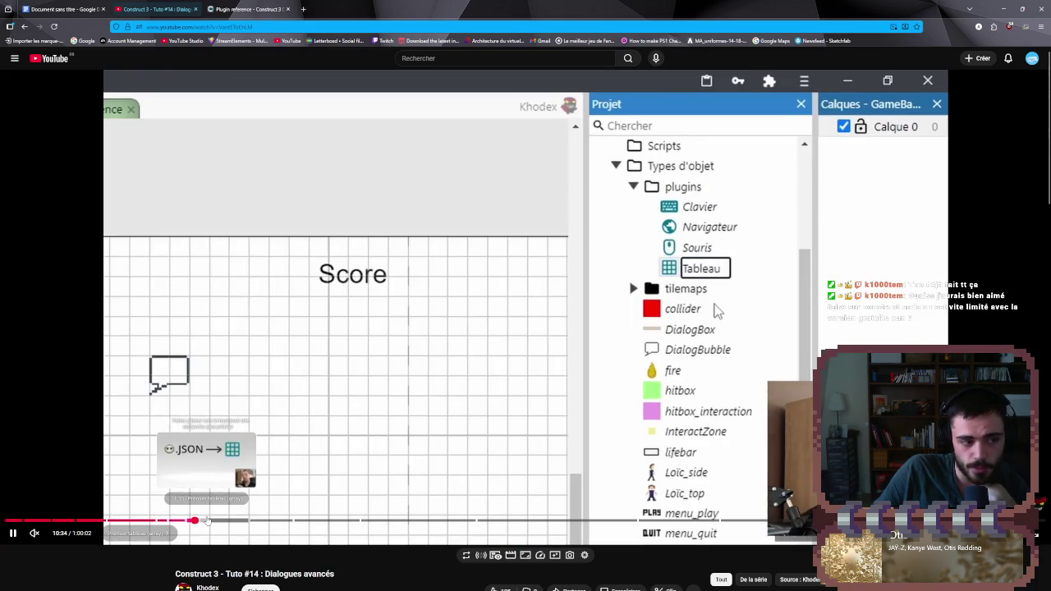
click(206, 520)
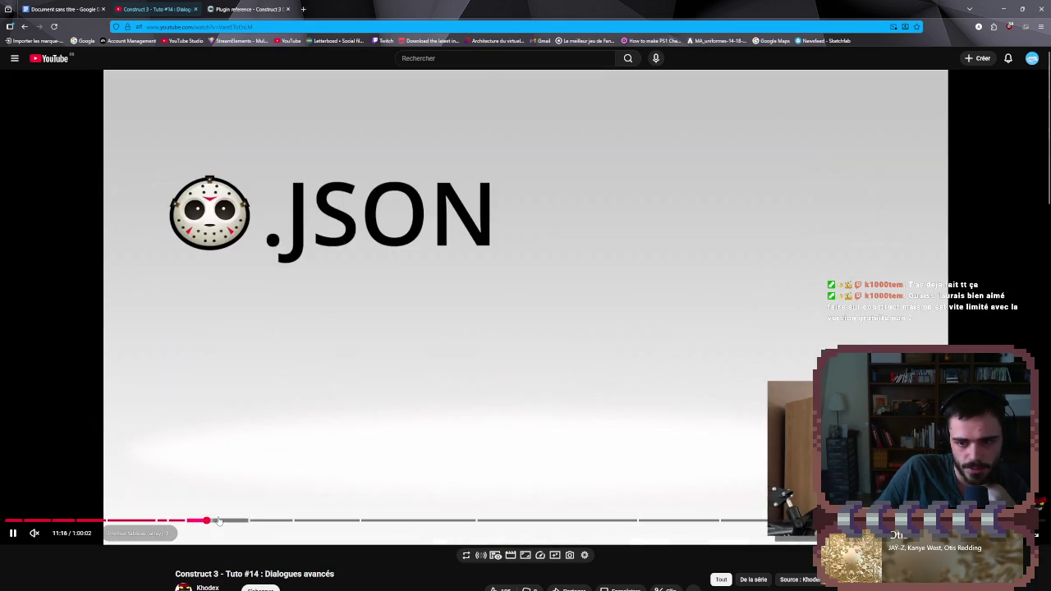
click(215, 521)
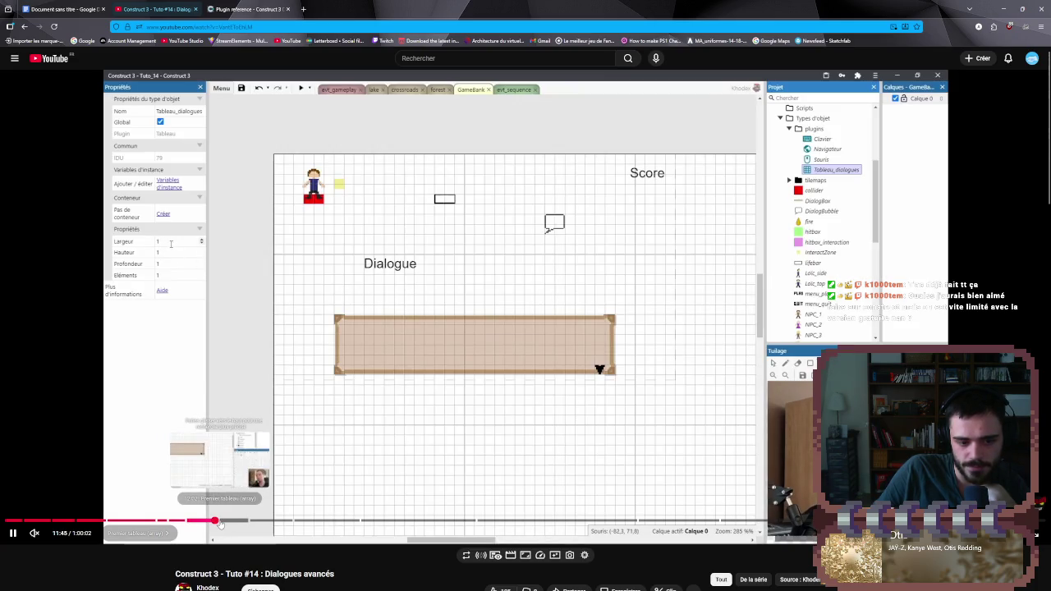
click(227, 522)
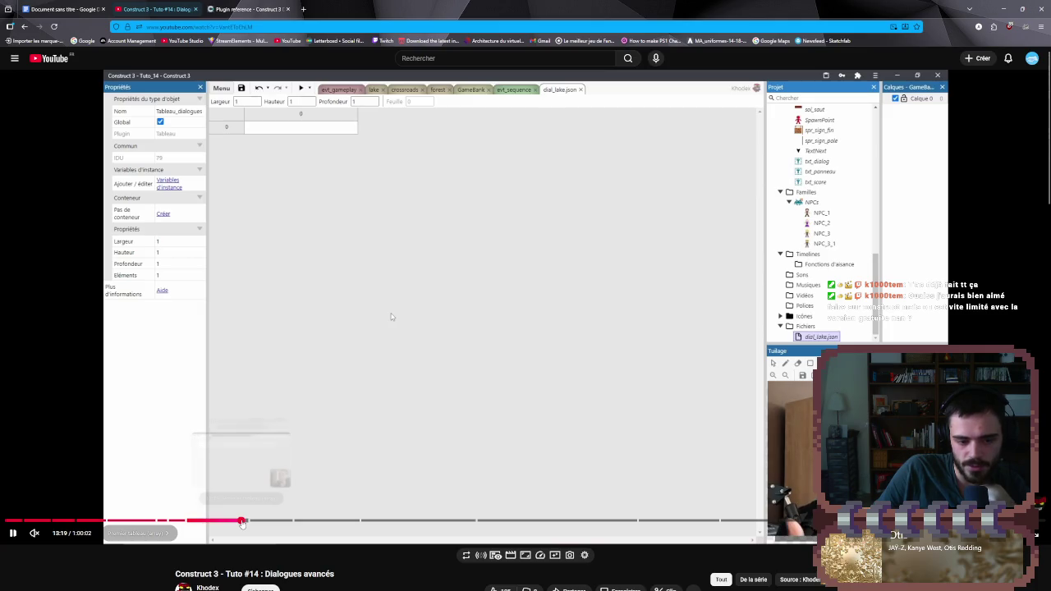
- Skim the filled JSON dialogue table, dial_lake.json and AJAX parts, then view the Plugin reference page
click(255, 521)
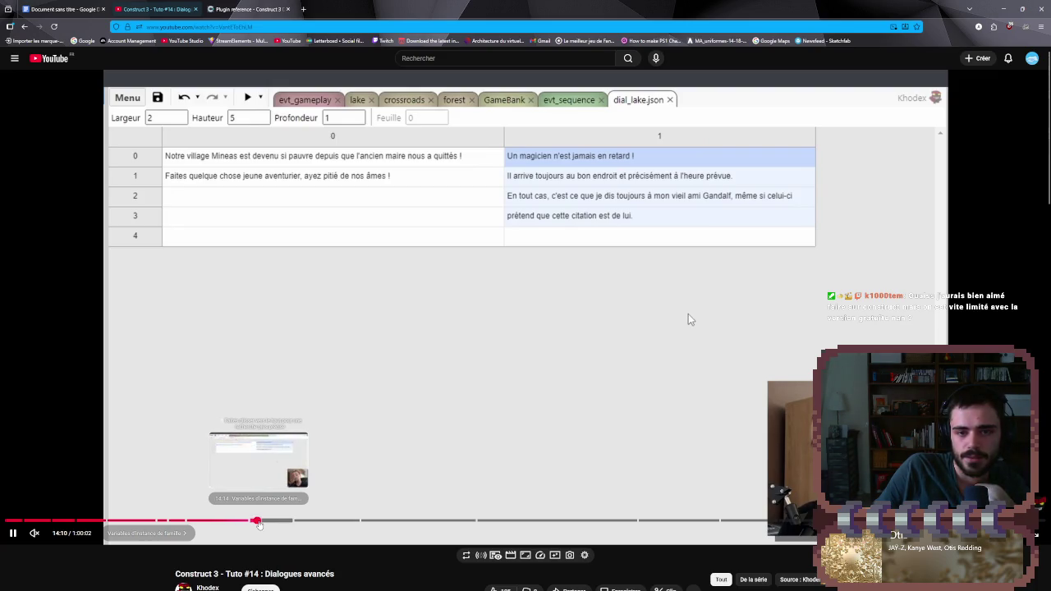
click(282, 521)
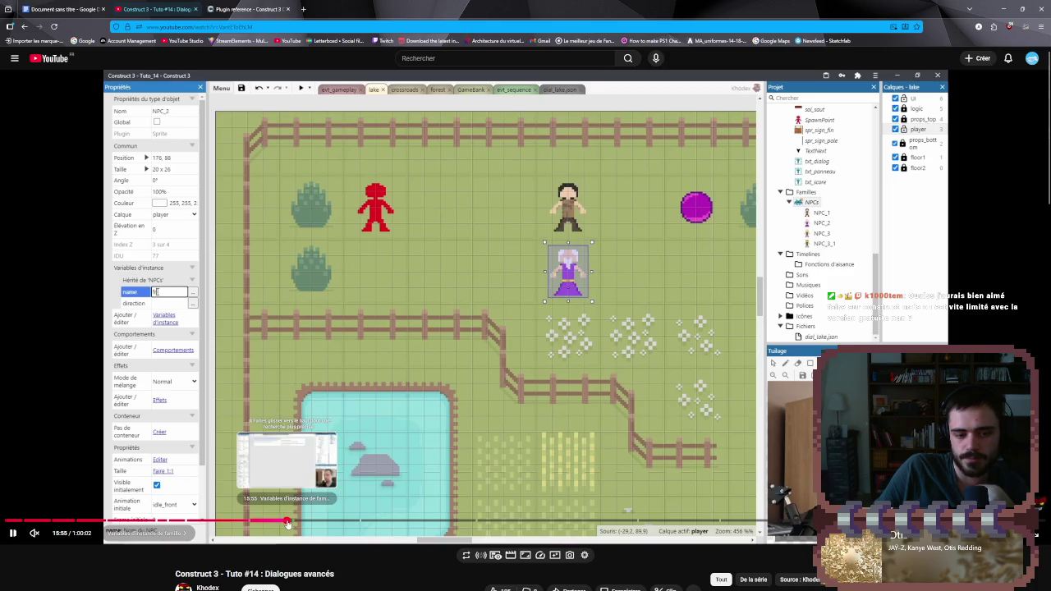
click(292, 521)
click(302, 522)
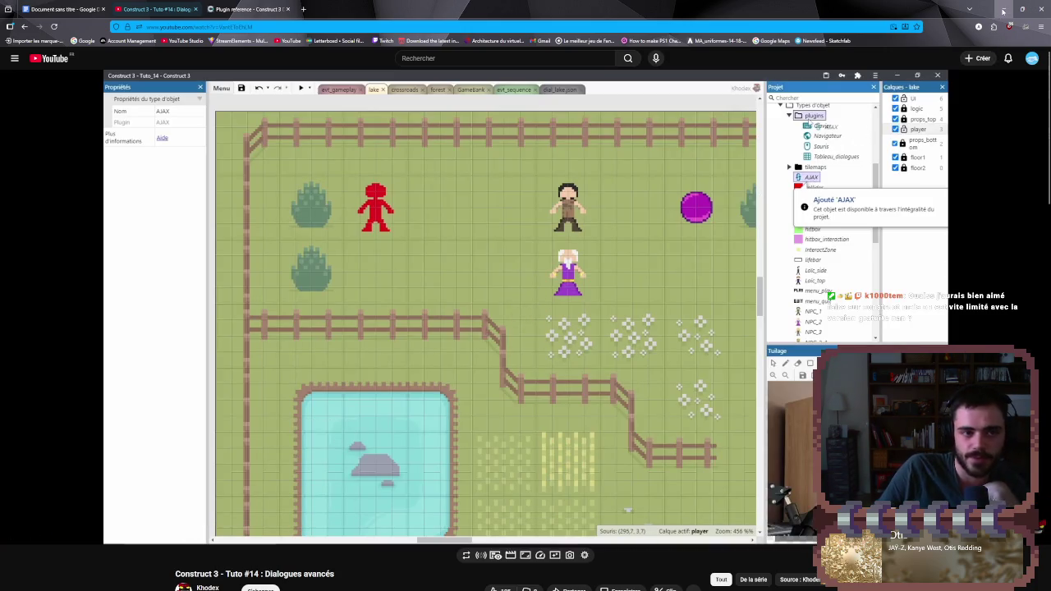
click(246, 8)
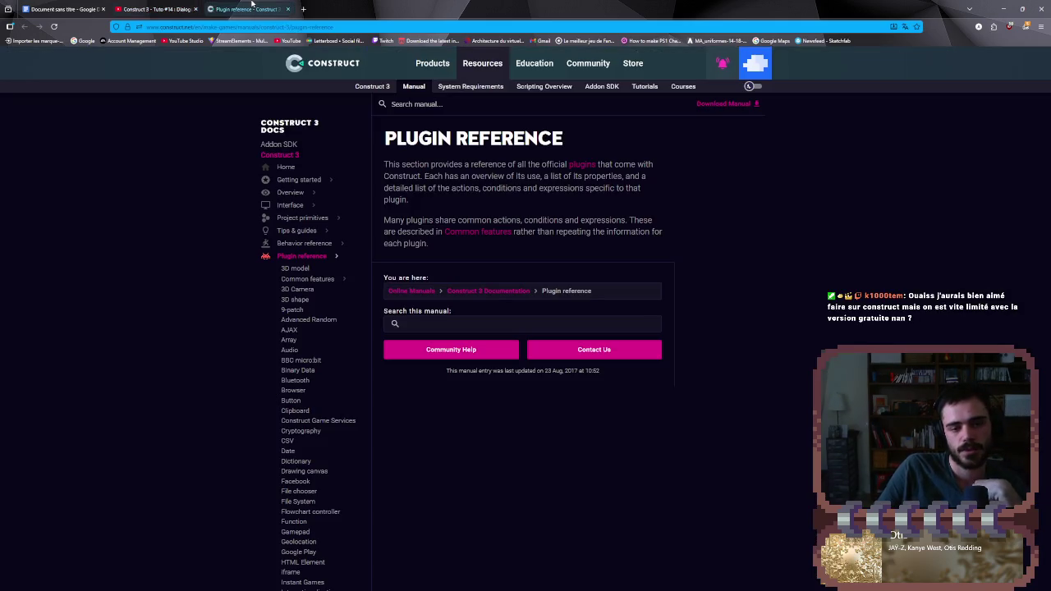
- Return to Construct 3 and delete the Dictionnaire object from the project
click(156, 8)
click(82, 6)
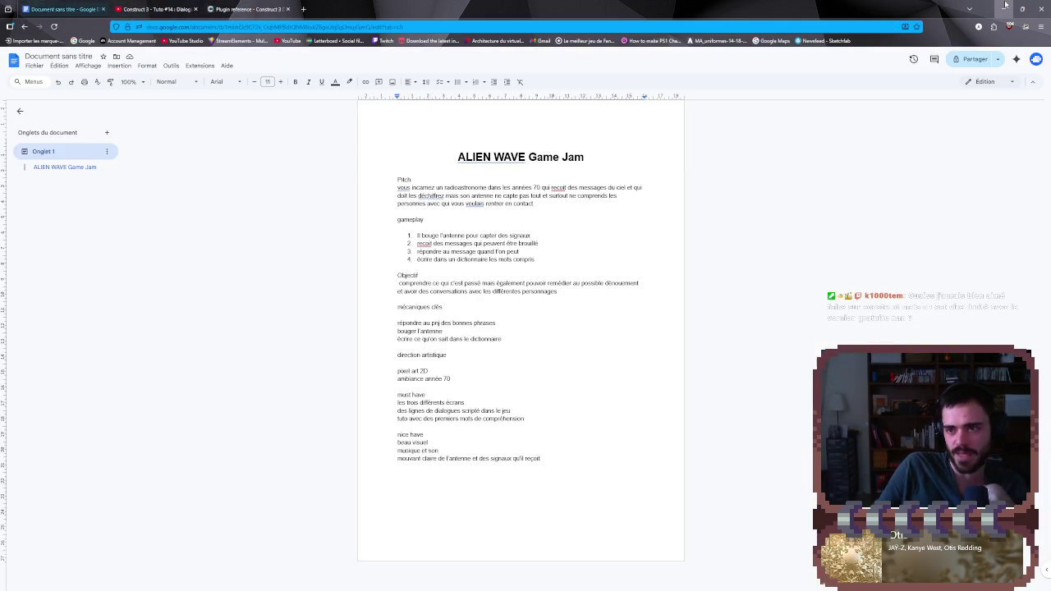
key(alt+Tab)
click(309, 17)
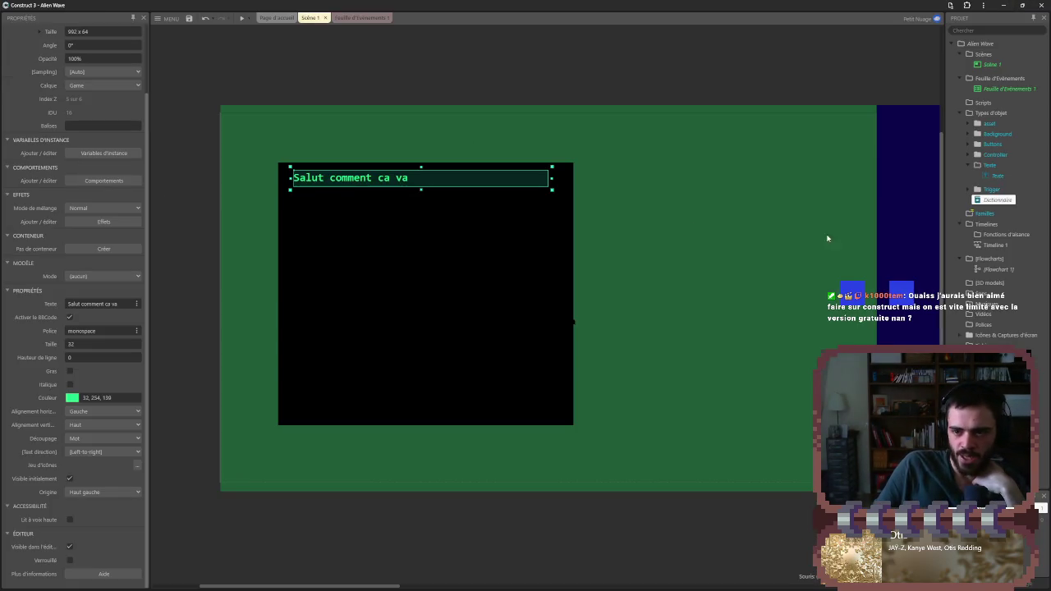
click(995, 201)
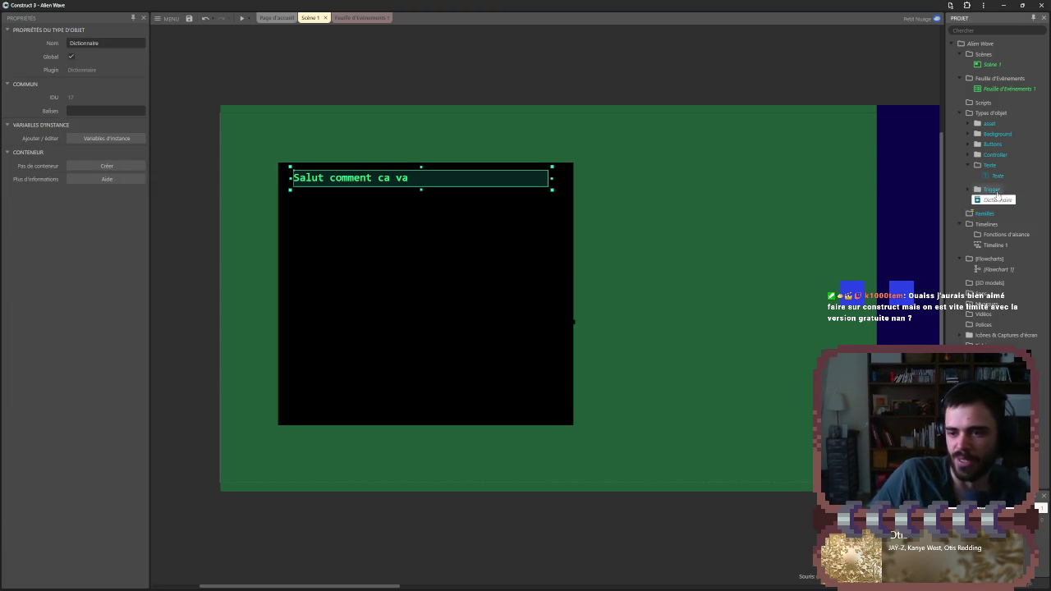
right_click(1000, 201)
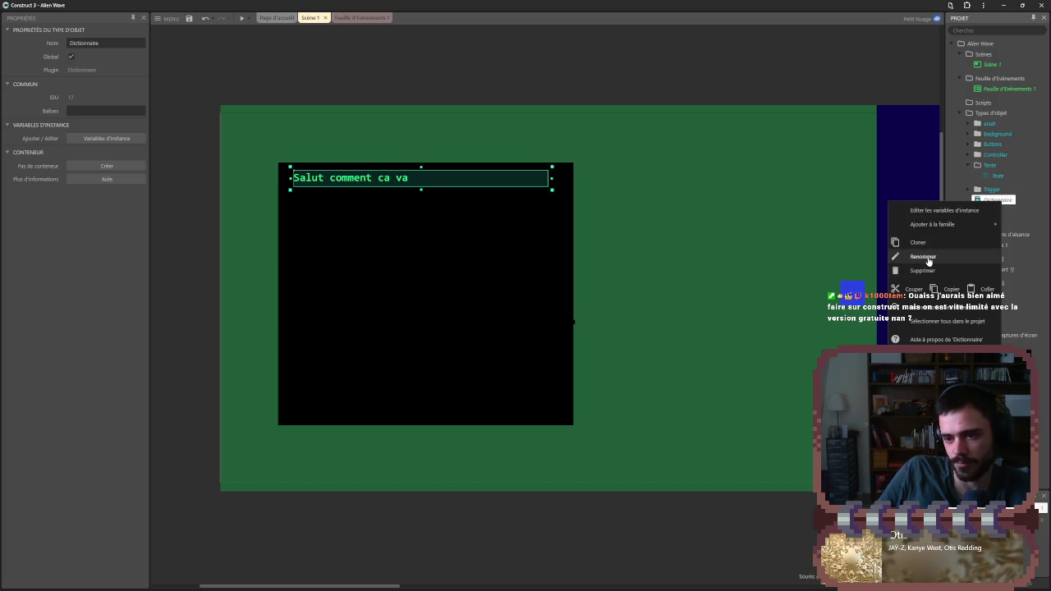
click(922, 270)
click(438, 313)
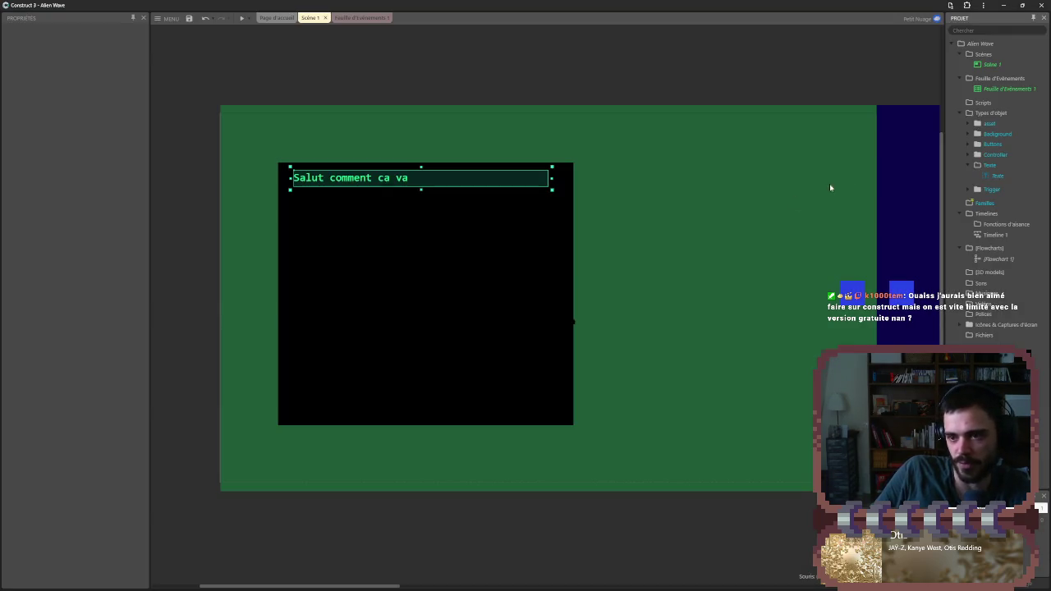
- Add a new JSON object type keeping the name JSON, then return to the plugin reference page
right_click(989, 115)
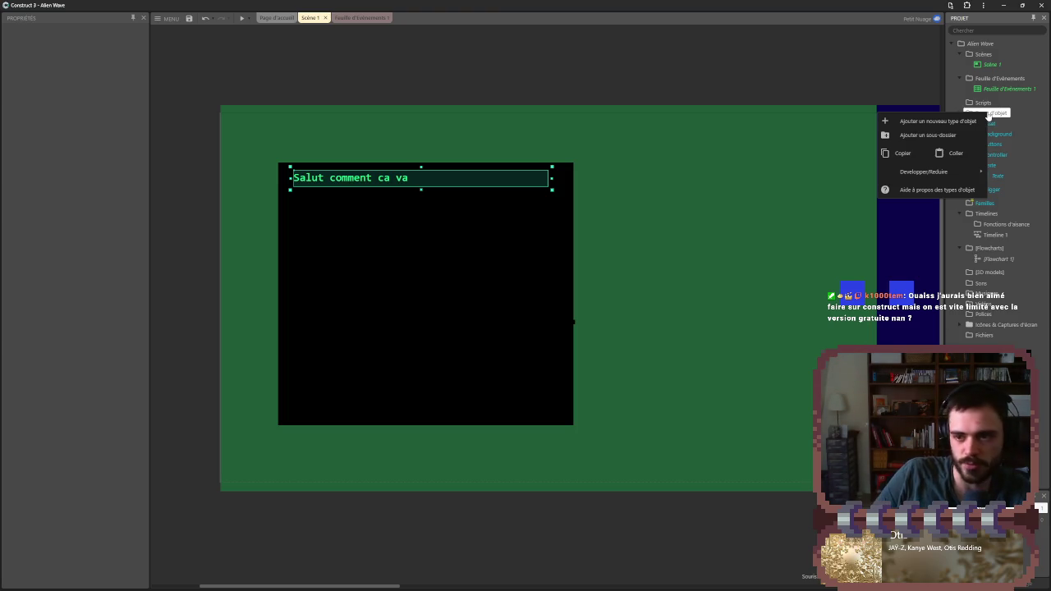
click(948, 121)
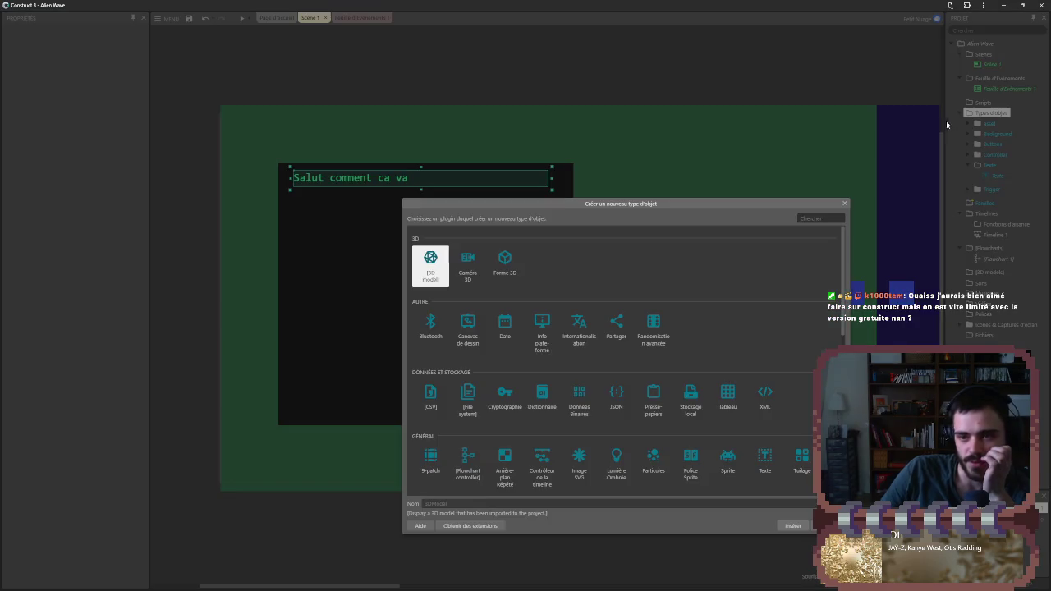
scroll(710, 303, down, 3)
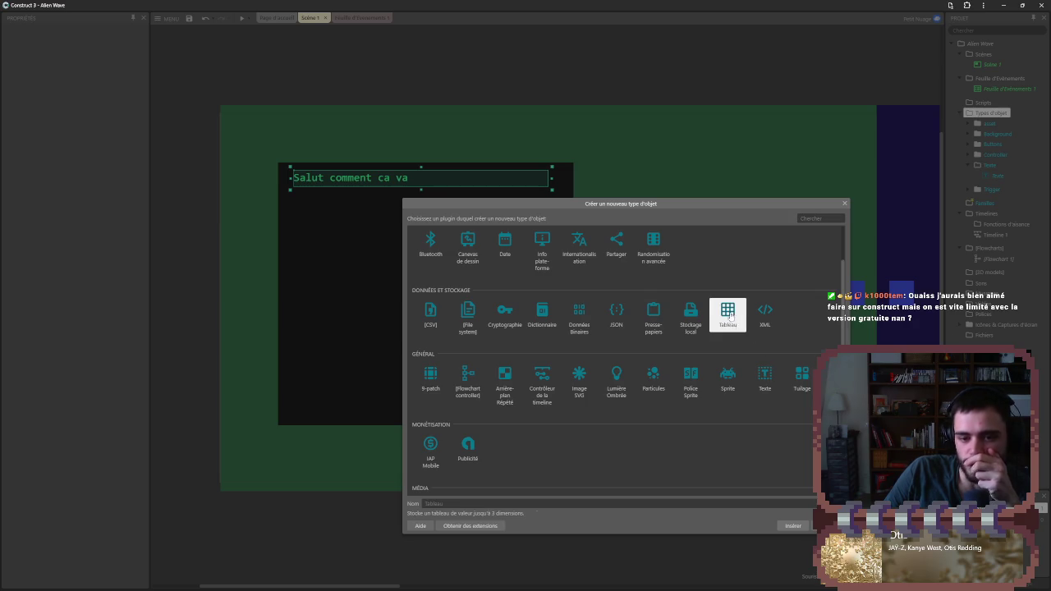
double_click(618, 311)
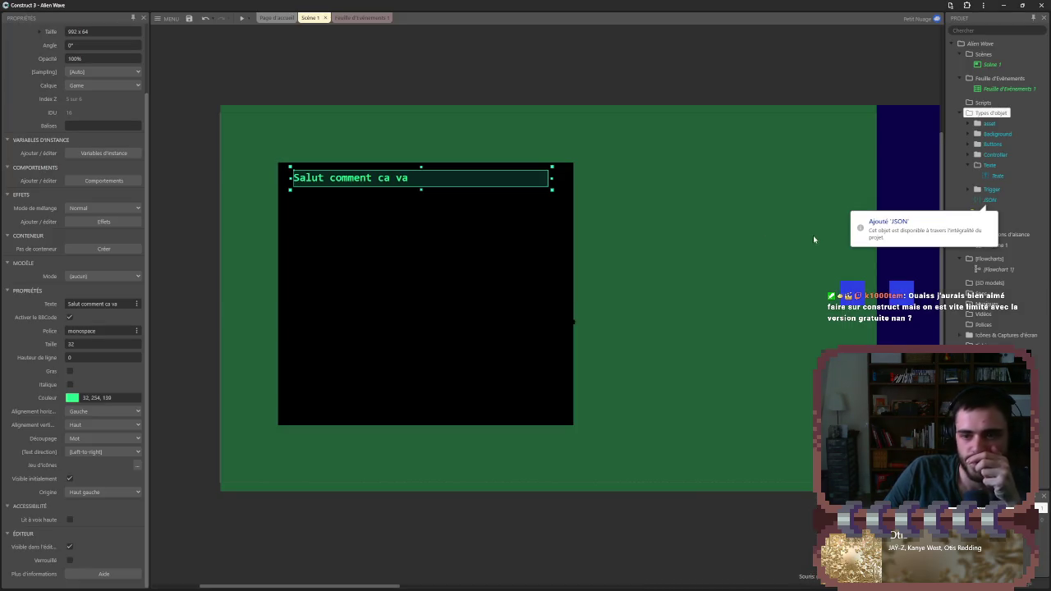
click(988, 200)
click(988, 201)
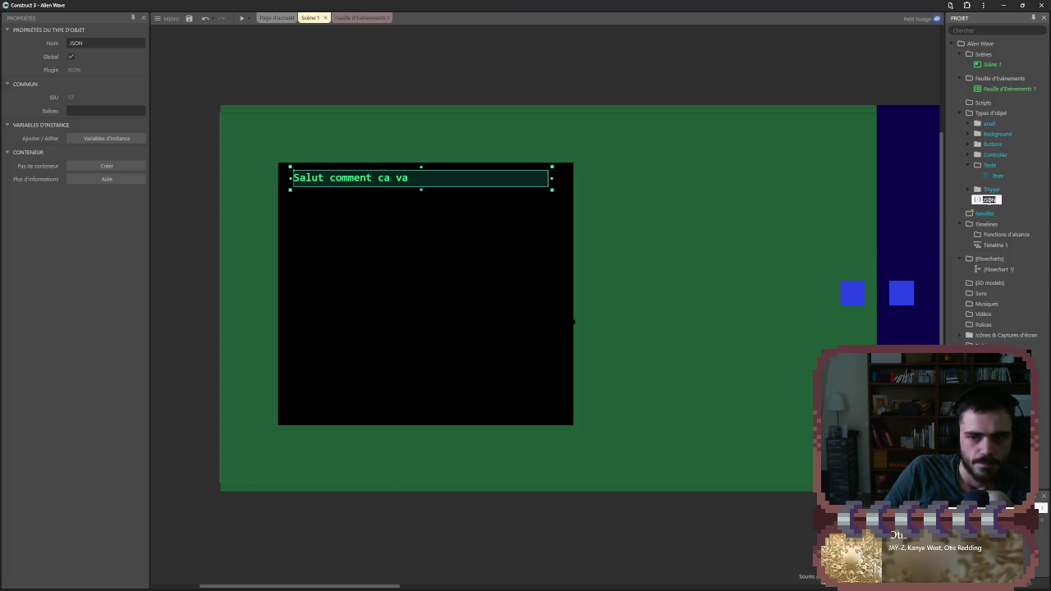
key(Right)
double_click(990, 200)
key(Return)
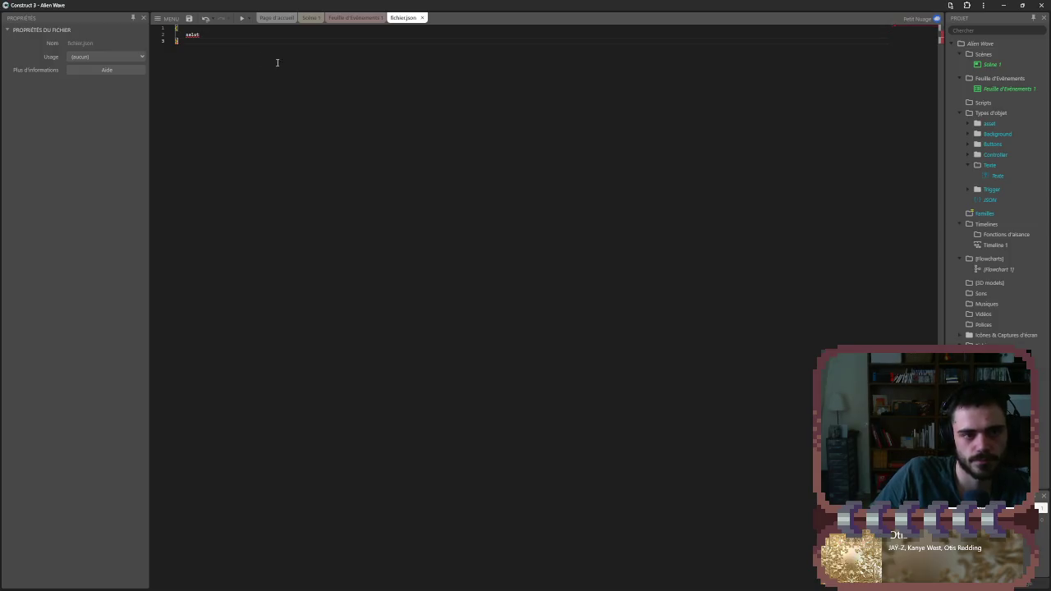
key(alt+Tab)
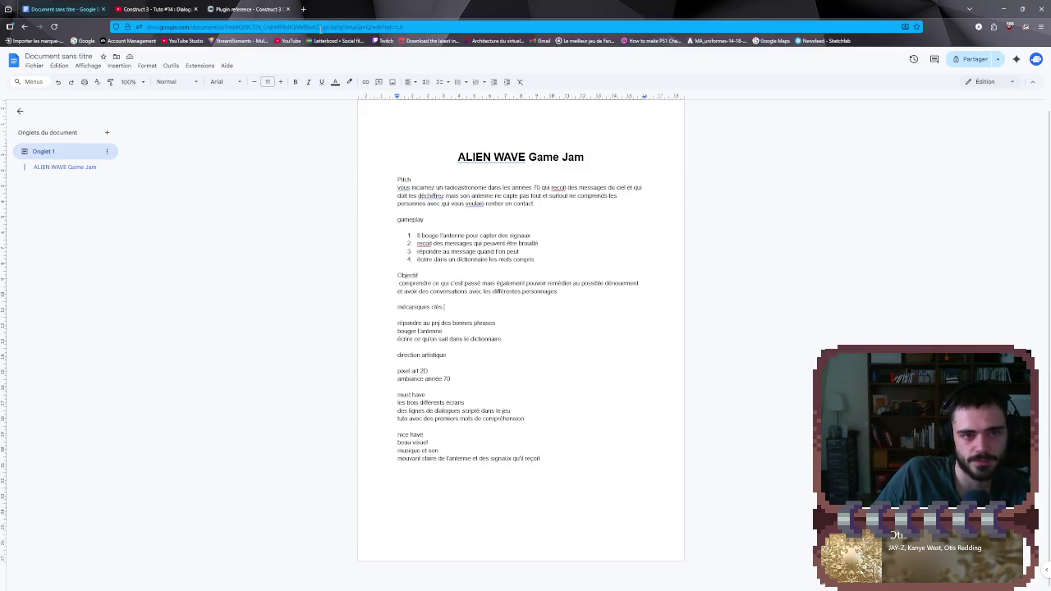
click(320, 27)
- Search Google for 'construct json'
click(261, 9)
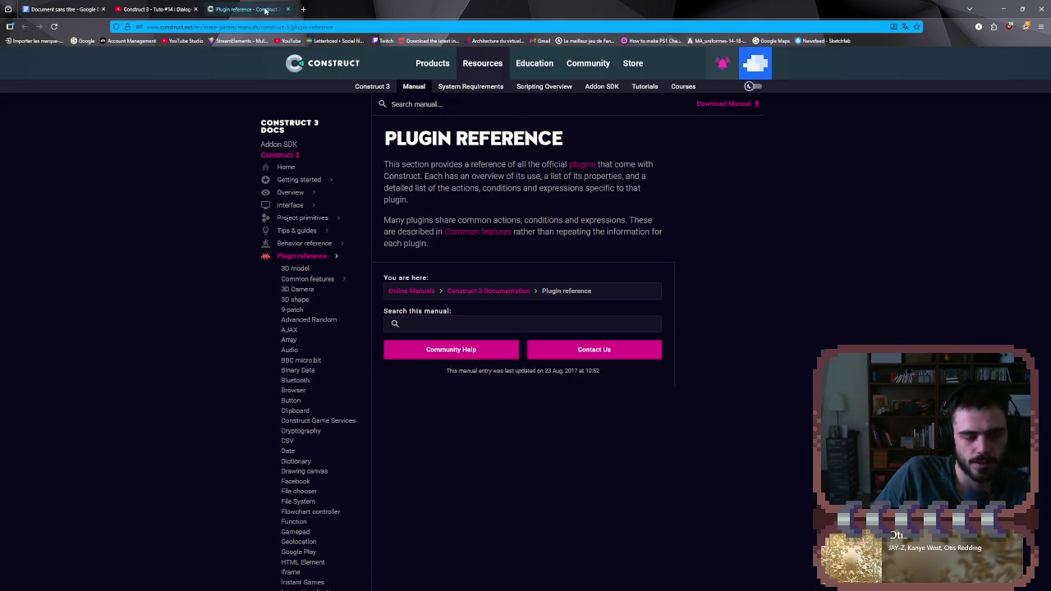
click(261, 27)
text(construct)
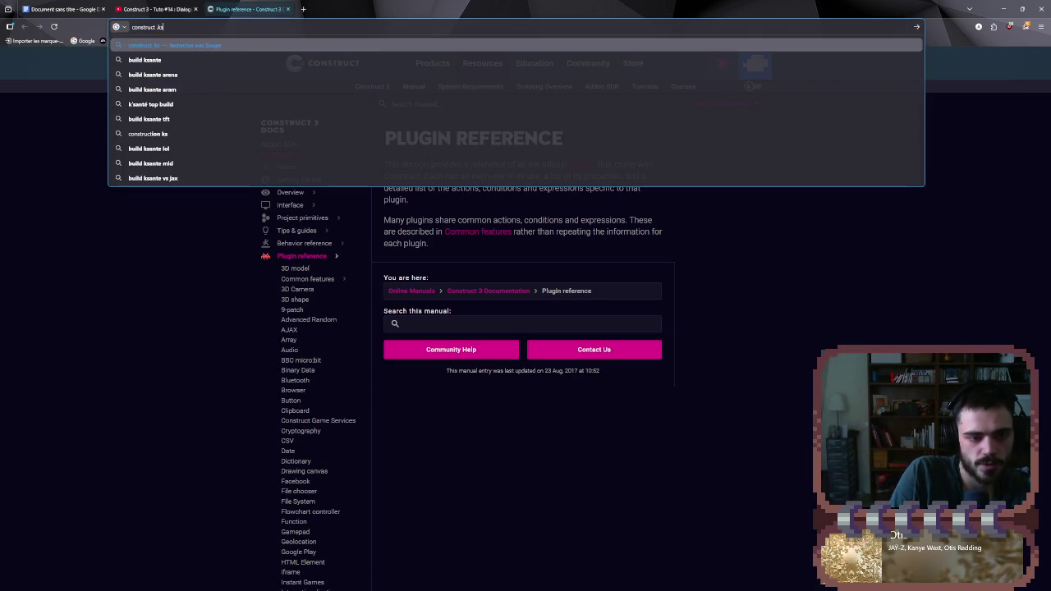
text( json)
key(Return)
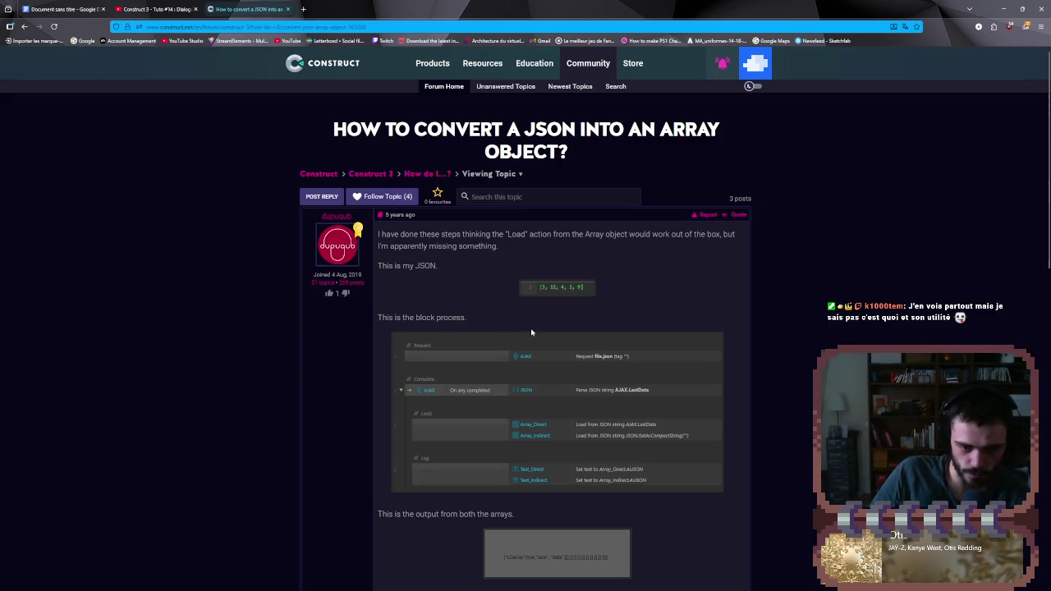
- Read the forum thread on converting JSON into an Array, viewing its example image, then go back to the results
scroll(690, 284, down, 2)
scroll(661, 295, up, 2)
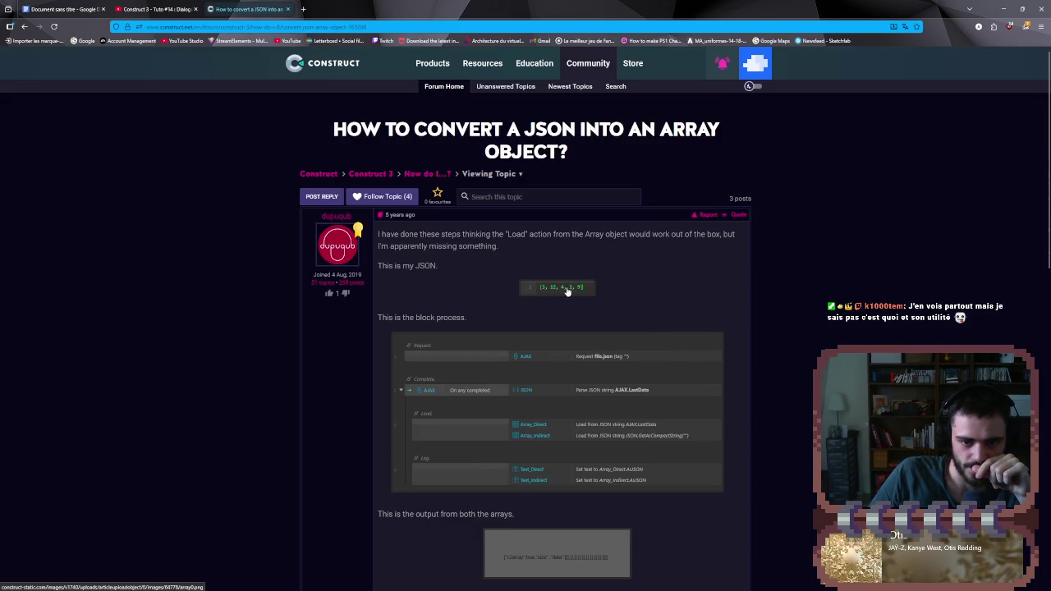
click(537, 293)
click(246, 9)
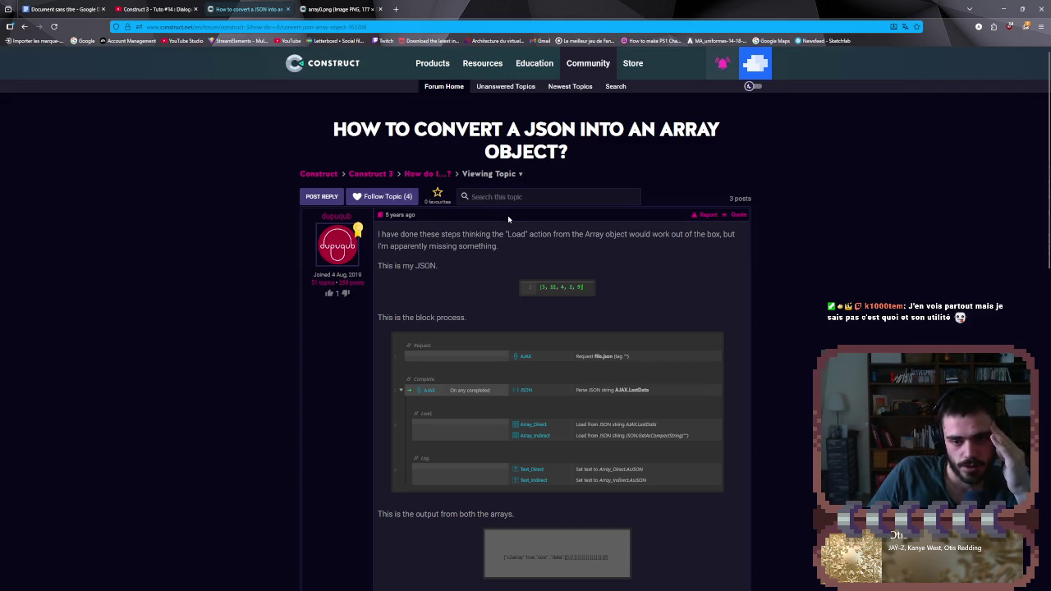
scroll(507, 217, down, 3)
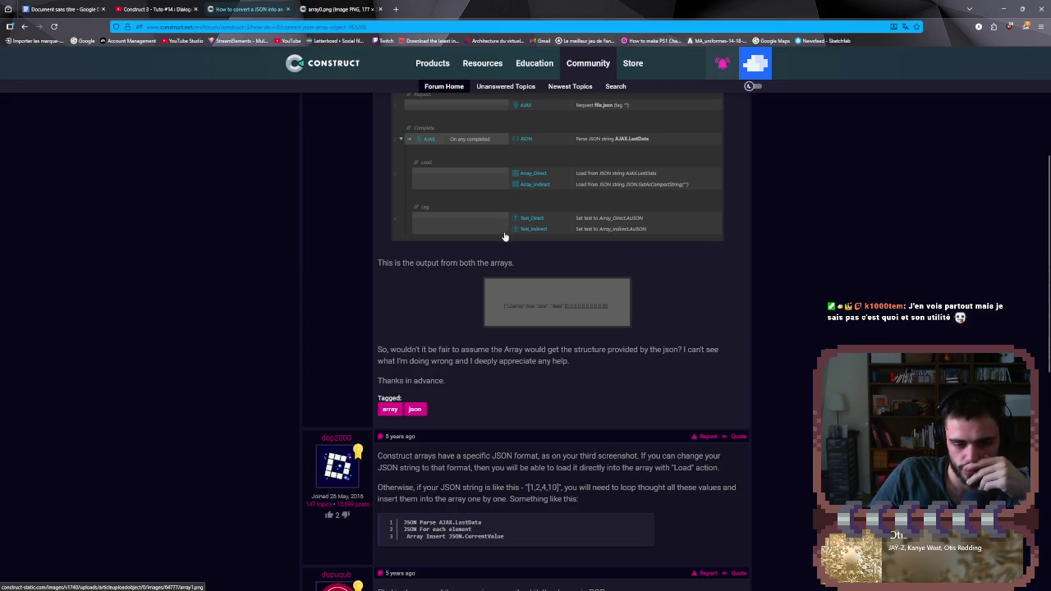
scroll(505, 237, up, 3)
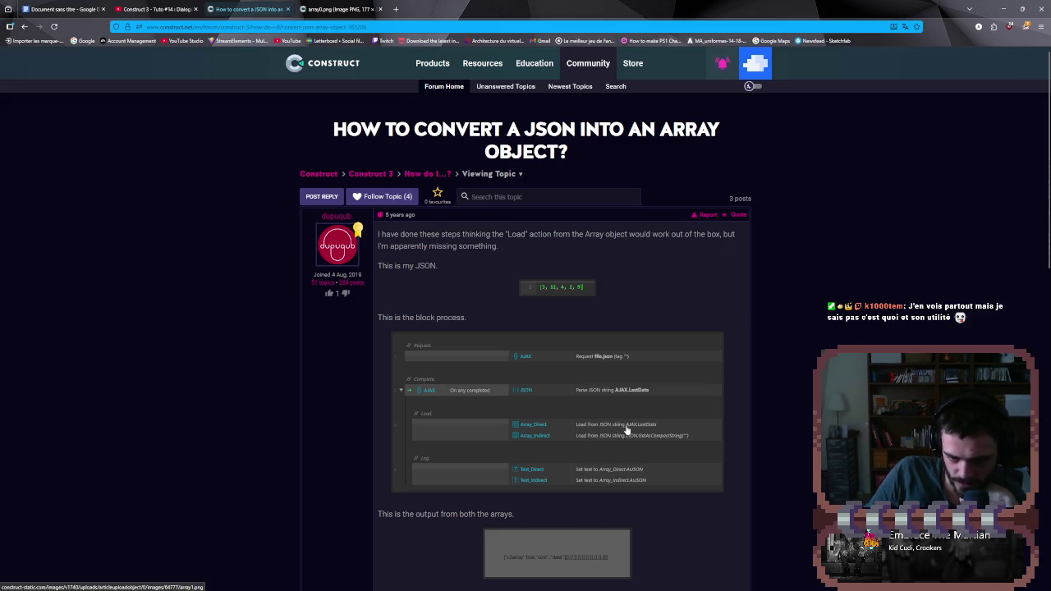
scroll(636, 457, down, 1)
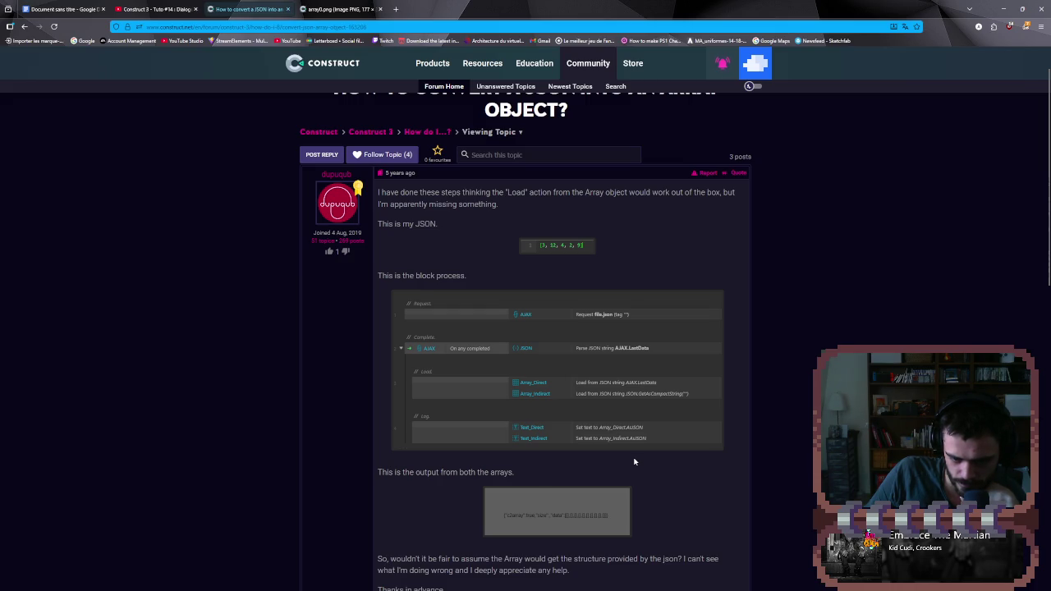
scroll(634, 462, down, 2)
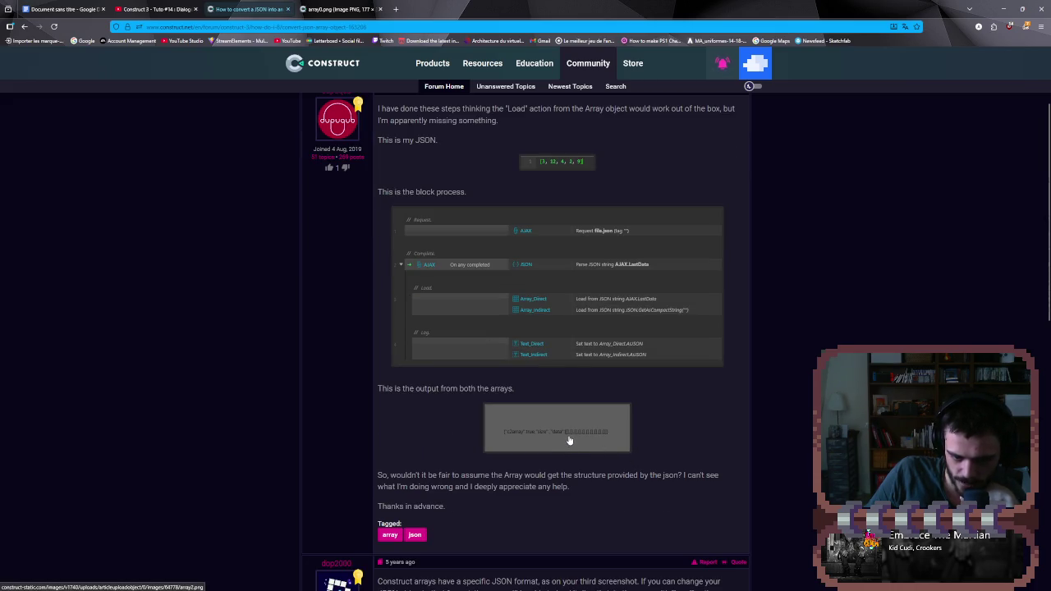
scroll(566, 443, down, 4)
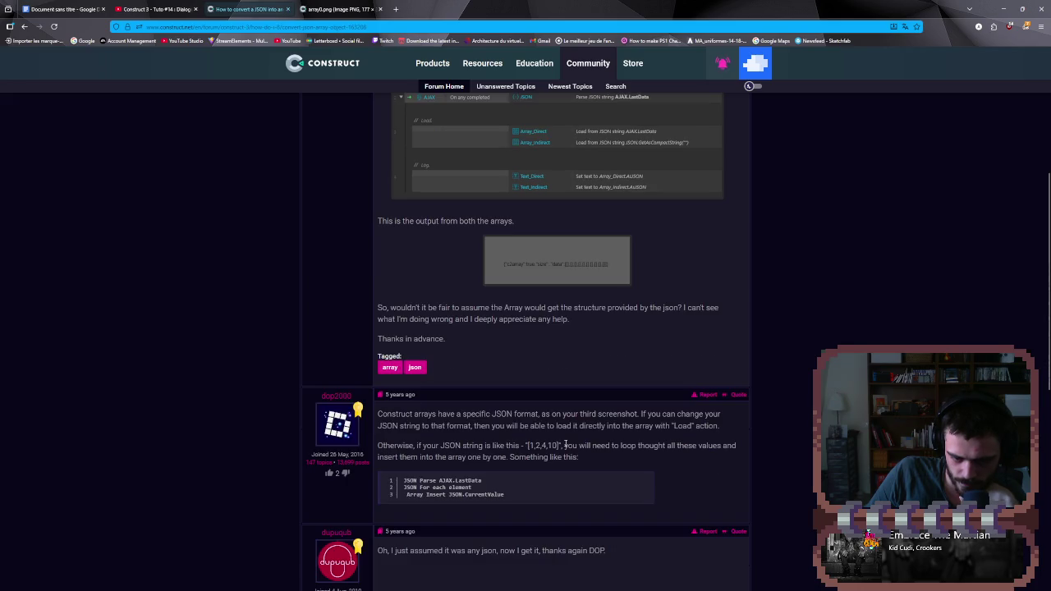
scroll(566, 445, down, 2)
key(alt+Left)
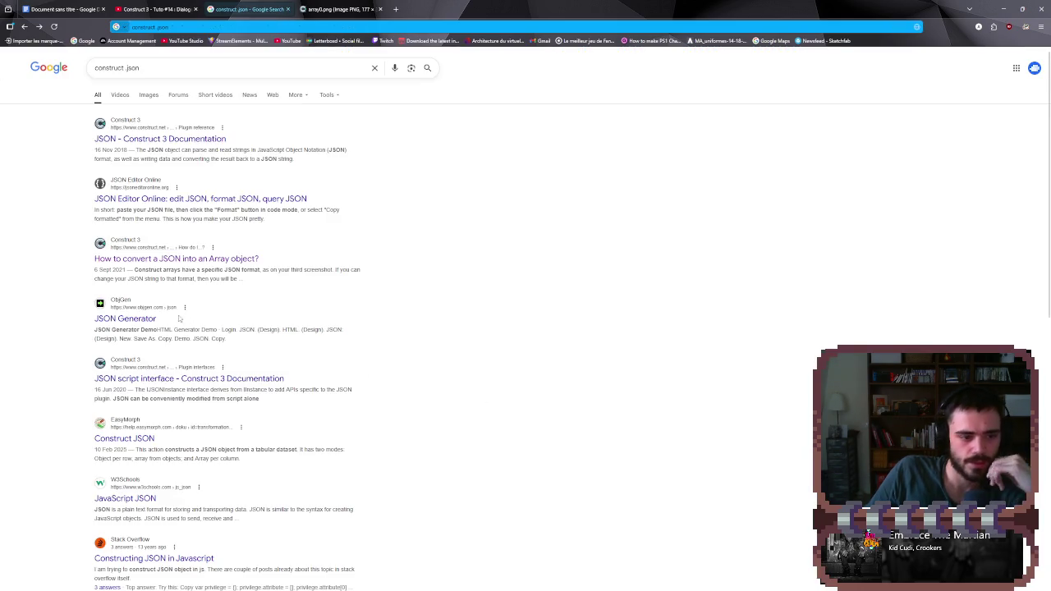
- Open ObjGen's JSON Generator and type test words like 'salut comment' as keys, then erase them down to 'a'
click(154, 320)
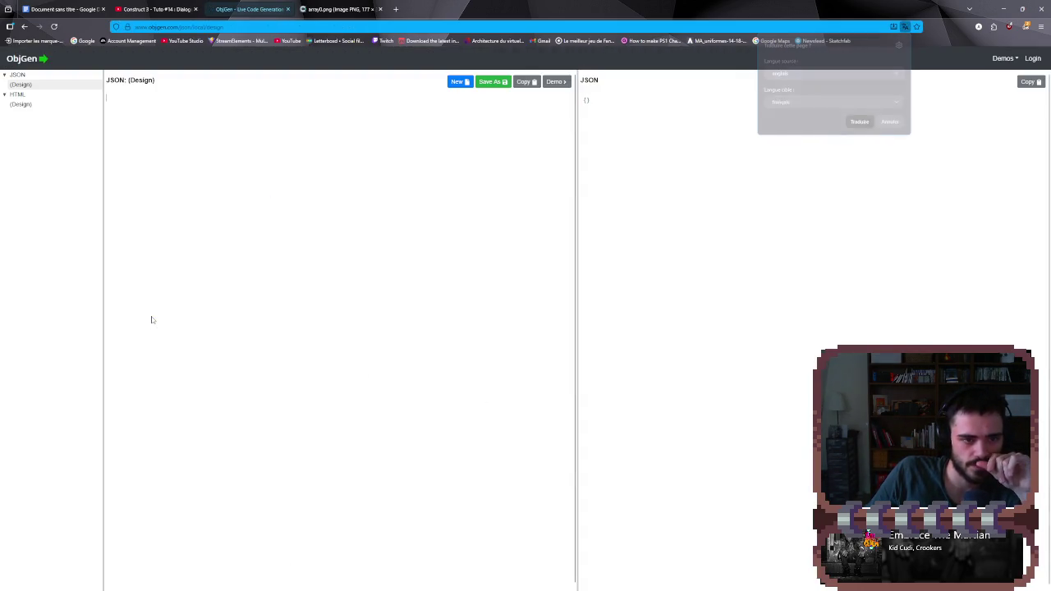
click(176, 103)
text(salurt)
key(BackSpace)
key(BackSpace)
key(BackSpace)
text(t )
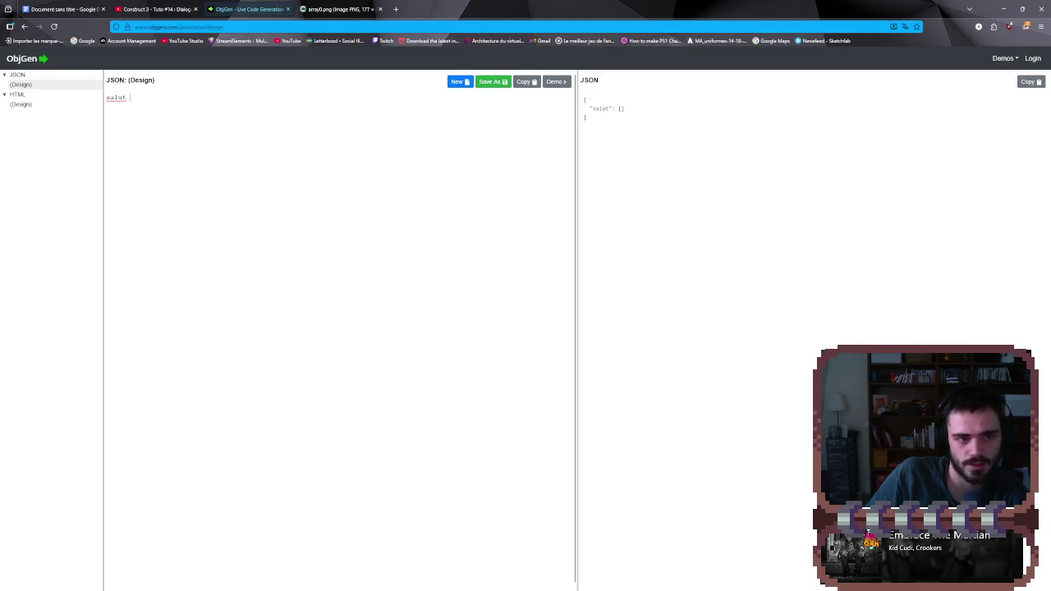
text(comment)
key(BackSpace)
key(BackSpace)
key(BackSpace)
text(, )
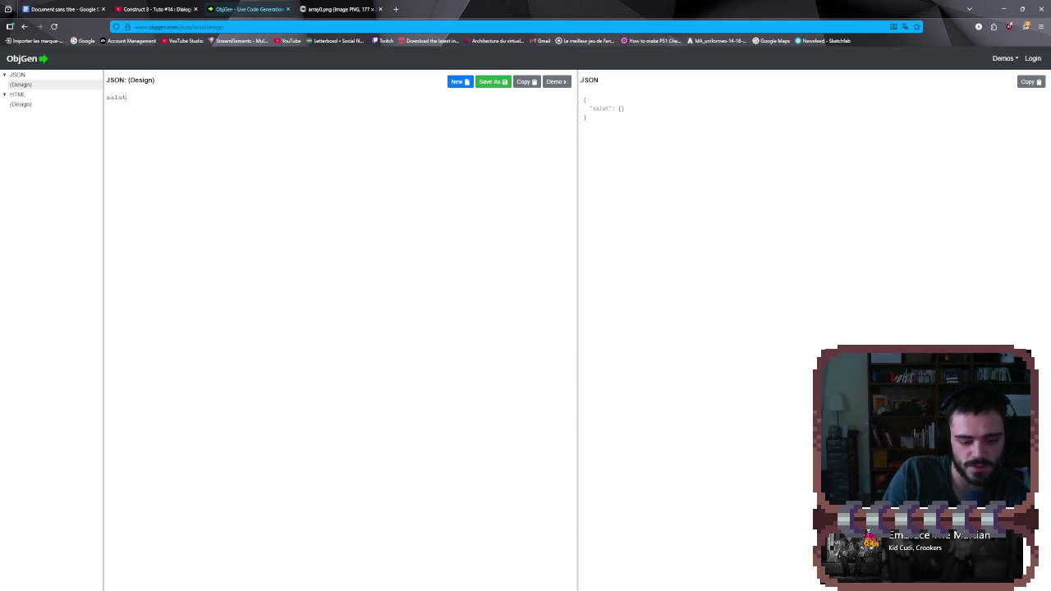
text(zrhjkzoh)
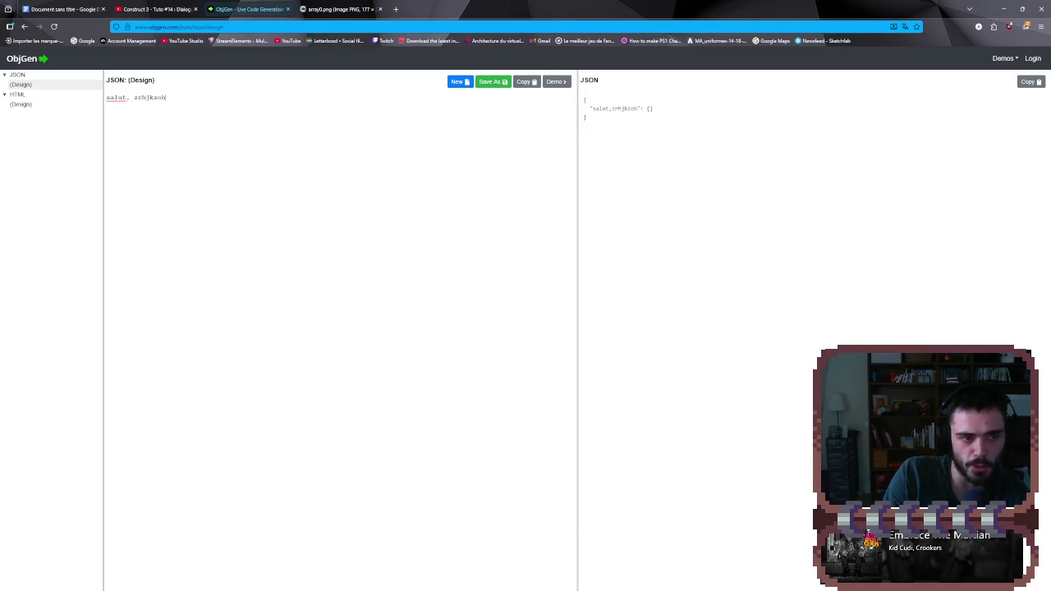
key(BackSpace)
key(BackSpace)
key(BackSpace)
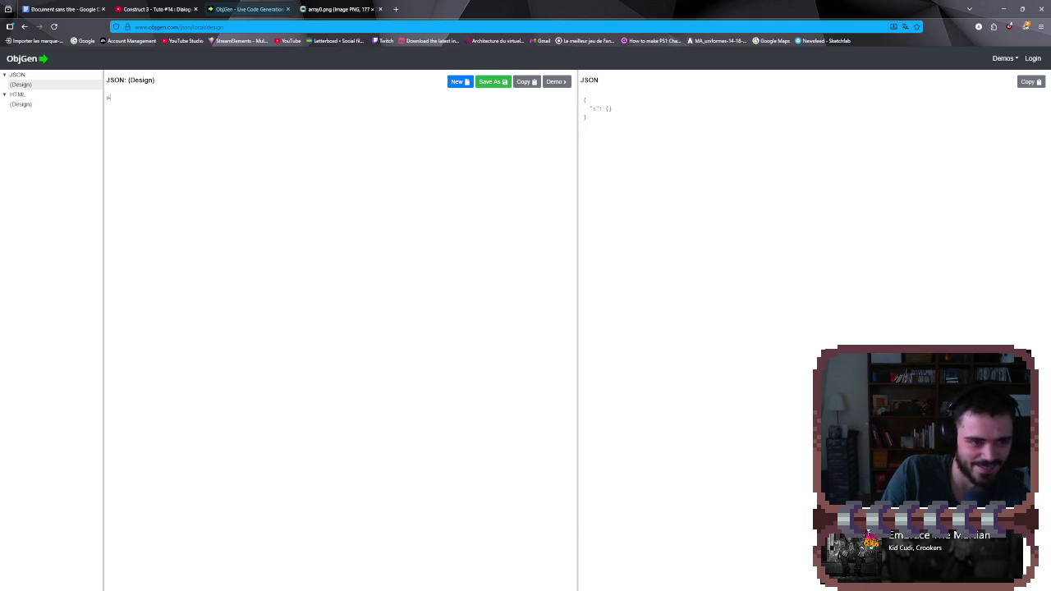
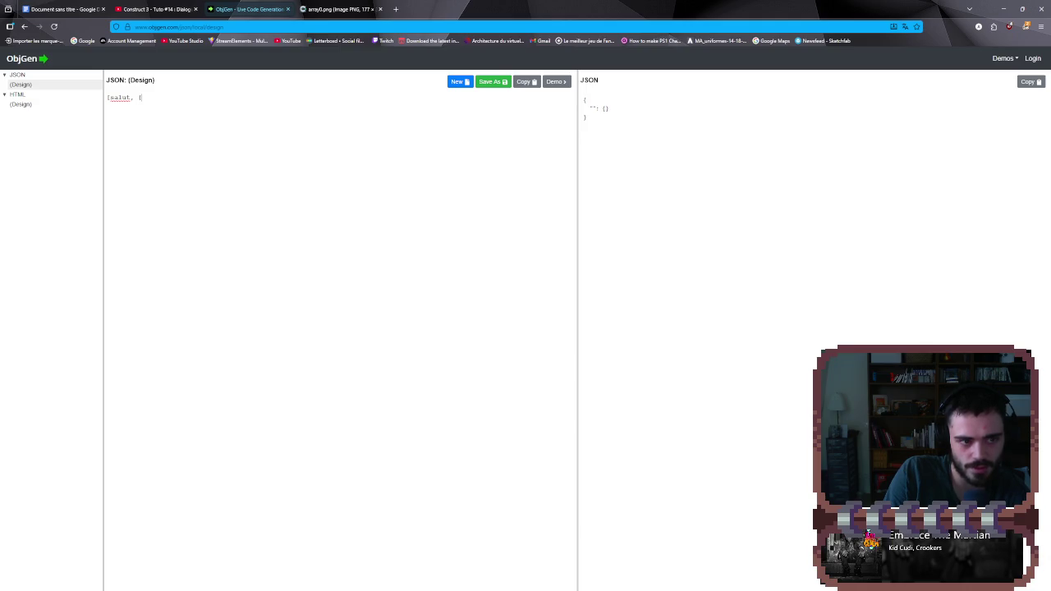
- Try a test 'salut' key in the ObjGen JSON design, then go back to the Construct JSON docs
text(ezrzyhgze)
key(BackSpace)
text(d)
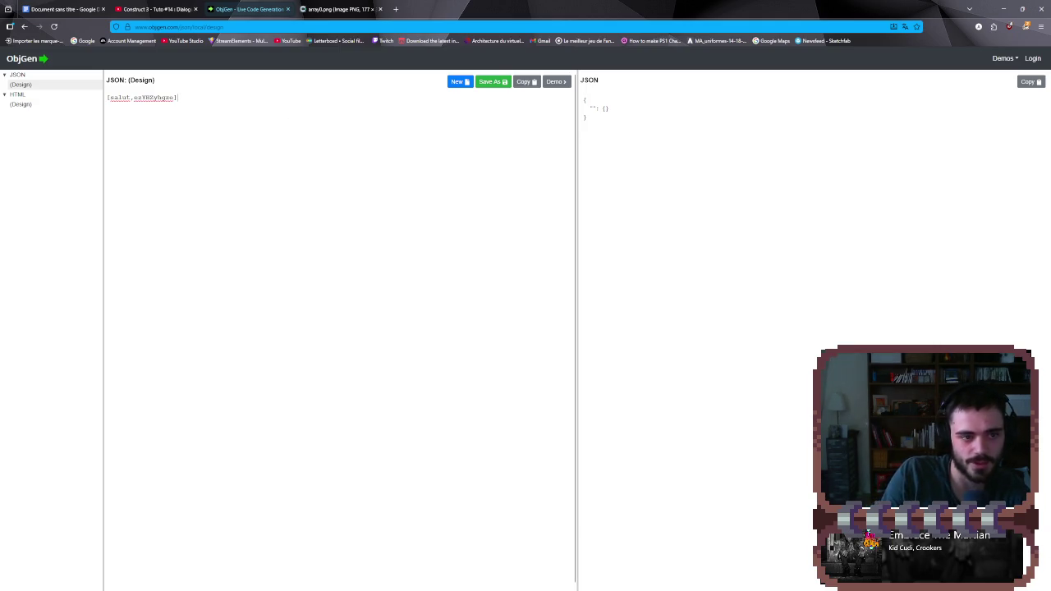
key(BackSpace)
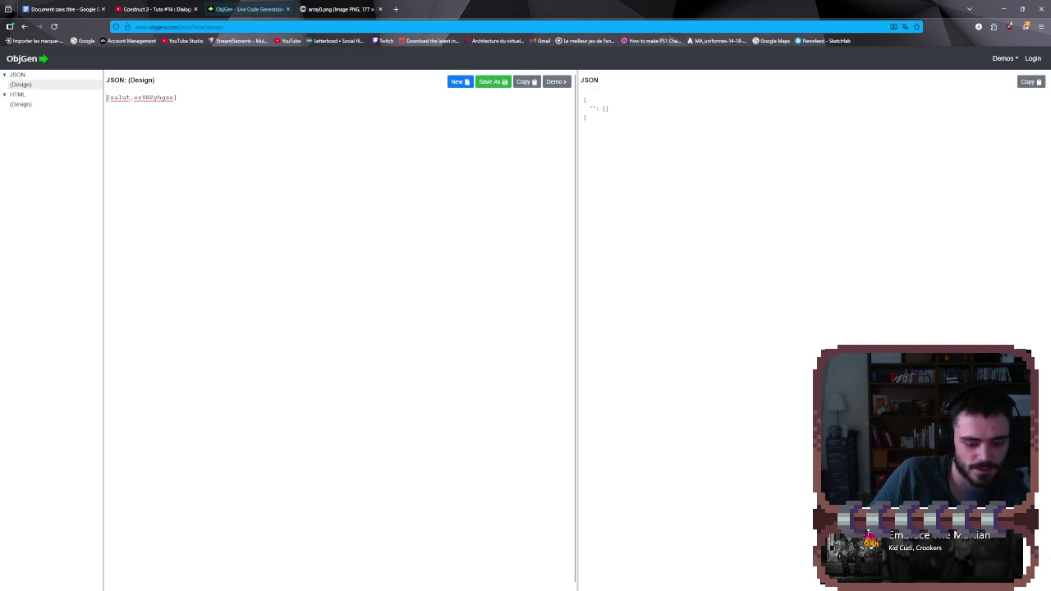
text(salut)
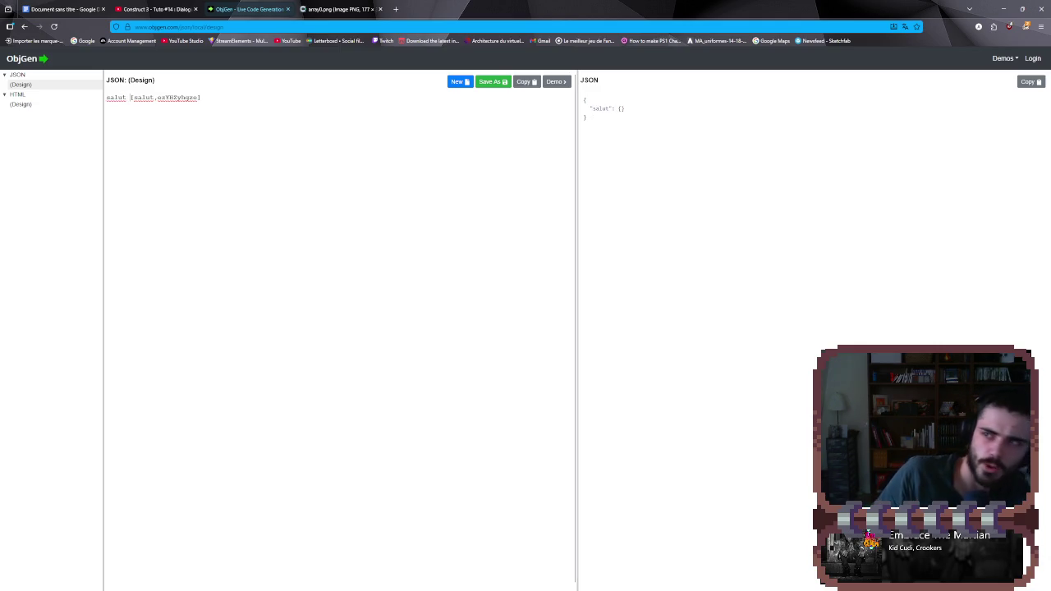
key(alt+Left)
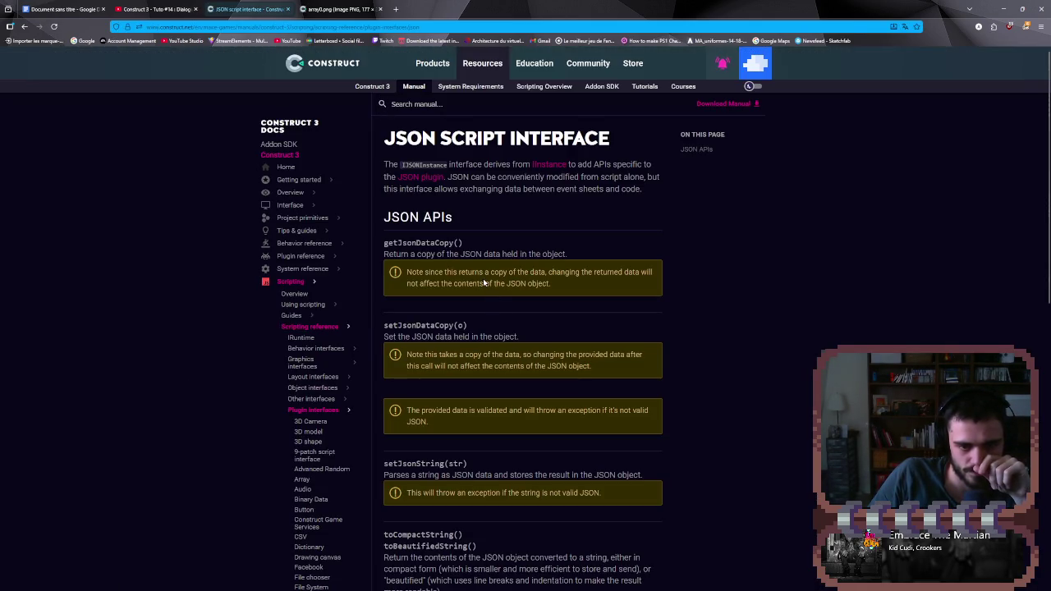
- Switch to the Construct 3 dialogue tutorial video and start playing it
scroll(484, 282, down, 3)
scroll(482, 278, up, 3)
click(154, 10)
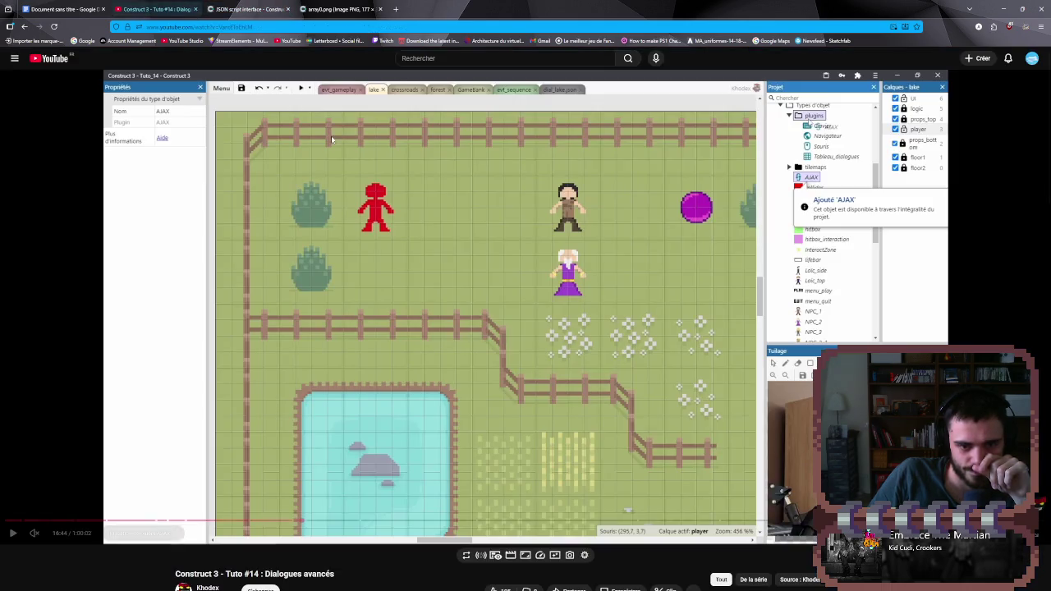
click(332, 139)
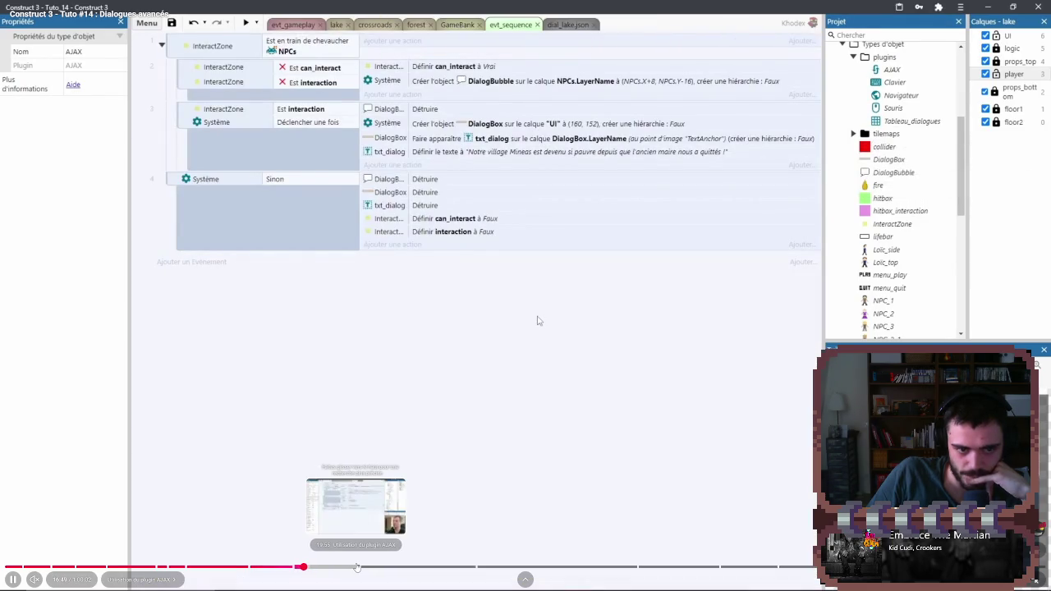
- Skip ahead to the tutorial's finished sequence event sheet, pause, and minimize the browser
click(357, 567)
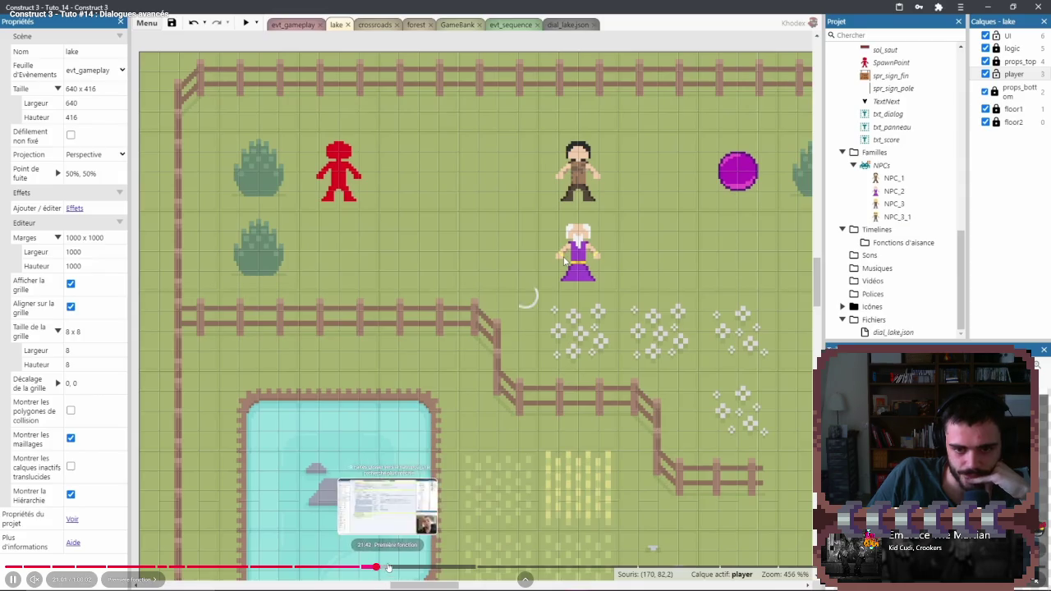
click(376, 567)
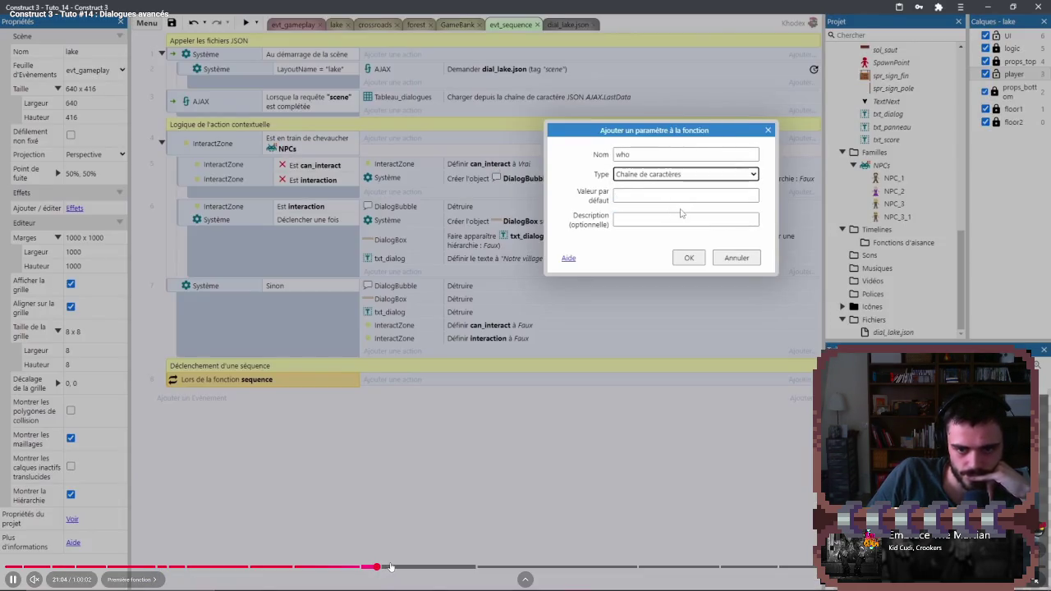
click(406, 567)
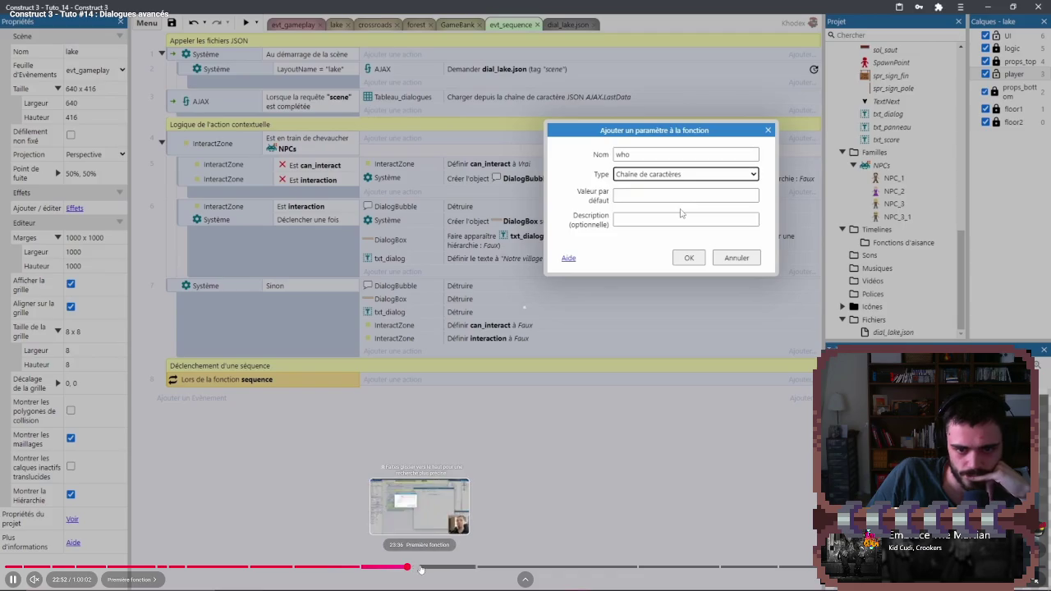
click(421, 568)
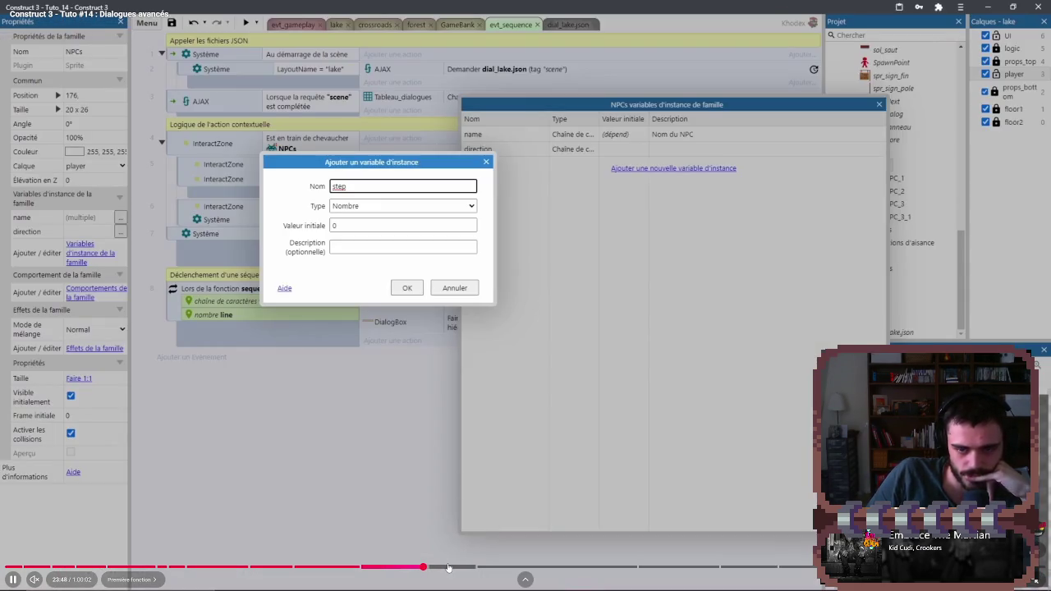
click(448, 567)
click(713, 439)
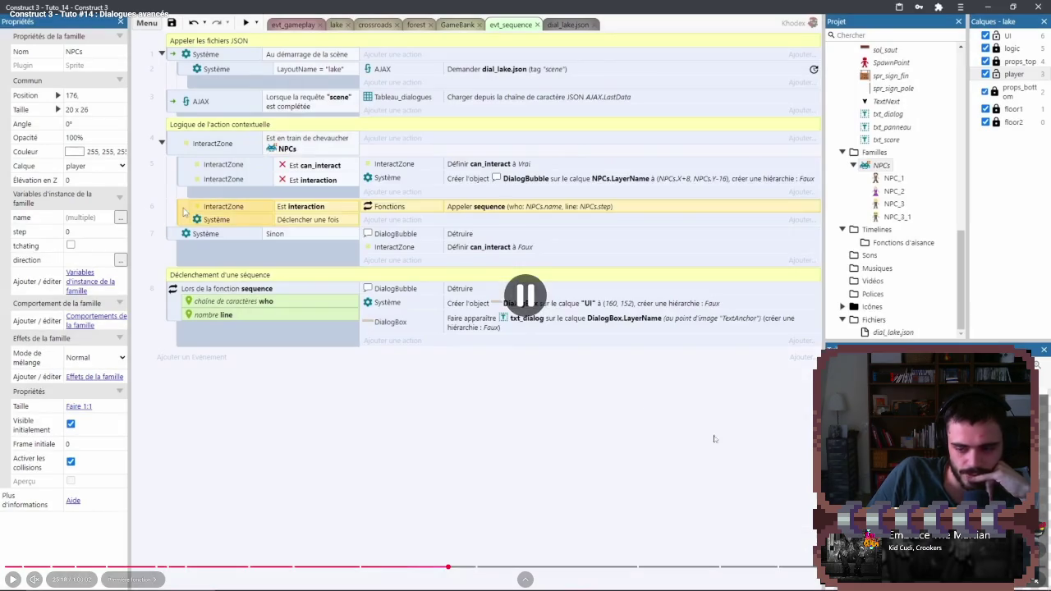
key(Escape)
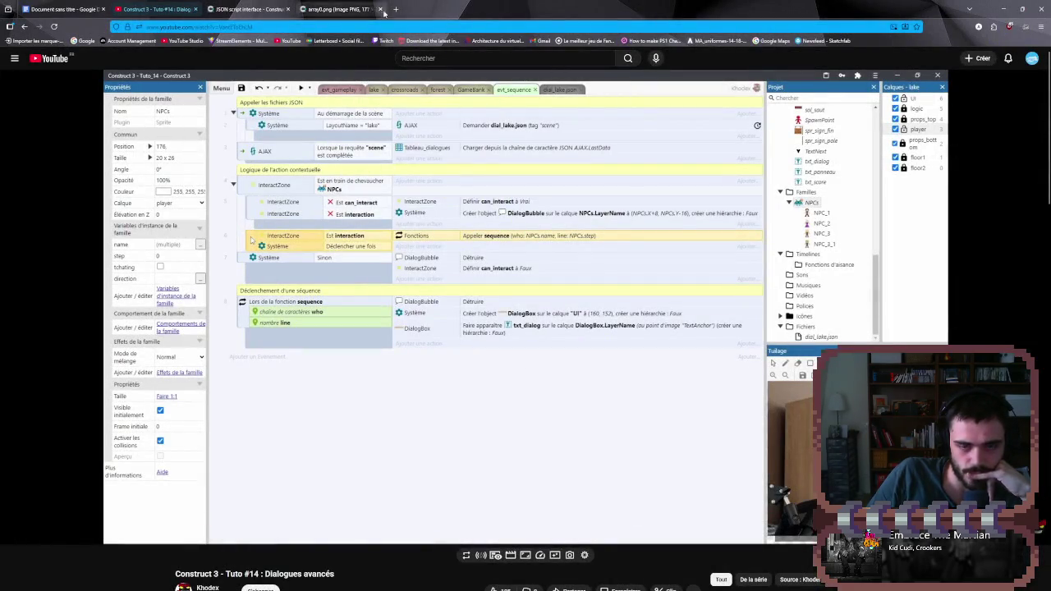
click(1003, 9)
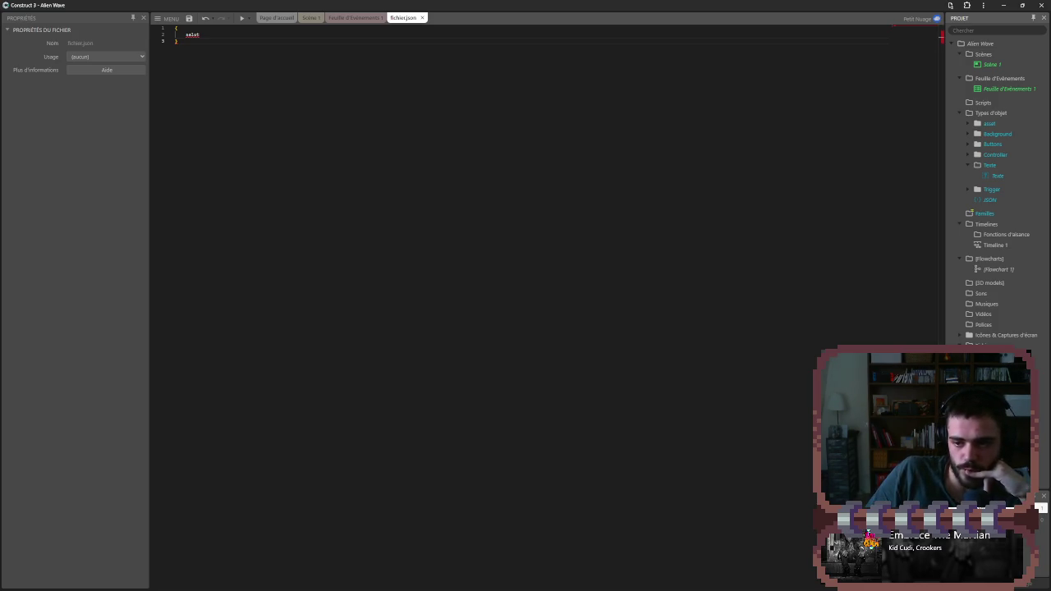
- Close fichier.json, open Nouveau tableau.json and enter 'salut' in its first cell
key(ctrl+w)
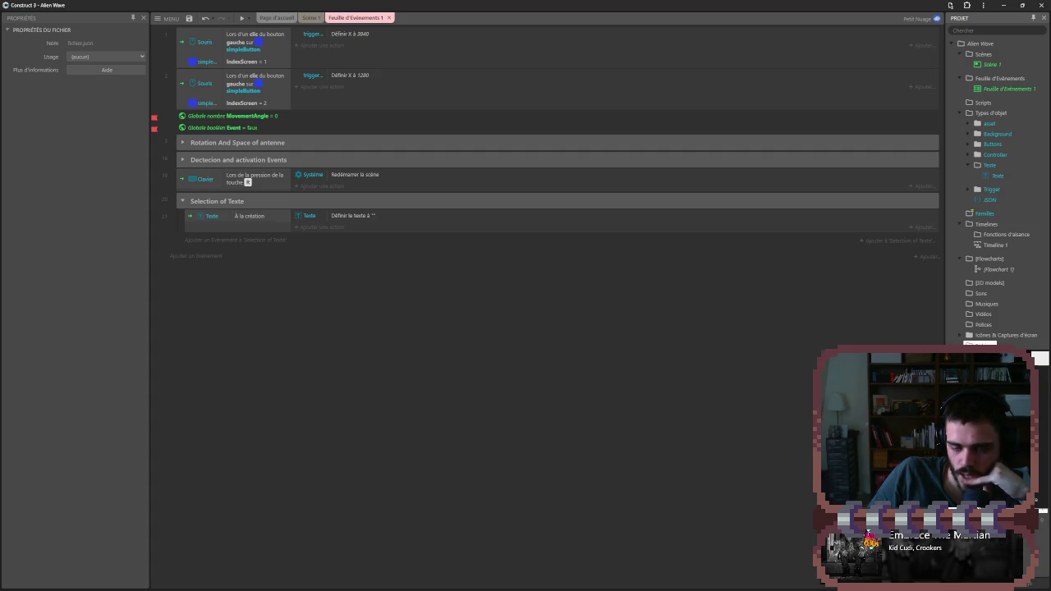
click(202, 55)
click(202, 55)
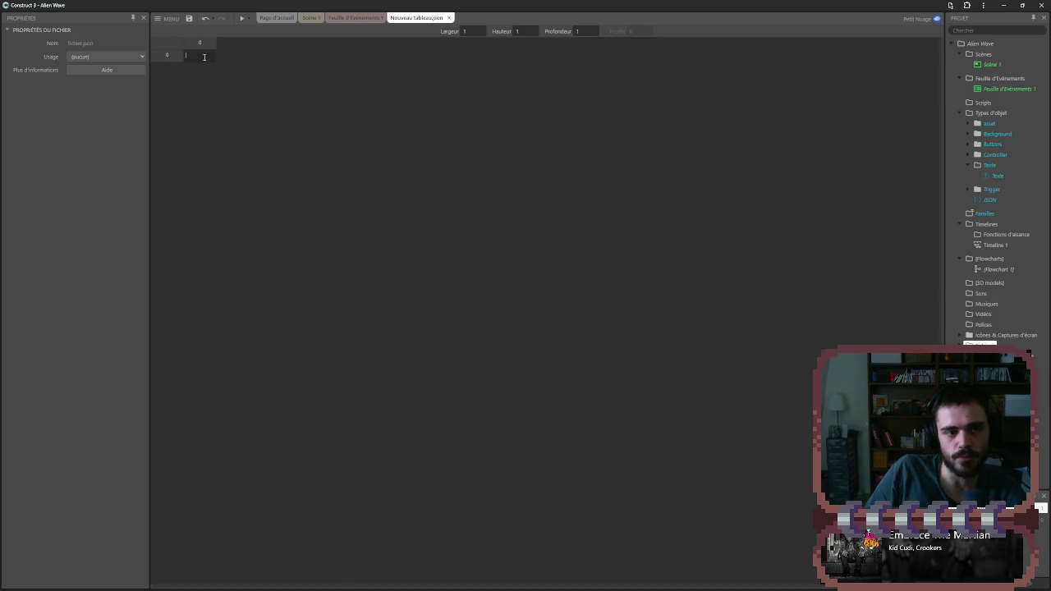
text(selut)
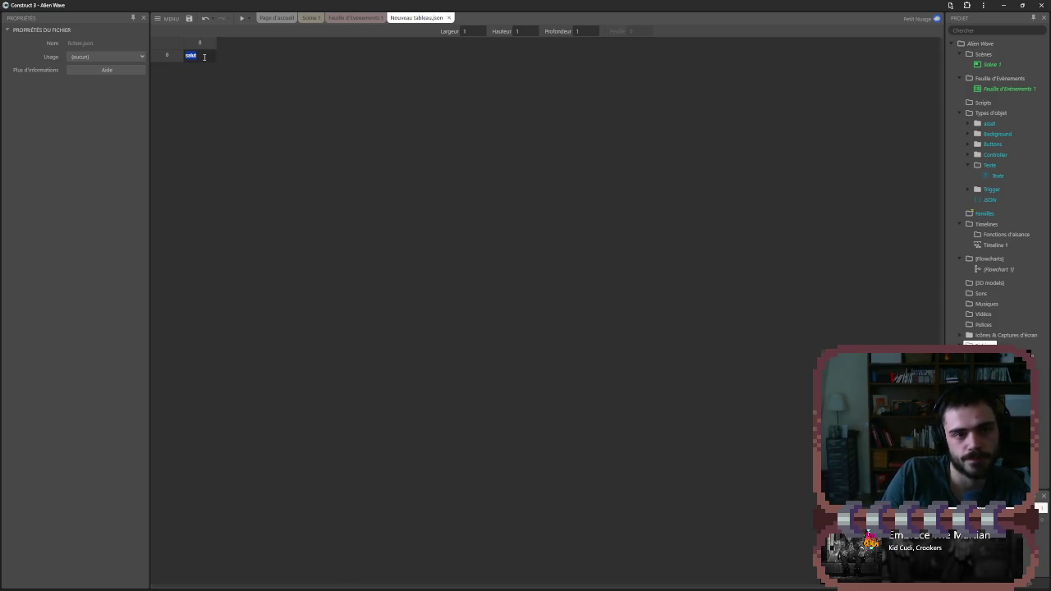
key(Return)
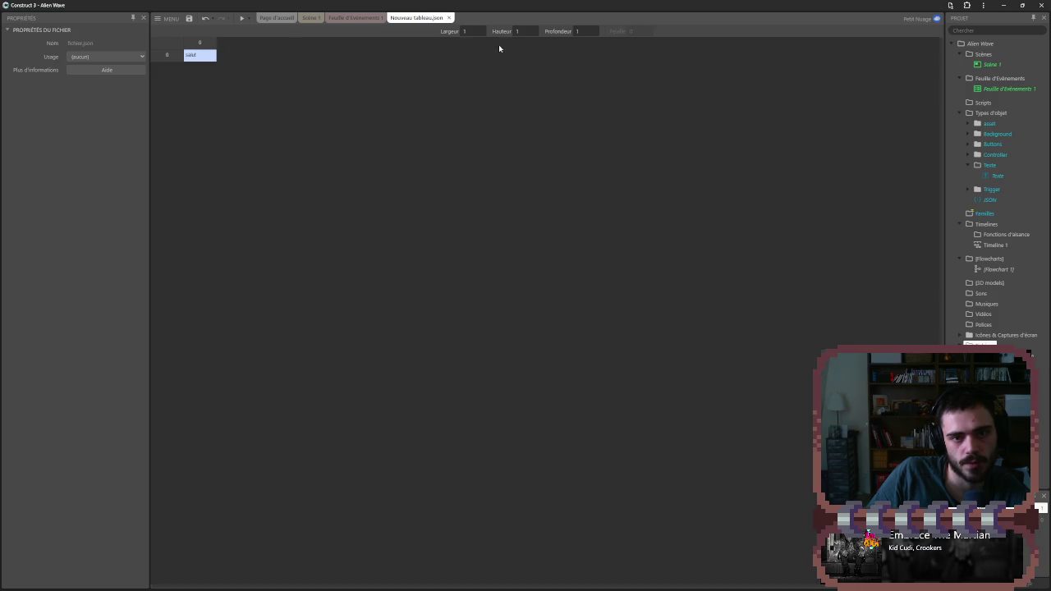
- Resize the array to width 2 and height 1000
drag(480, 28, 482, 35)
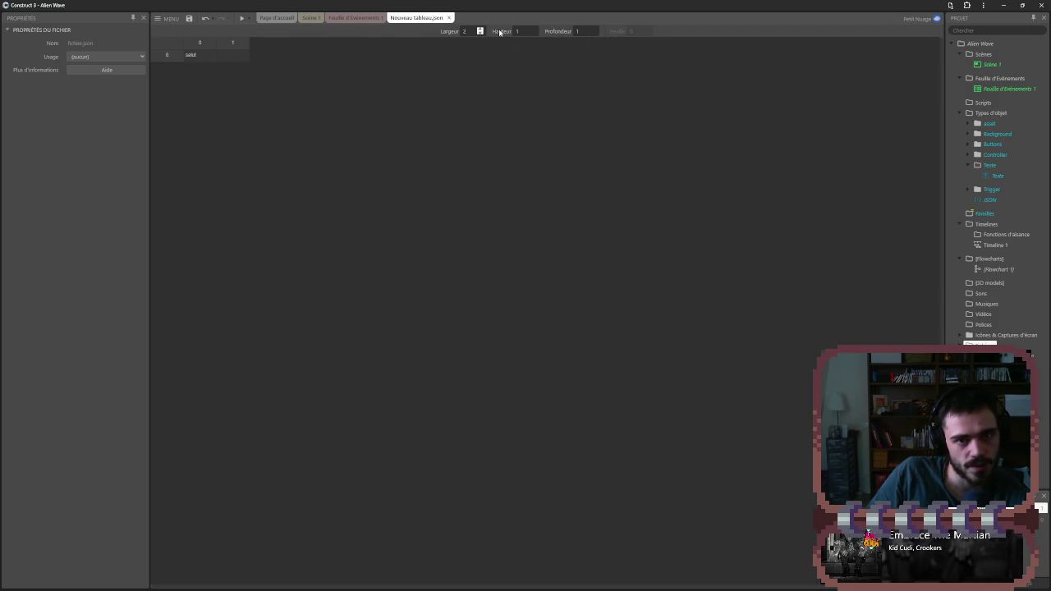
double_click(534, 30)
text(1000)
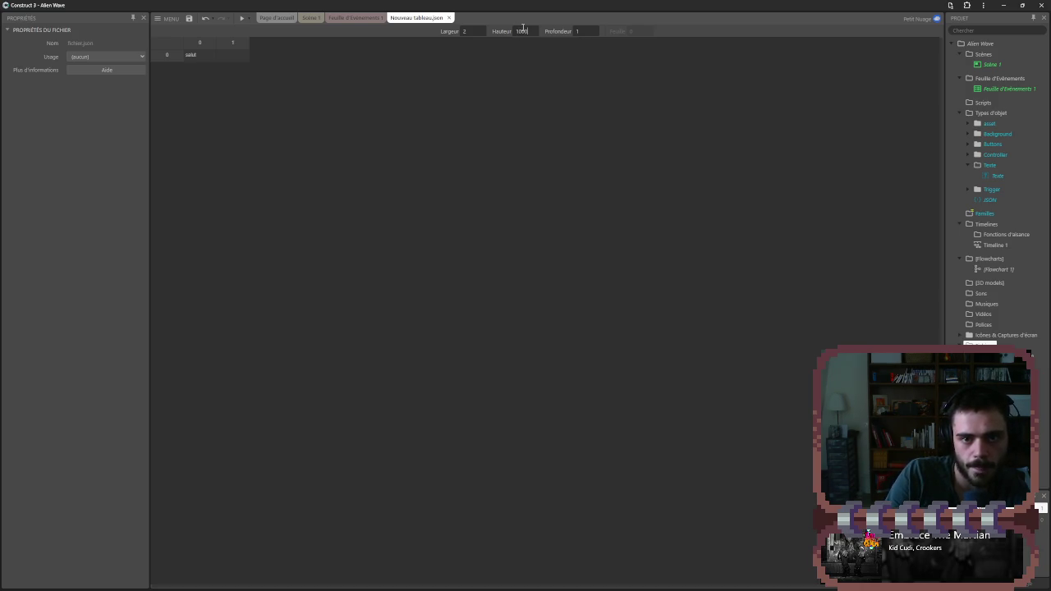
key(Return)
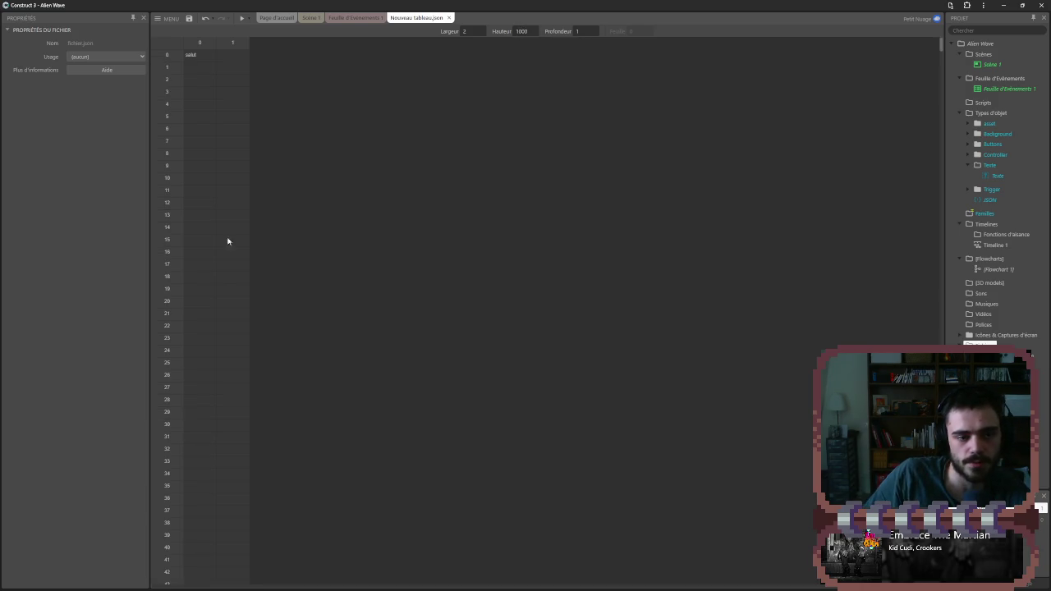
- Enter 'saletp' in the cell beside 'salut'
click(226, 54)
text(DGDSGSG)
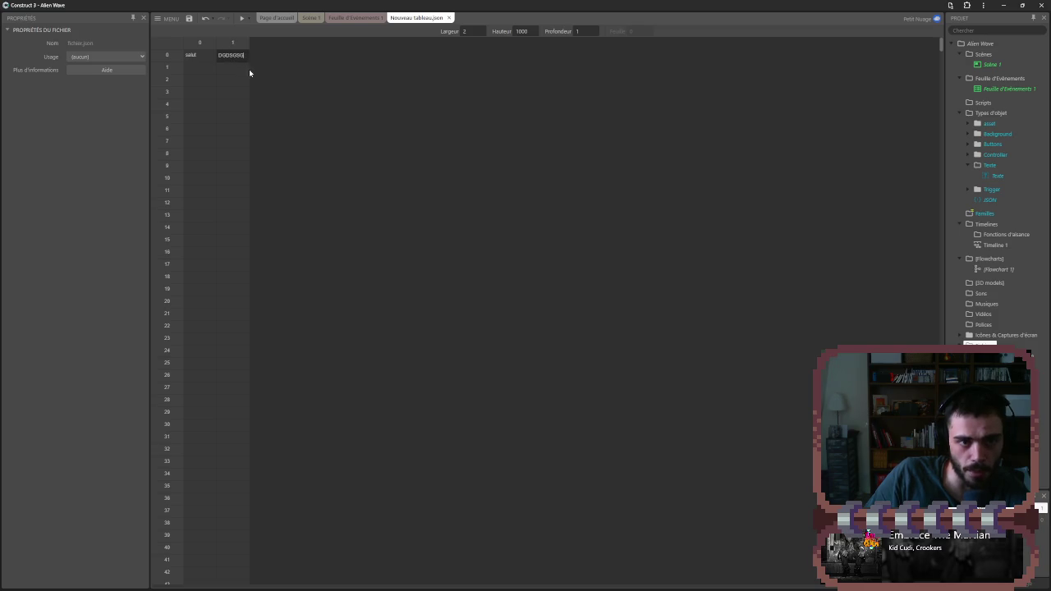
key(ctrl+a)
key(BackSpace)
text(sdk)
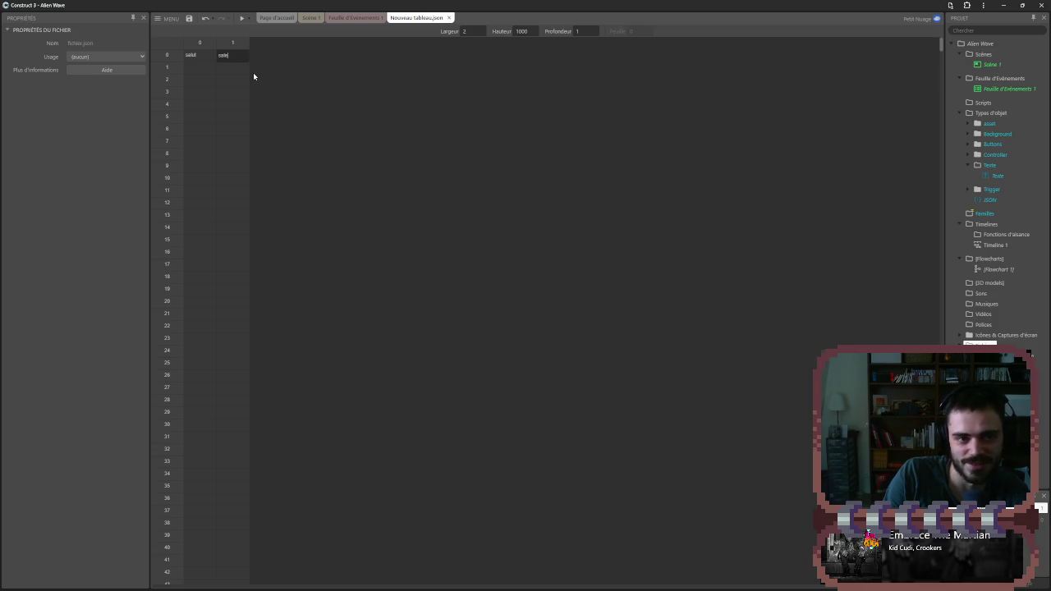
key(Return)
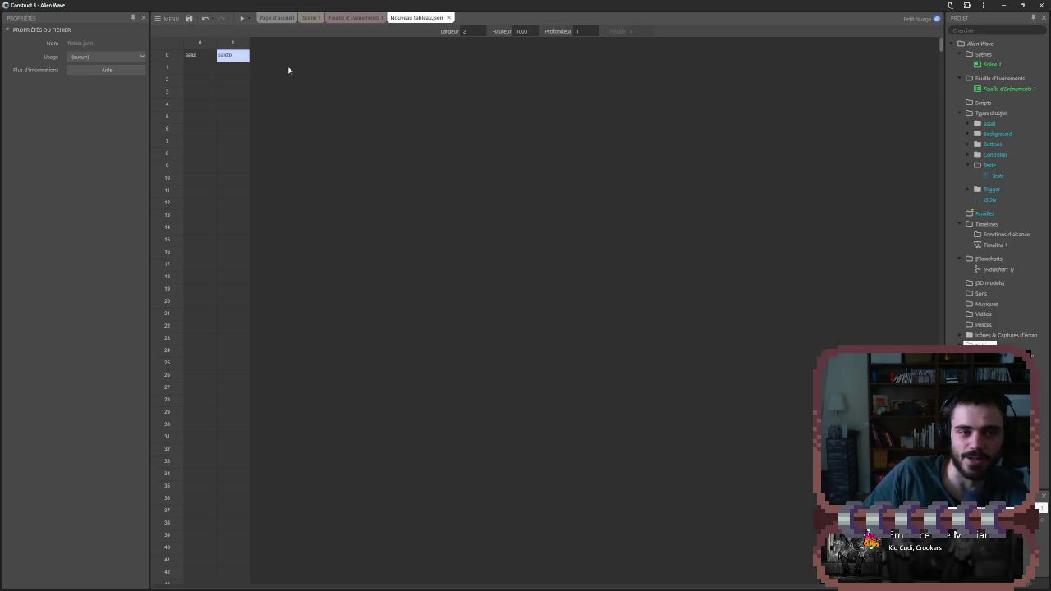
- Check the array file's usage options and the event sheet, then go to the Scène 1 layout
click(205, 69)
click(112, 57)
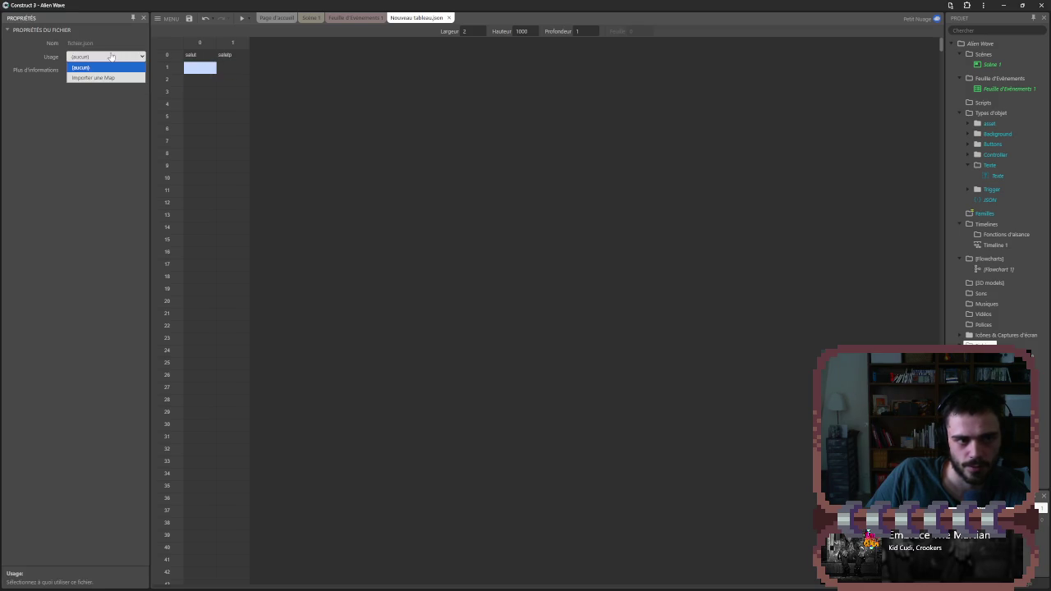
click(107, 95)
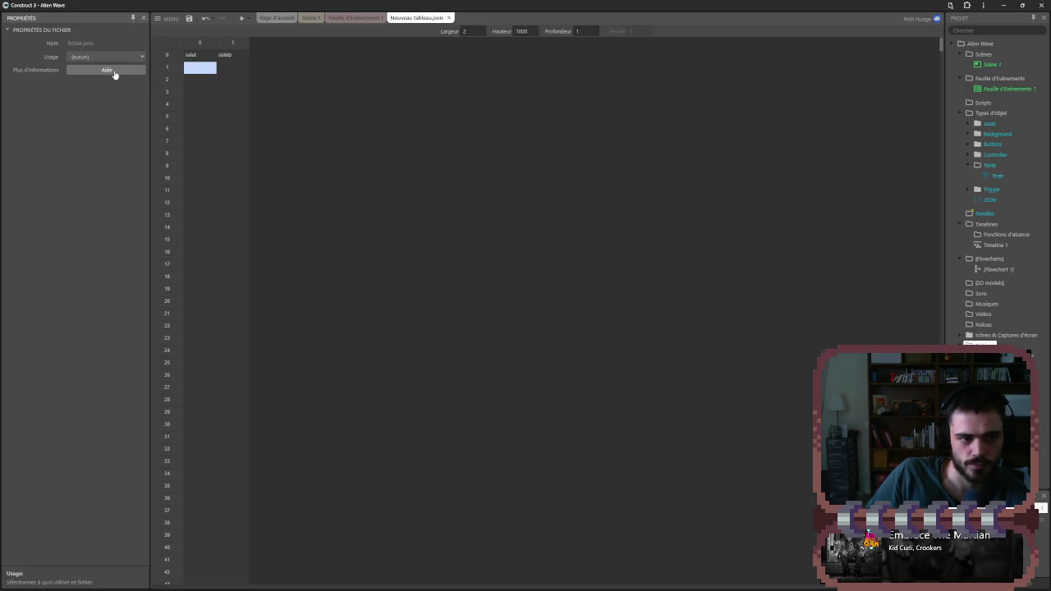
click(349, 18)
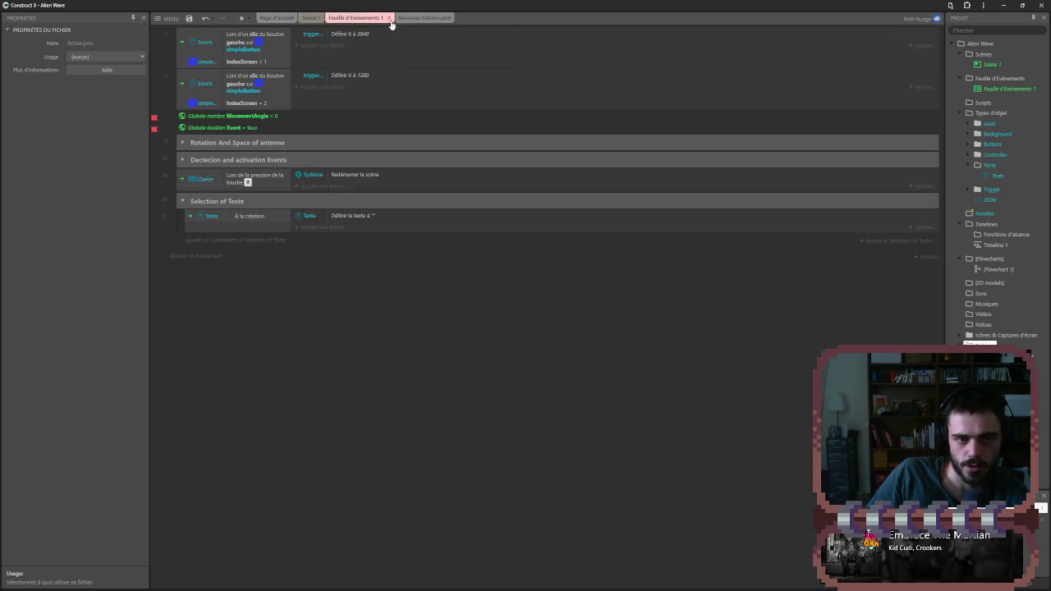
click(406, 17)
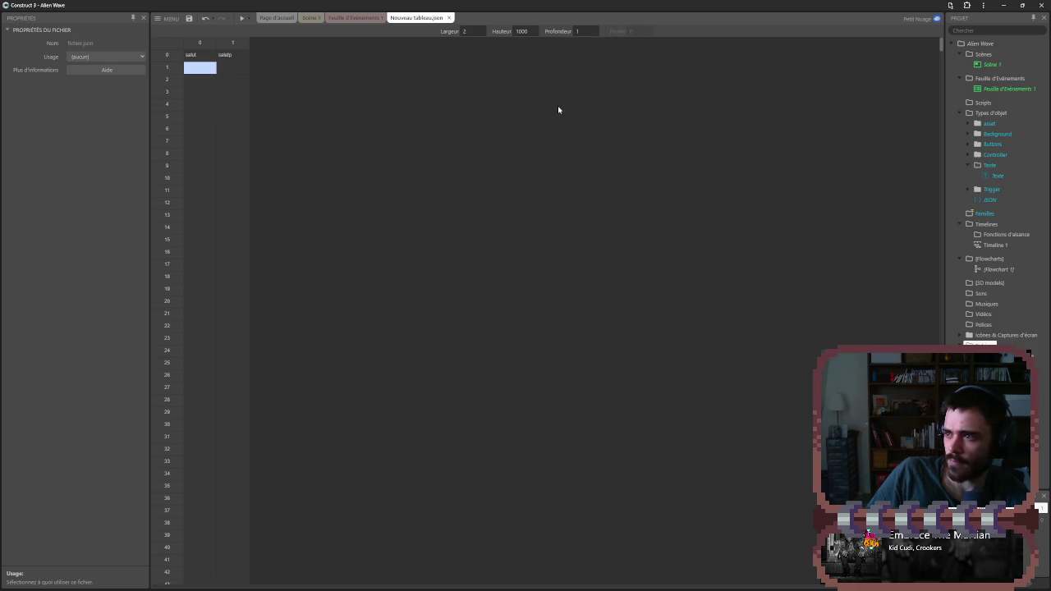
click(309, 18)
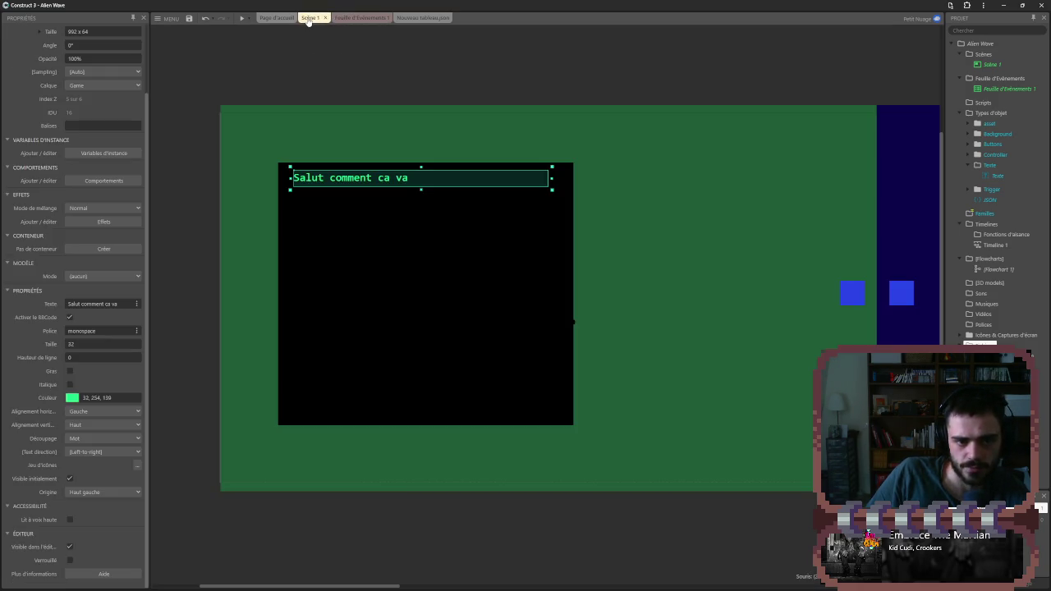
- Edit the Texte object's initial text, then open the Définir le texte parameters on event 21
click(103, 305)
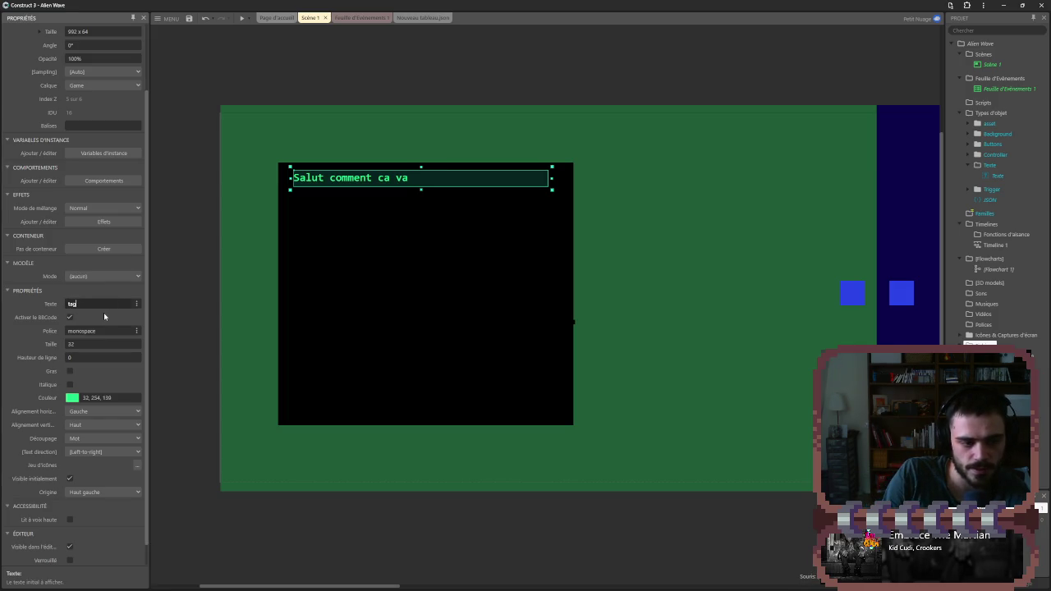
click(358, 17)
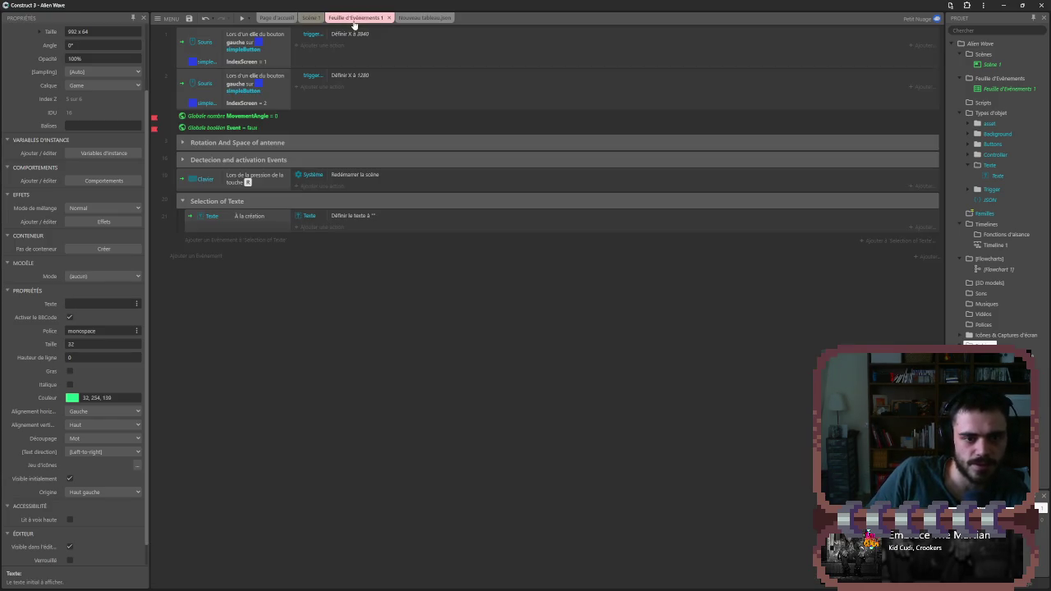
double_click(358, 215)
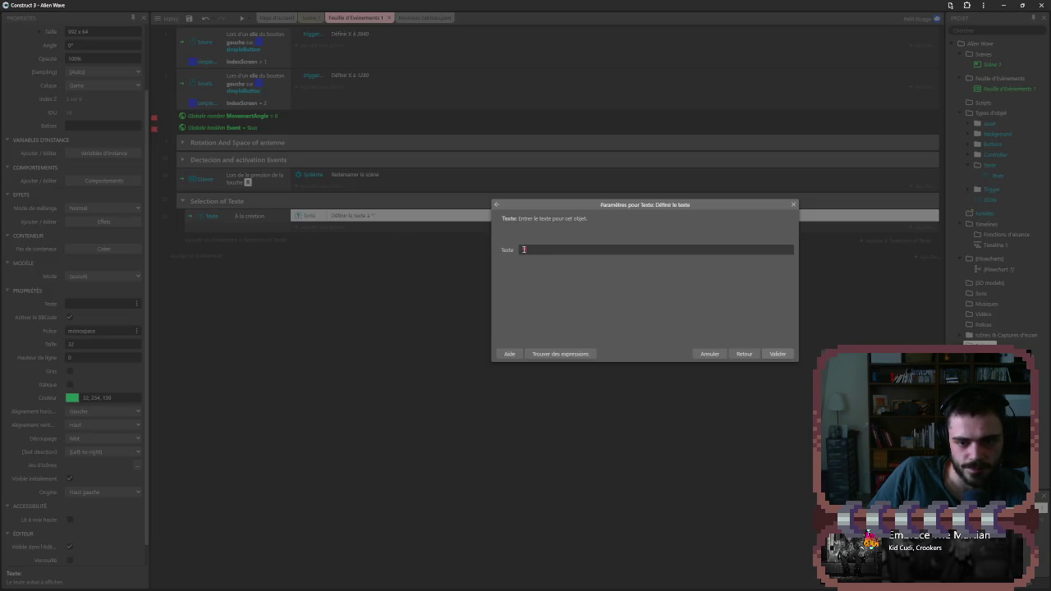
key(alt+Tab)
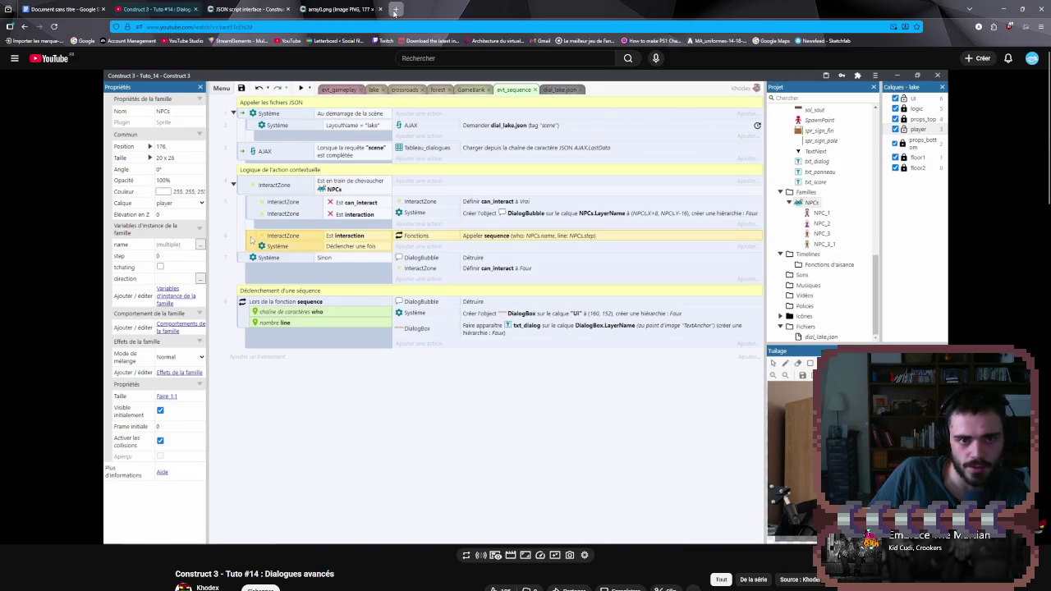
- Google 'construct 3 tableau of strings' and read the Building a string from an array thread
click(395, 10)
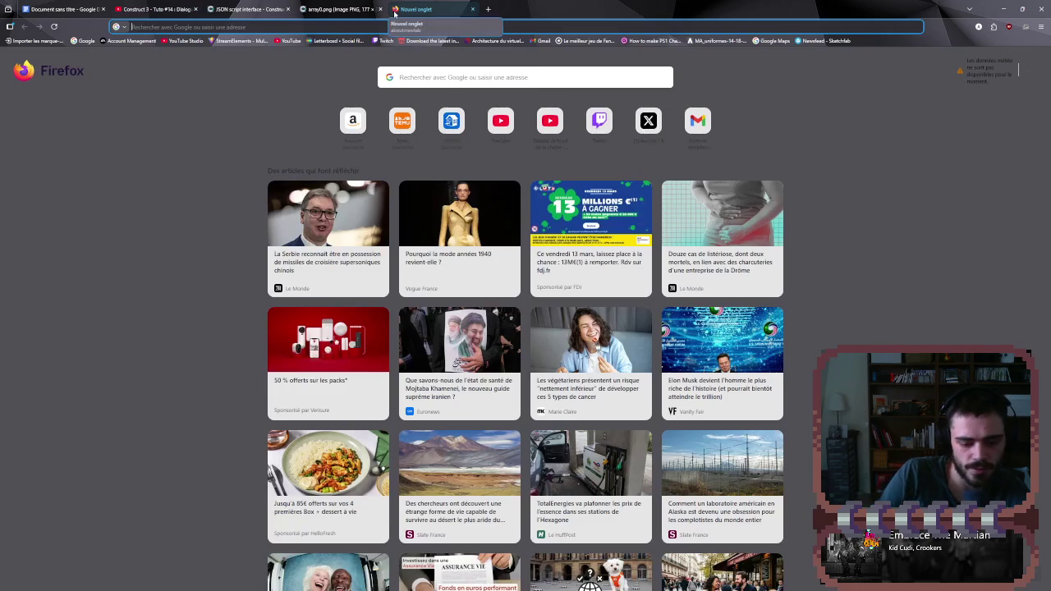
text(tableau)
key(ctrl+a)
text(co)
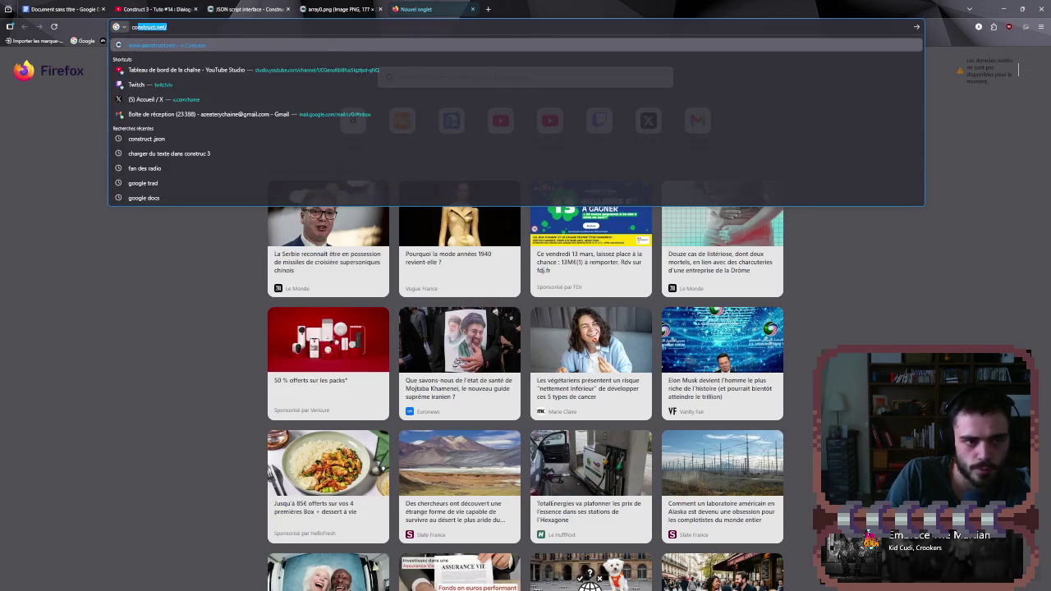
text(nstruct 3 tableau)
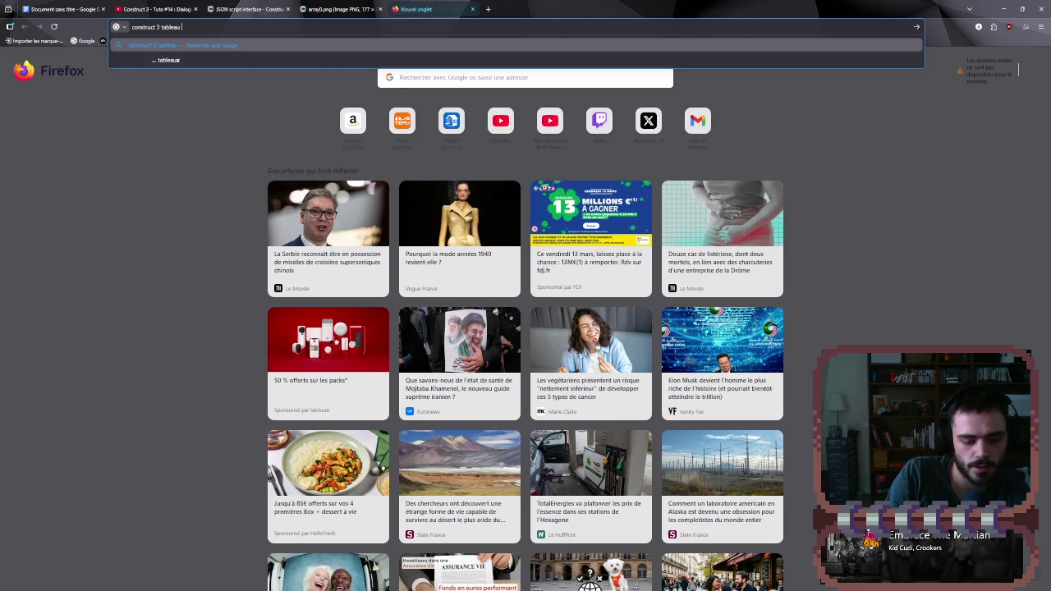
text( of)
text( stri)
text(ng)
text(s)
key(Return)
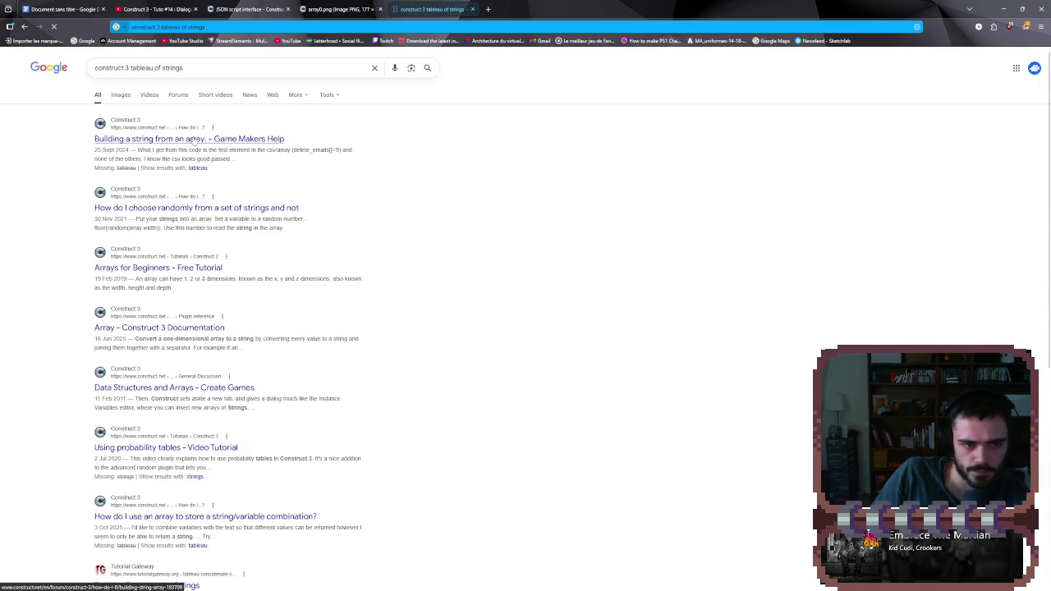
click(194, 139)
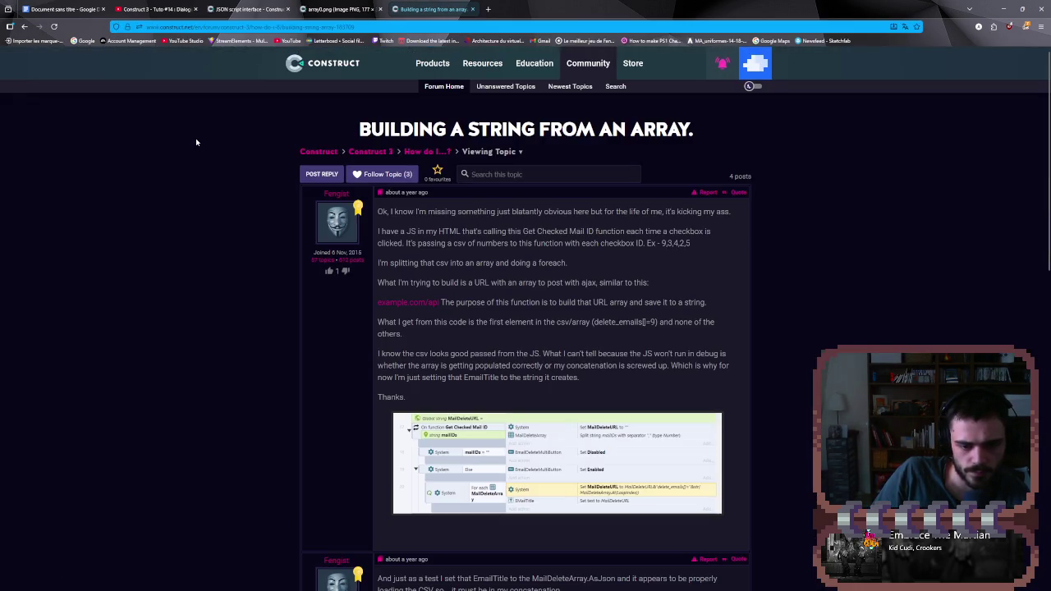
scroll(198, 146, down, 3)
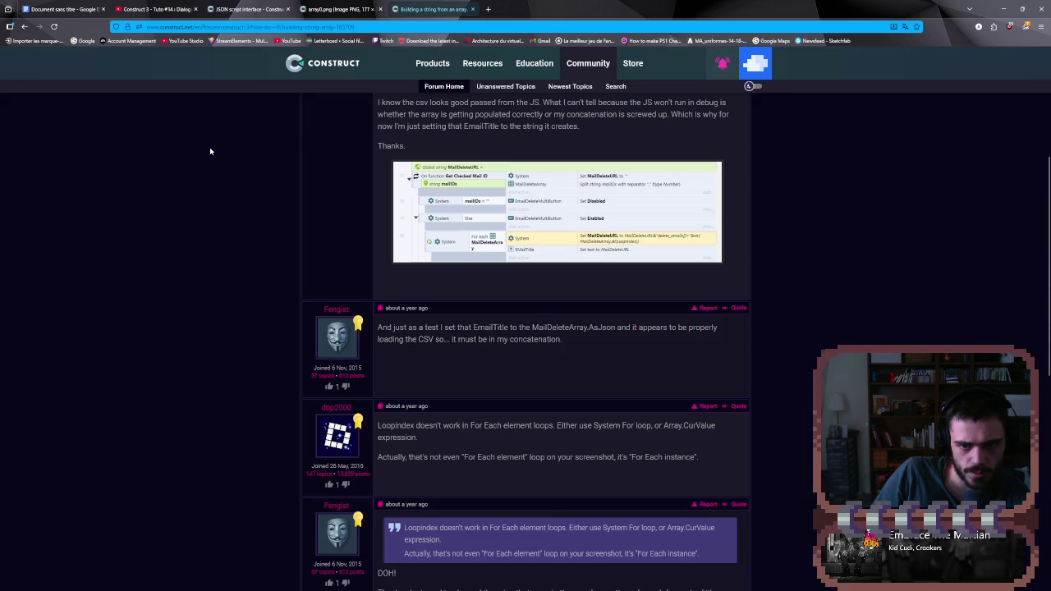
- Cycle through the open tabs to the Tuto #14 video, then return to the Construct 3 editor
click(209, 8)
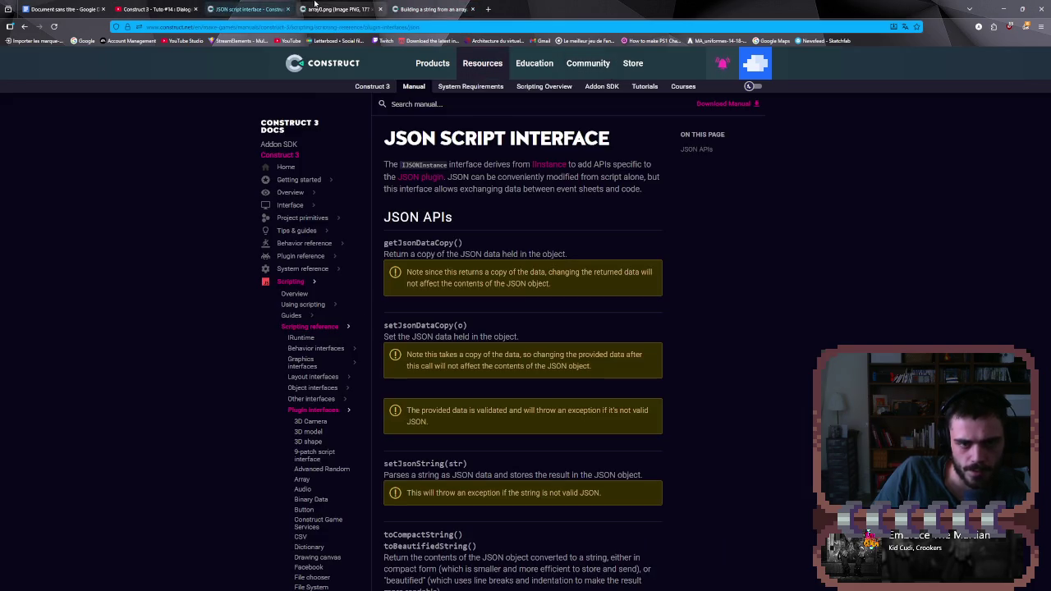
key(ctrl+Tab)
click(137, 10)
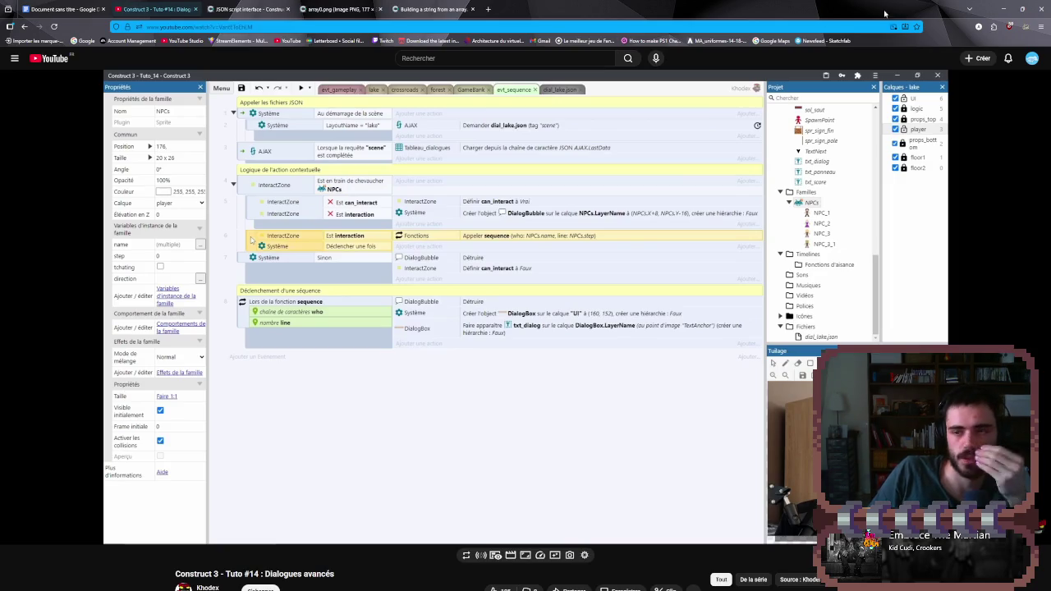
click(1003, 8)
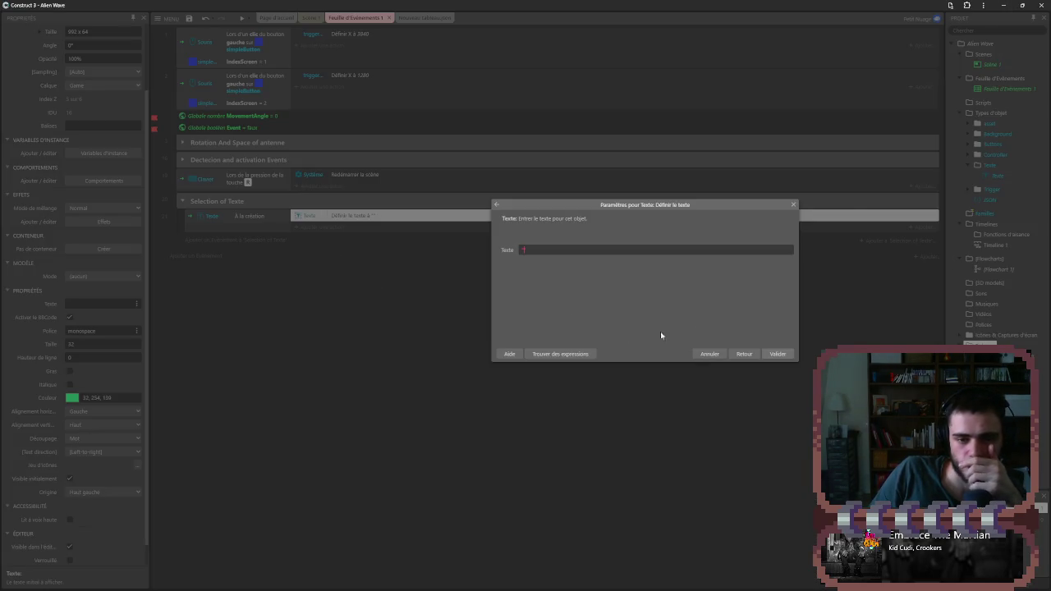
- Delete the empty set-text action from event 21 and browse the JSON actions without adding one
click(792, 204)
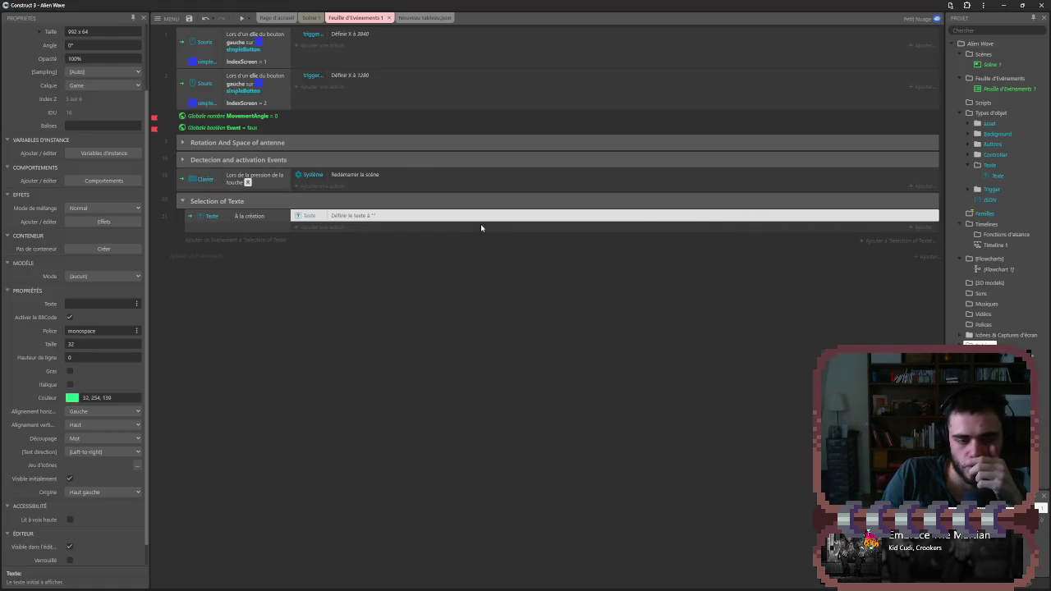
key(Delete)
click(344, 217)
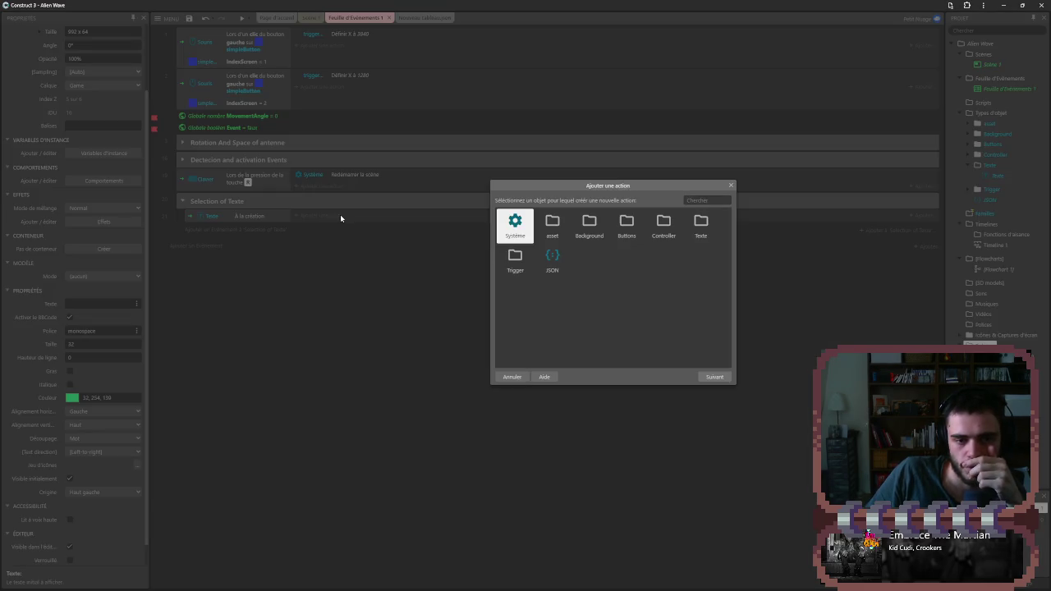
double_click(552, 259)
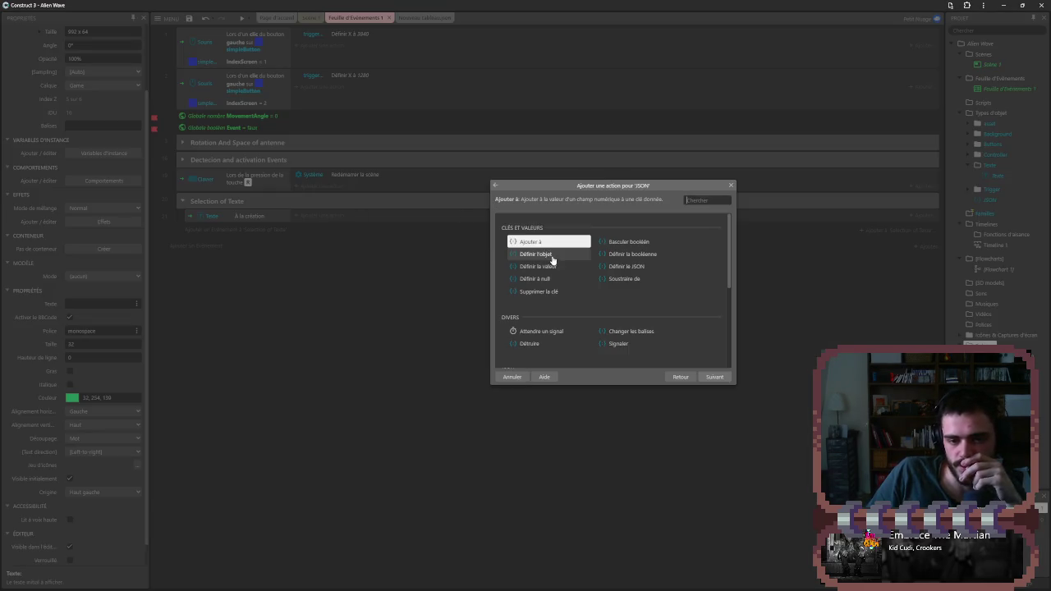
click(681, 377)
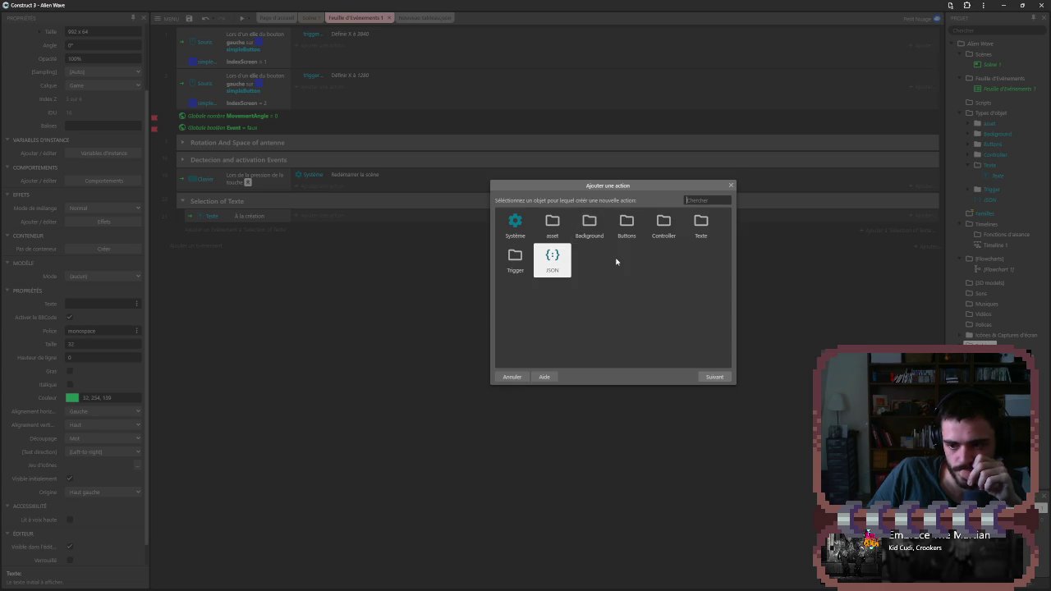
double_click(566, 258)
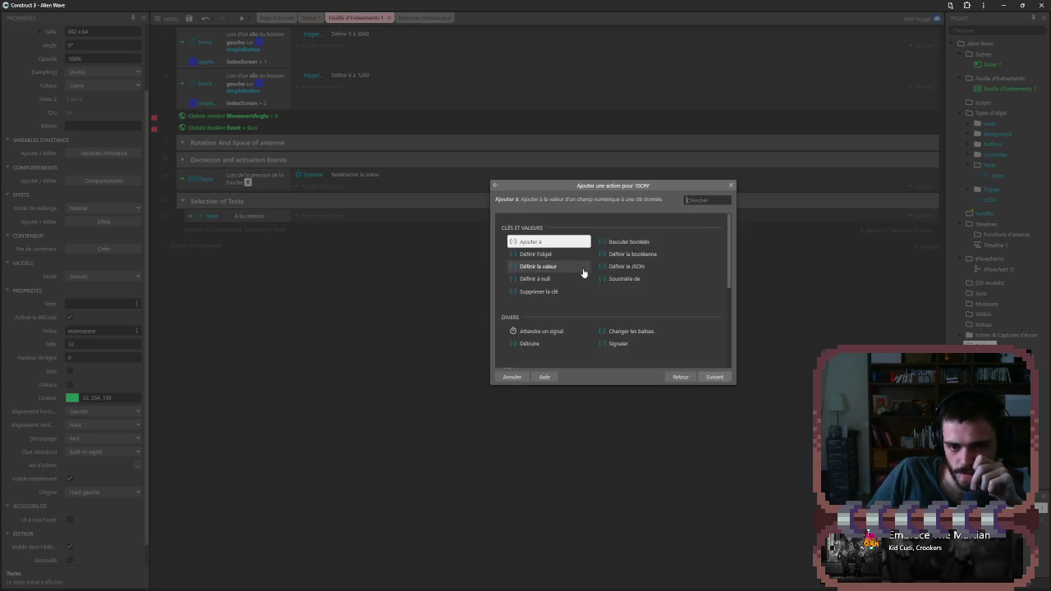
scroll(586, 271, down, 5)
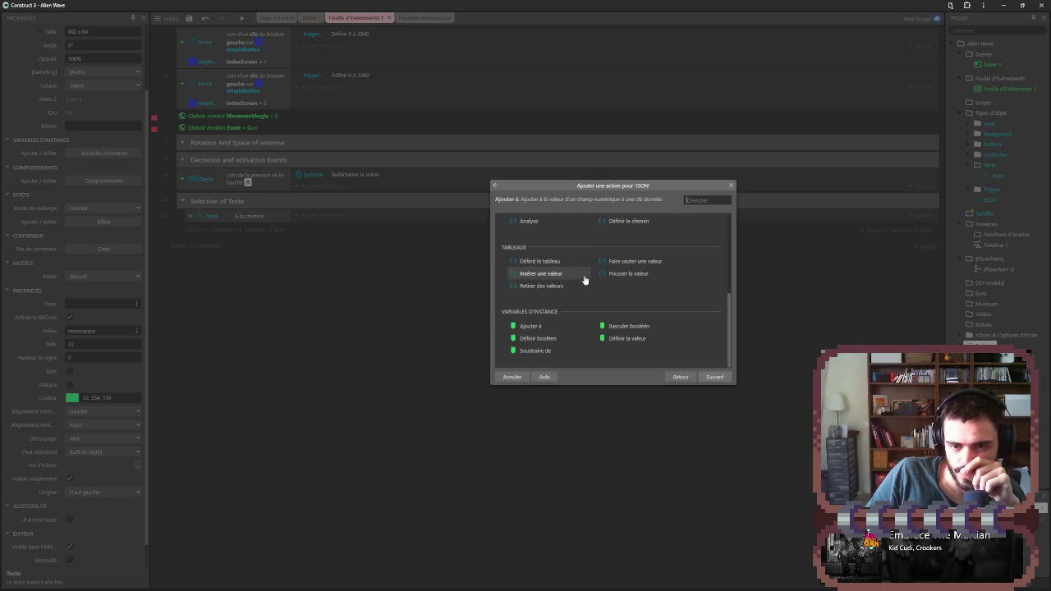
scroll(588, 282, up, 5)
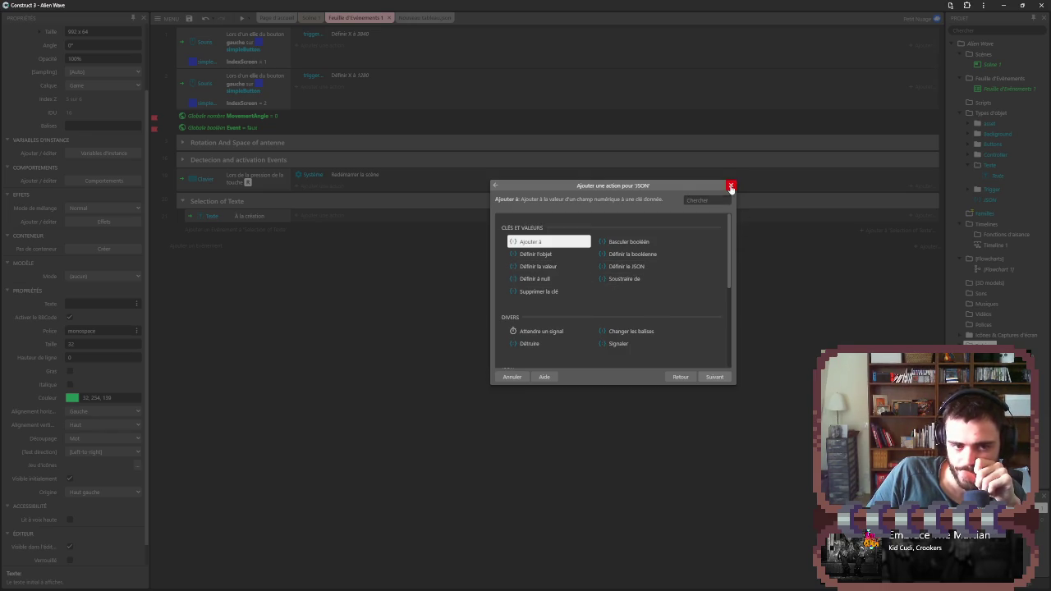
click(730, 186)
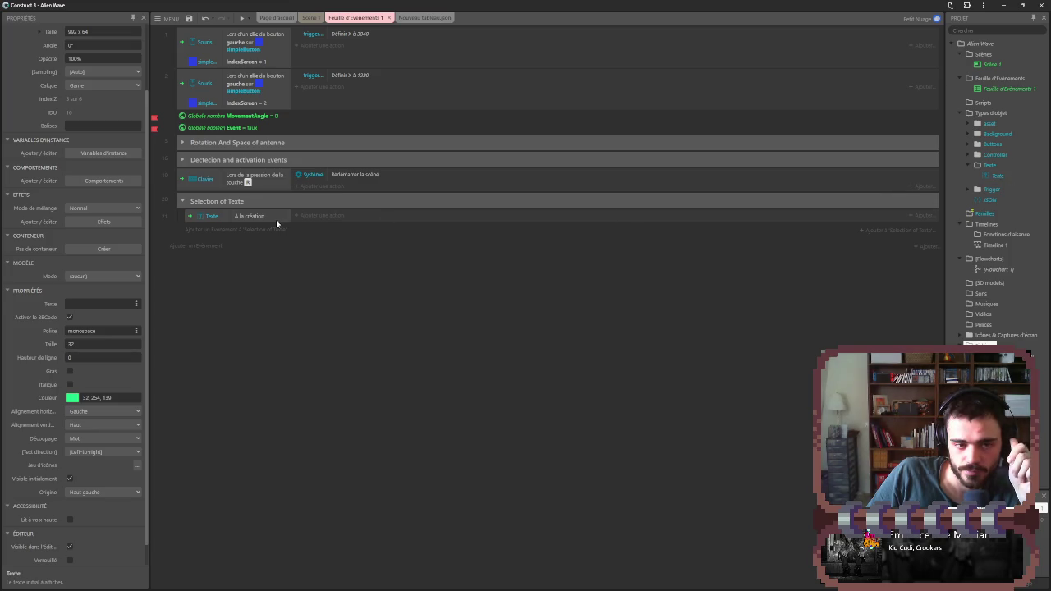
- Add a Chaîne de caractères instance variable named 'teste' to the Texte object
click(994, 176)
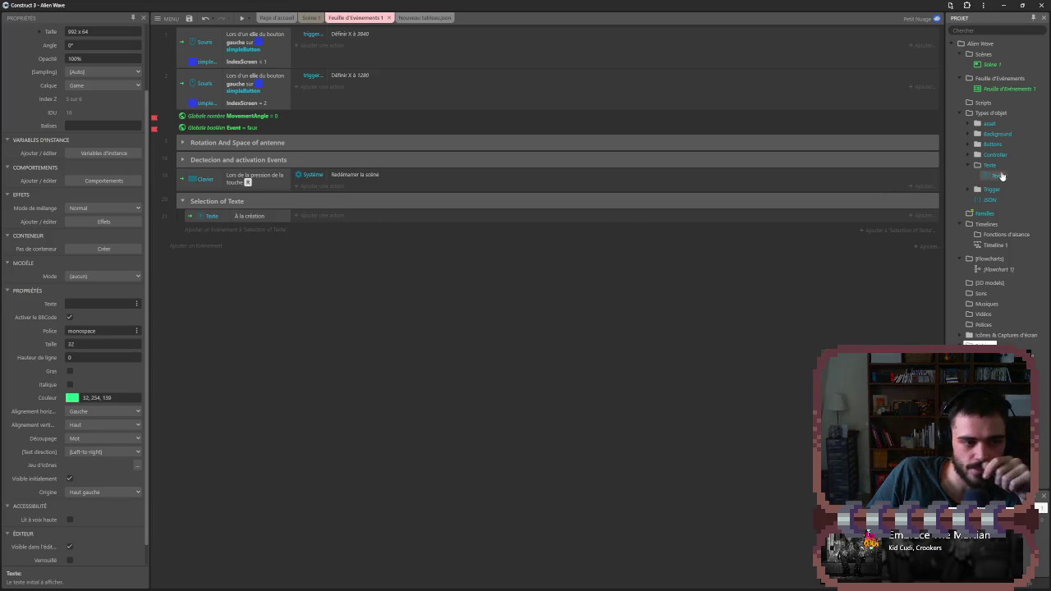
click(100, 156)
click(566, 353)
click(544, 279)
click(534, 310)
double_click(534, 264)
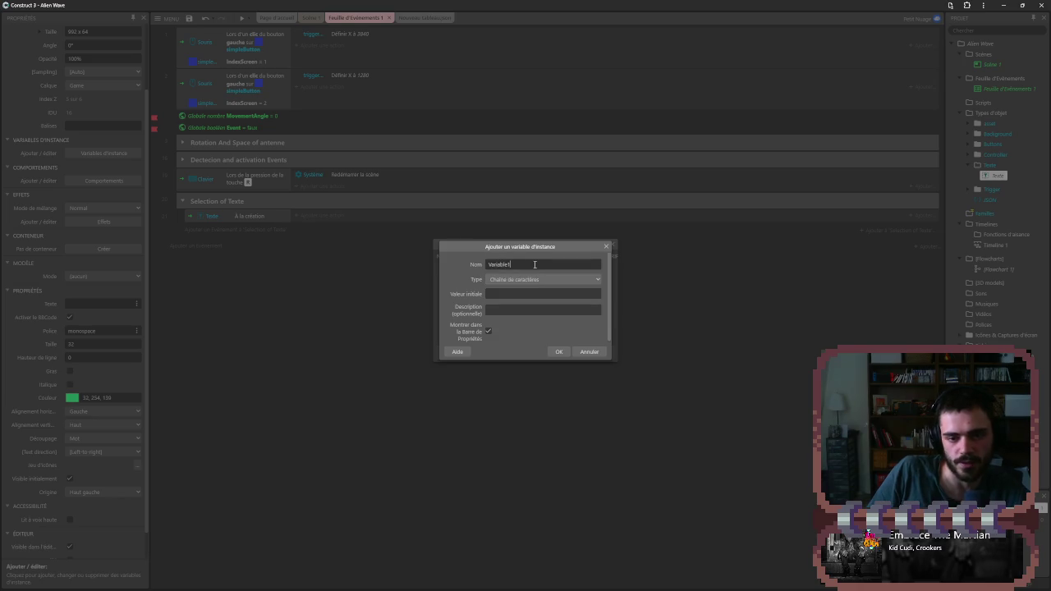
text(test)
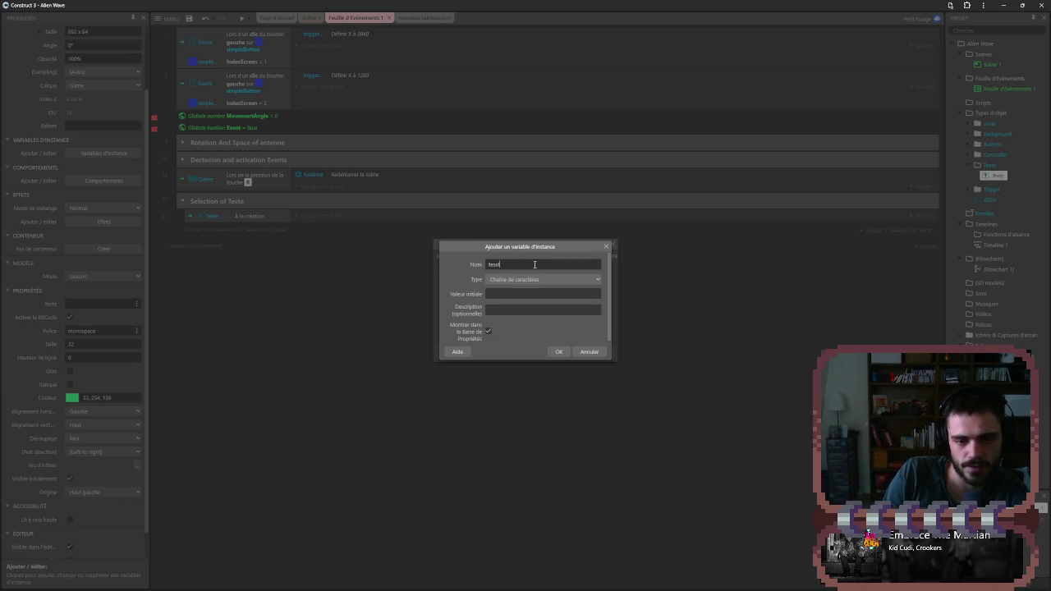
text(e)
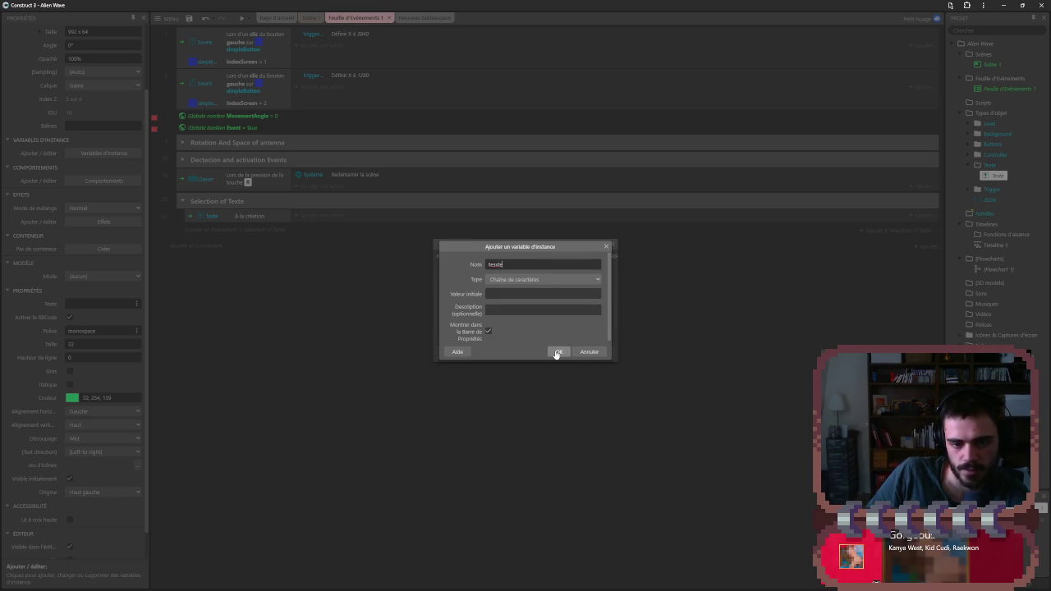
click(557, 352)
click(611, 244)
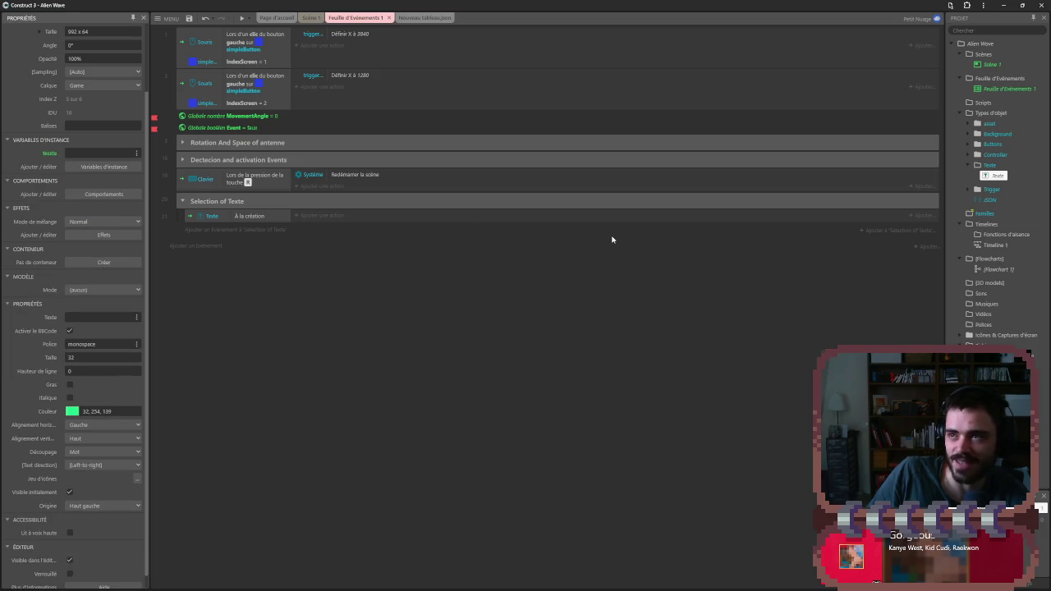
- Start a JSON set-object action on event 21, then close its parameters unused
click(308, 216)
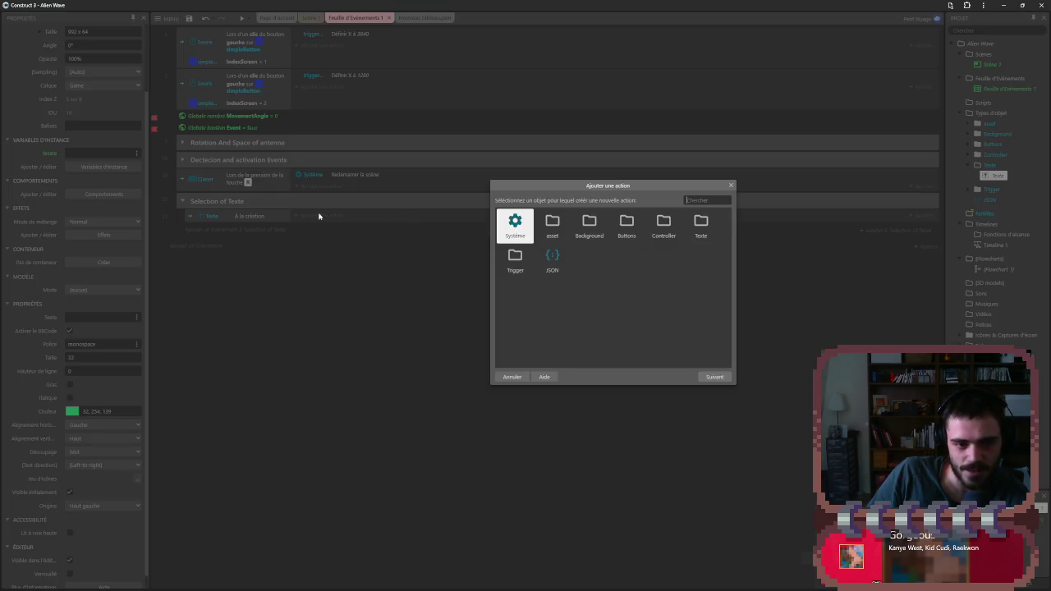
double_click(568, 254)
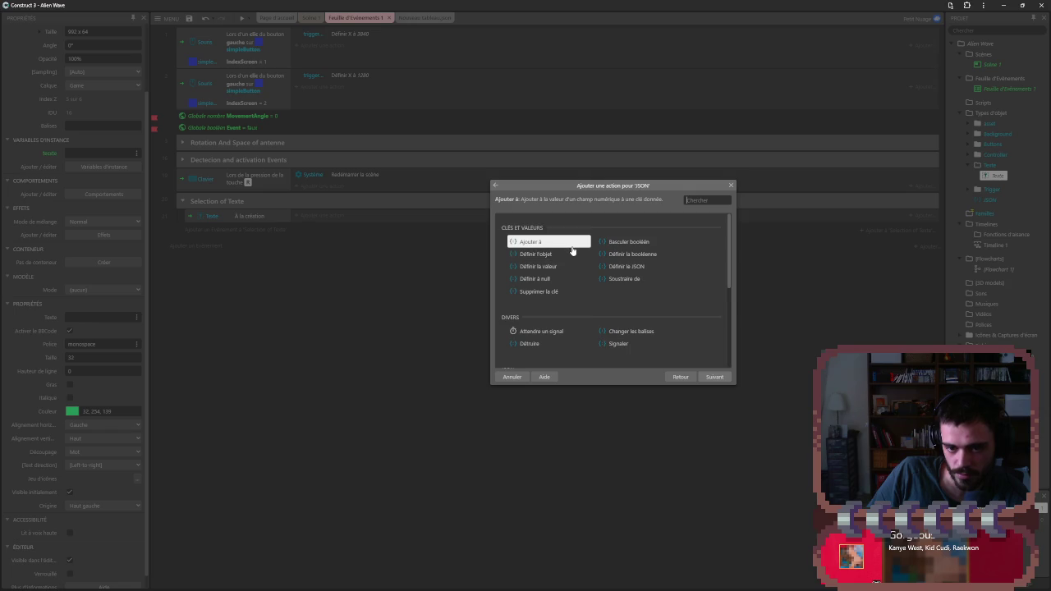
double_click(570, 254)
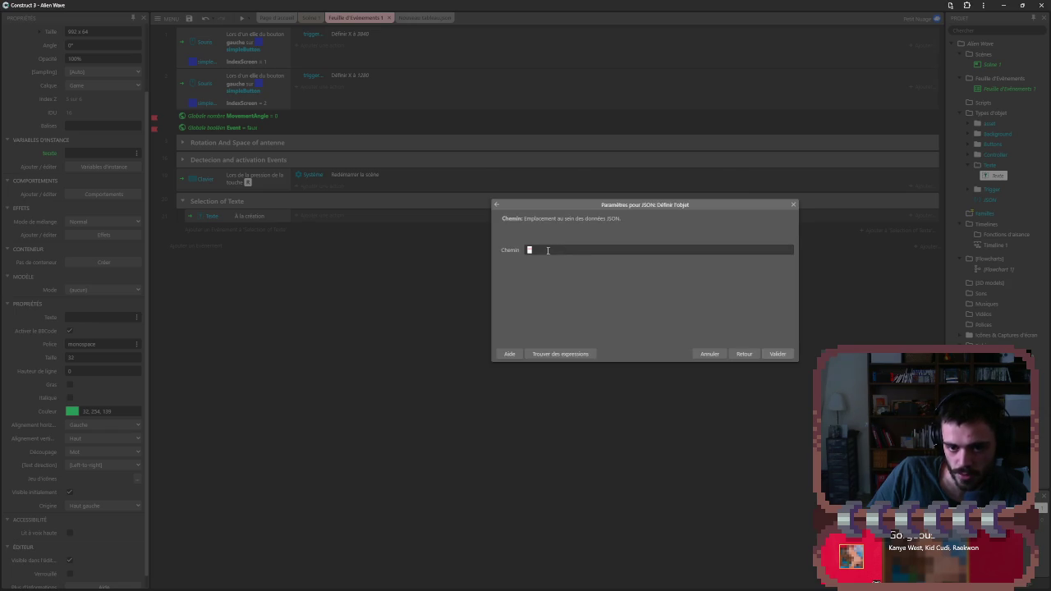
click(793, 204)
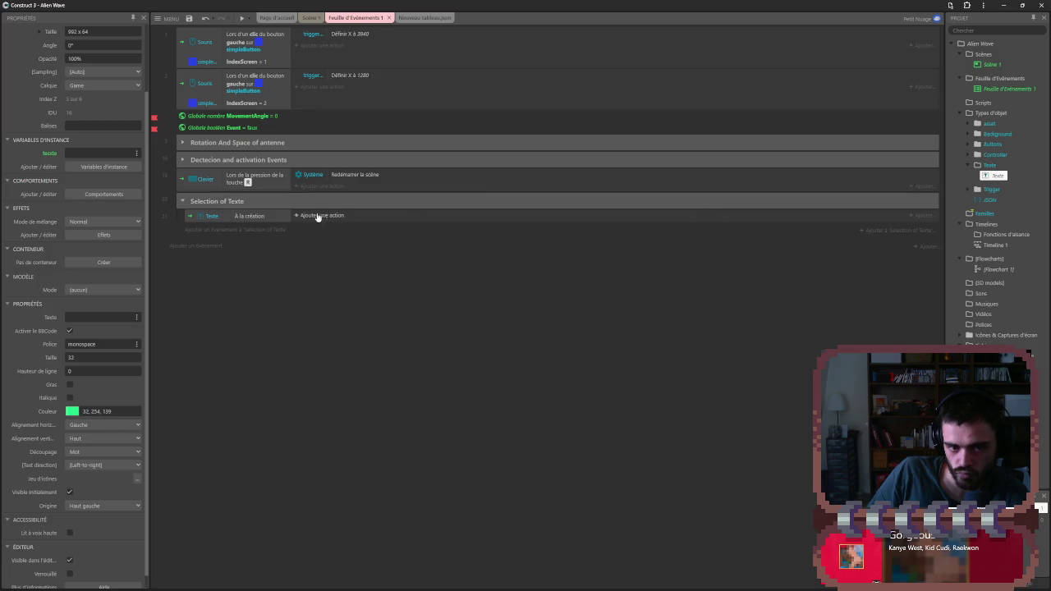
- Choose the Texte object's set-instance-variable action for event 21
click(305, 217)
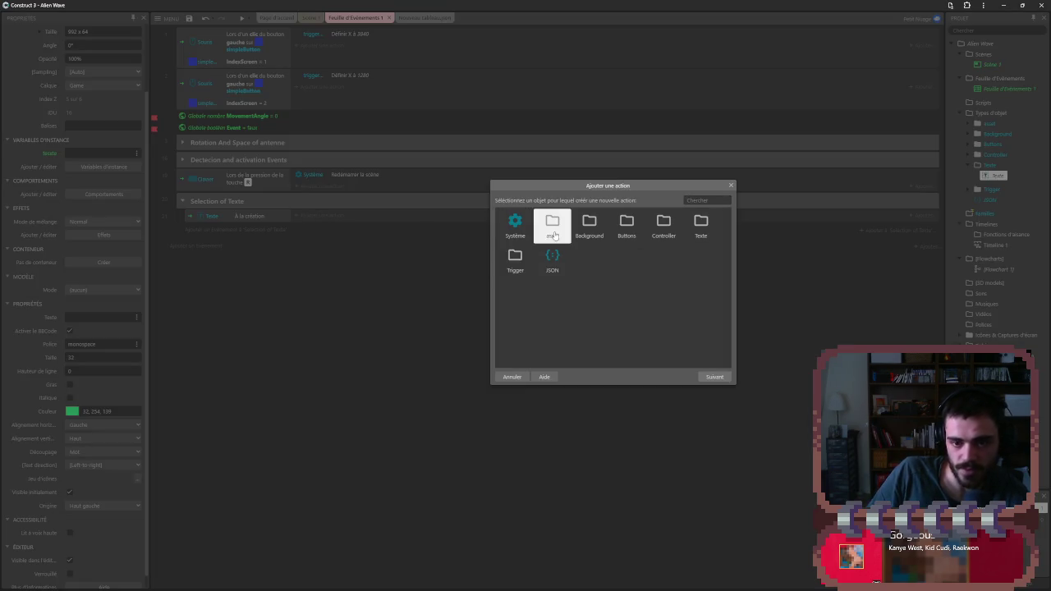
click(515, 258)
click(508, 228)
click(700, 223)
double_click(553, 224)
scroll(572, 281, down, 10)
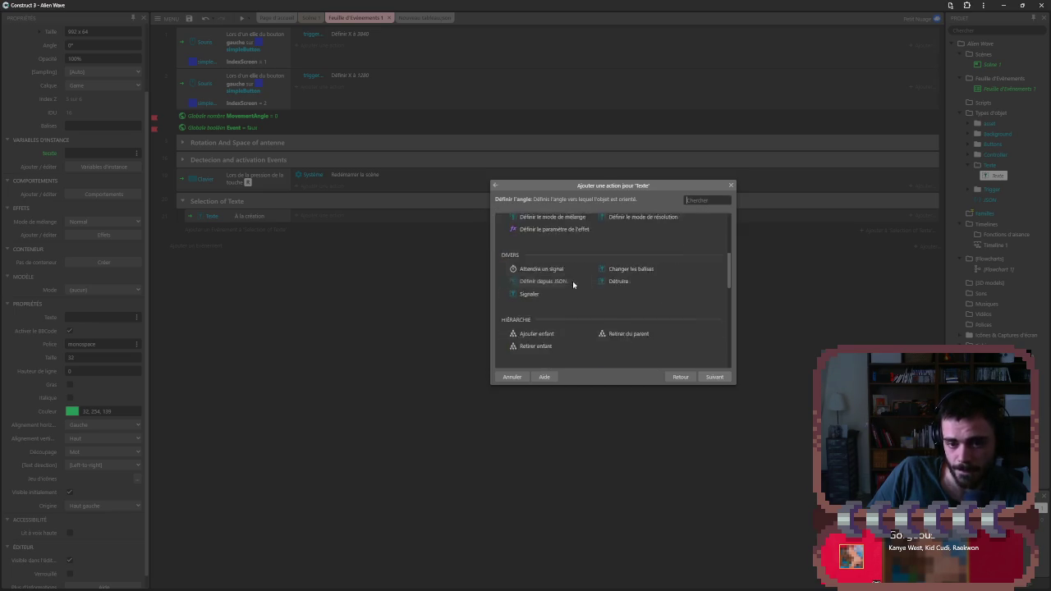
double_click(624, 337)
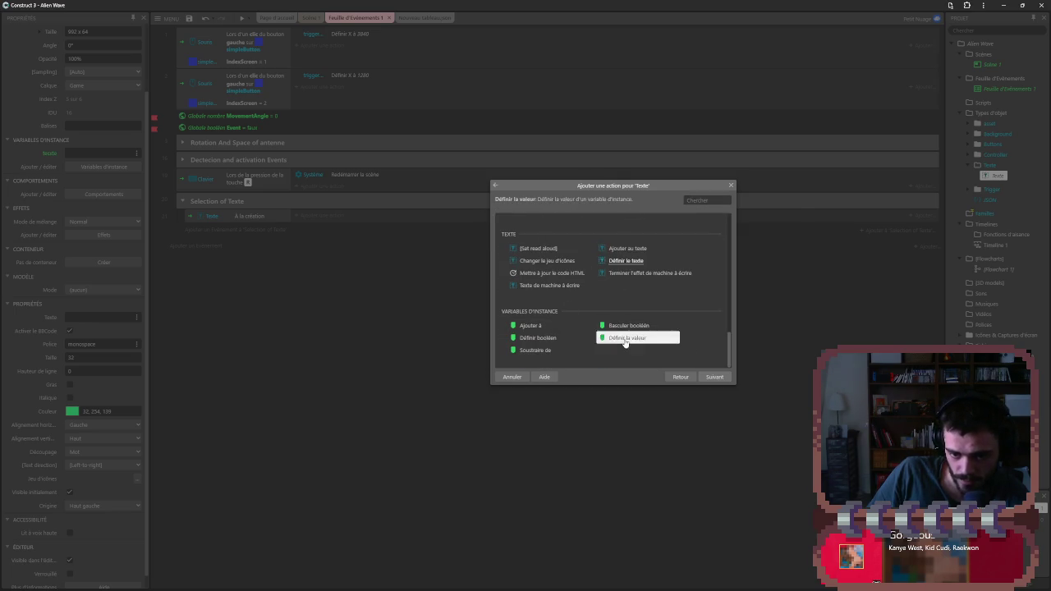
- Try a newline, tableau and json value, then clear the invalid entry and cancel the dialog
key(ctrl+a)
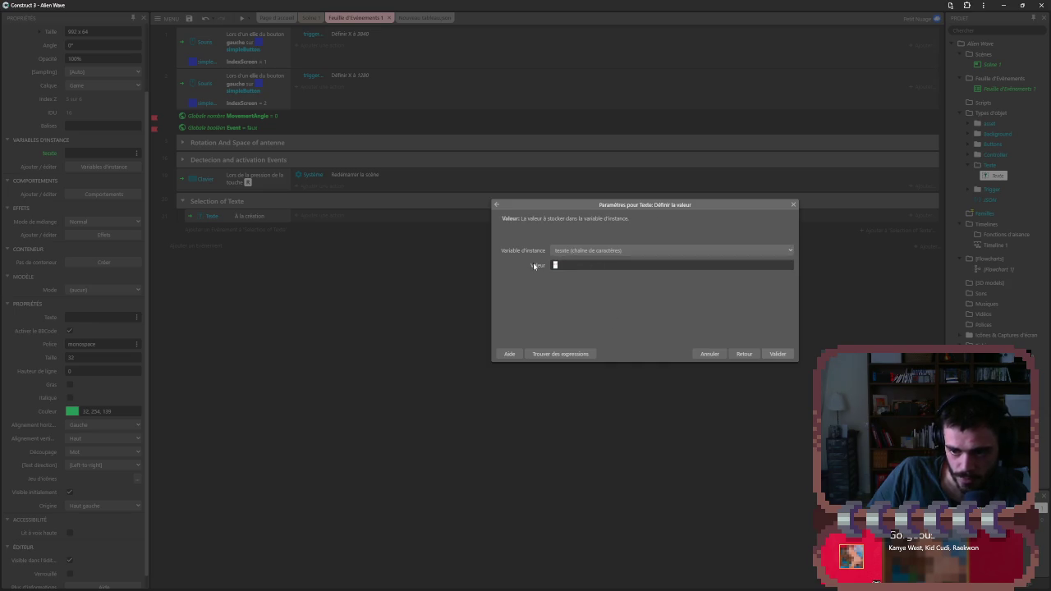
text(nouvea)
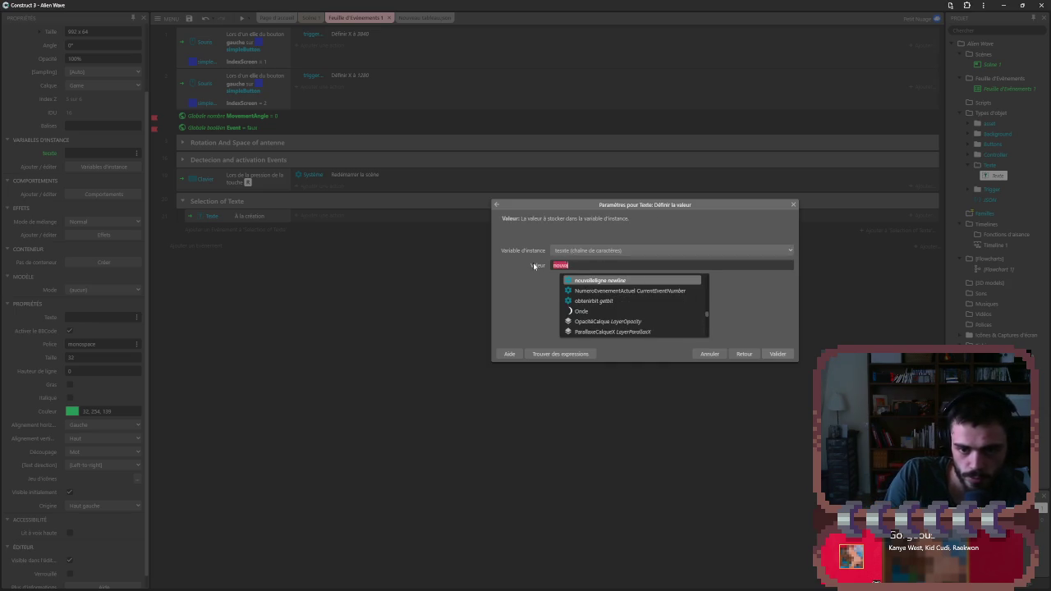
text(u)
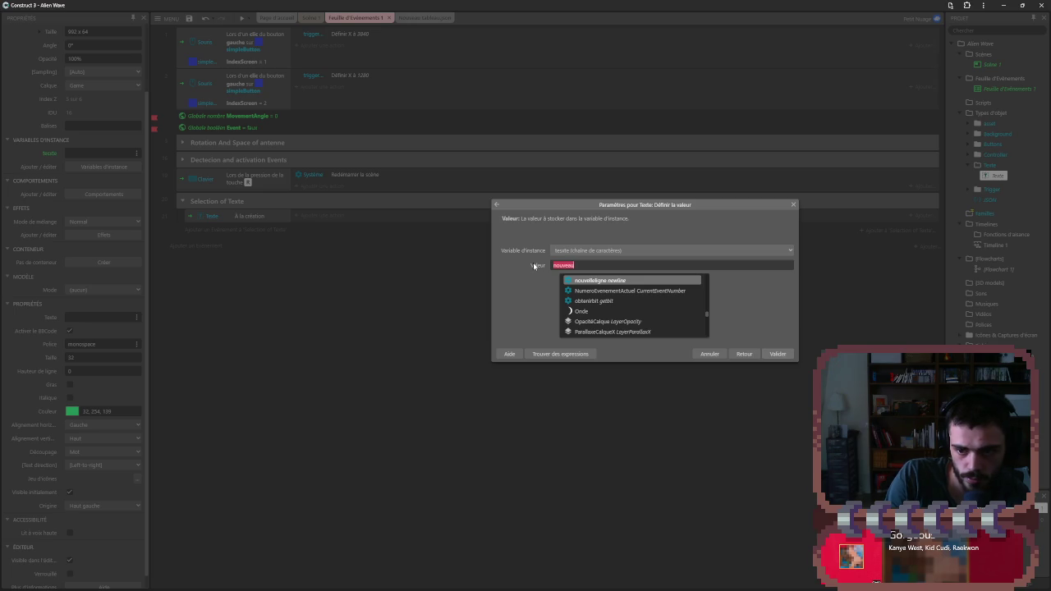
key(Tab)
text(tabl)
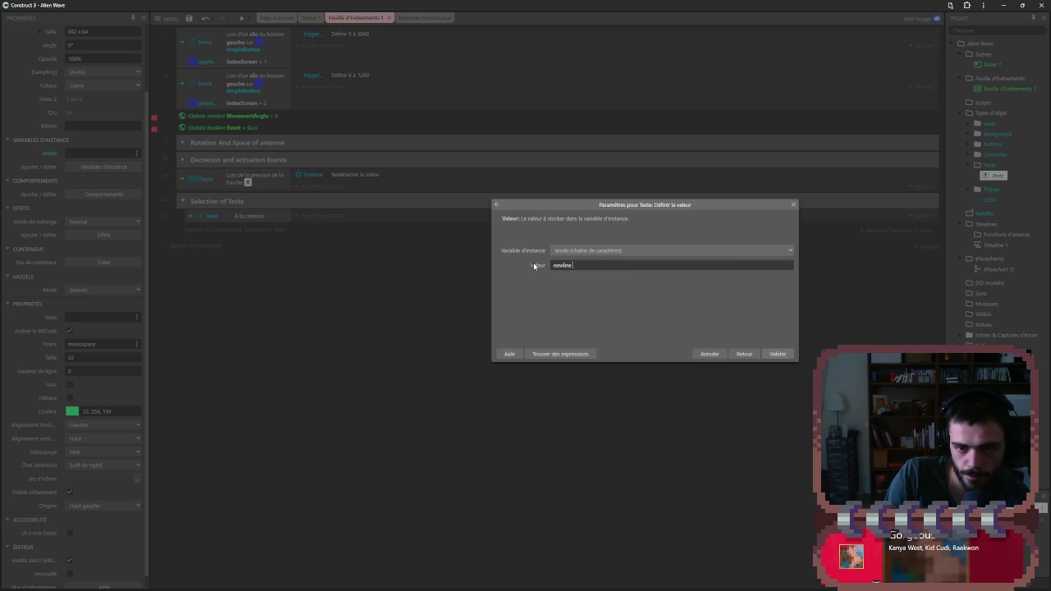
text(eau)
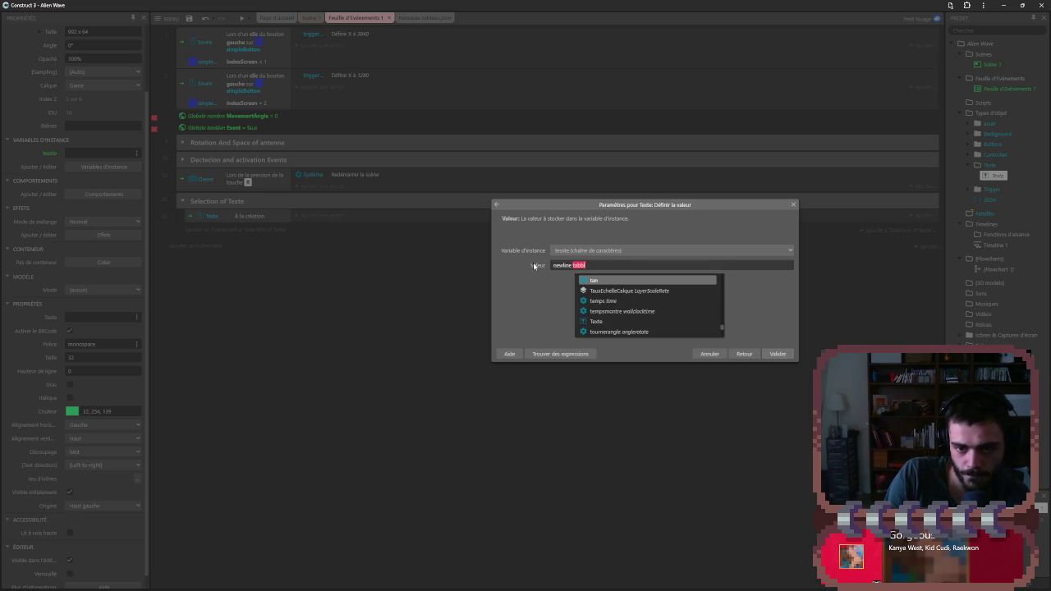
key(Tab)
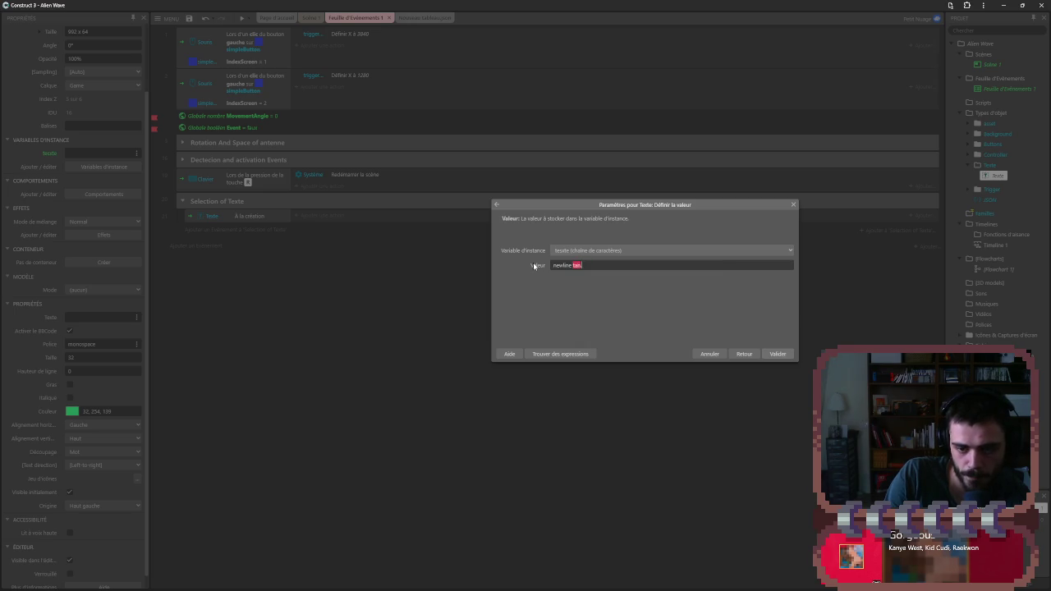
text( json)
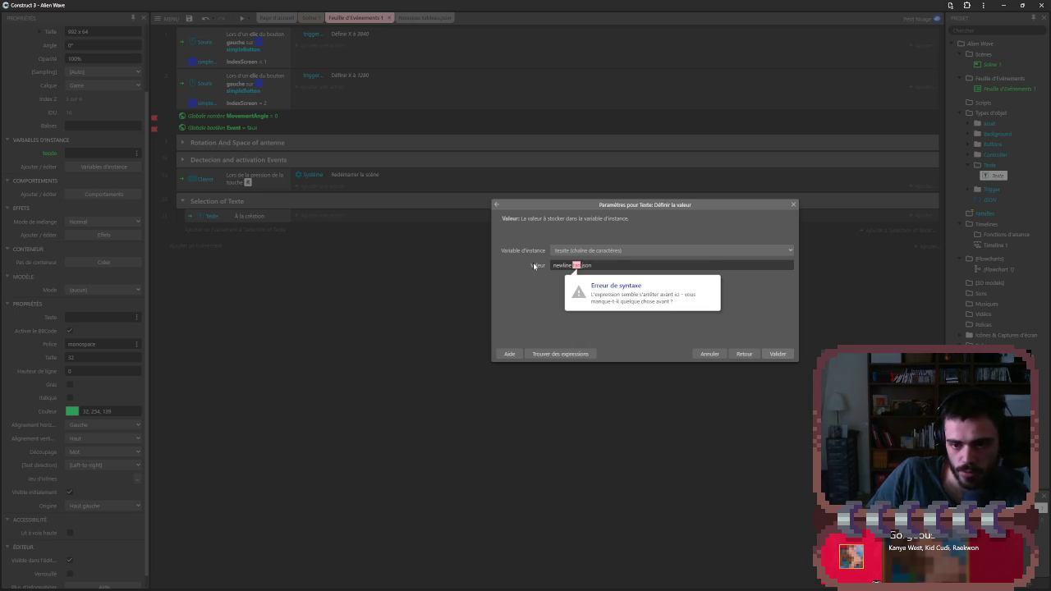
key(ctrl+a)
key(BackSpace)
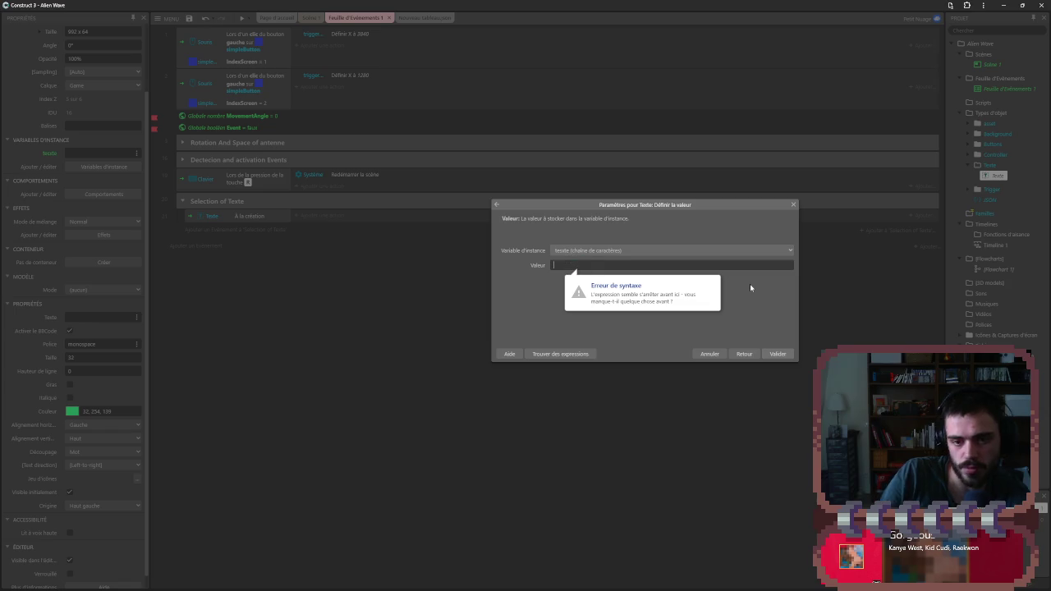
click(737, 250)
click(791, 202)
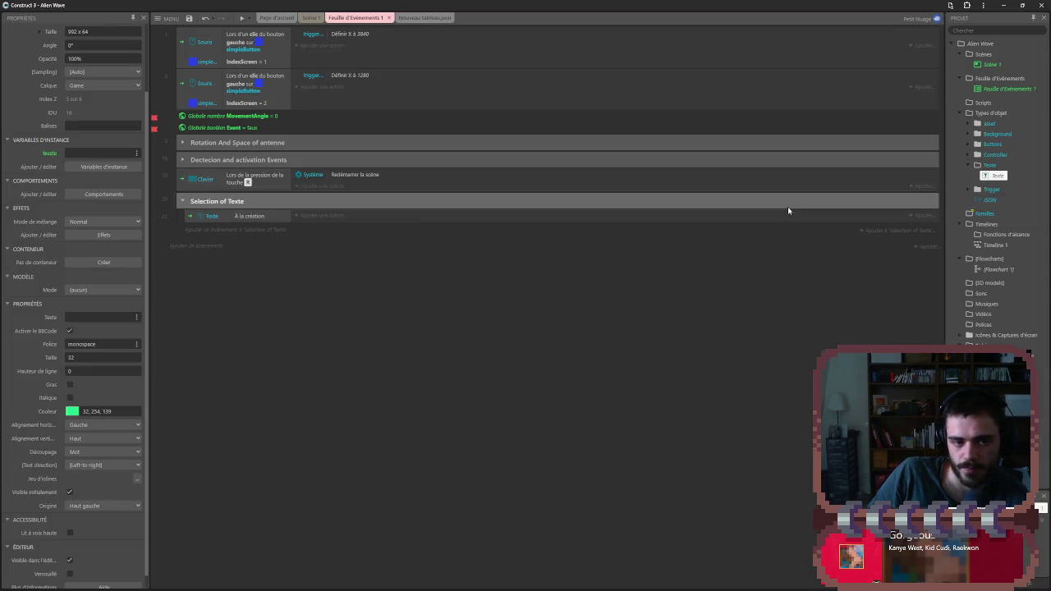
key(alt+Tab)
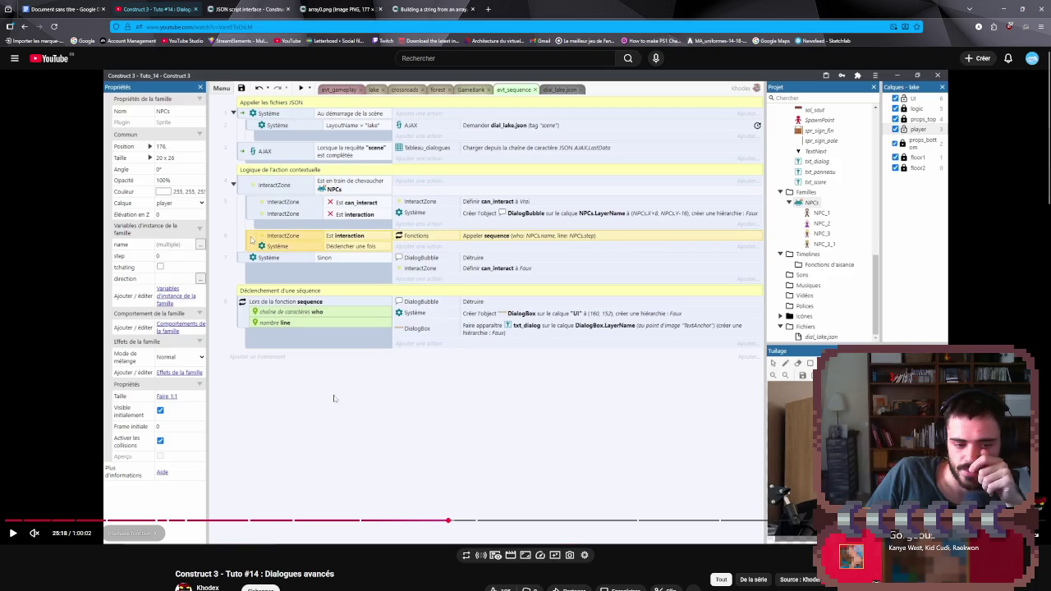
- Seek the tutorial through 26:56, 29:01 and 30:13 to about 35:25, then pause it
click(477, 522)
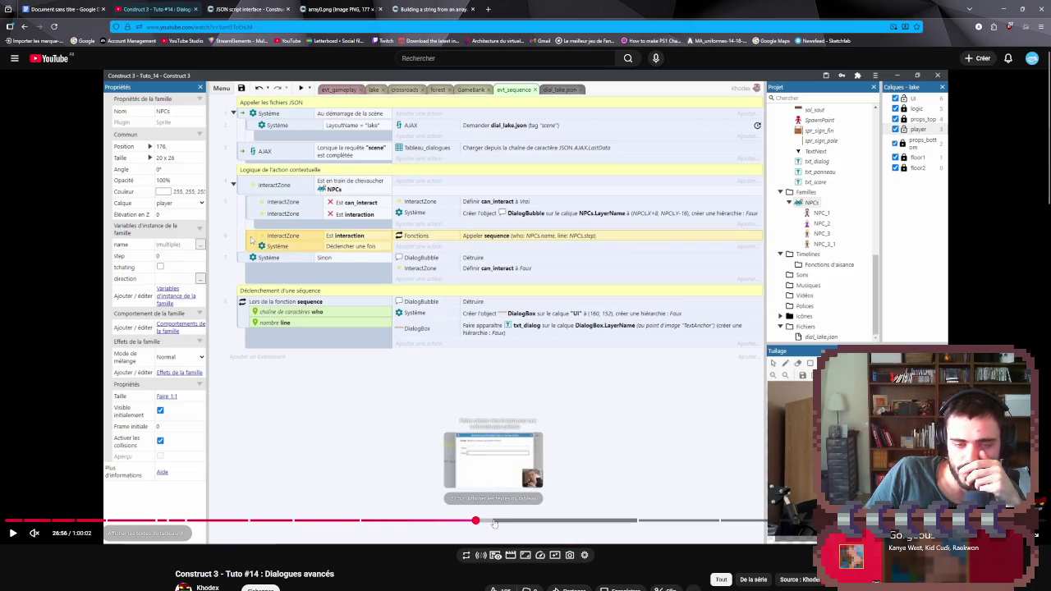
click(493, 522)
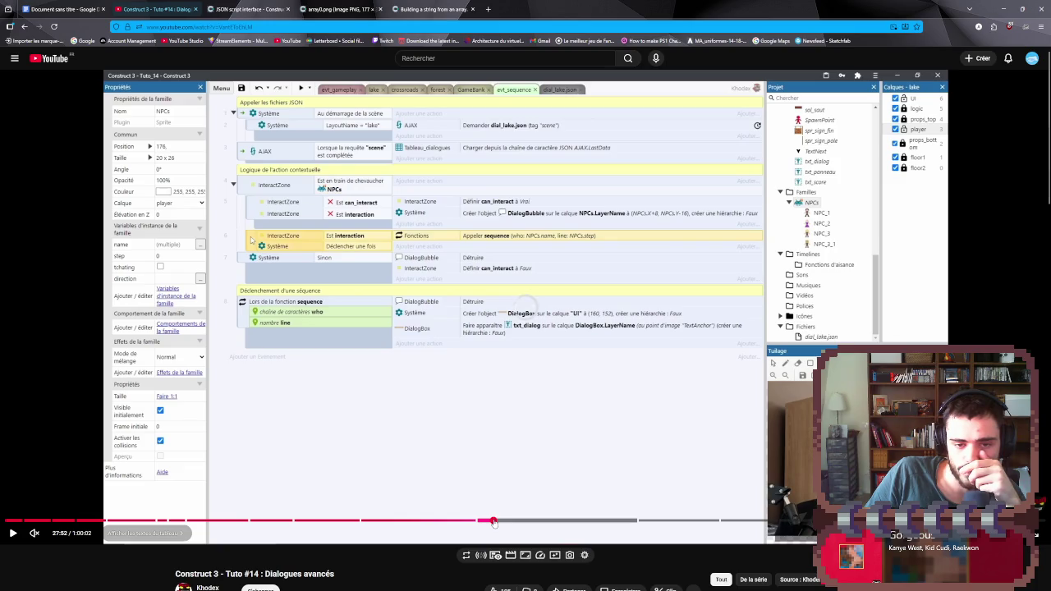
click(488, 492)
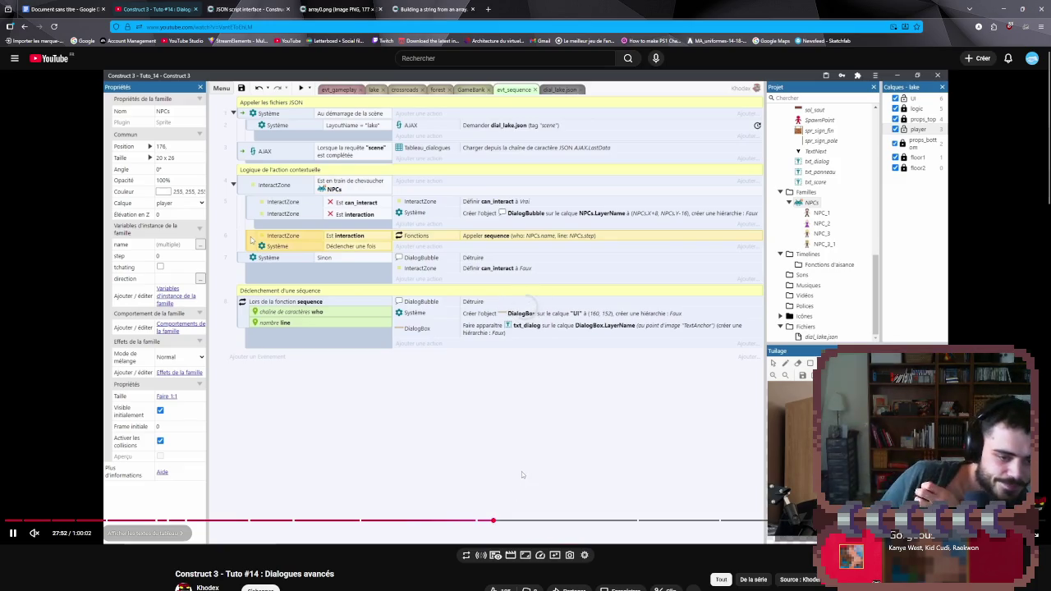
click(512, 522)
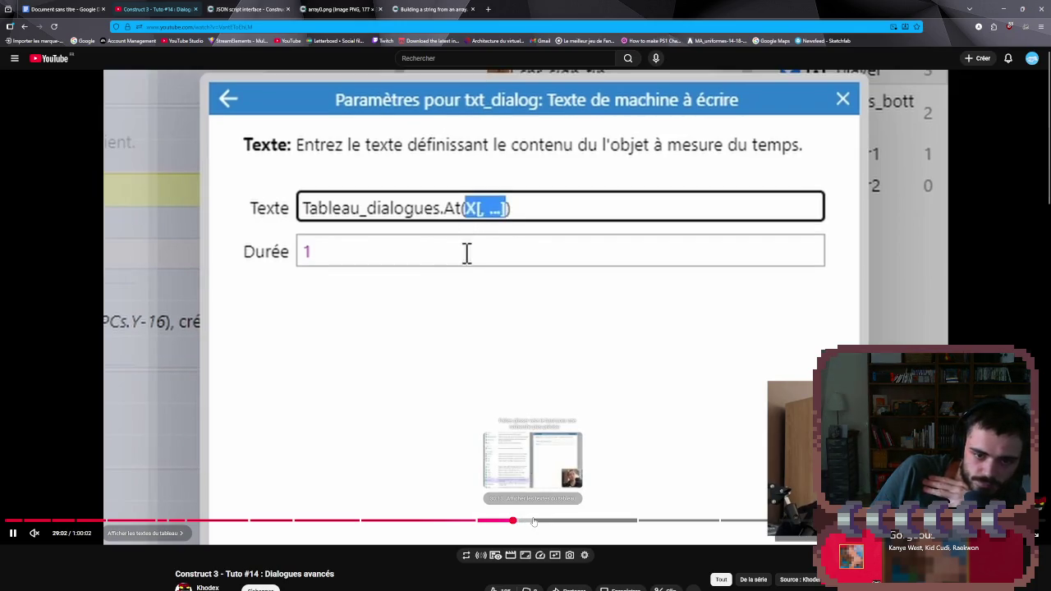
click(533, 521)
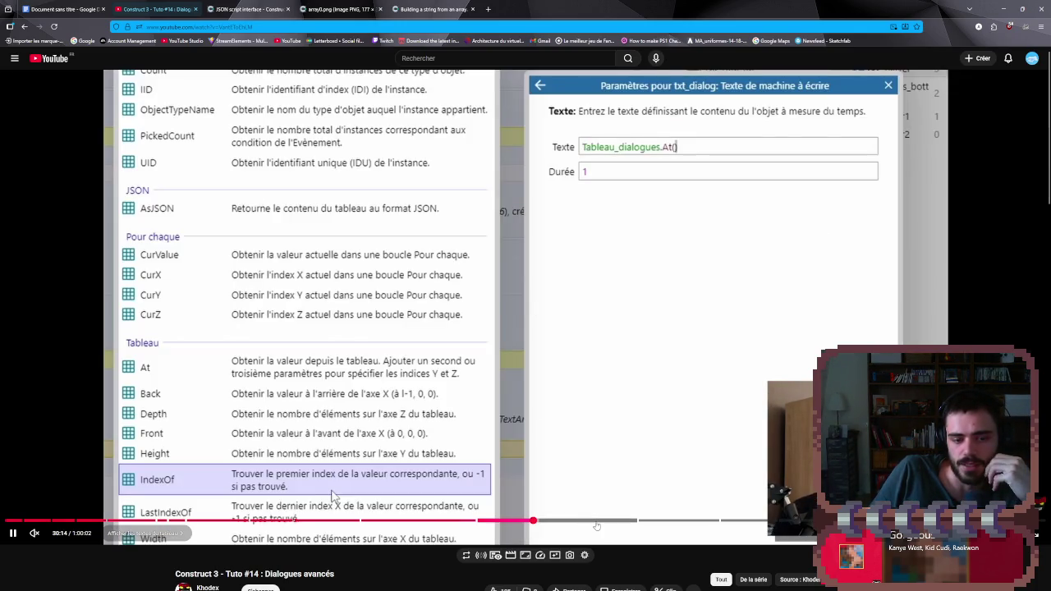
click(621, 522)
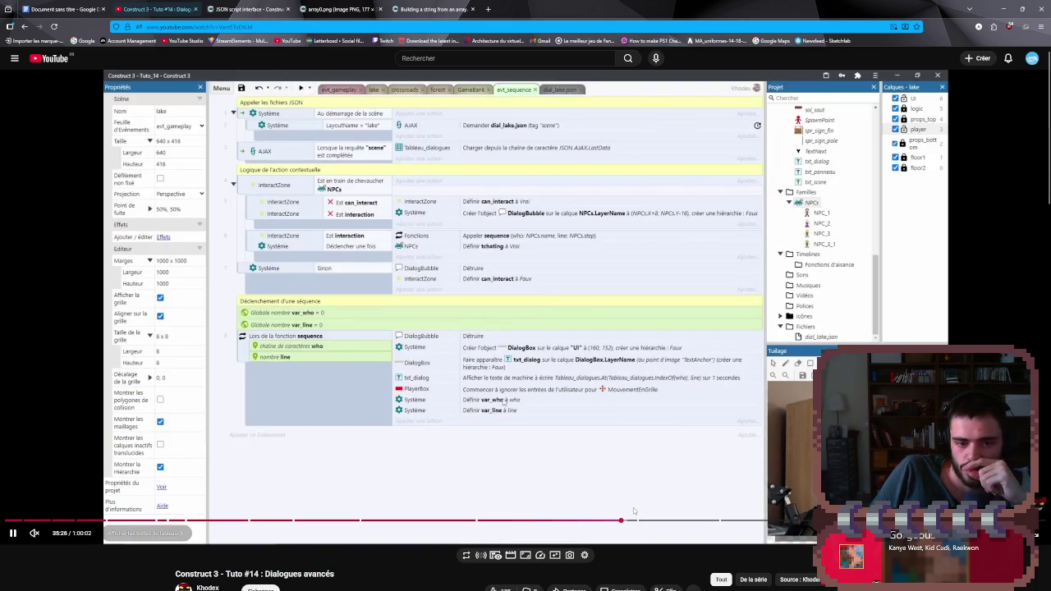
click(633, 507)
click(579, 394)
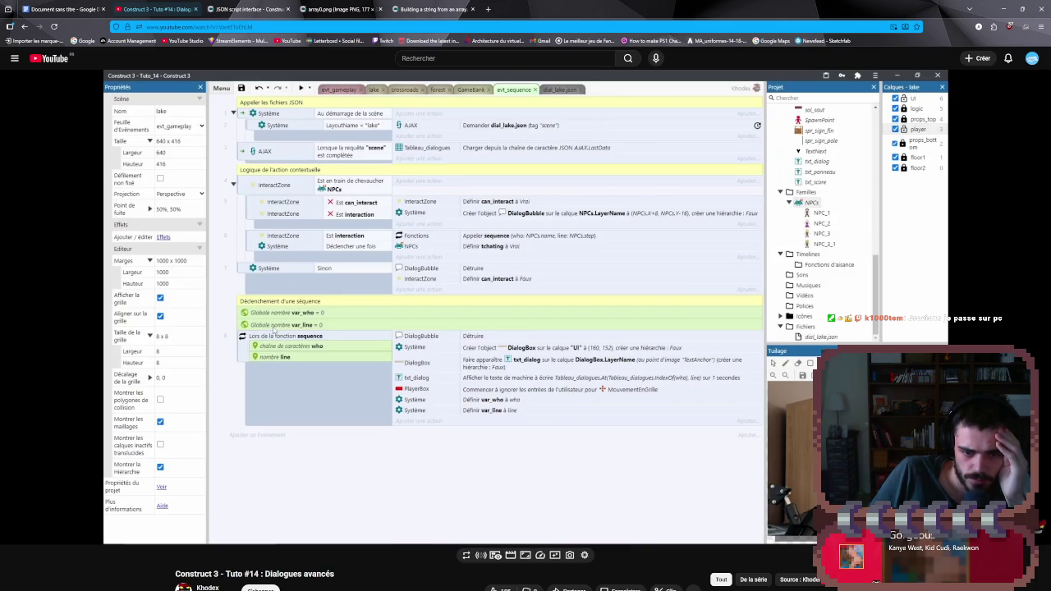
key(space)
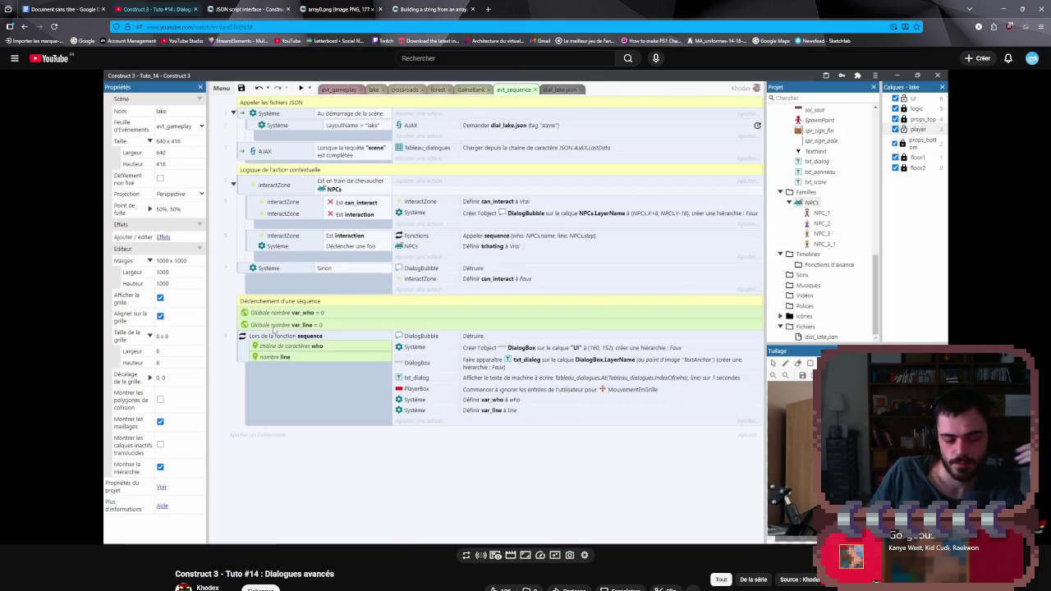
- Scroll further down the 'charger du texte dans construc 3' results, then switch back to Construct 3
scroll(557, 418, down, 4)
key(alt+Left)
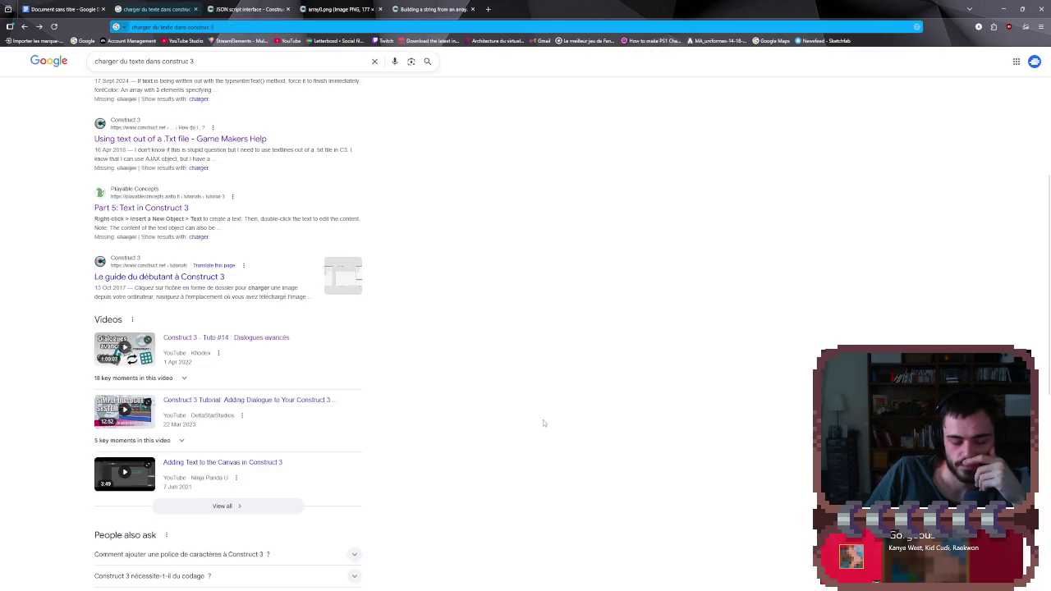
scroll(271, 460, down, 1)
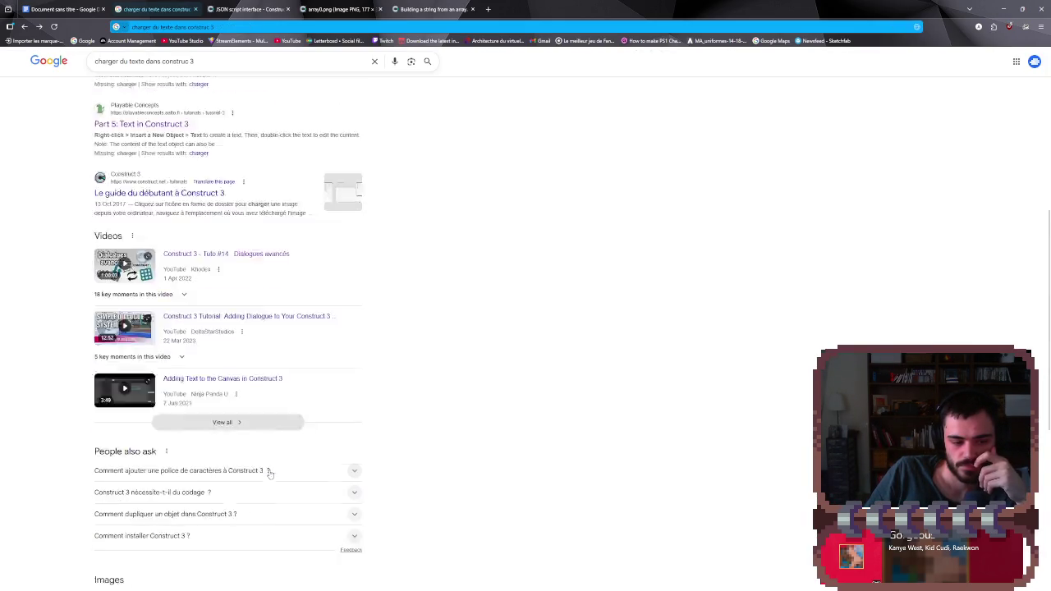
scroll(269, 473, down, 1)
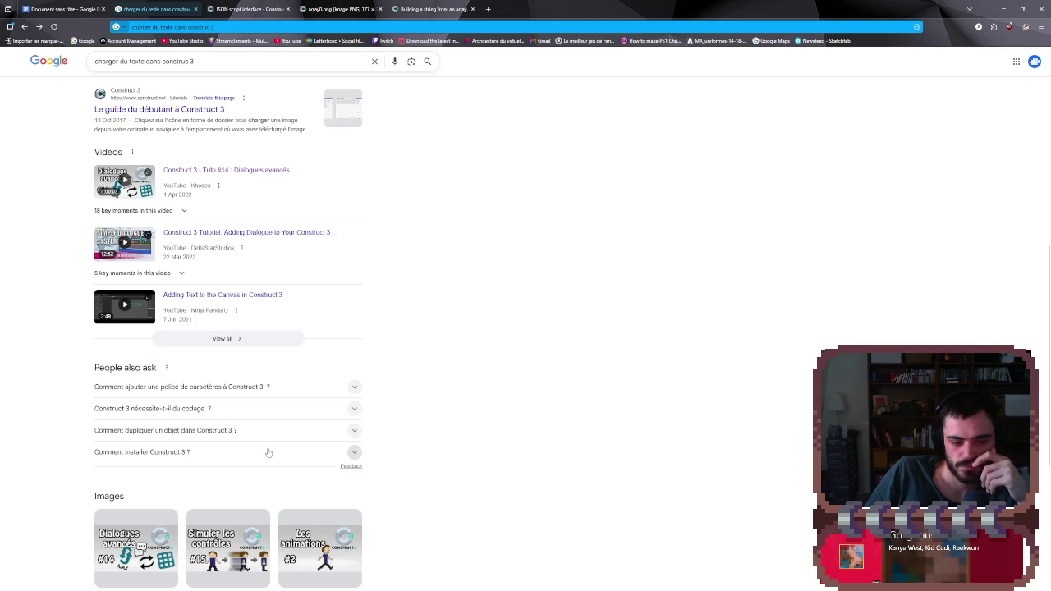
scroll(267, 452, down, 2)
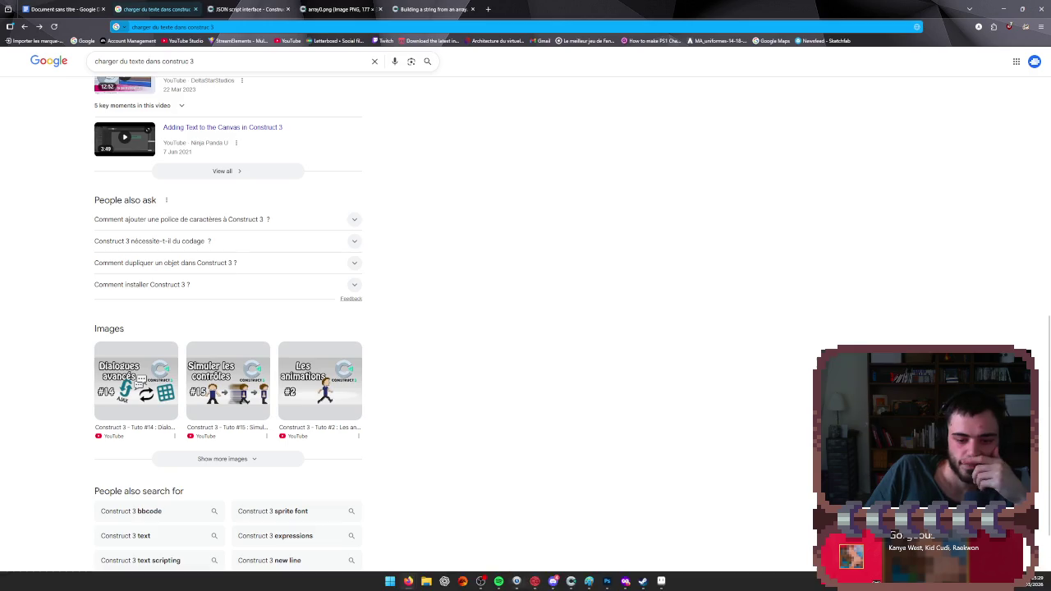
click(661, 583)
click(659, 584)
- Insert an AJAX object from the Web plugins into the Trigger folder of Alien Wave
click(552, 582)
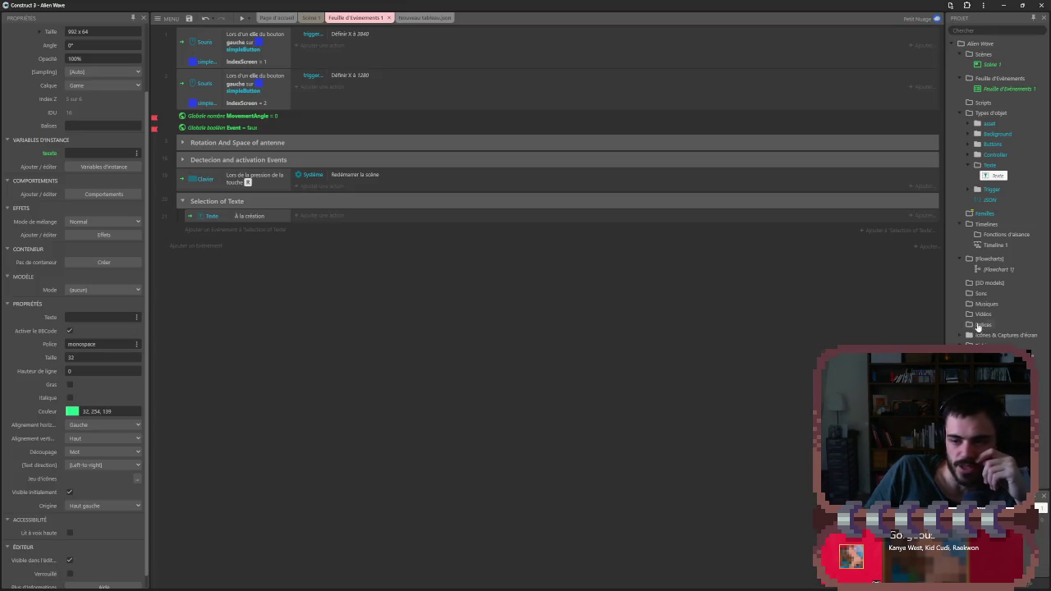
click(990, 176)
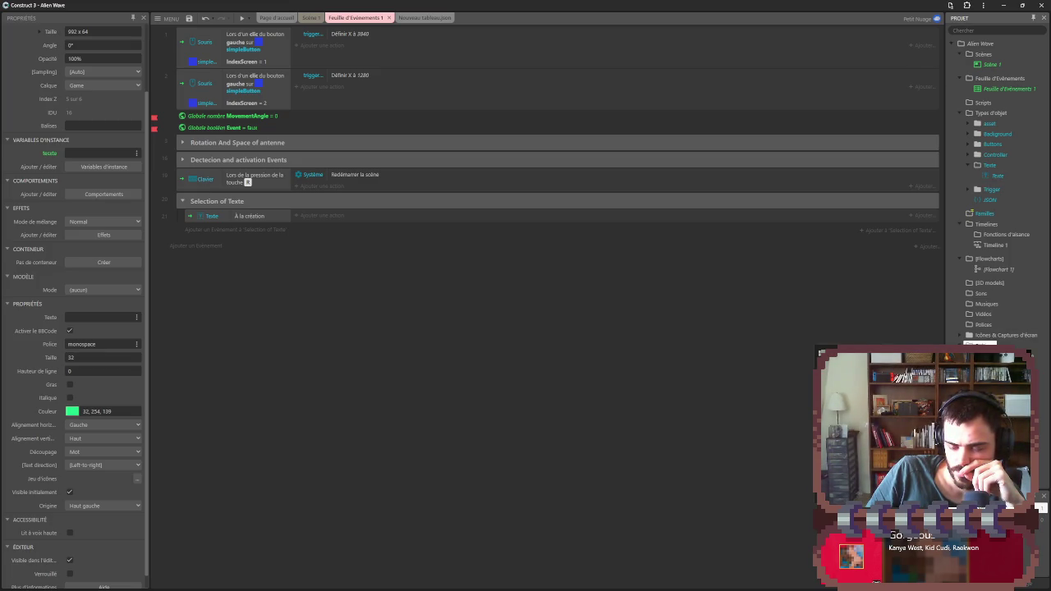
right_click(991, 189)
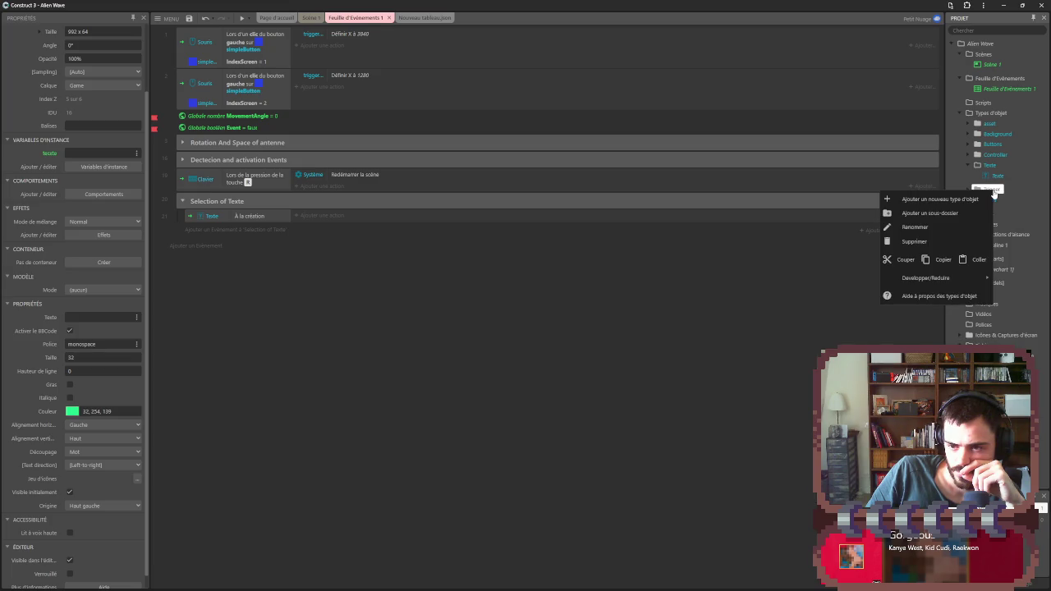
click(940, 199)
scroll(656, 369, down, 5)
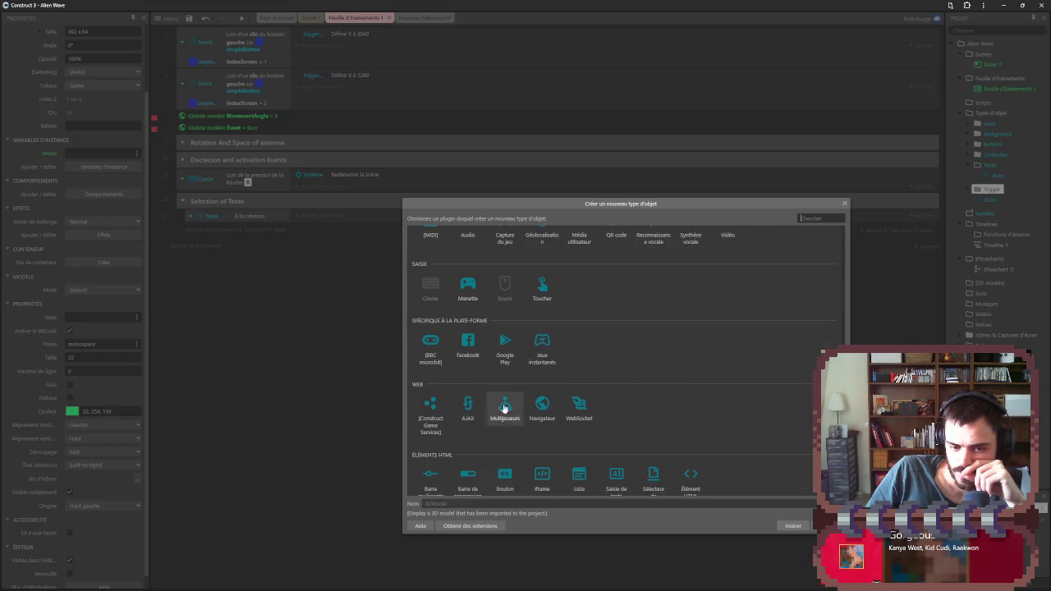
click(480, 413)
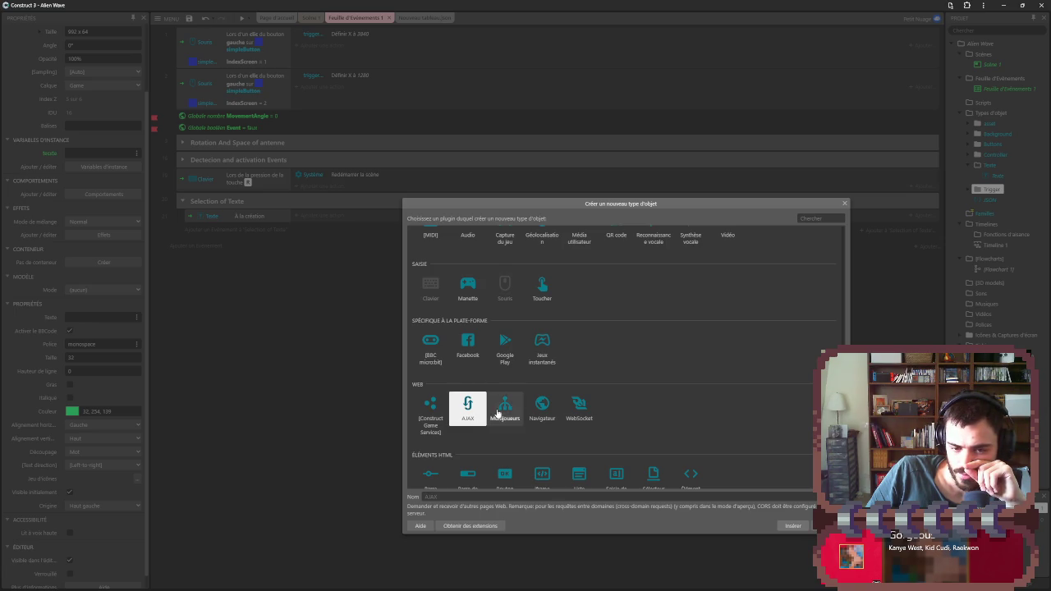
click(497, 413)
click(477, 409)
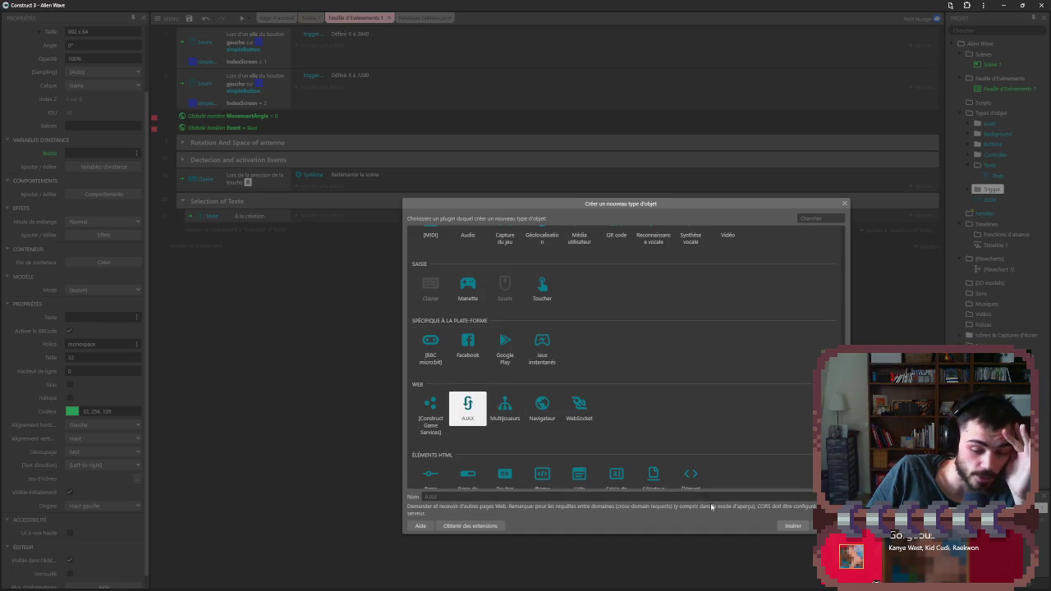
click(792, 526)
click(995, 201)
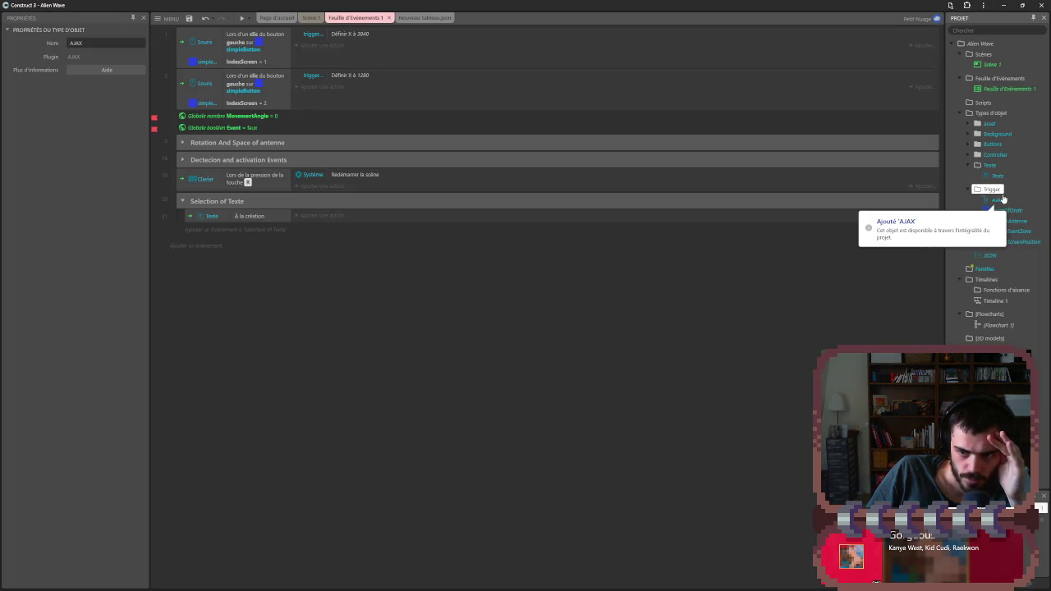
click(251, 219)
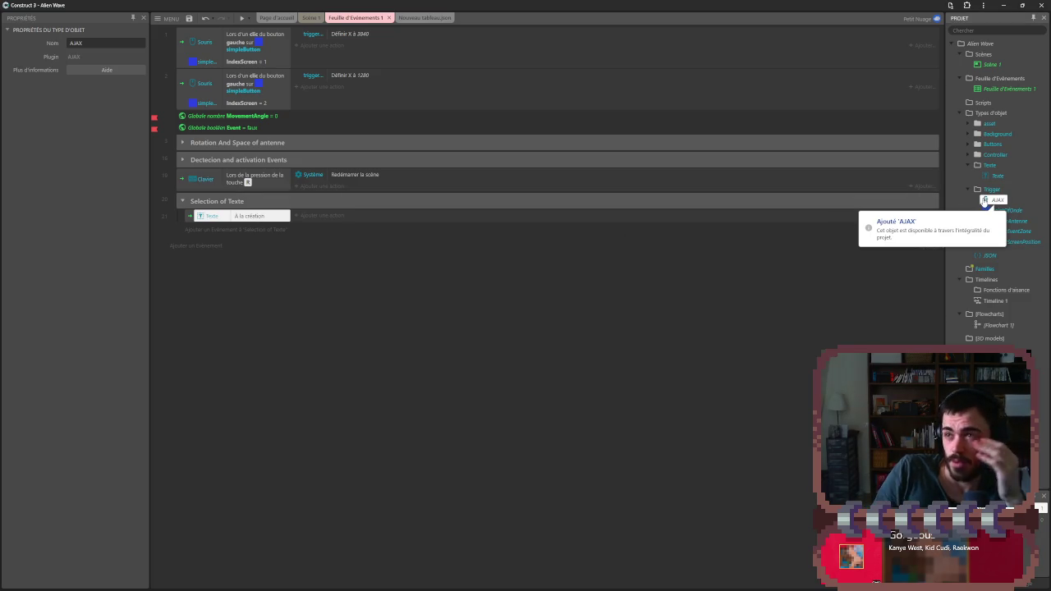
click(526, 291)
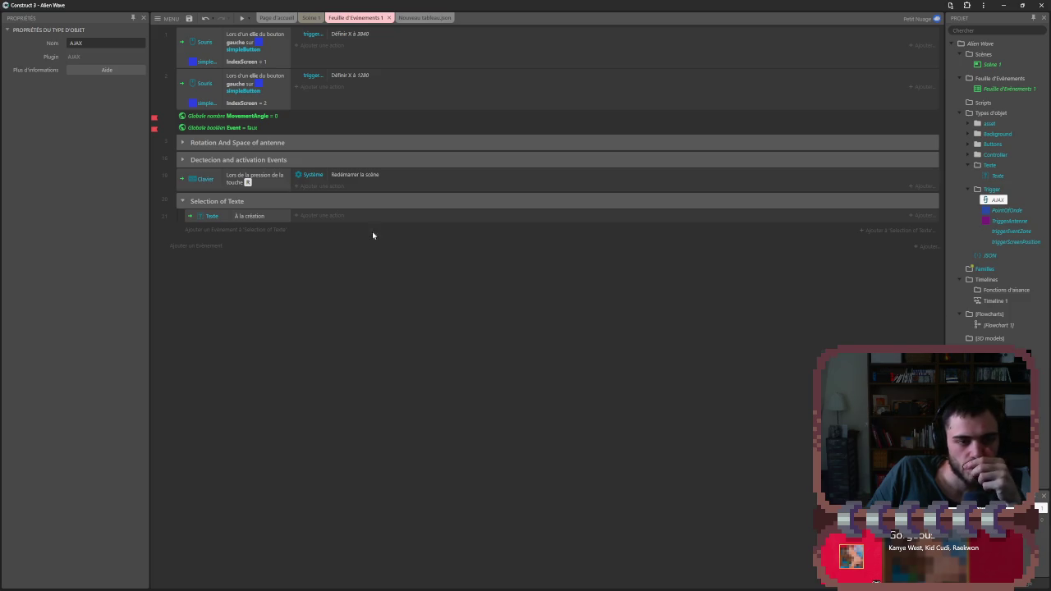
- Show the Scène 1 layout, undoing an accidental nudge of the dialogue text box
click(314, 18)
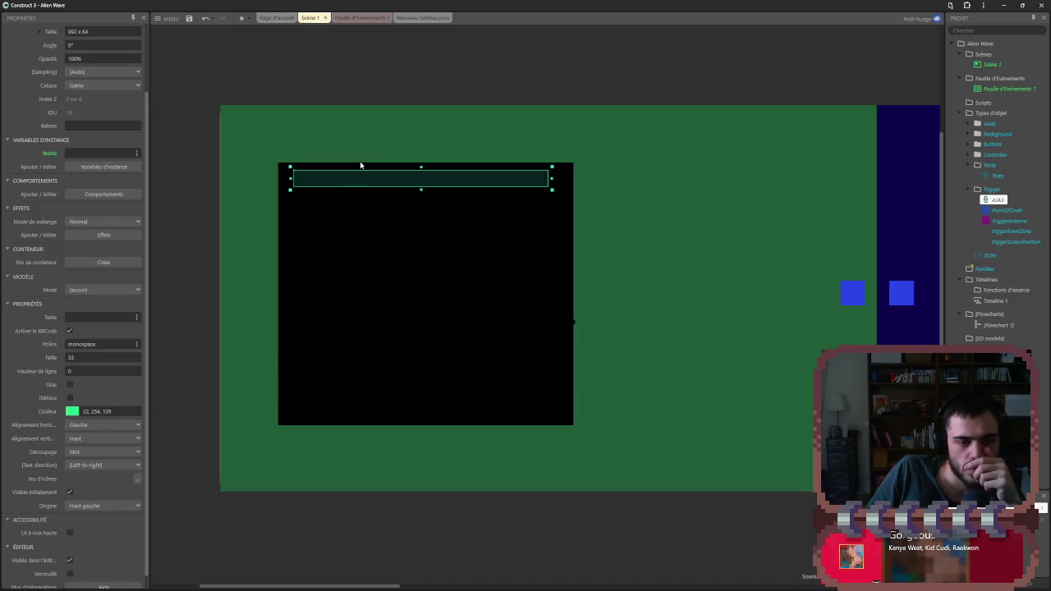
drag(385, 181, 393, 184)
key(ctrl+z)
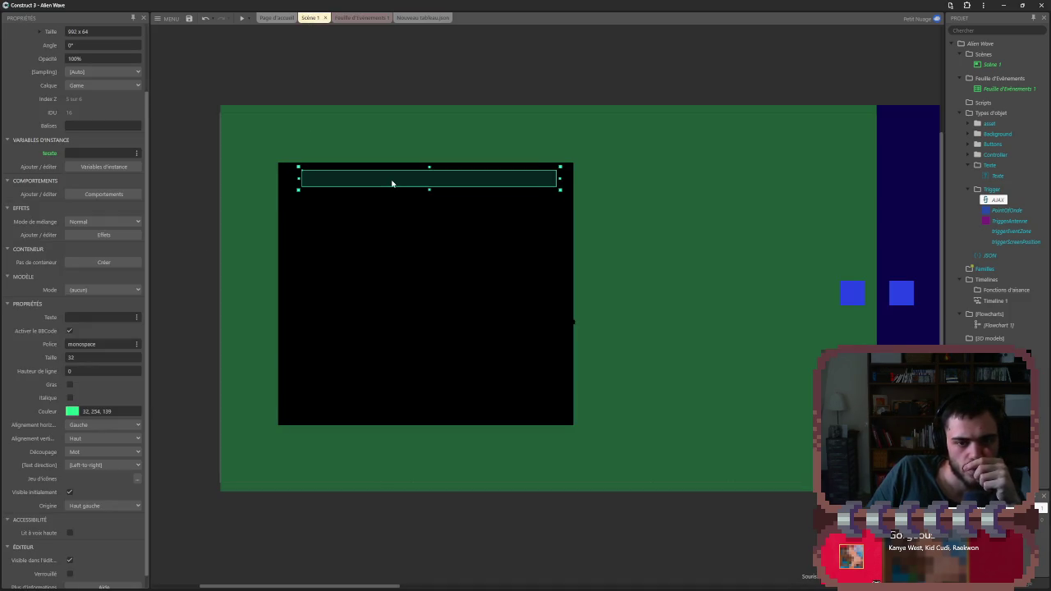
mouse_move(535, 585)
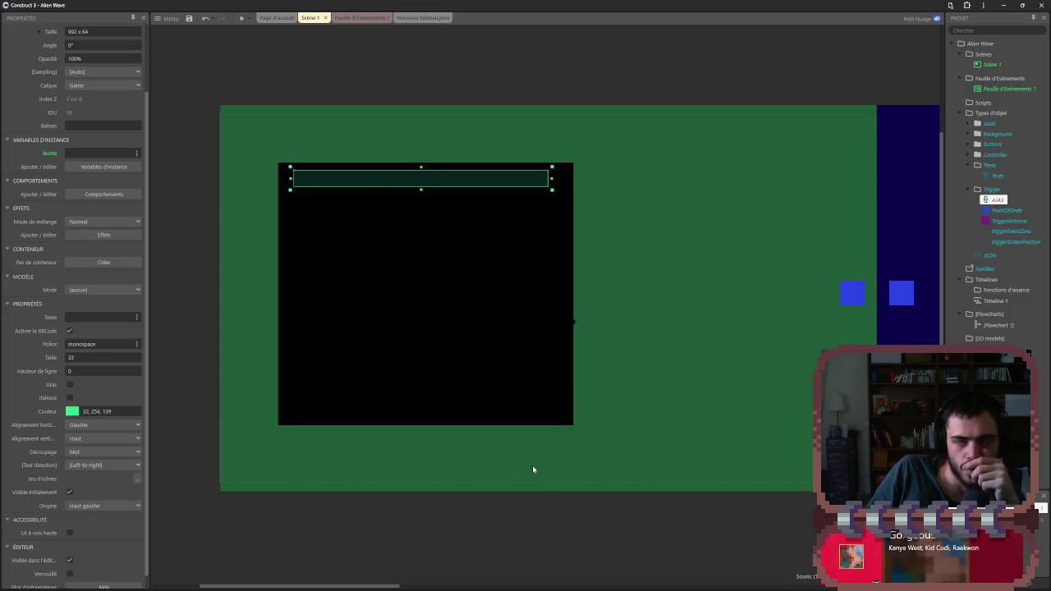
mouse_move(496, 581)
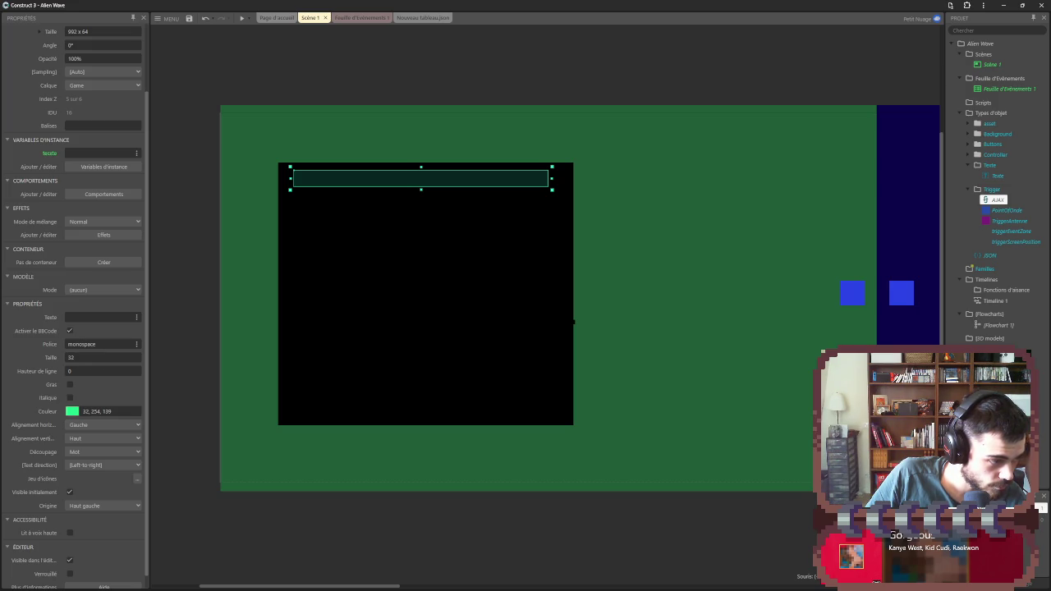
- Delete the AJAX object type from the project and confirm the removal
mouse_move(837, 343)
mouse_down()
mouse_move(706, 344)
mouse_move(579, 368)
mouse_move(509, 361)
mouse_move(787, 345)
mouse_up()
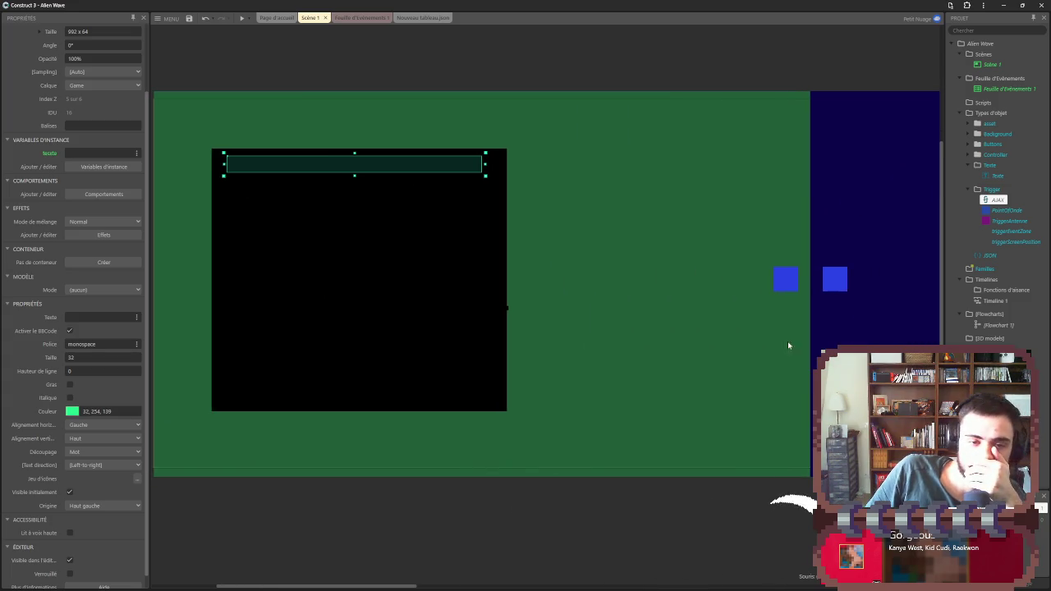
click(997, 201)
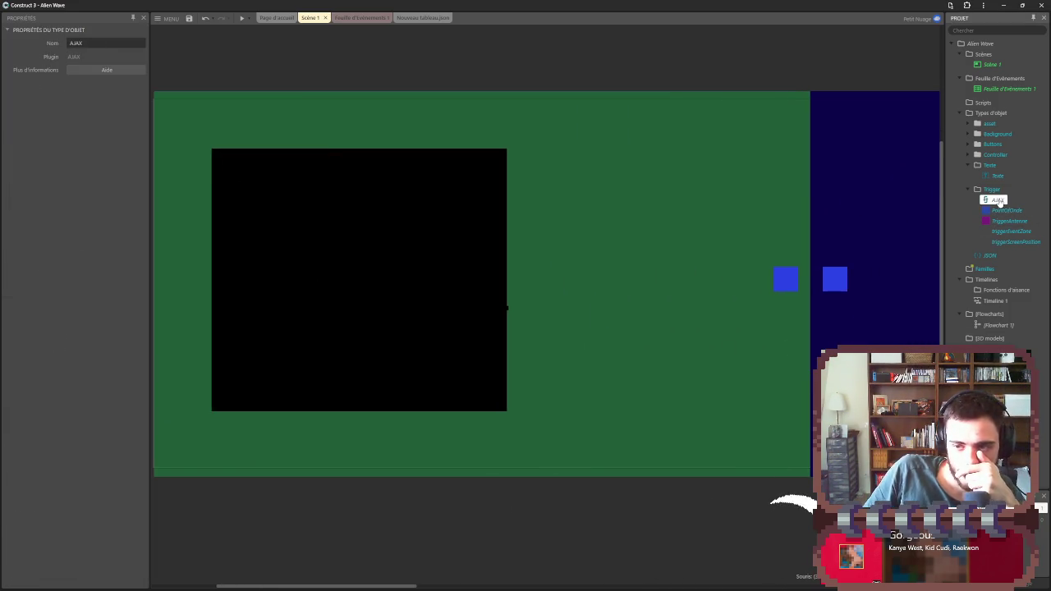
key(Delete)
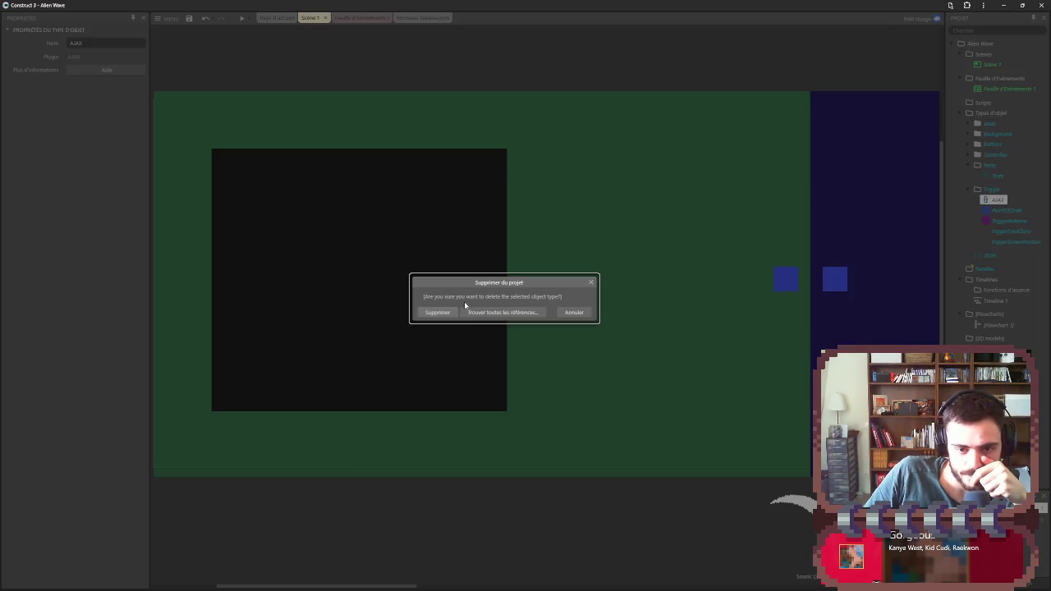
click(437, 311)
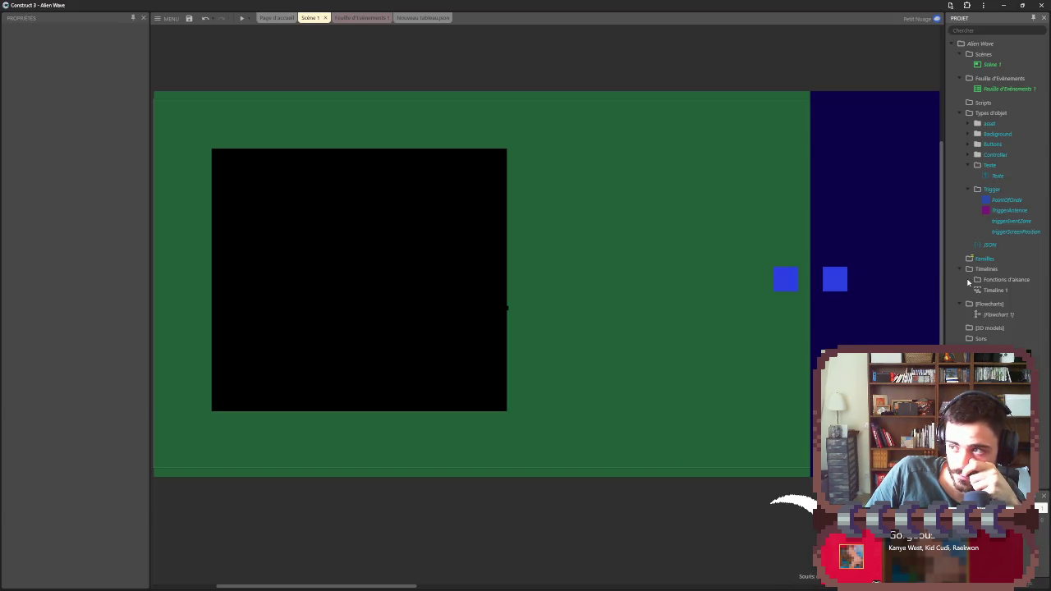
- Close the Nouveau tableau.json editor
click(999, 315)
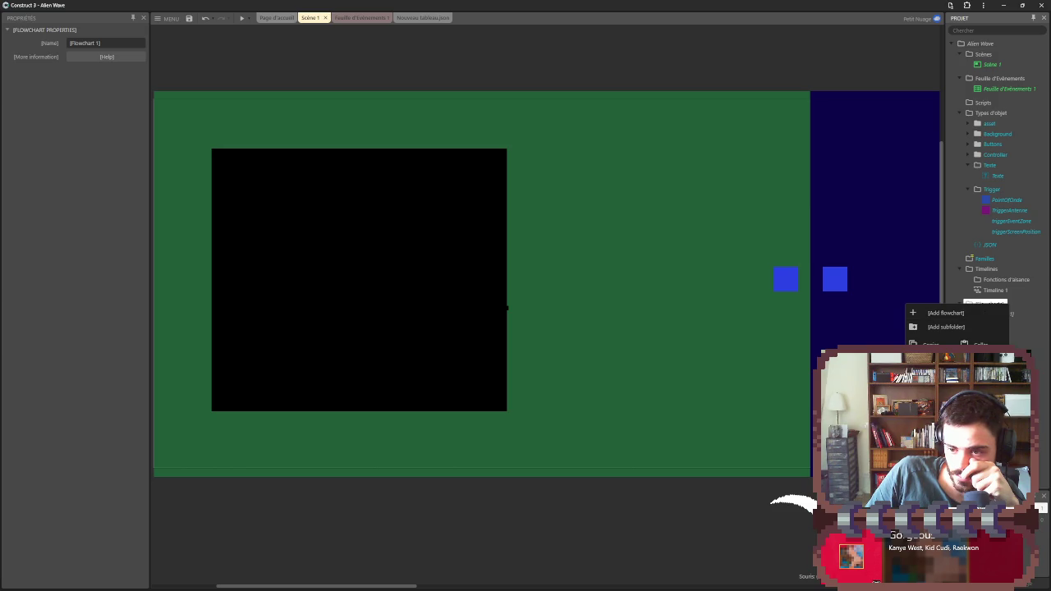
click(994, 291)
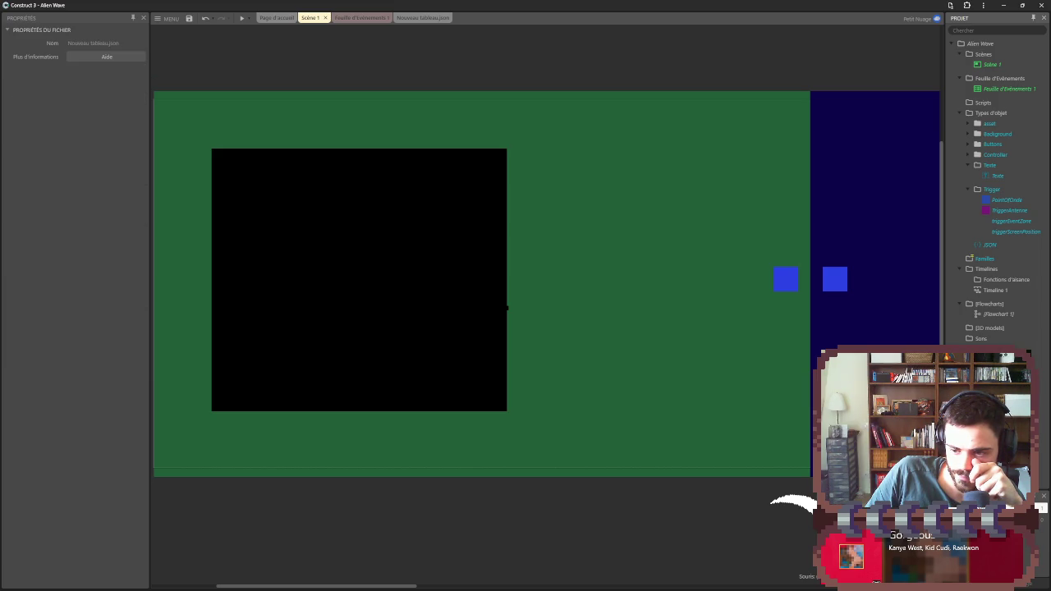
key(ctrl+w)
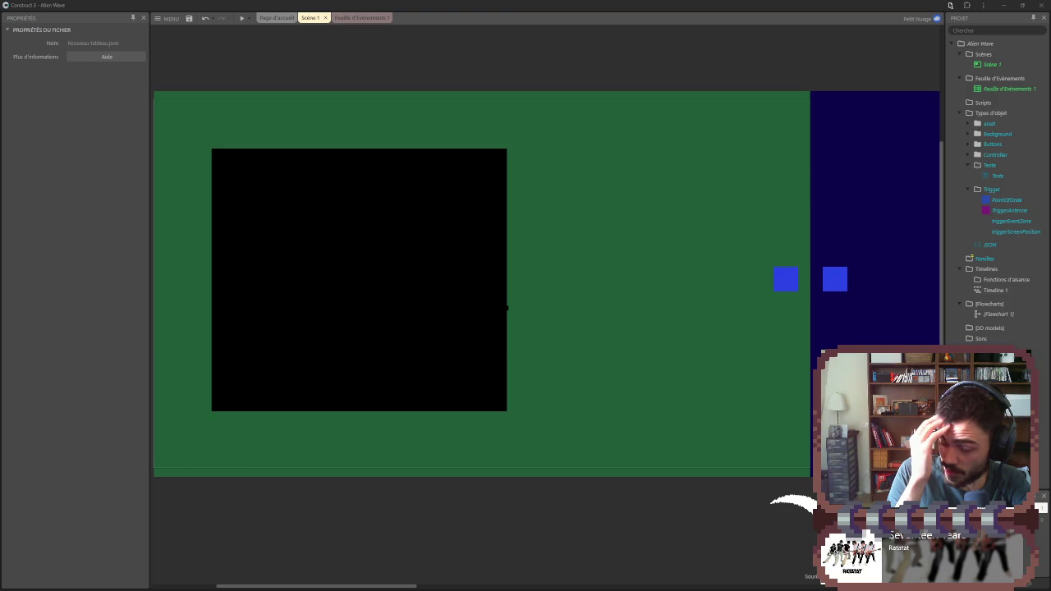
- Search Google for 'texte avancé construct 3'
key(alt+Tab)
scroll(307, 330, up, 3)
scroll(307, 330, up, 3)
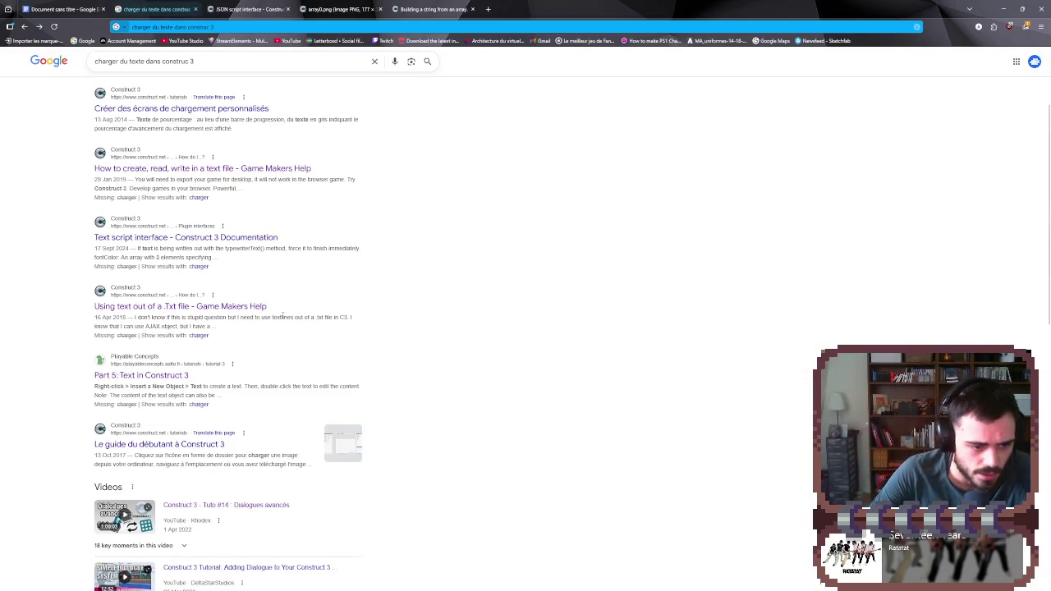
scroll(255, 423, up, 2)
drag(197, 68, 23, 58)
text(t)
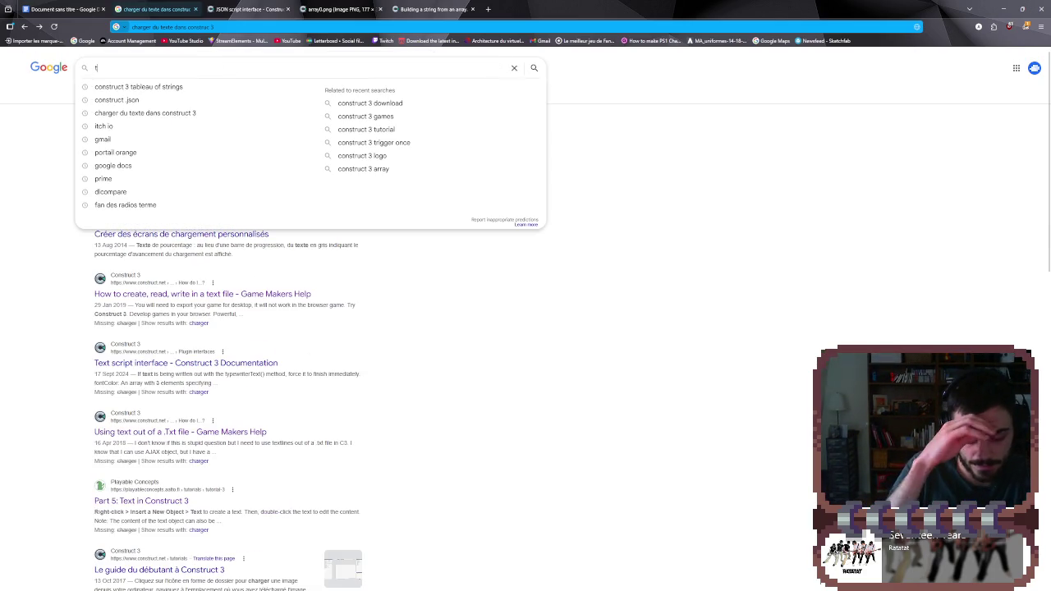
text(exte ava)
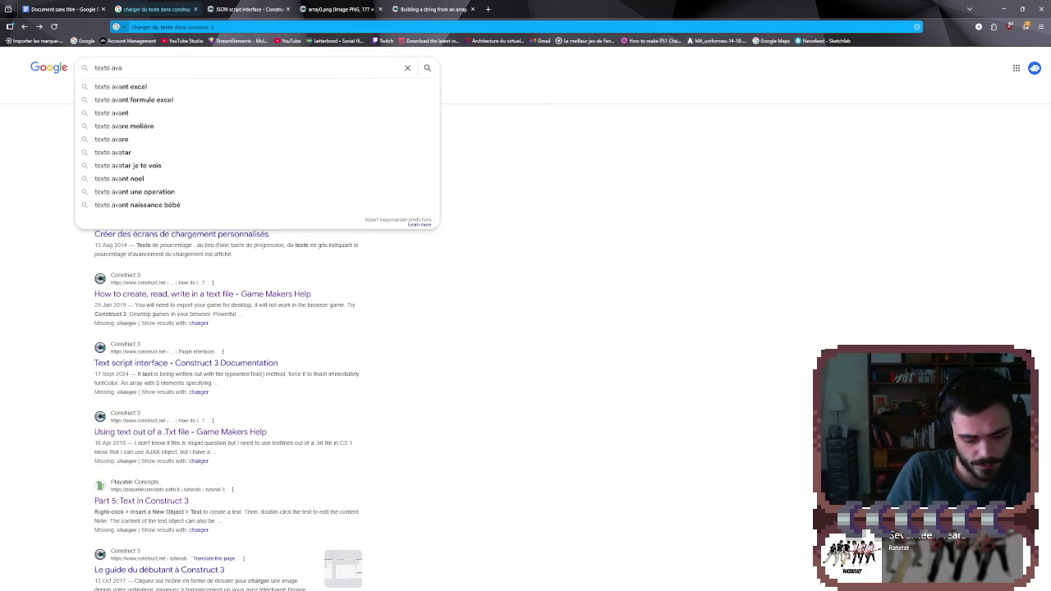
text(ncé construct 3)
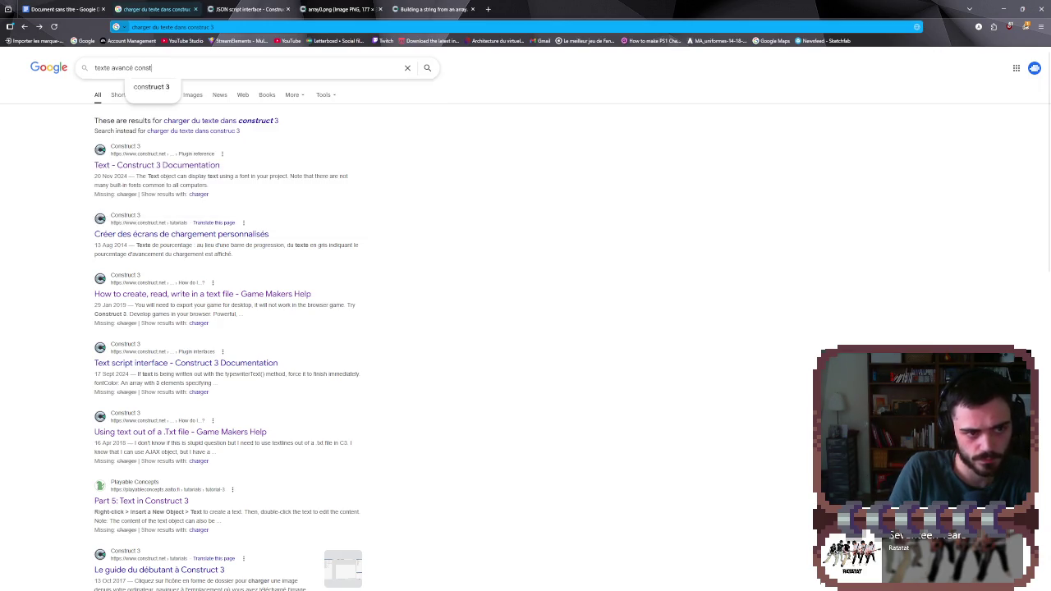
key(Return)
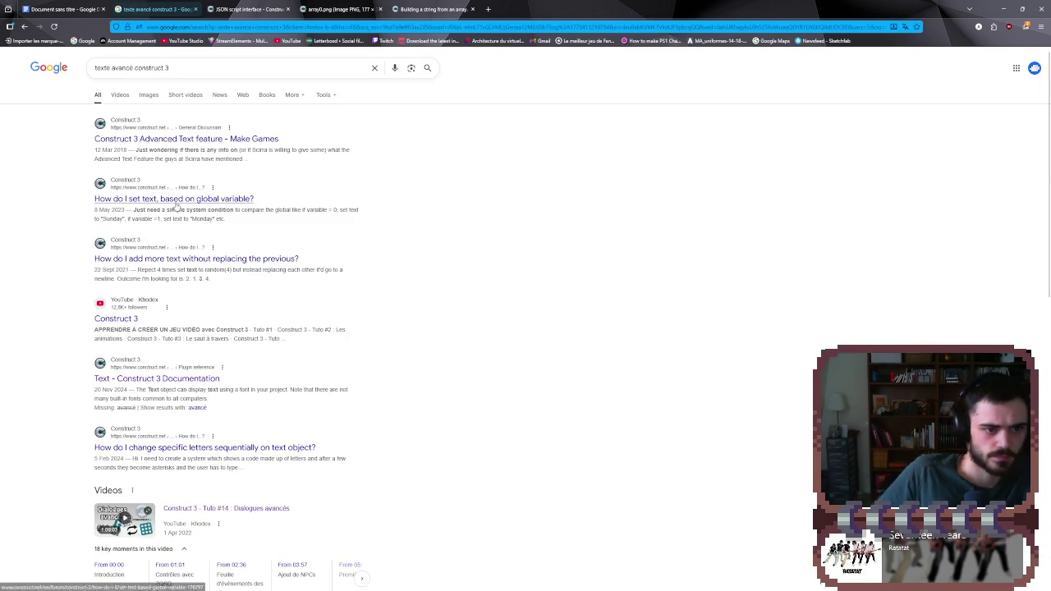
- Browse three Construct forum threads from the results, then scroll down to the video results
click(222, 138)
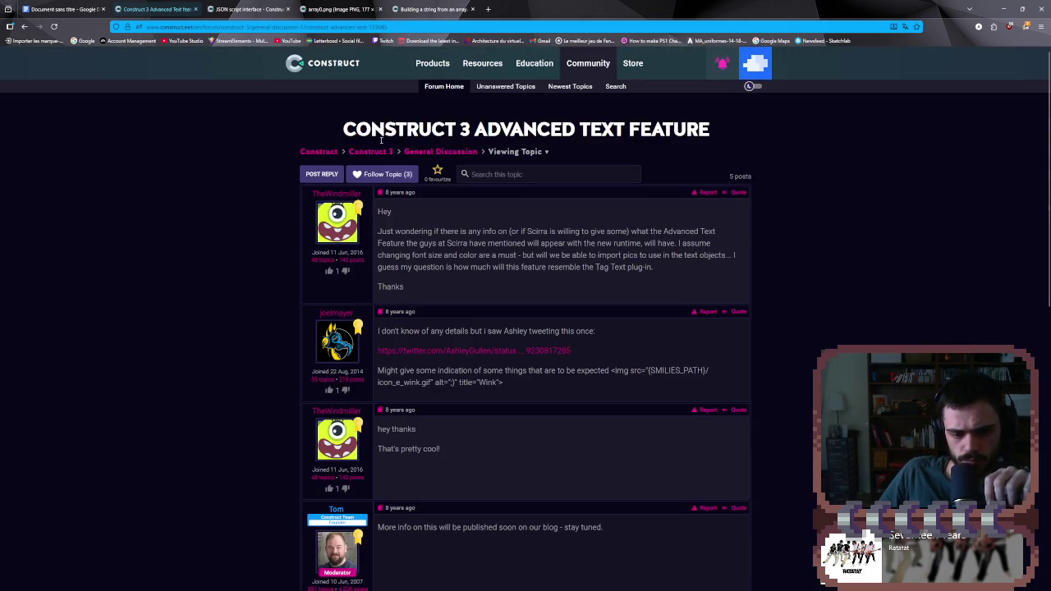
key(alt+Left)
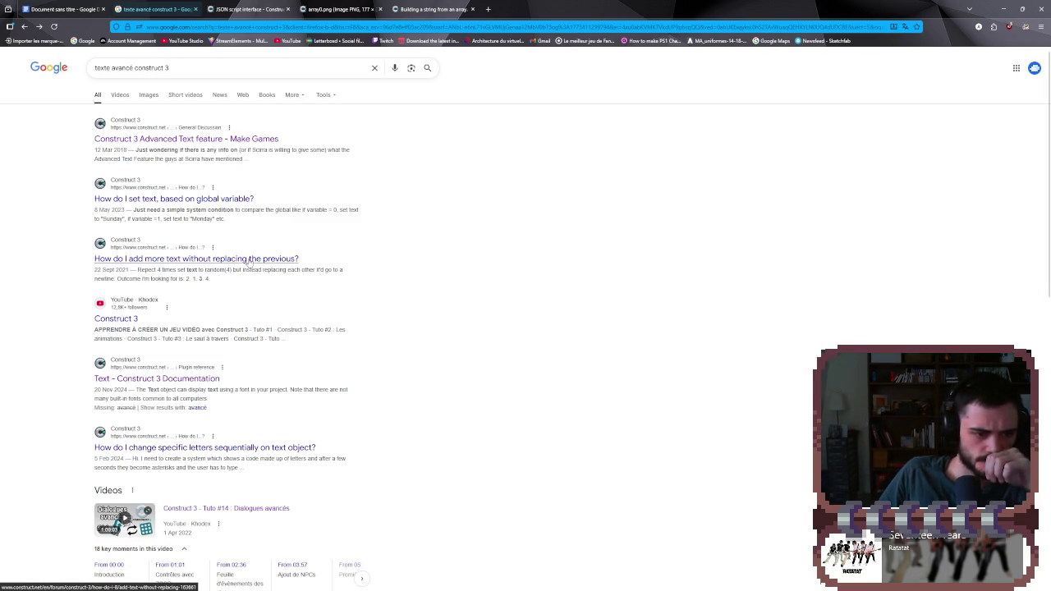
click(249, 259)
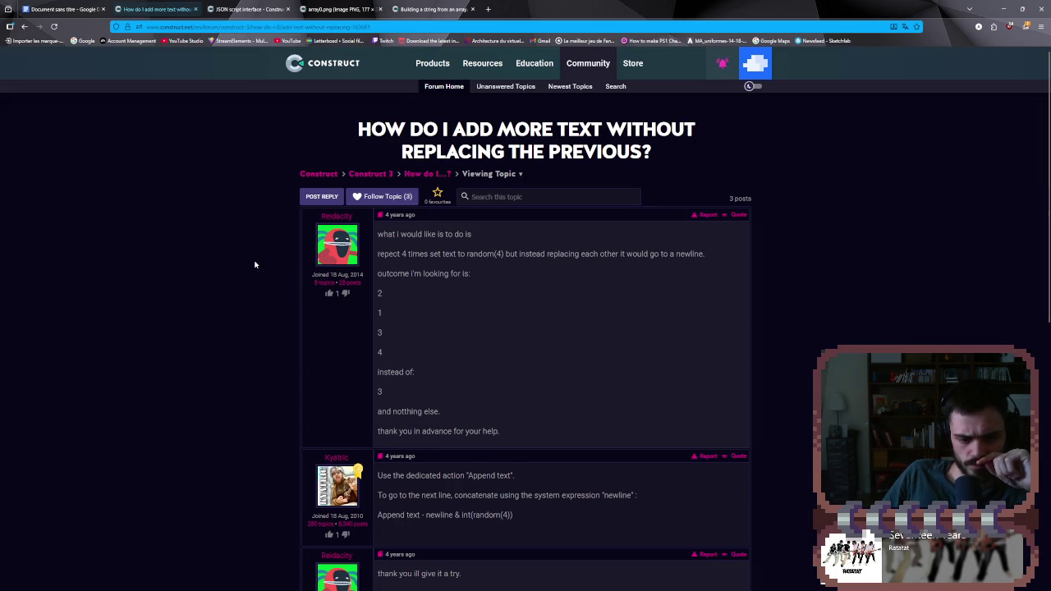
scroll(256, 263, down, 1)
key(alt+Left)
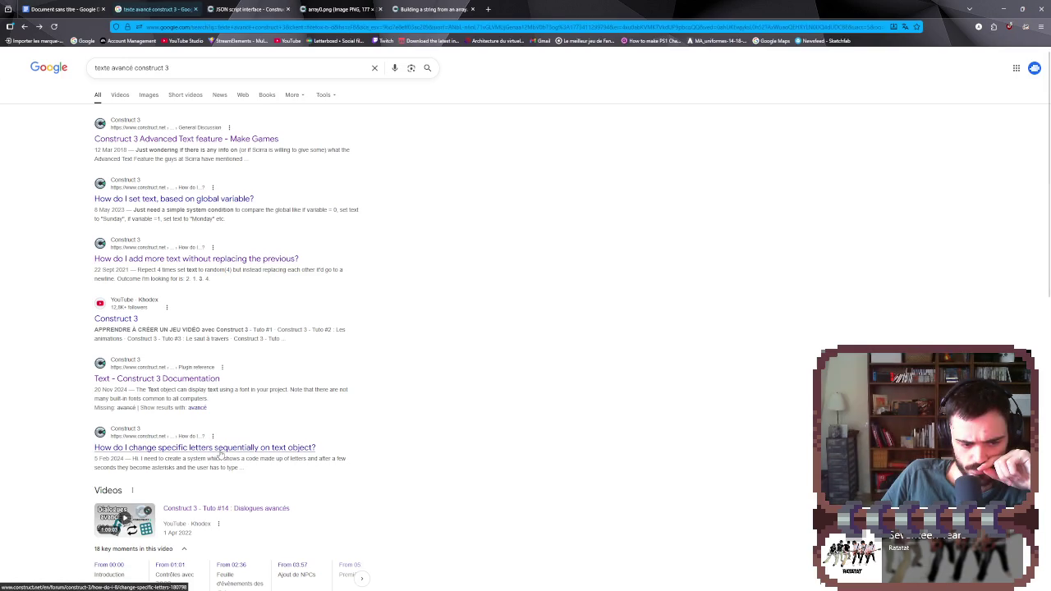
click(220, 450)
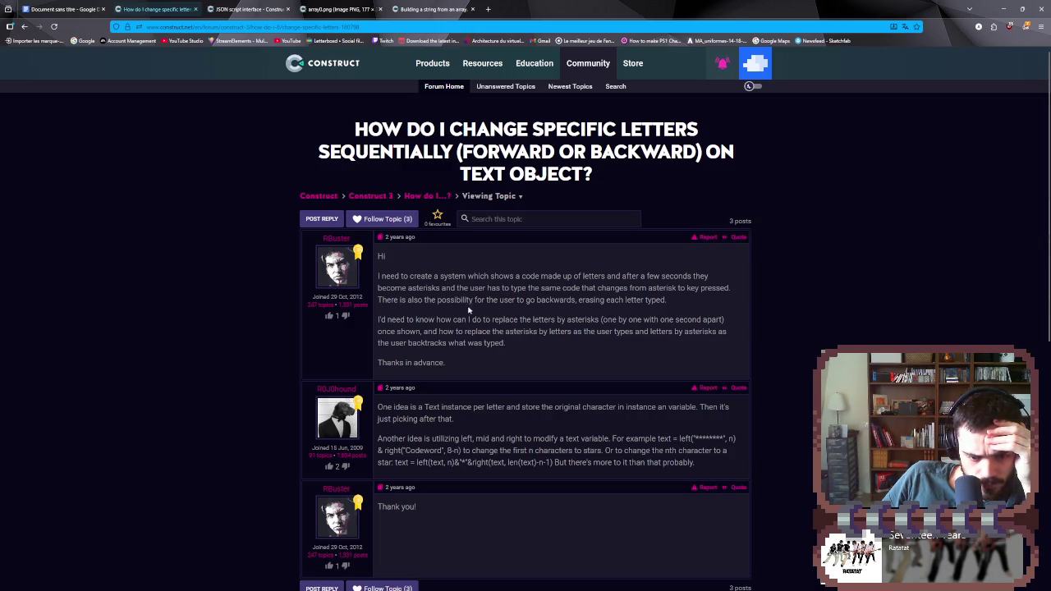
key(alt+Left)
scroll(298, 361, down, 4)
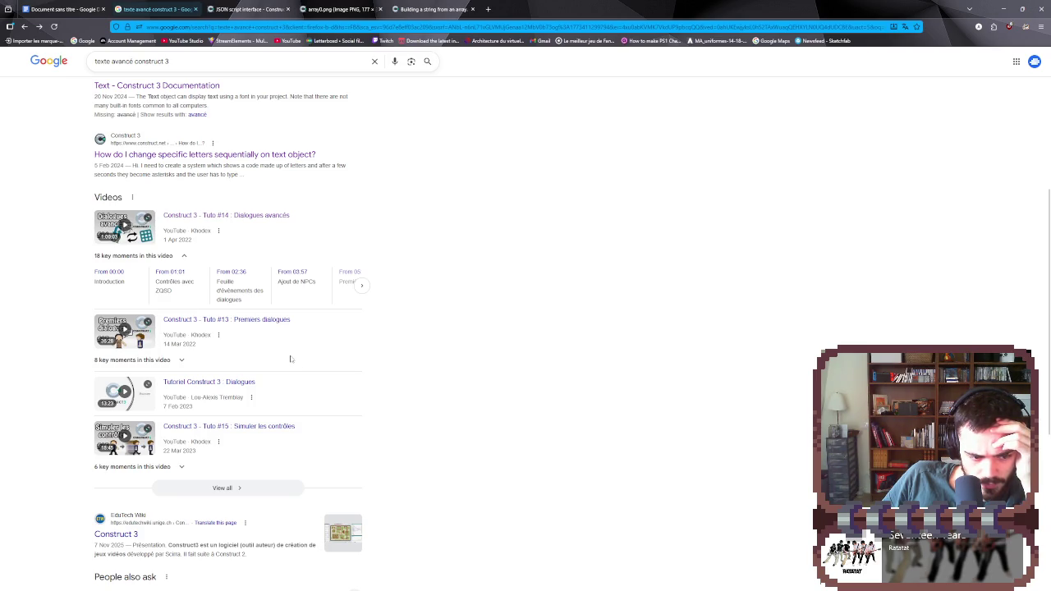
scroll(246, 473, down, 2)
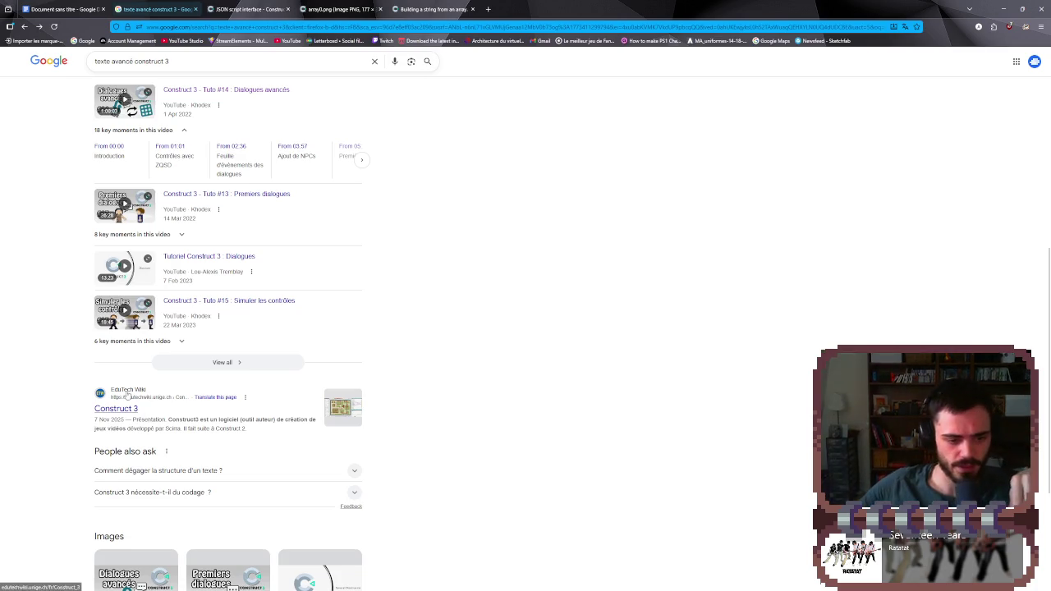
scroll(119, 410, down, 3)
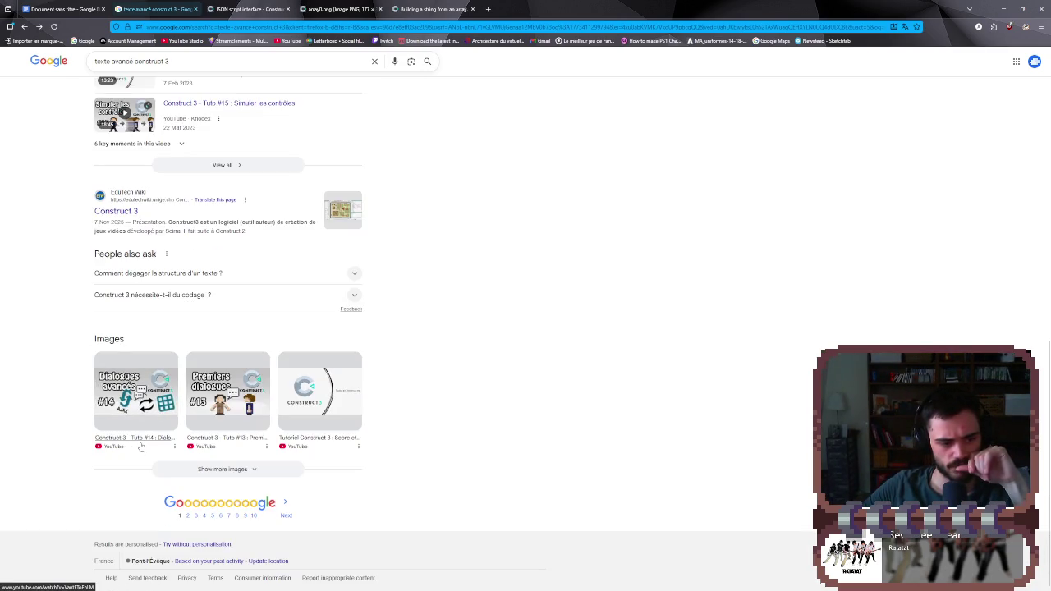
mouse_move(140, 443)
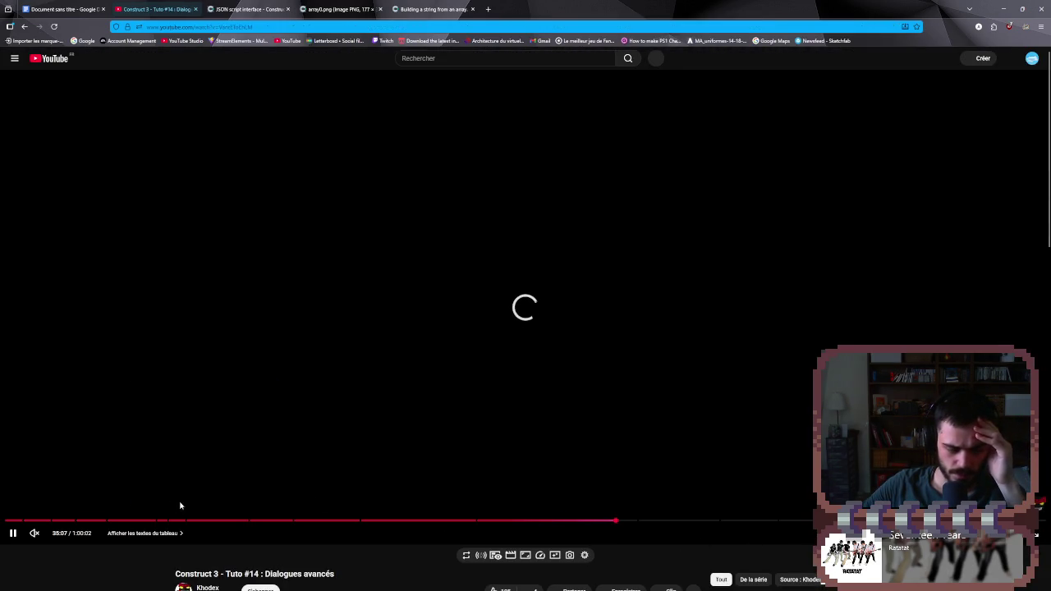
- Restart the tutorial and seek ahead, pausing on the filled dialogue event sheet
key(0)
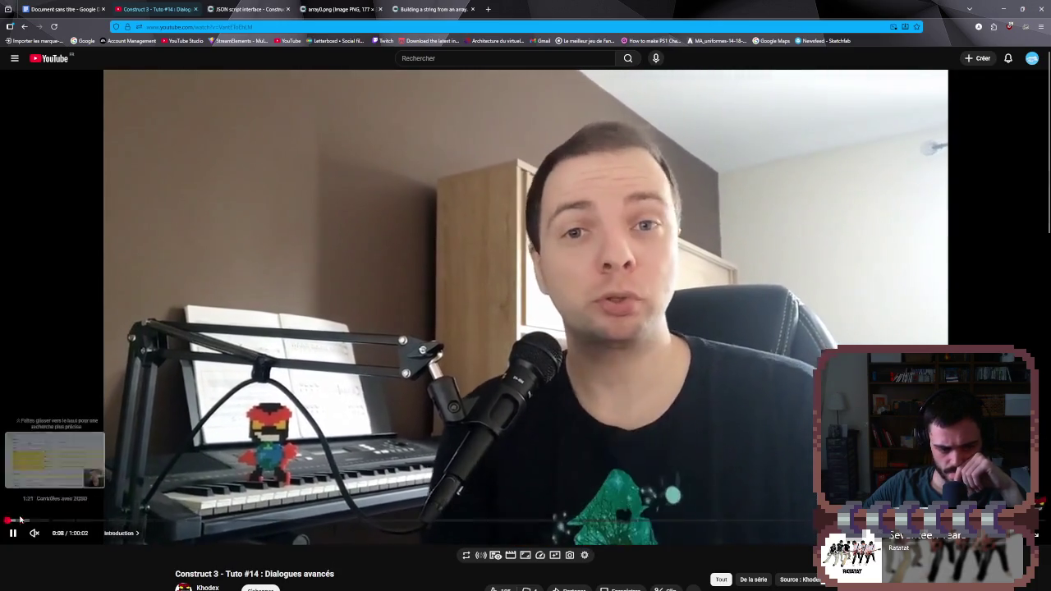
click(13, 521)
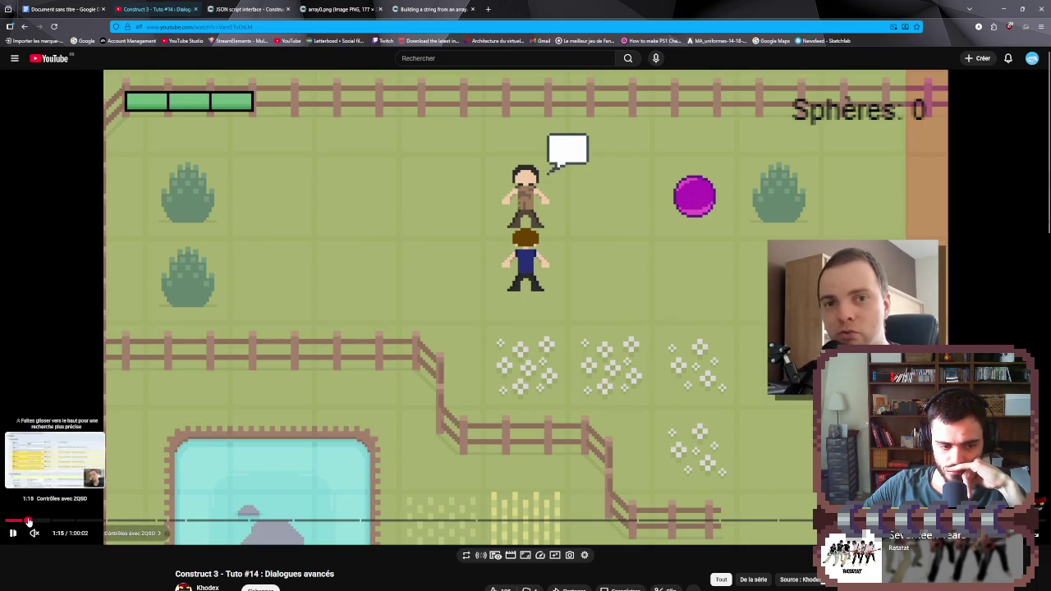
click(28, 521)
click(37, 522)
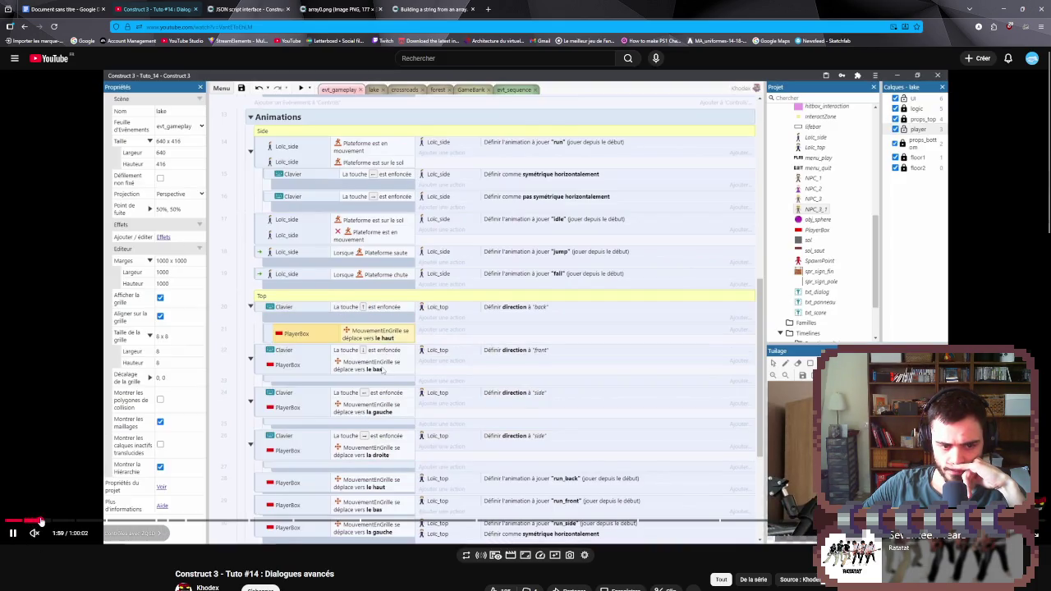
click(58, 523)
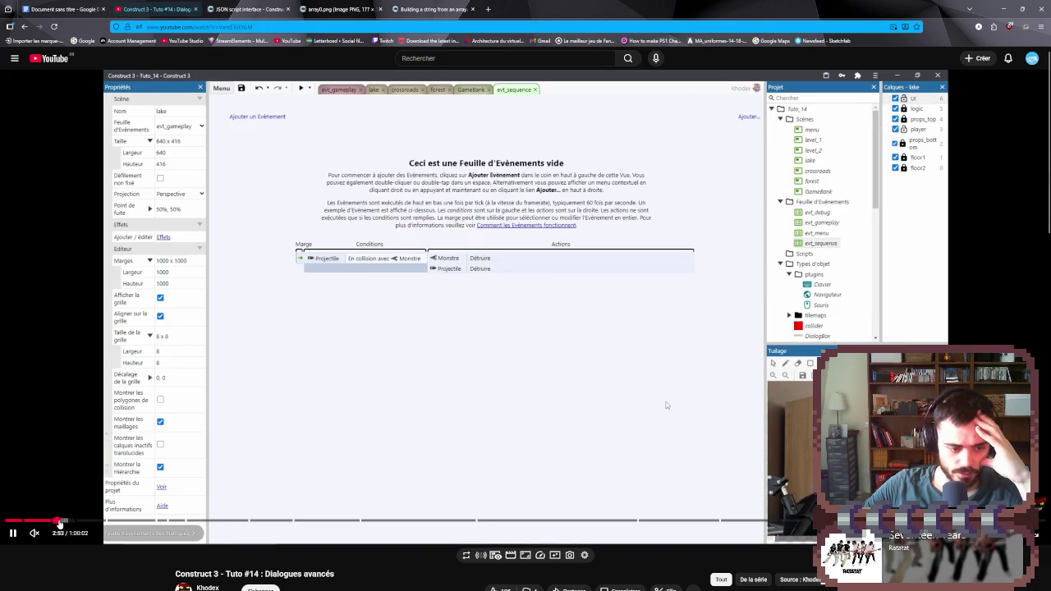
click(64, 522)
click(186, 443)
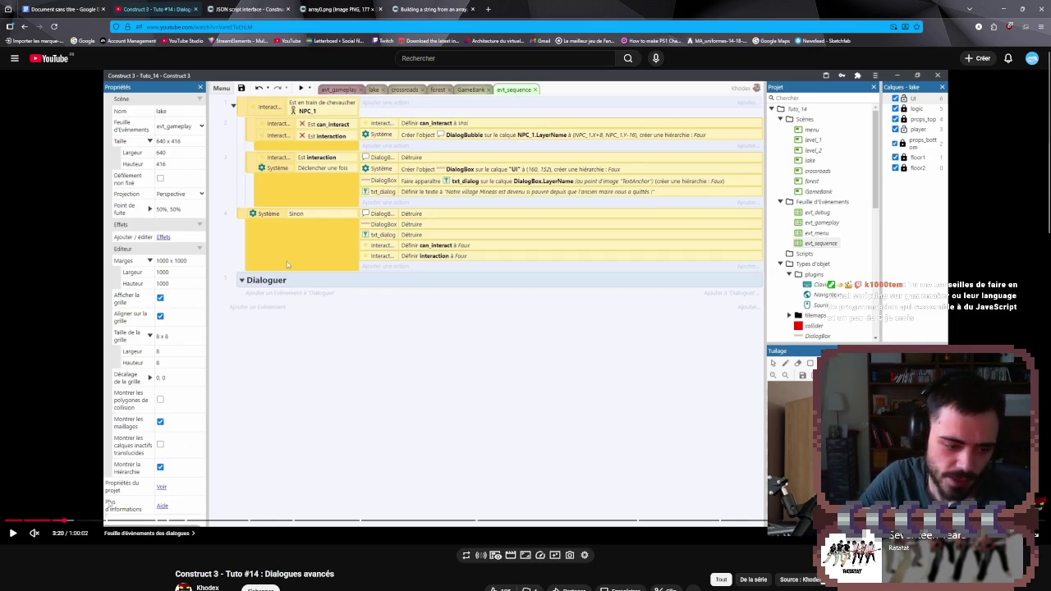
- Seek past the lake layout and NPC events to the object type creation part
click(72, 523)
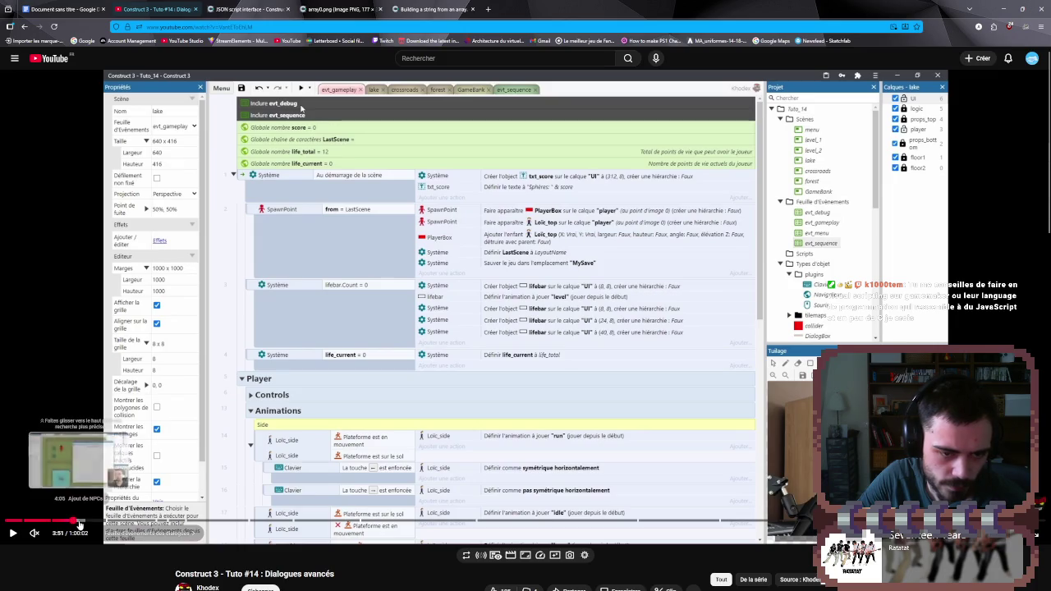
click(80, 523)
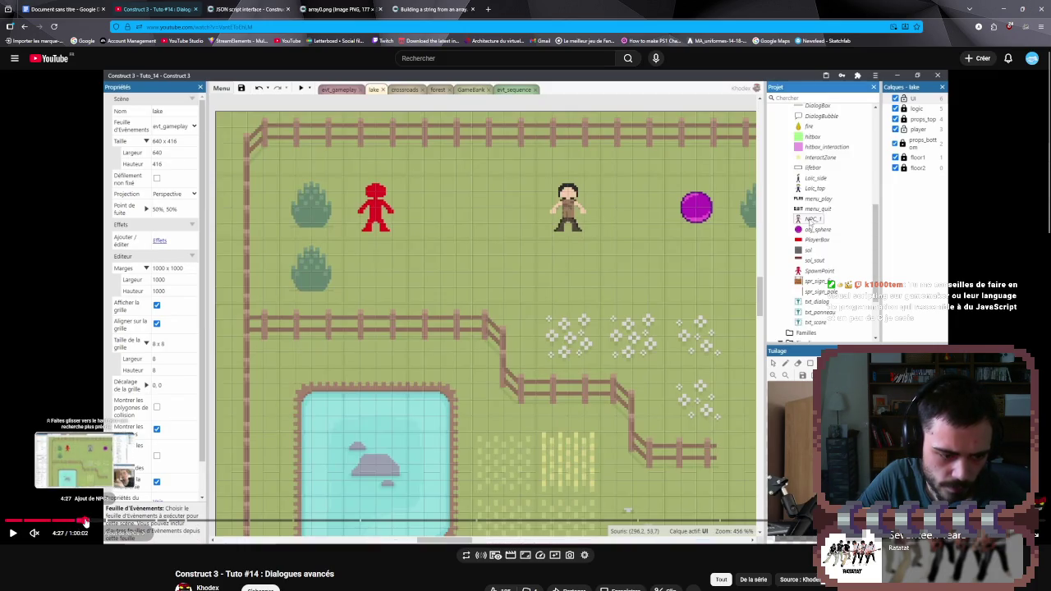
click(103, 523)
click(110, 523)
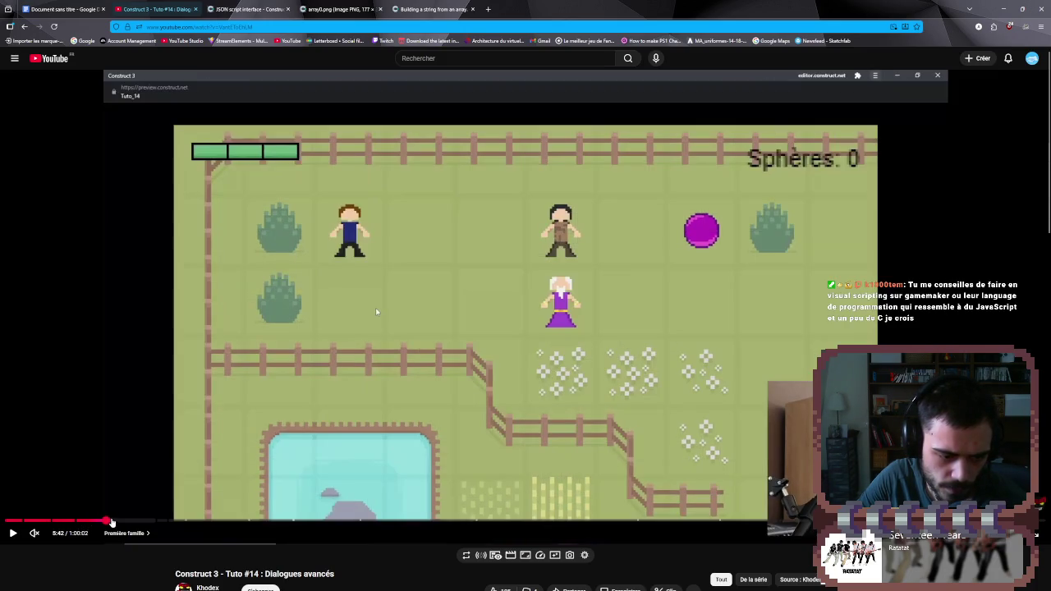
click(112, 523)
click(154, 523)
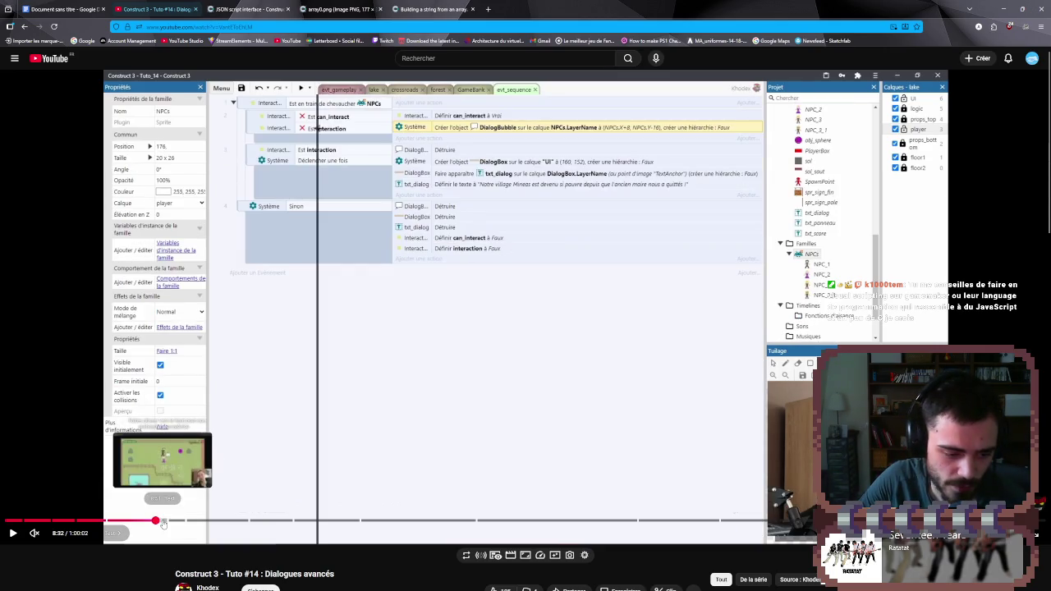
click(176, 504)
click(176, 504)
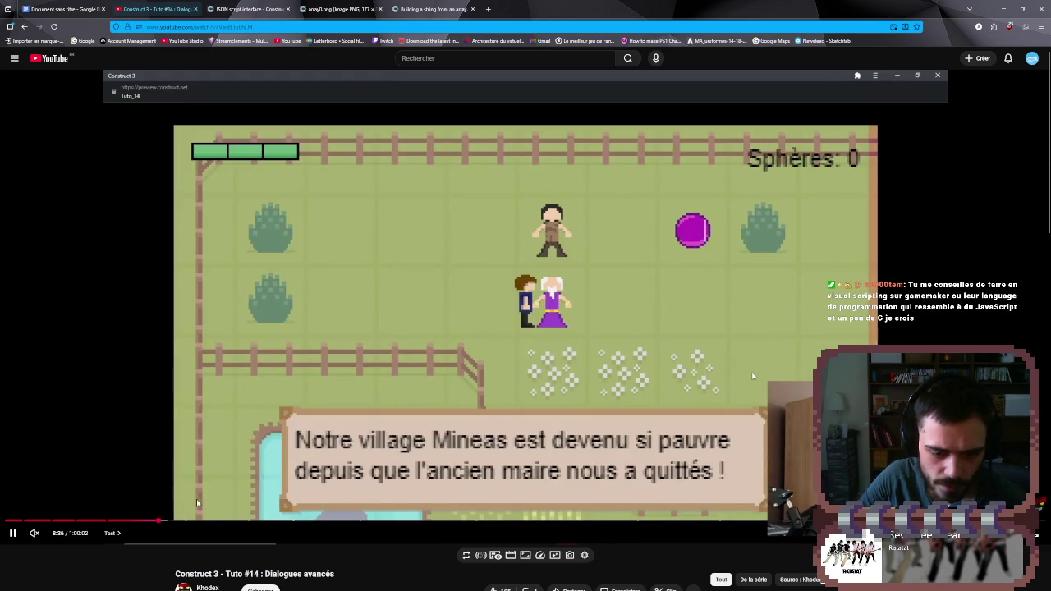
click(168, 521)
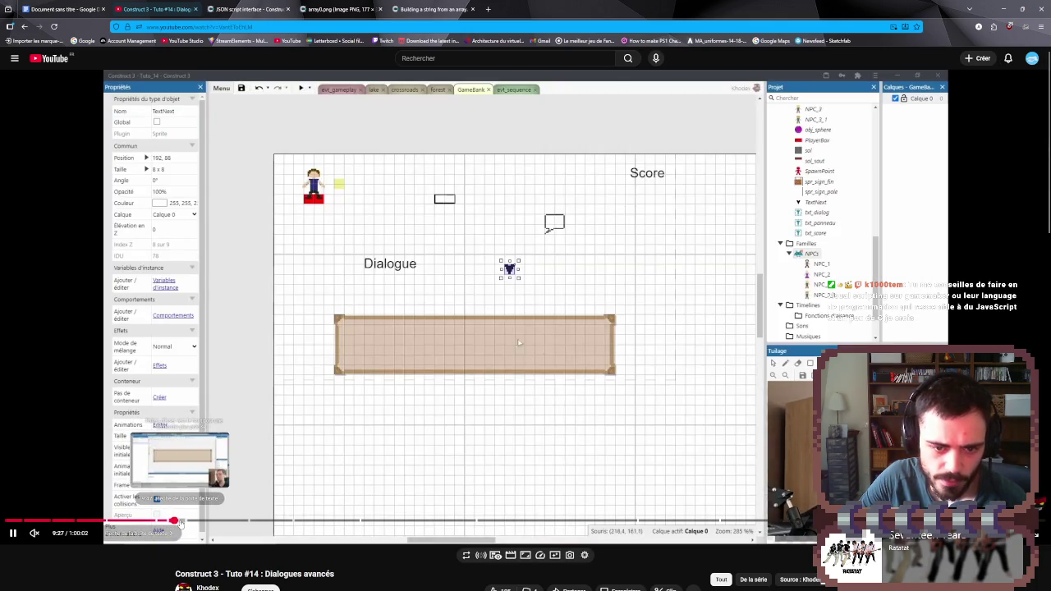
click(187, 521)
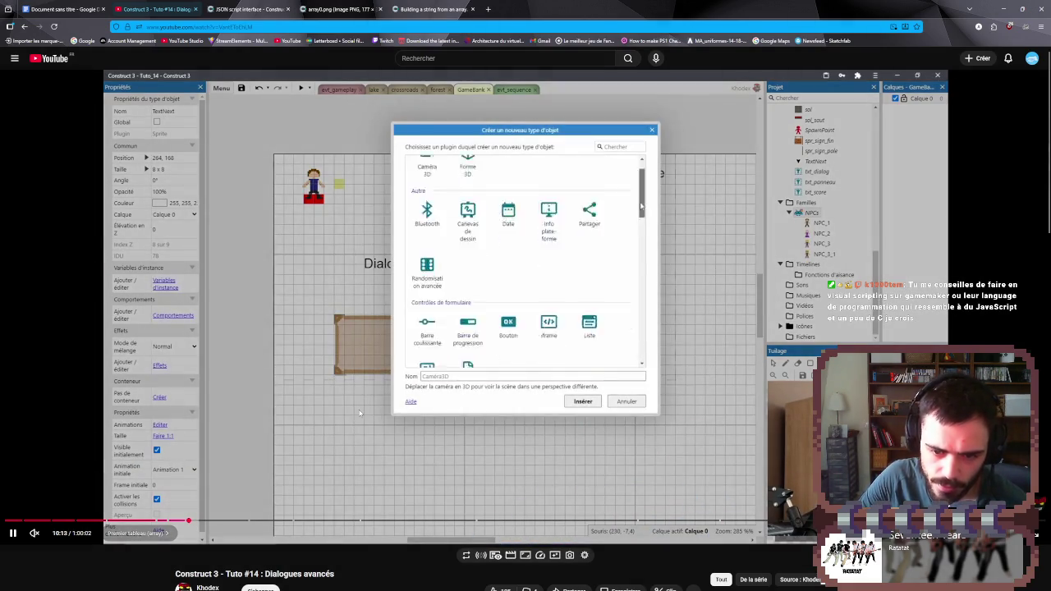
- Watch the tutorial create and rename the Tableau array and open dial_lake.json, pausing occasionally
click(13, 532)
key(space)
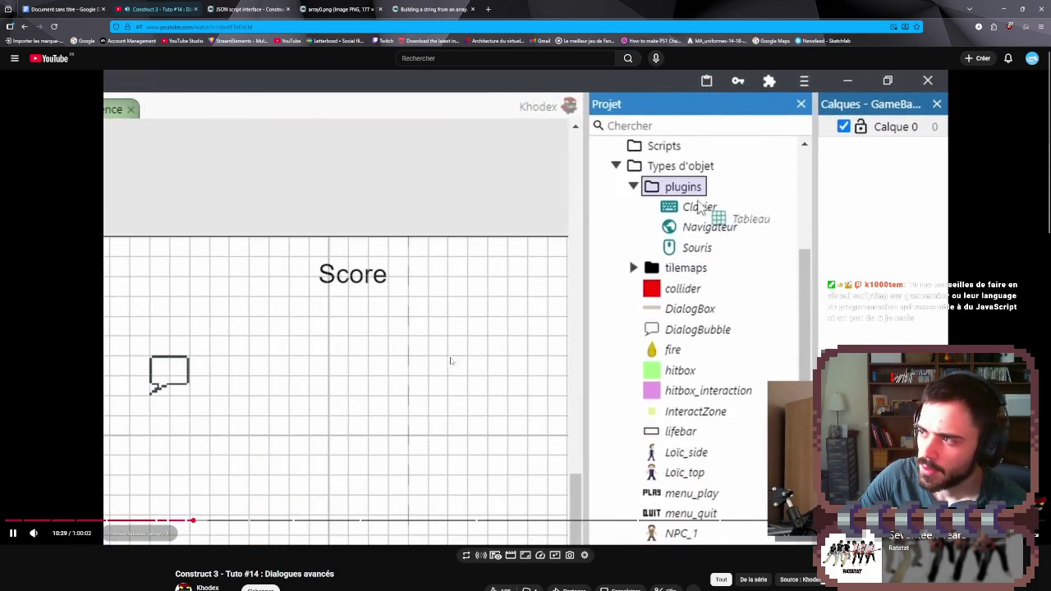
click(450, 361)
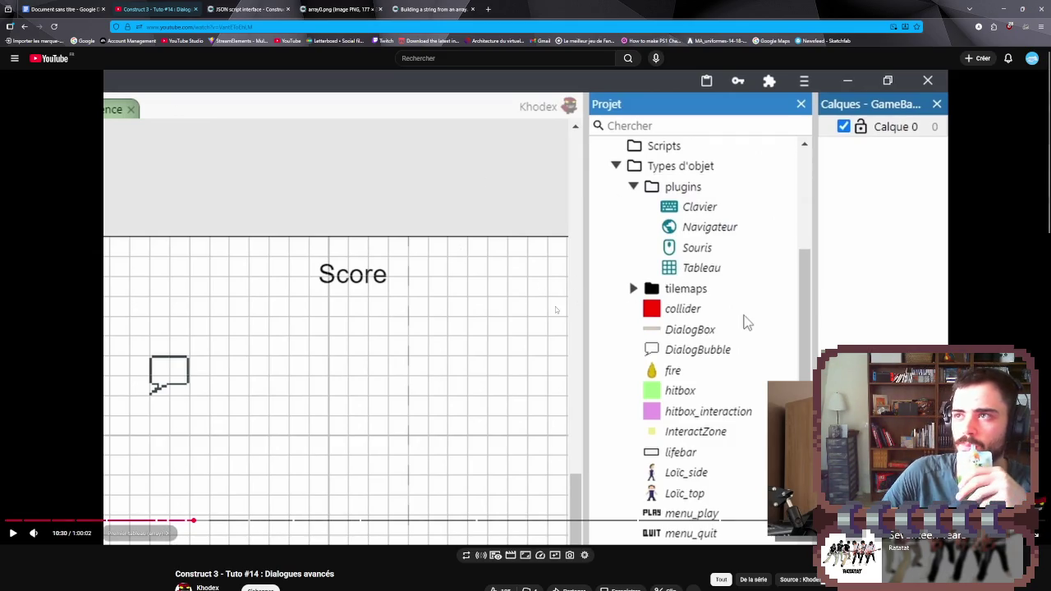
click(498, 348)
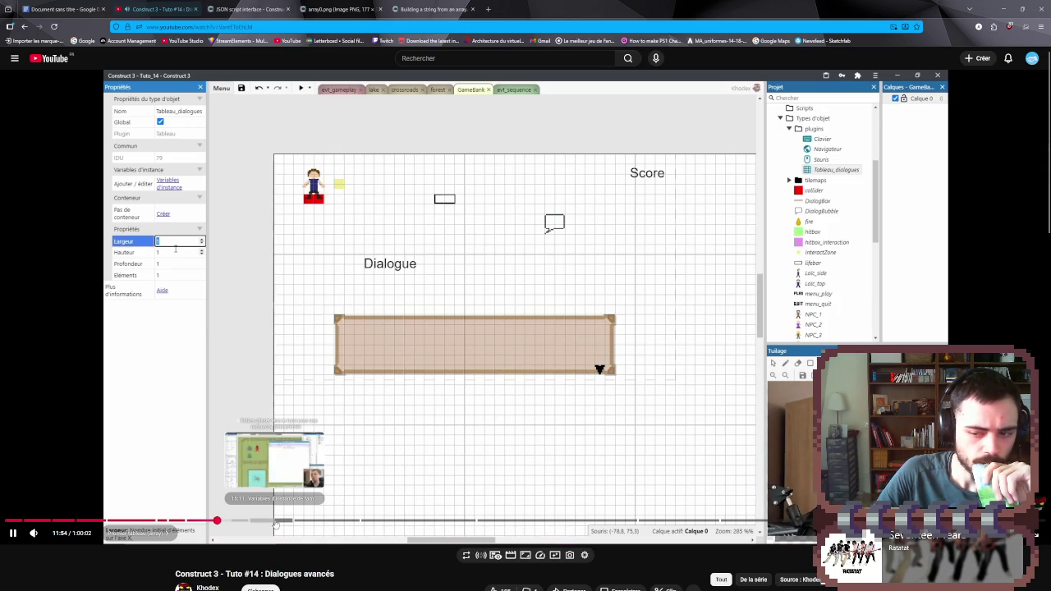
click(303, 412)
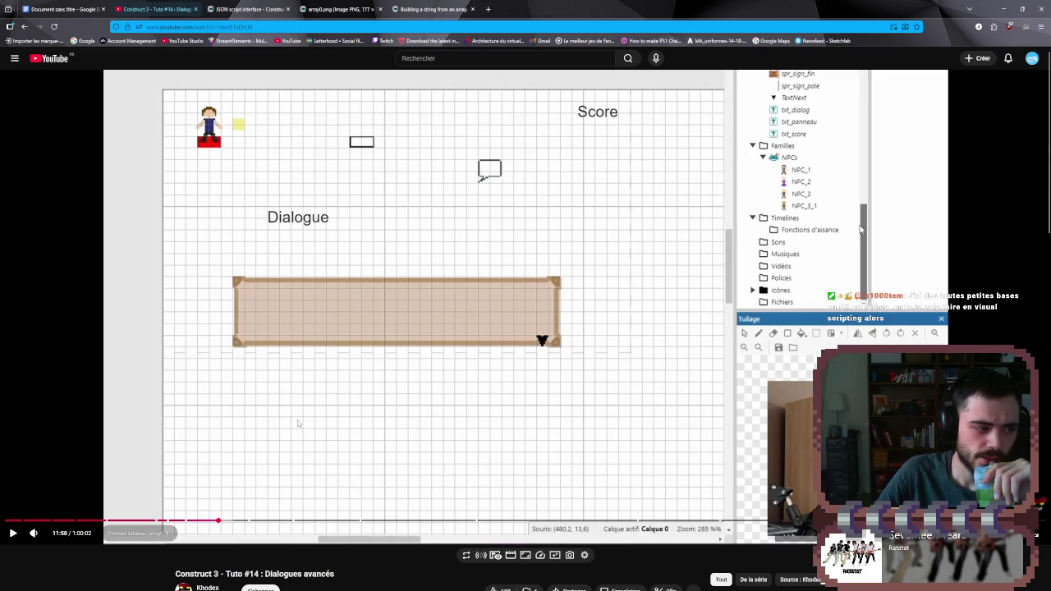
click(306, 414)
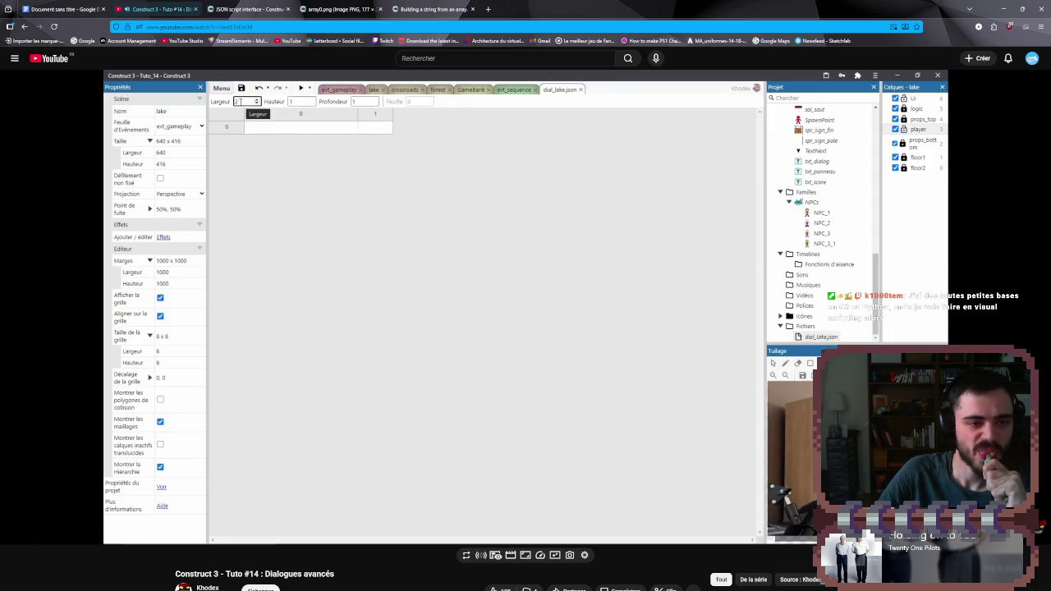
- Seek ahead and pause at about 14:13 on the filled dial_lake.json dialogue table
click(311, 390)
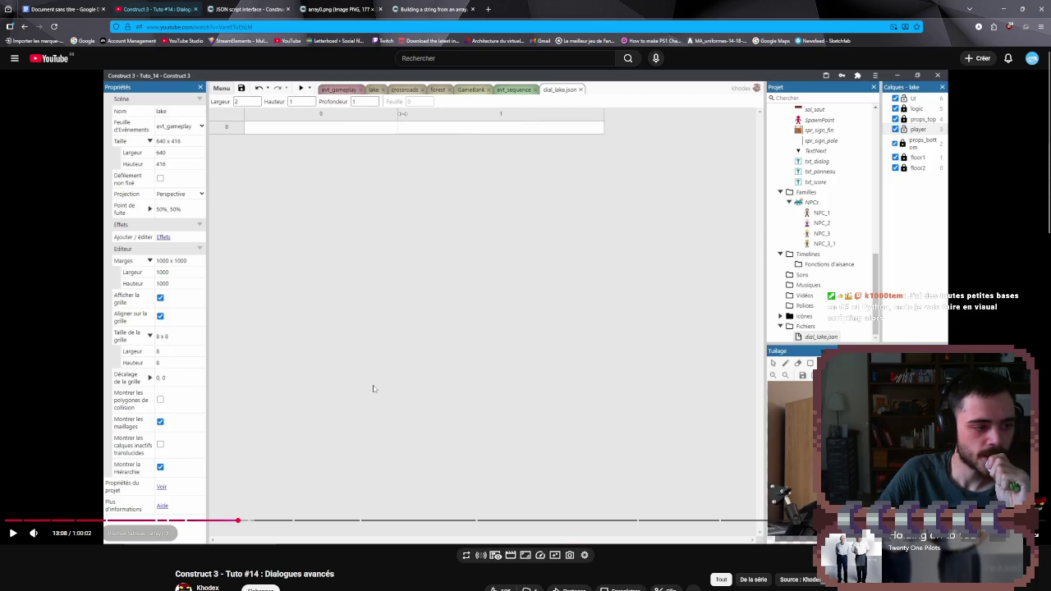
key(l)
key(l)
key(l)
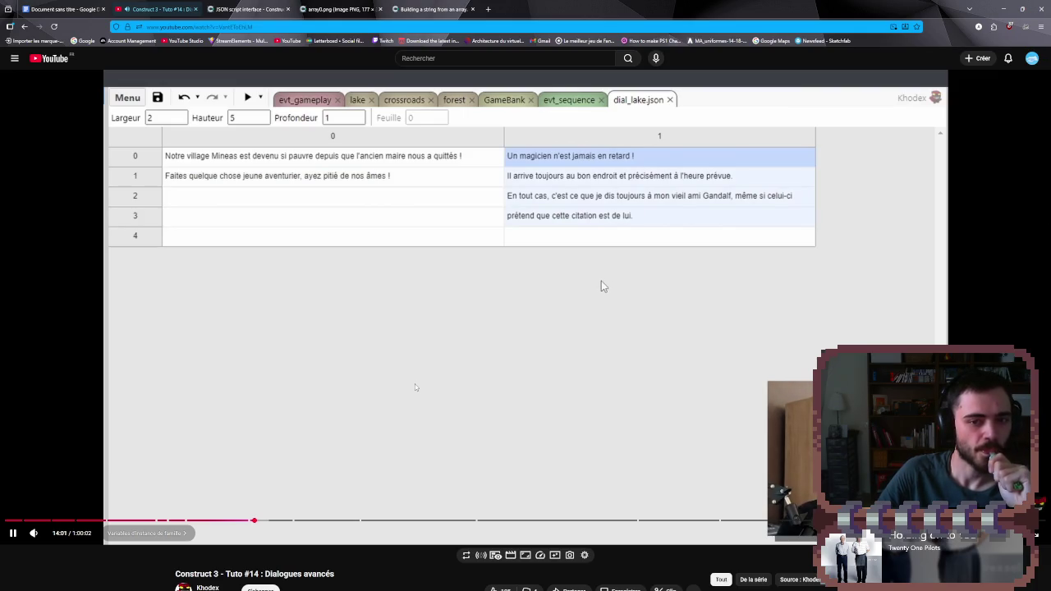
mouse_move(412, 386)
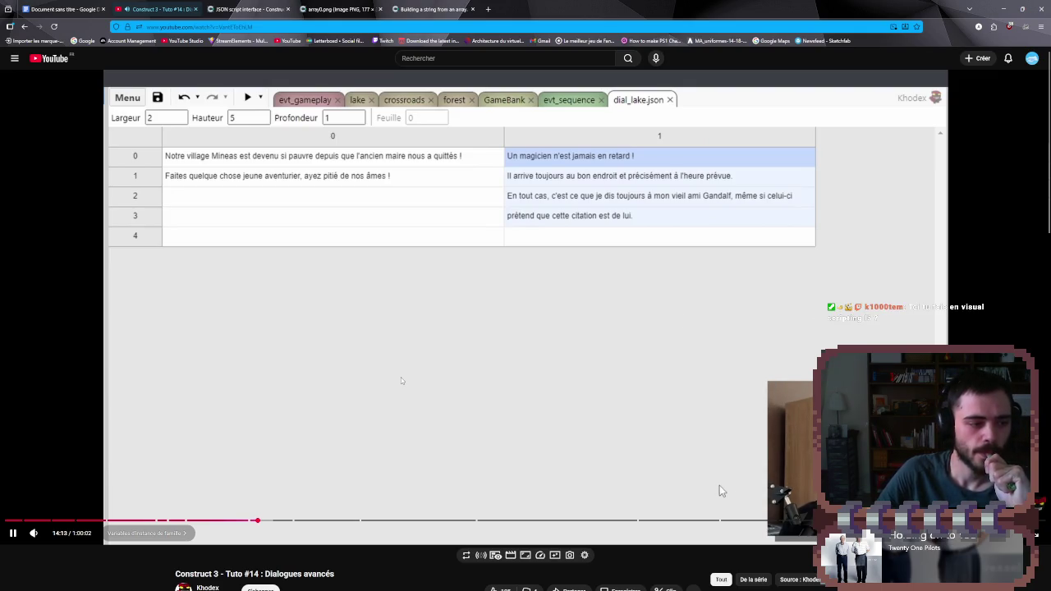
click(401, 380)
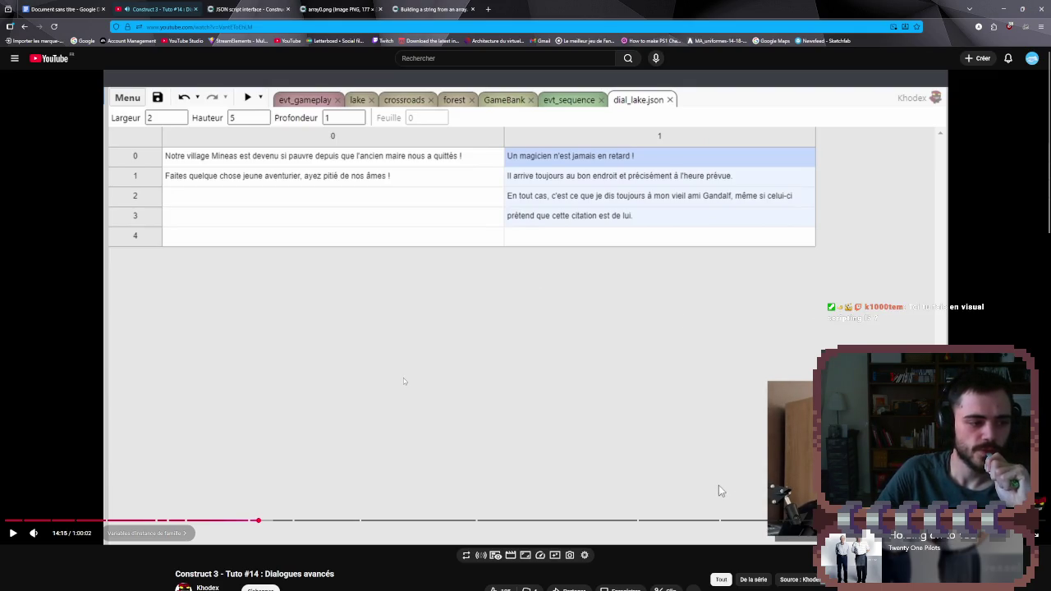
- Watch the tutorial add a name instance variable to the NPCs family, pausing on the form
click(406, 373)
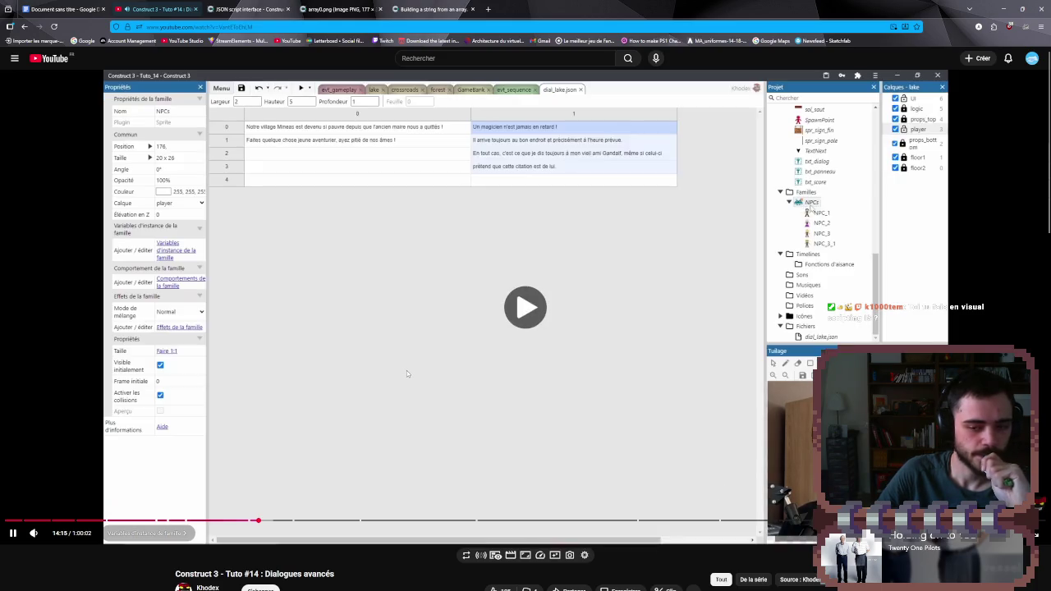
click(404, 371)
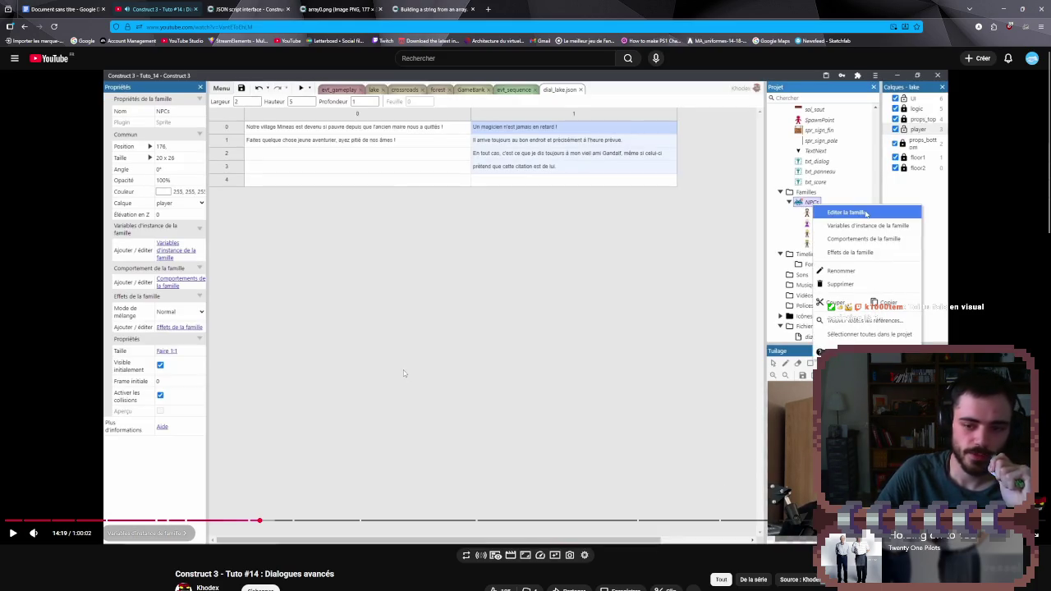
click(413, 367)
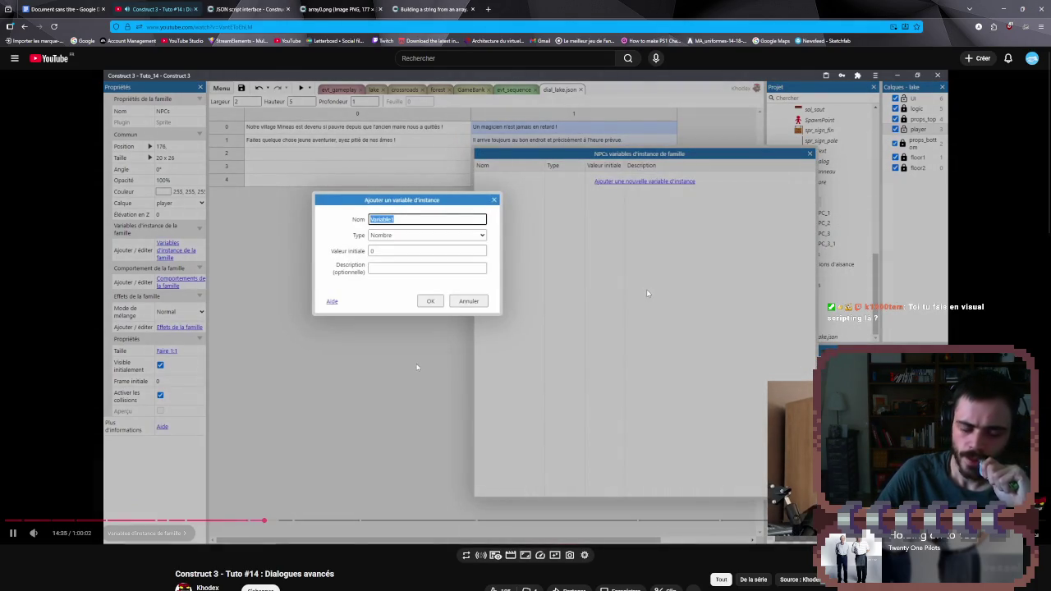
click(433, 358)
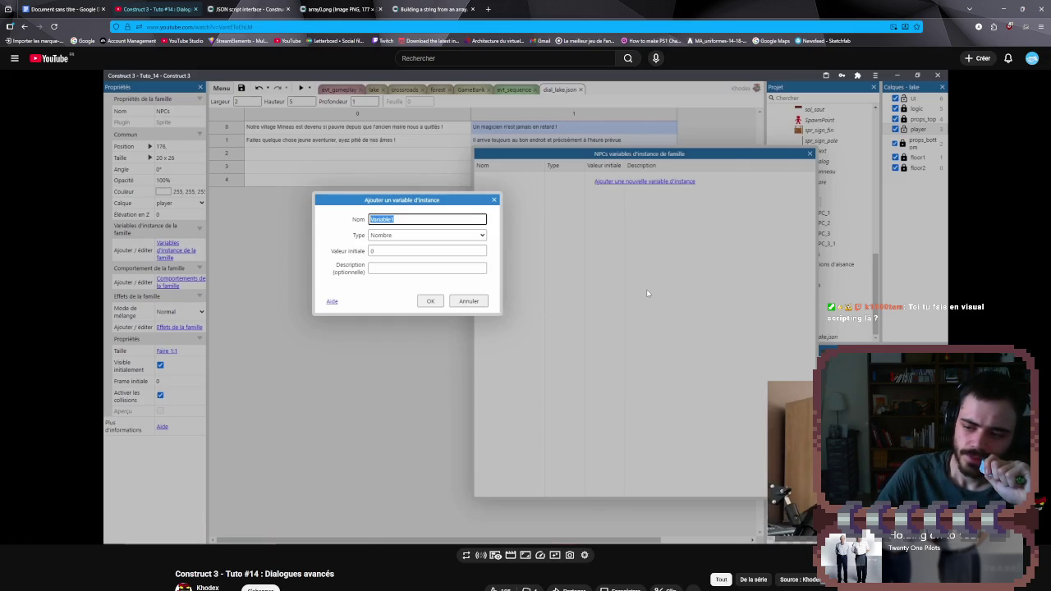
click(433, 356)
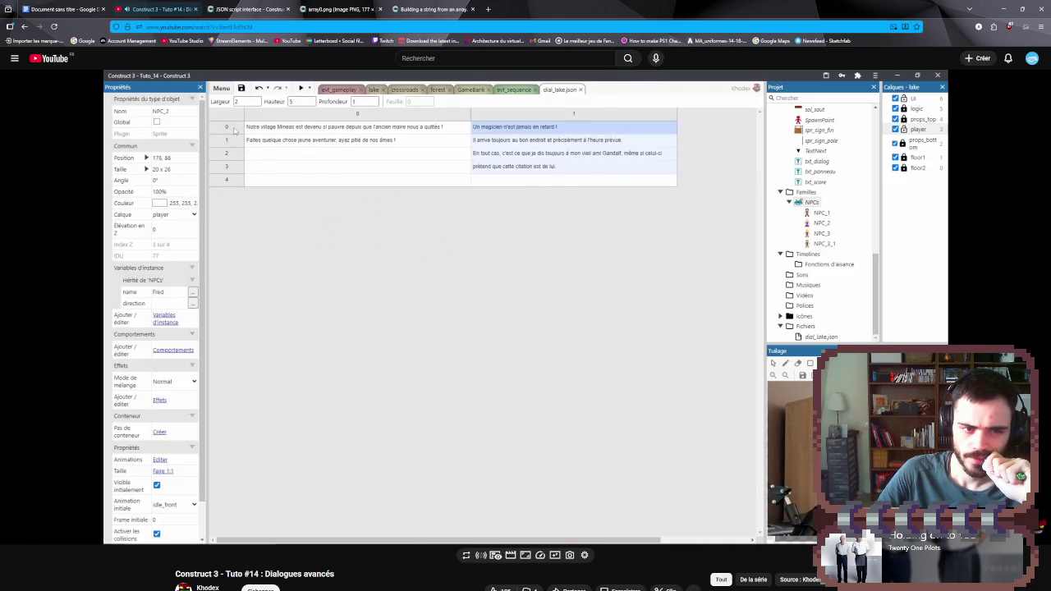
- Watch the tutorial add AJAX and a scene-start event, then return to Alien Wave
mouse_move(415, 385)
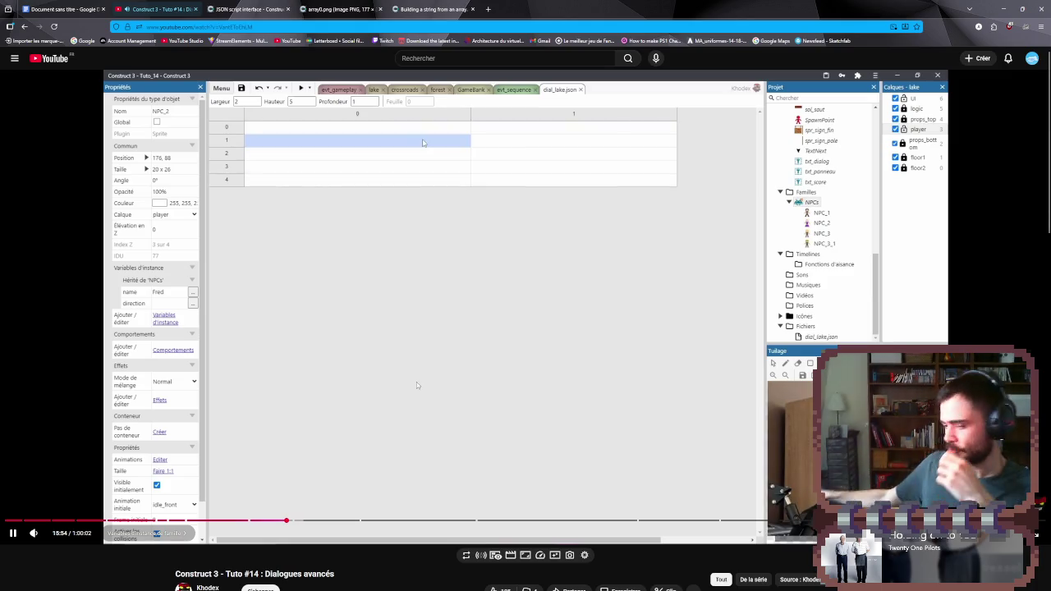
mouse_move(452, 263)
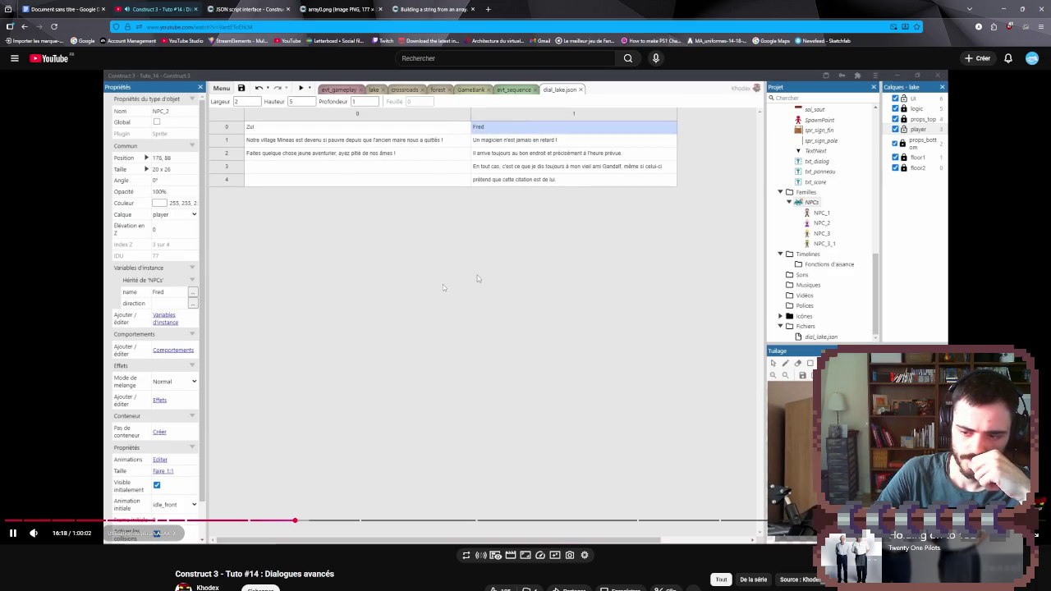
click(441, 288)
click(440, 296)
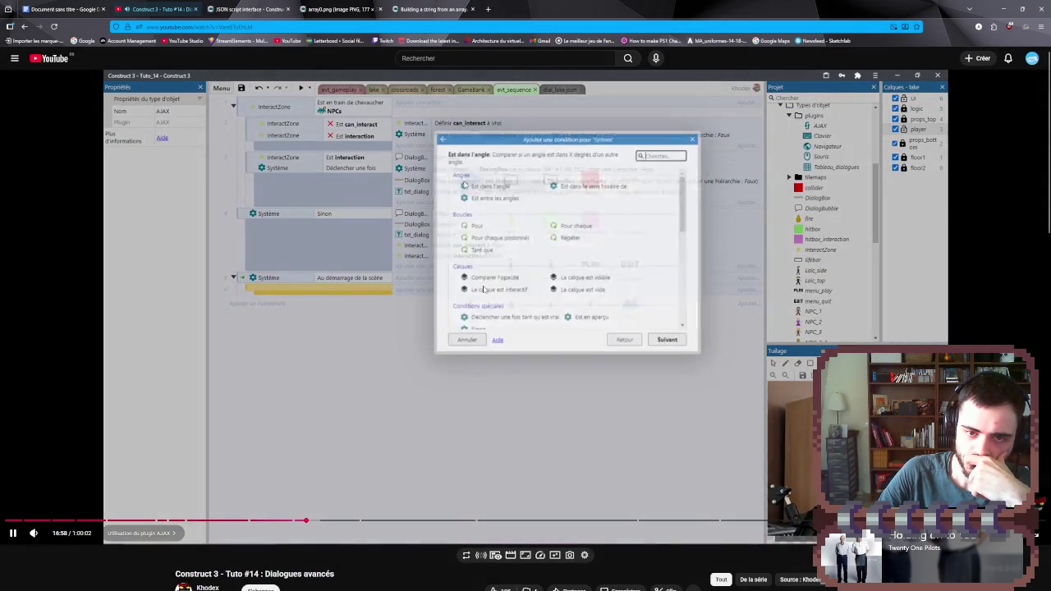
key(alt+Tab)
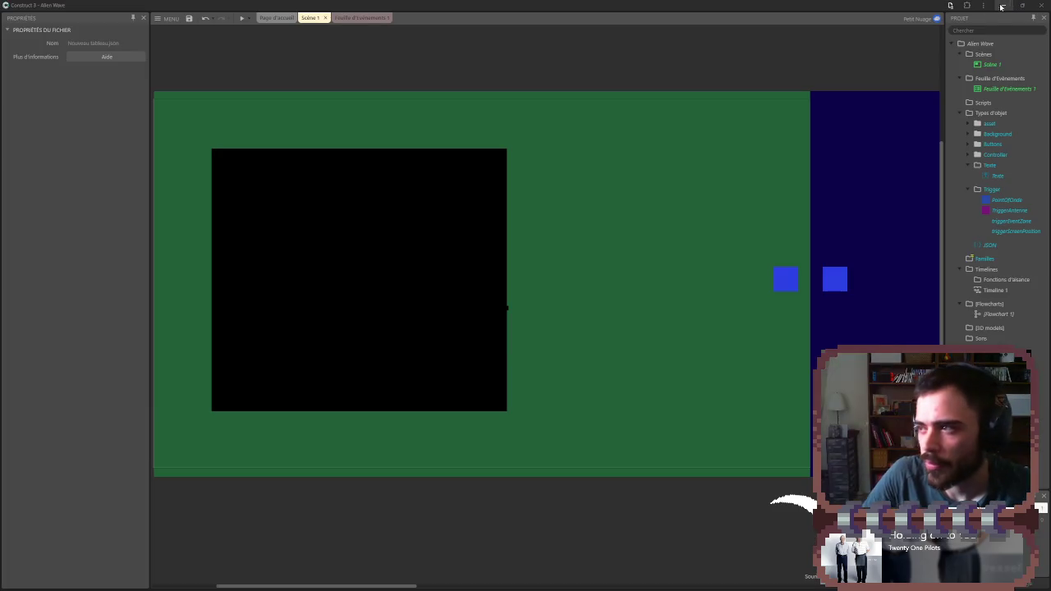
- Delete the JSON object type and collapse the Trigger and Texte folders
click(206, 39)
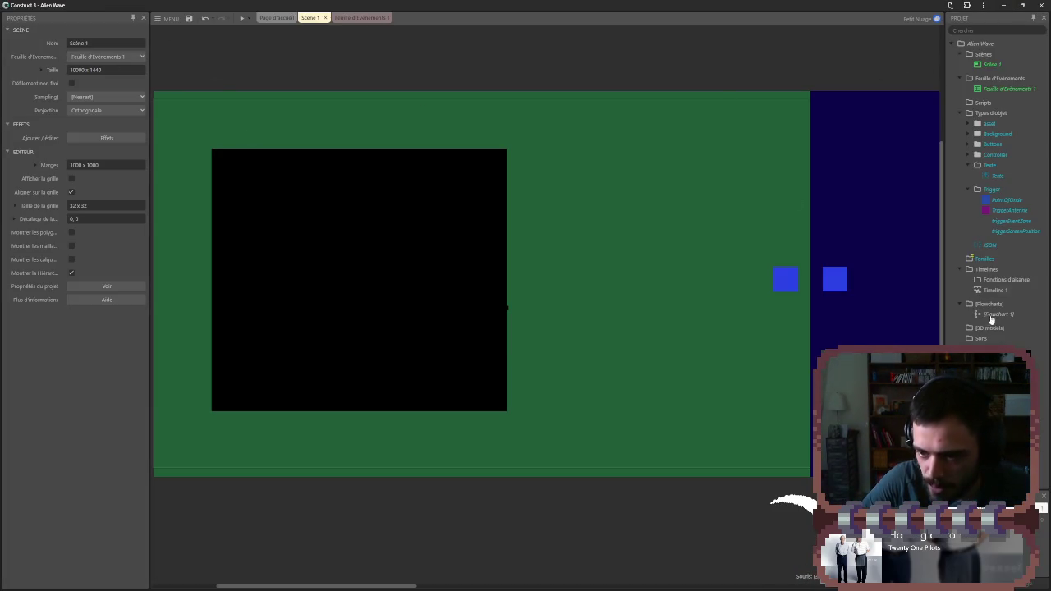
click(987, 245)
right_click(987, 244)
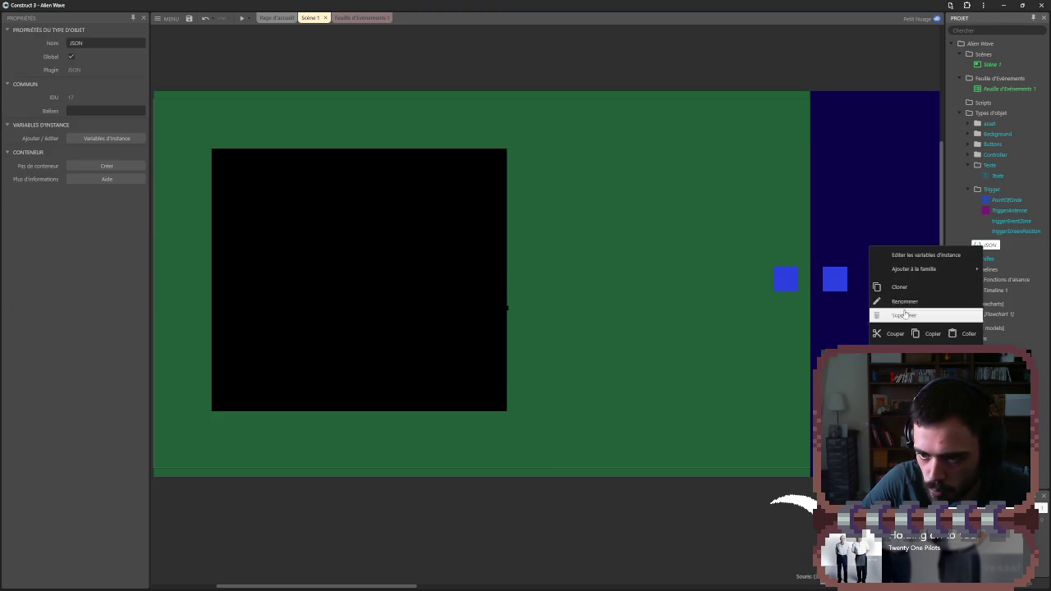
click(903, 315)
click(438, 312)
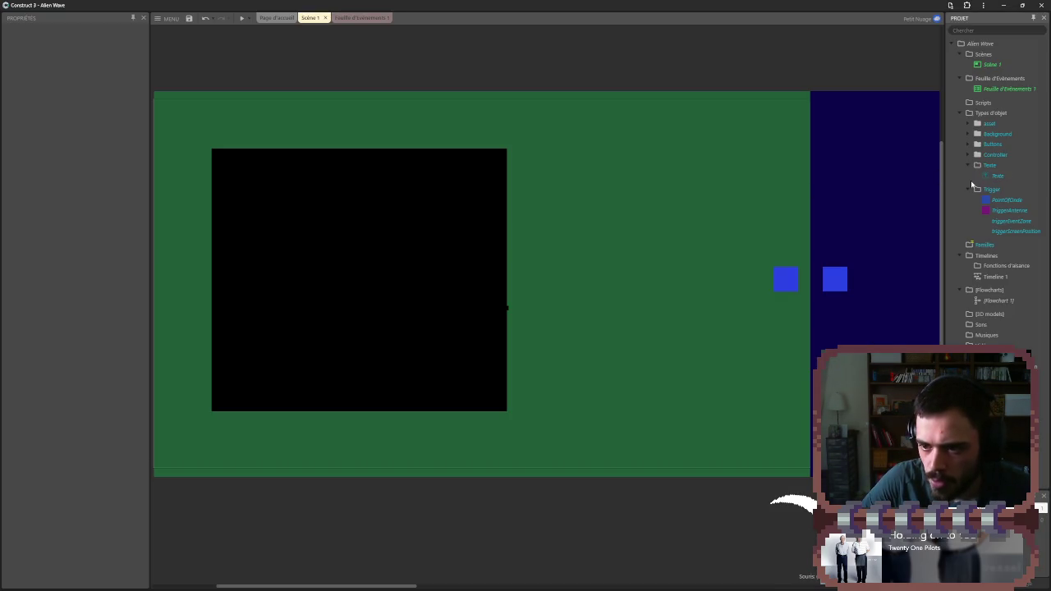
click(970, 188)
click(970, 165)
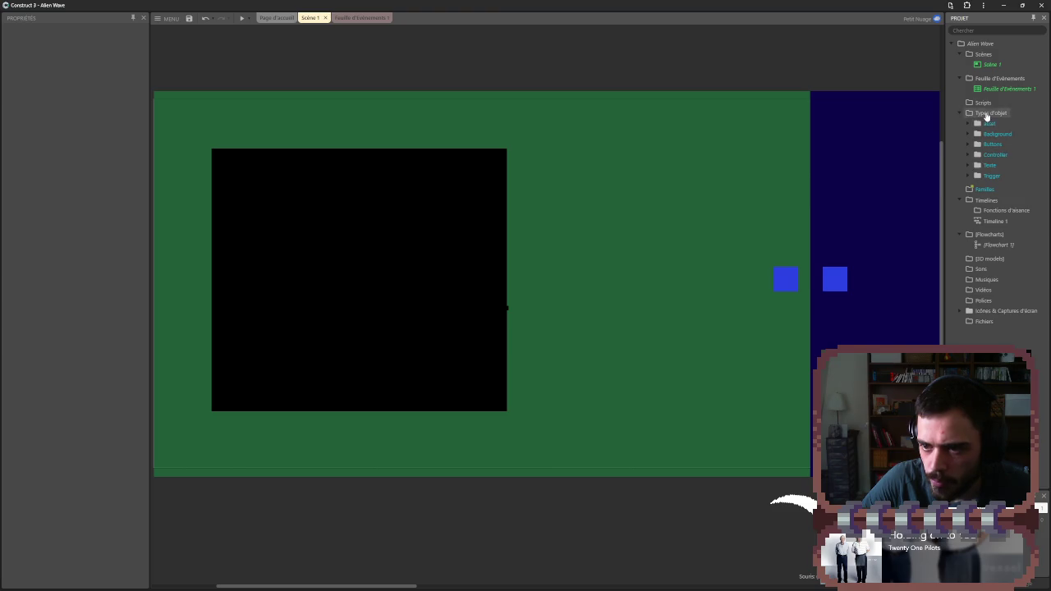
- Create two object type subfolders named 'Tableau' and 'Plugins'
right_click(971, 113)
click(952, 135)
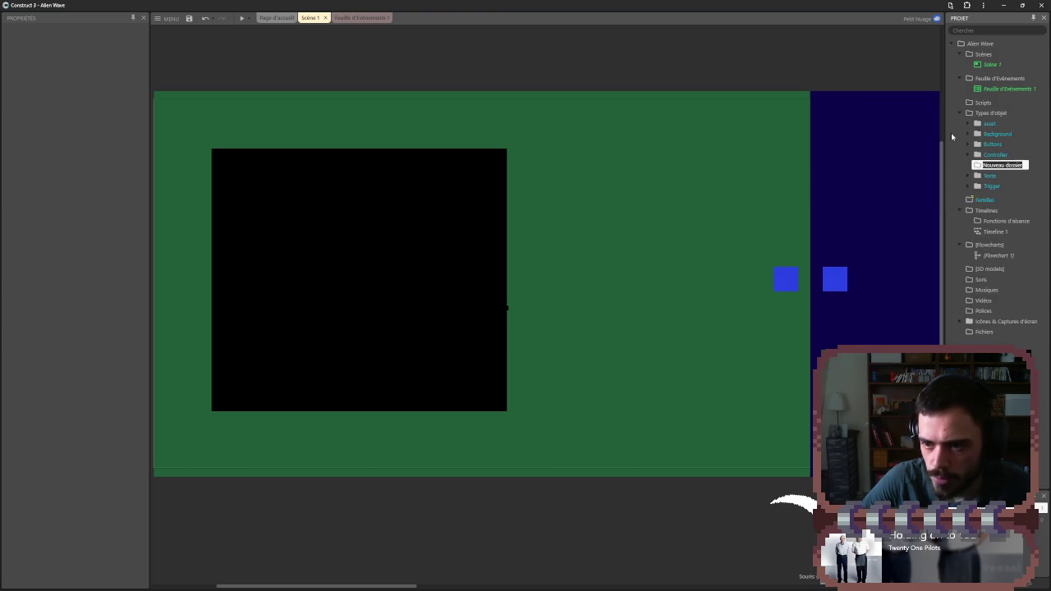
text(Tableau)
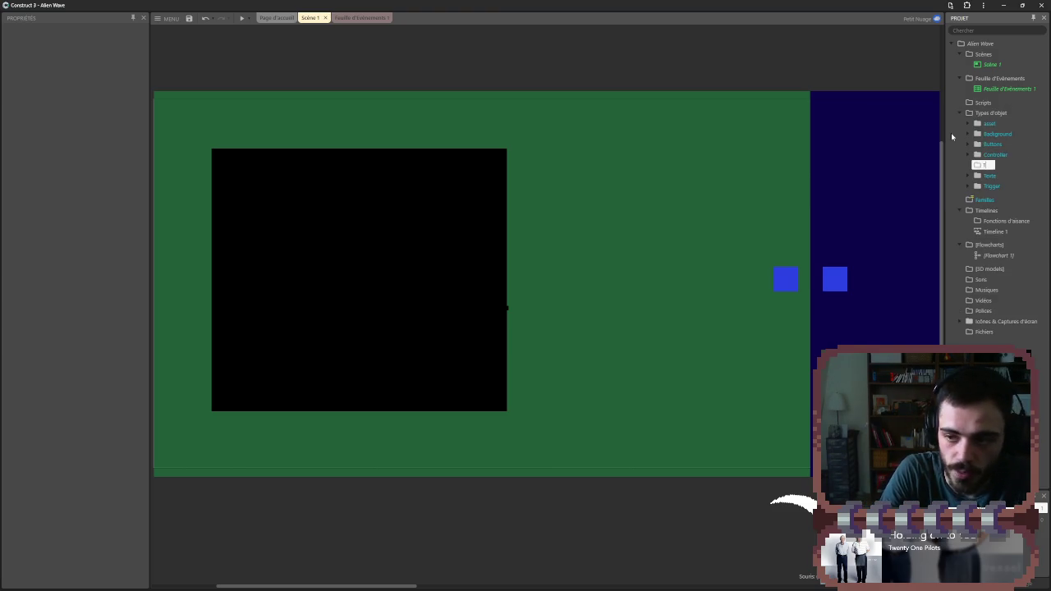
right_click(960, 112)
click(956, 129)
text(Plugins)
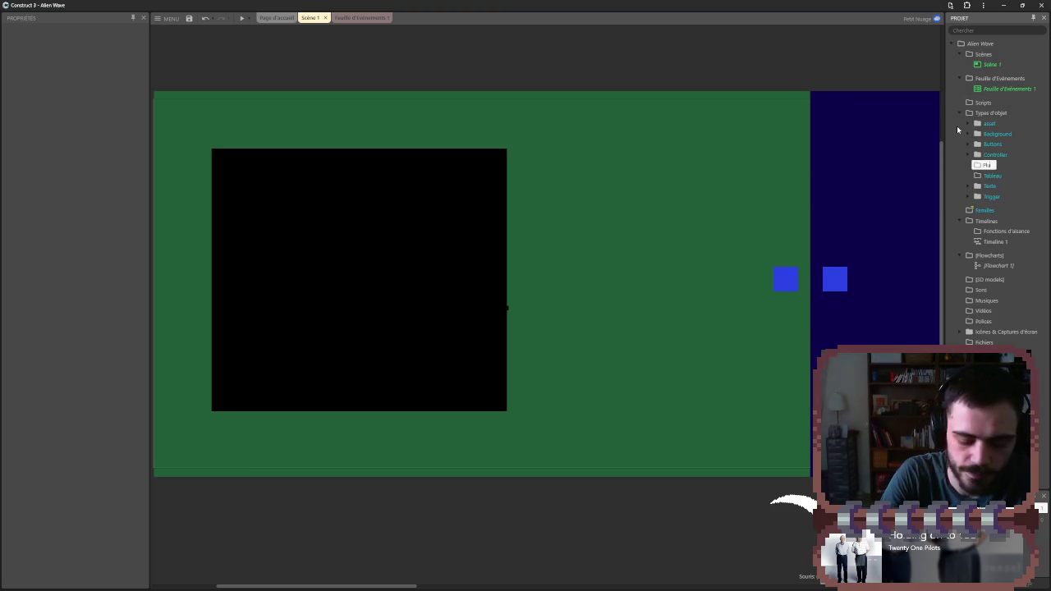
- Add an AJAX object to the Plugins folder
right_click(983, 164)
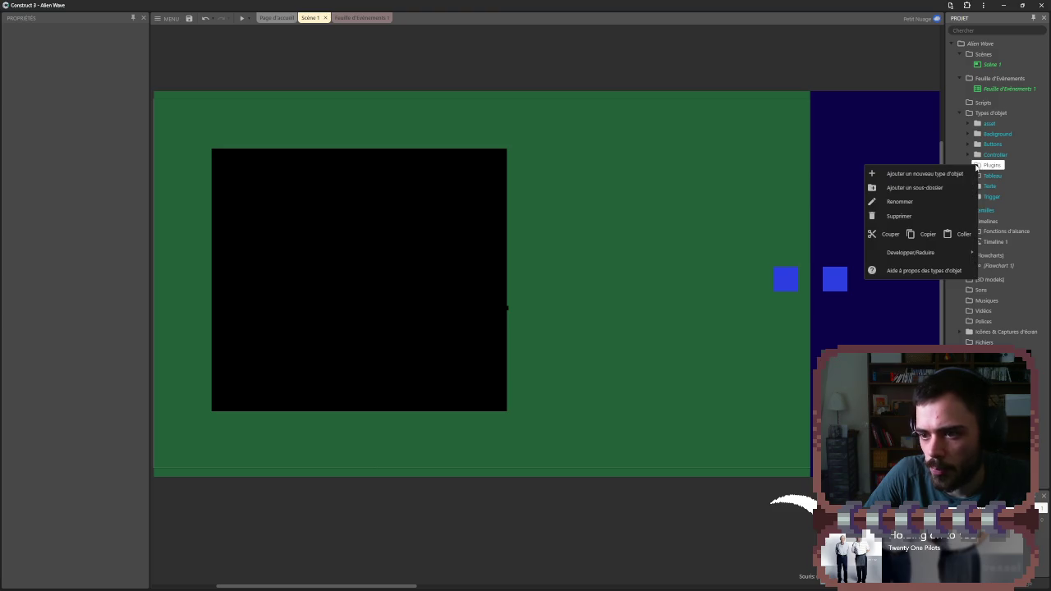
click(896, 168)
scroll(501, 372, down, 5)
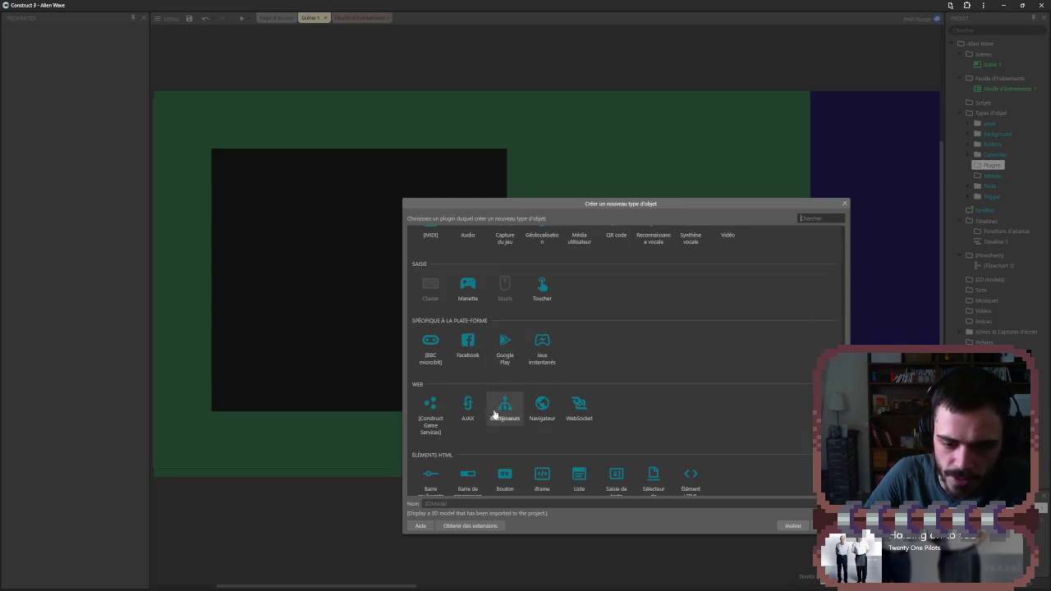
double_click(467, 404)
click(971, 166)
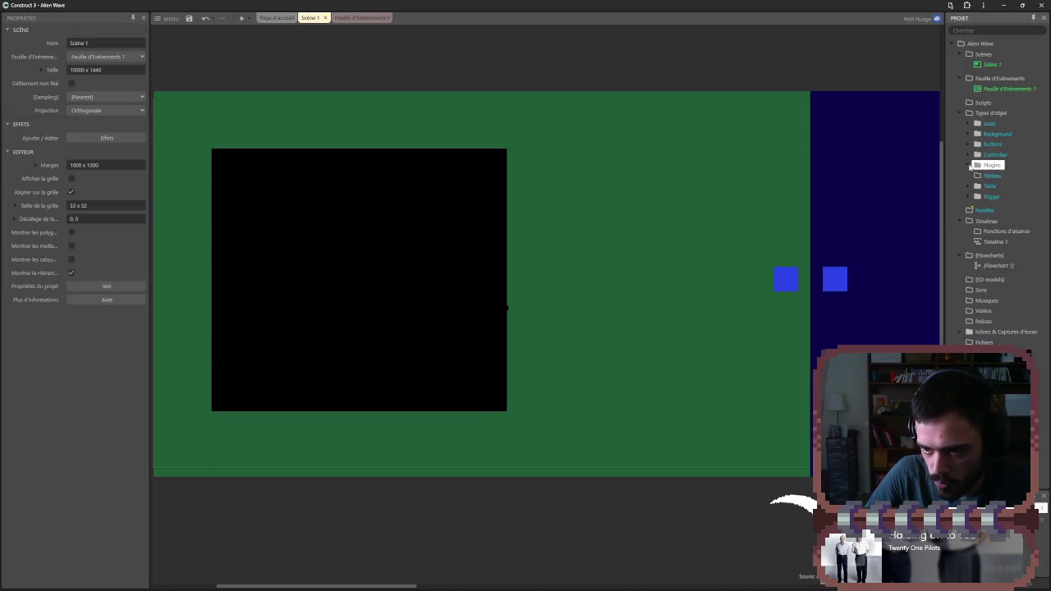
- Browse the Tableau, Texte and Familles folders in the project tree
right_click(978, 178)
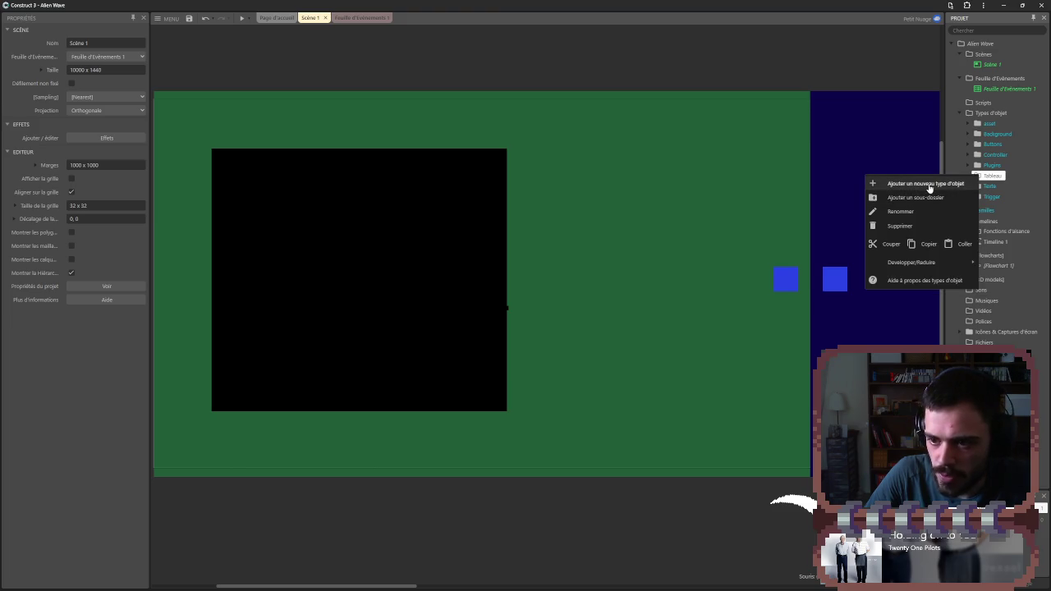
click(989, 188)
click(990, 179)
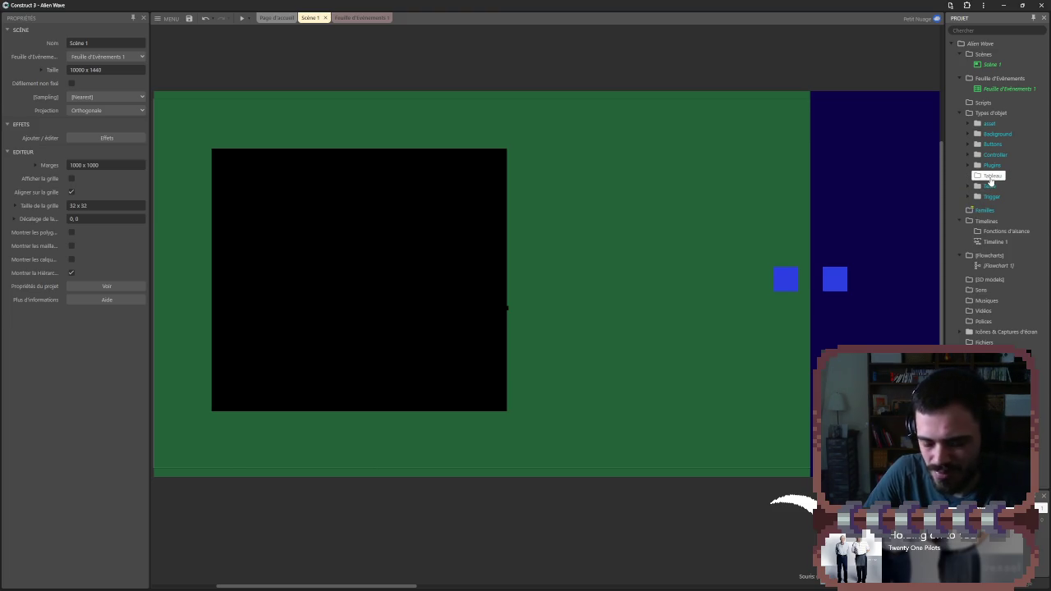
click(989, 187)
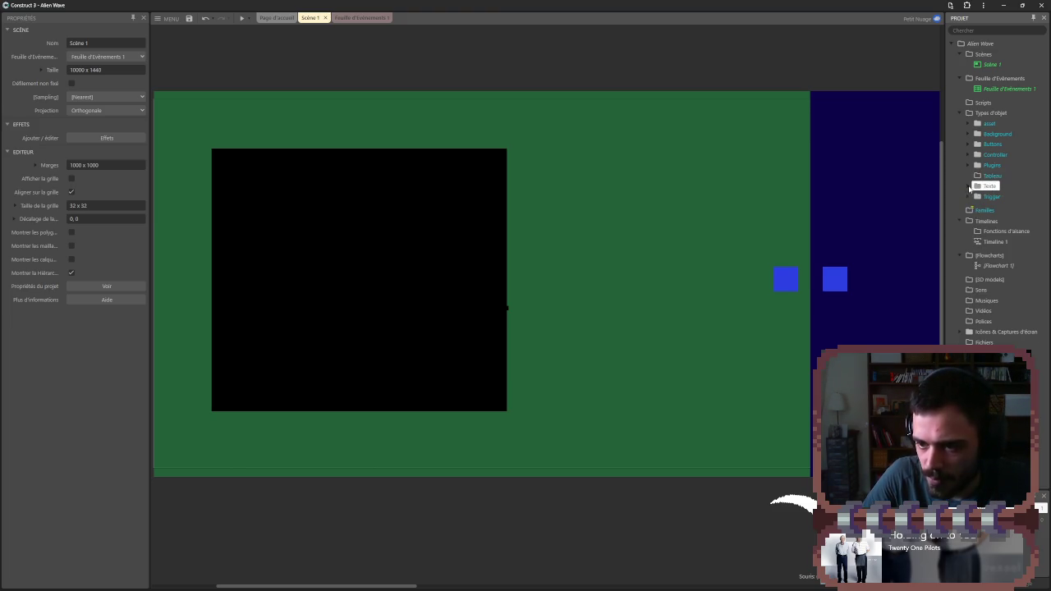
click(970, 187)
right_click(975, 227)
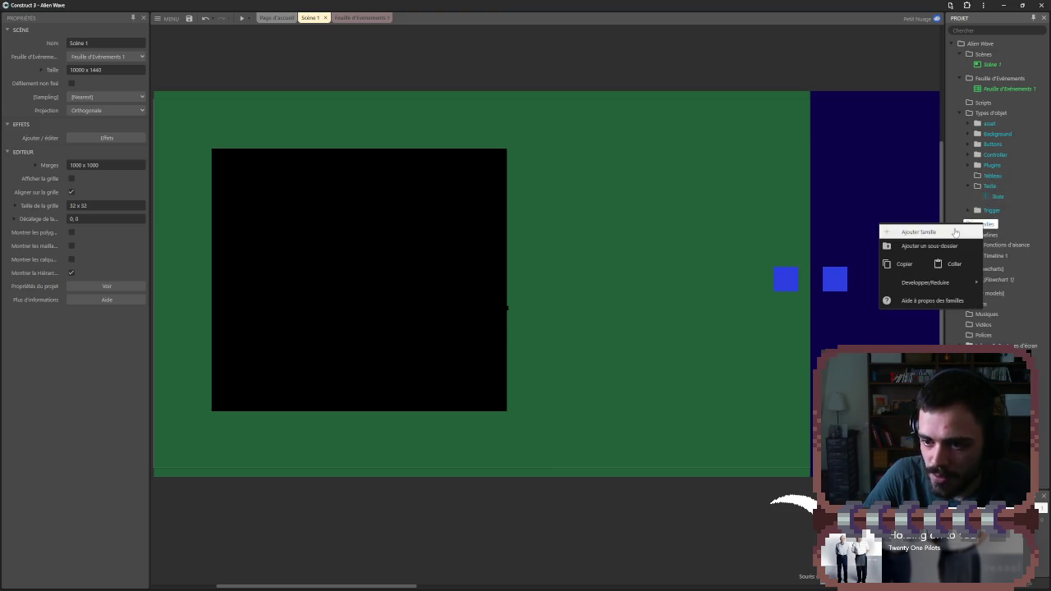
- Create a new family, Famille1, with the Texte object as its member
click(948, 232)
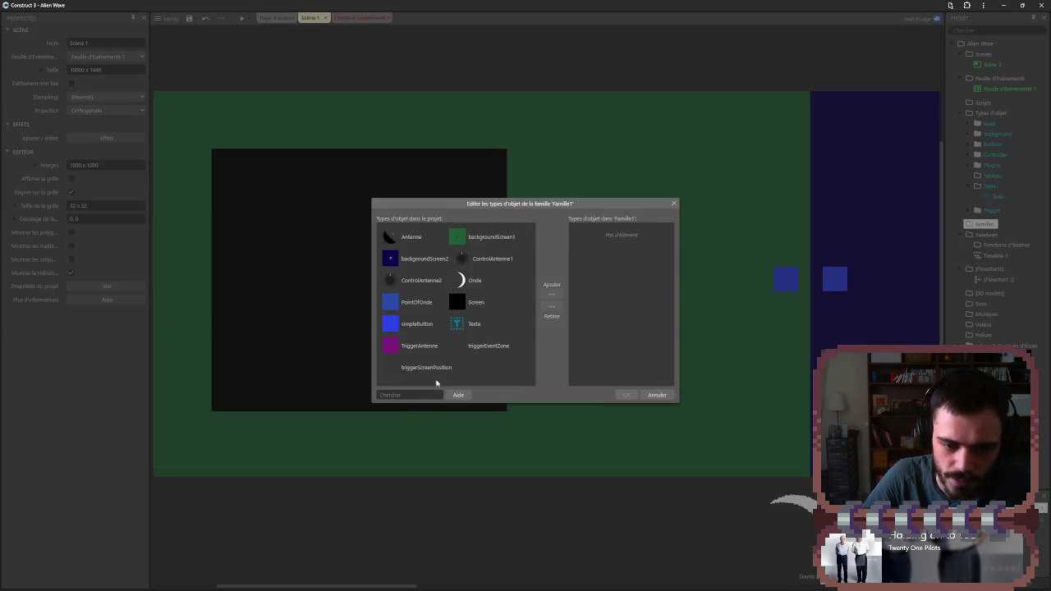
click(476, 323)
click(553, 290)
click(627, 395)
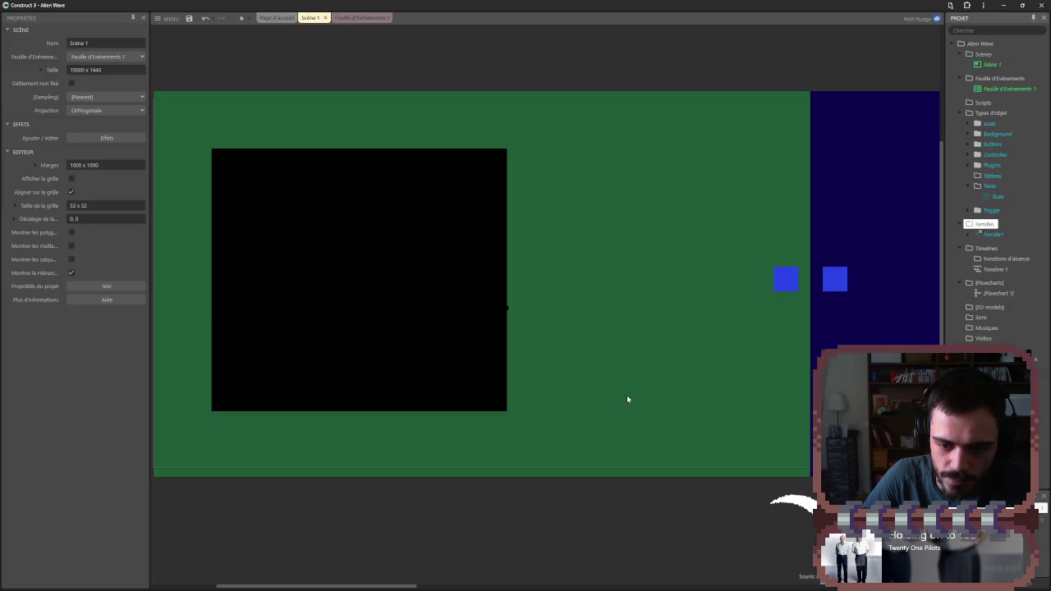
- Rename Famille1 to CryptedTexte, checking its member list along the way
click(992, 234)
right_click(994, 235)
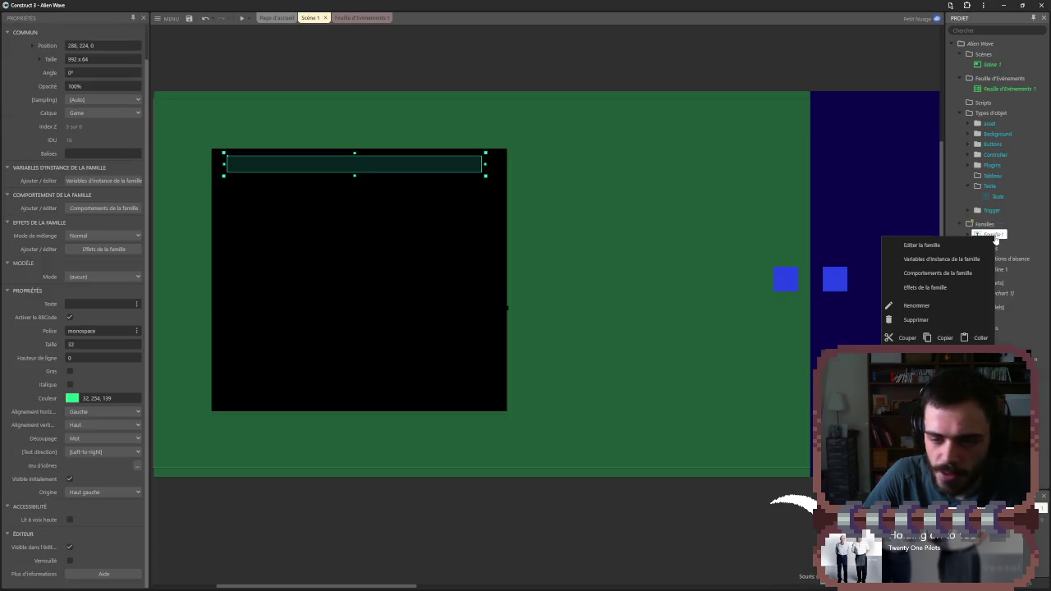
click(931, 305)
text(Texte)
key(Return)
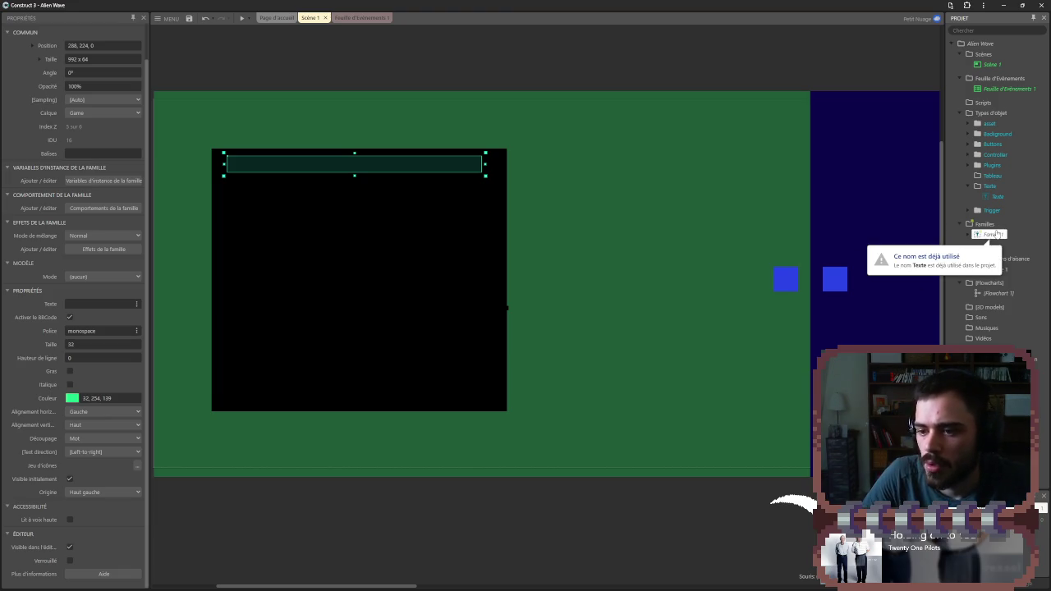
right_click(994, 235)
click(903, 236)
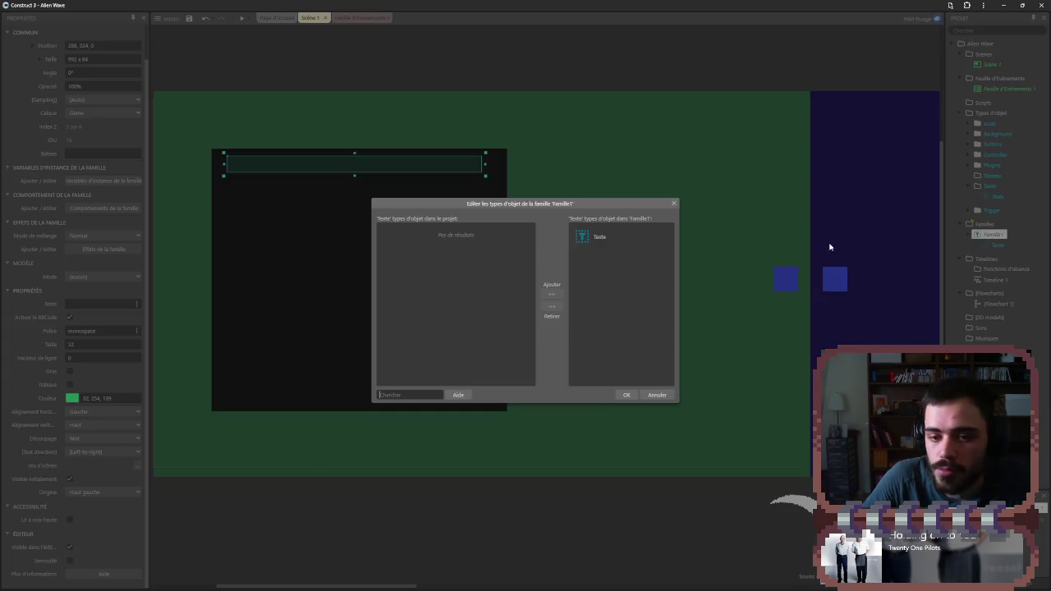
click(673, 203)
right_click(987, 236)
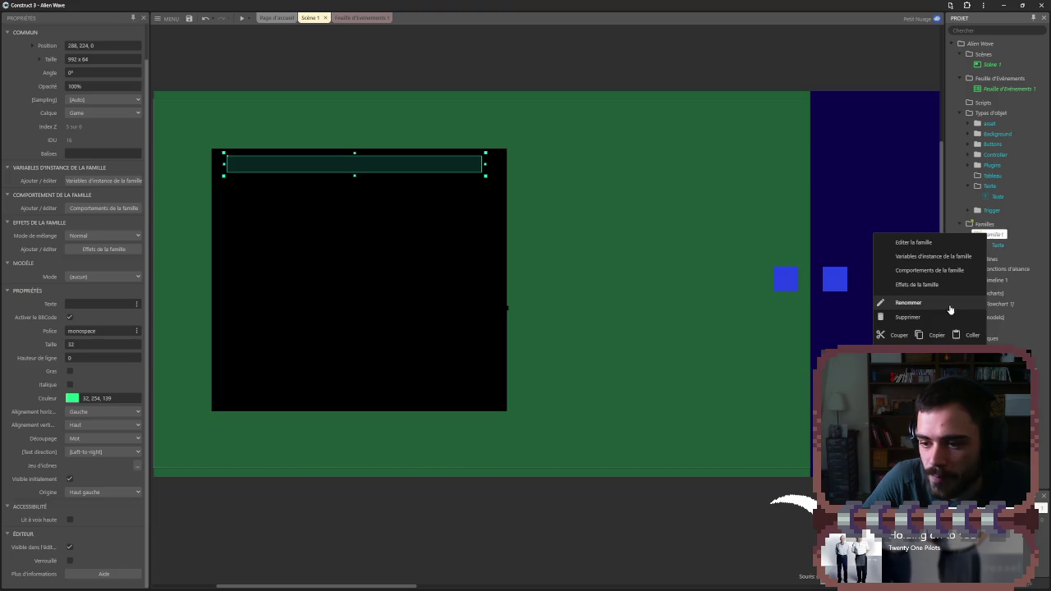
click(949, 308)
text(Crypt)
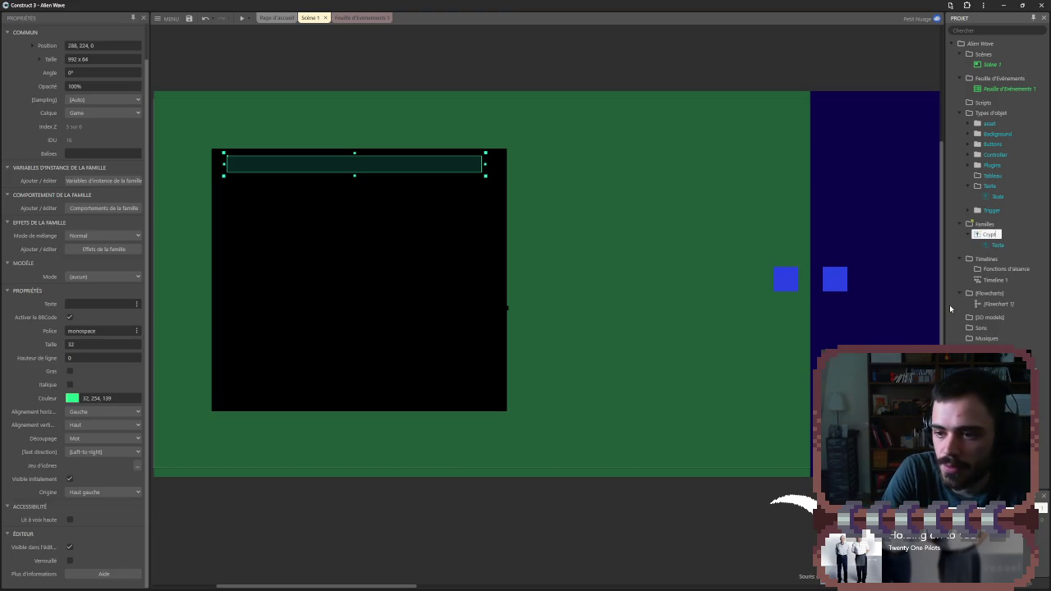
text(edTexte)
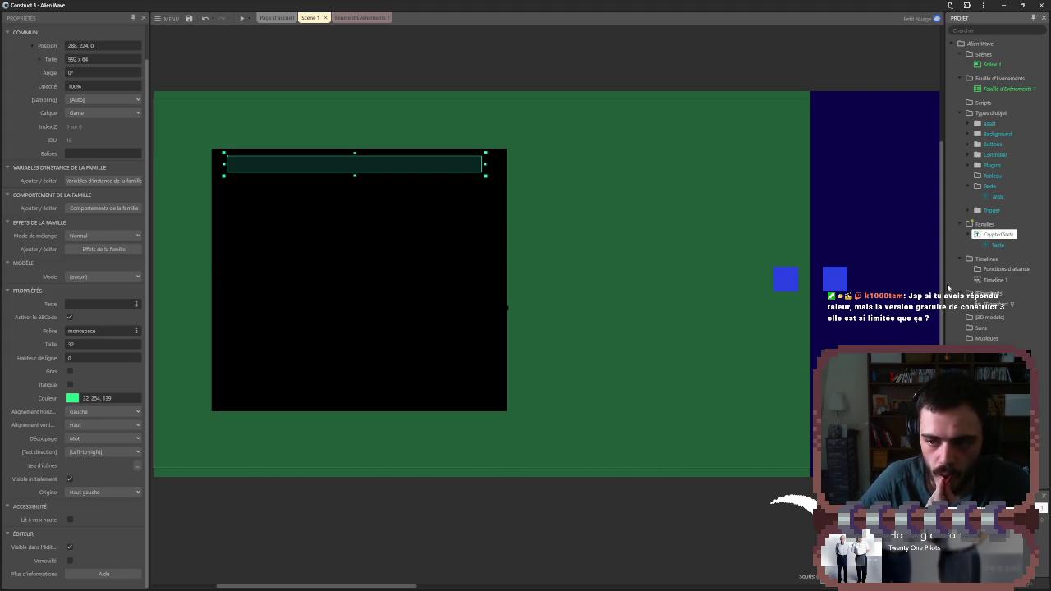
- Add a string-type instance variable named Crypted to the CryptedTexte family
right_click(994, 236)
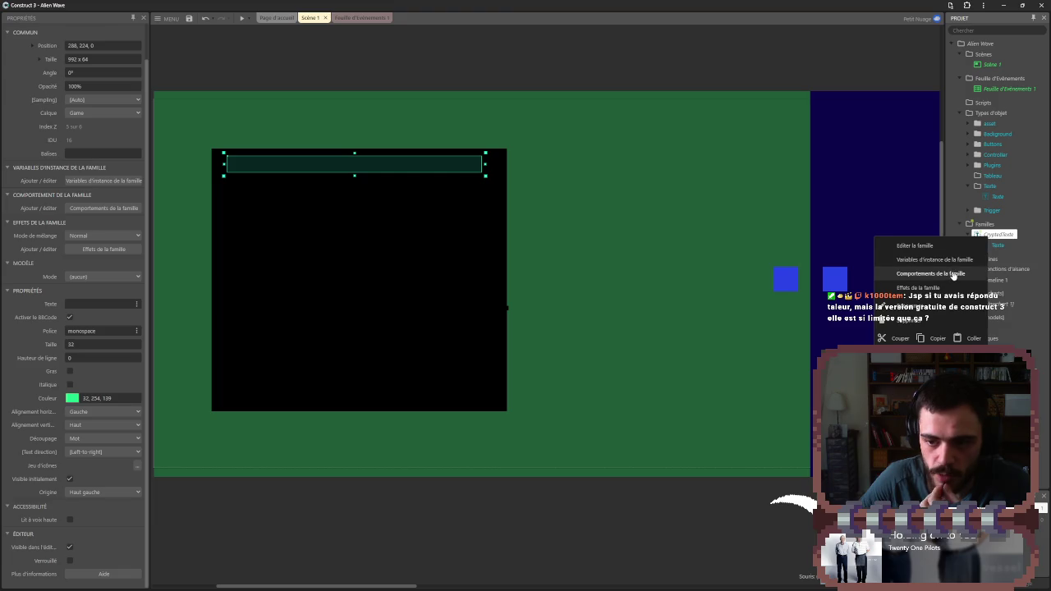
click(949, 259)
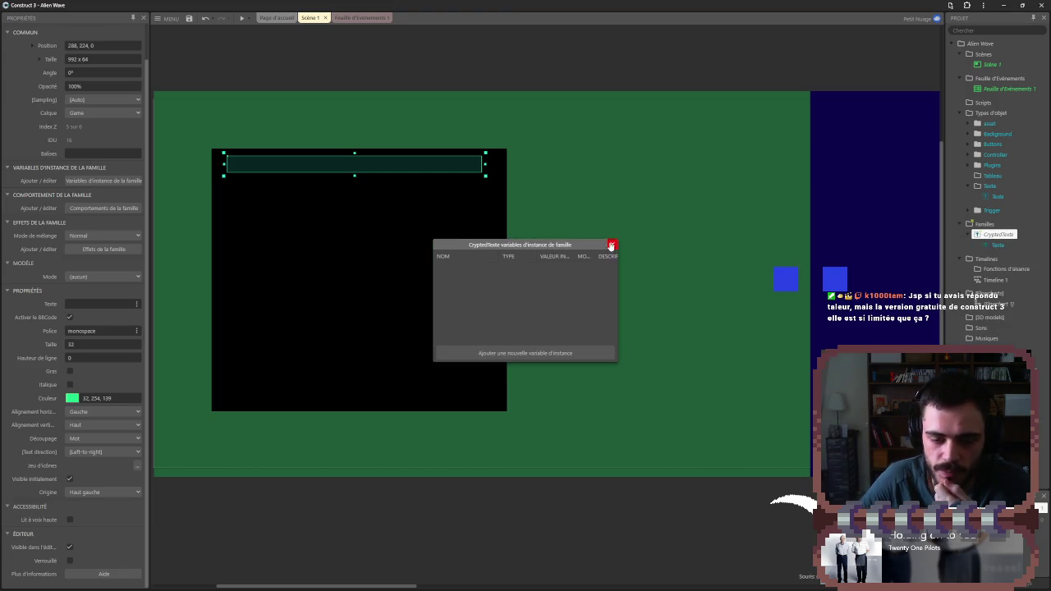
click(521, 354)
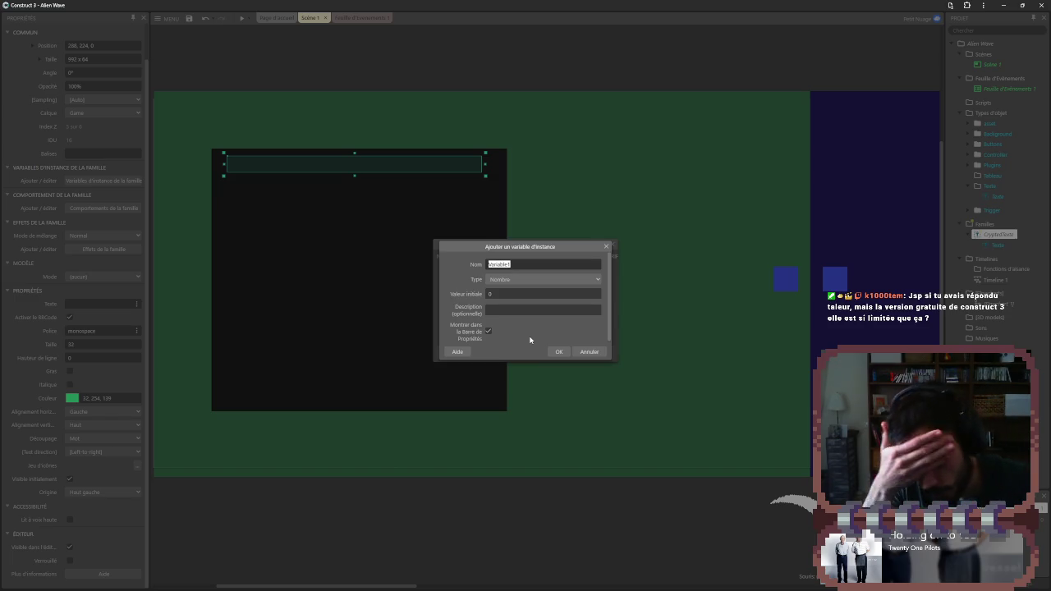
text(c)
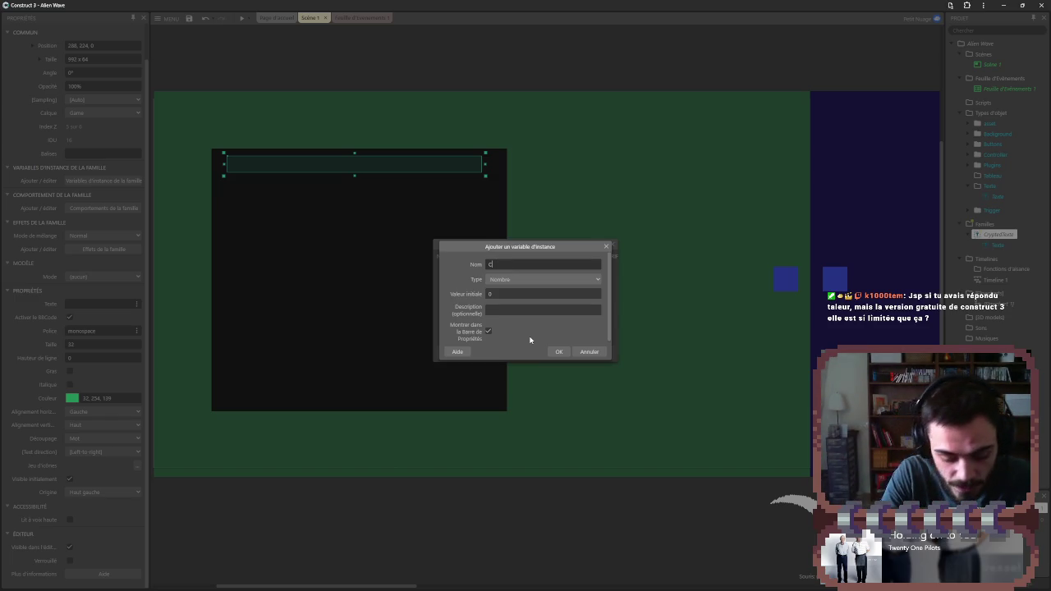
text(ed)
key(Return)
double_click(520, 276)
click(514, 280)
click(518, 301)
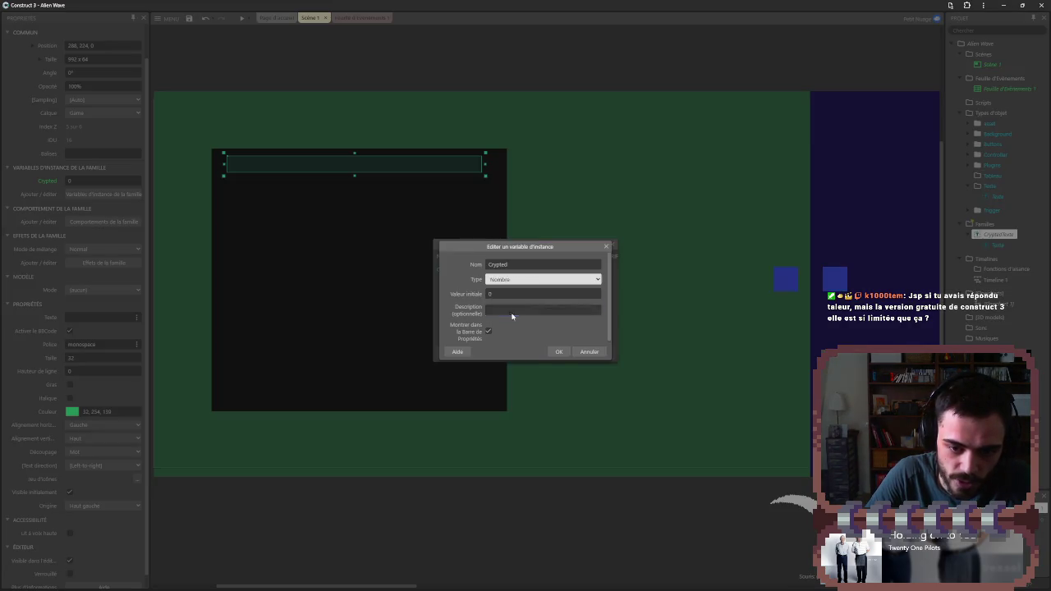
click(559, 351)
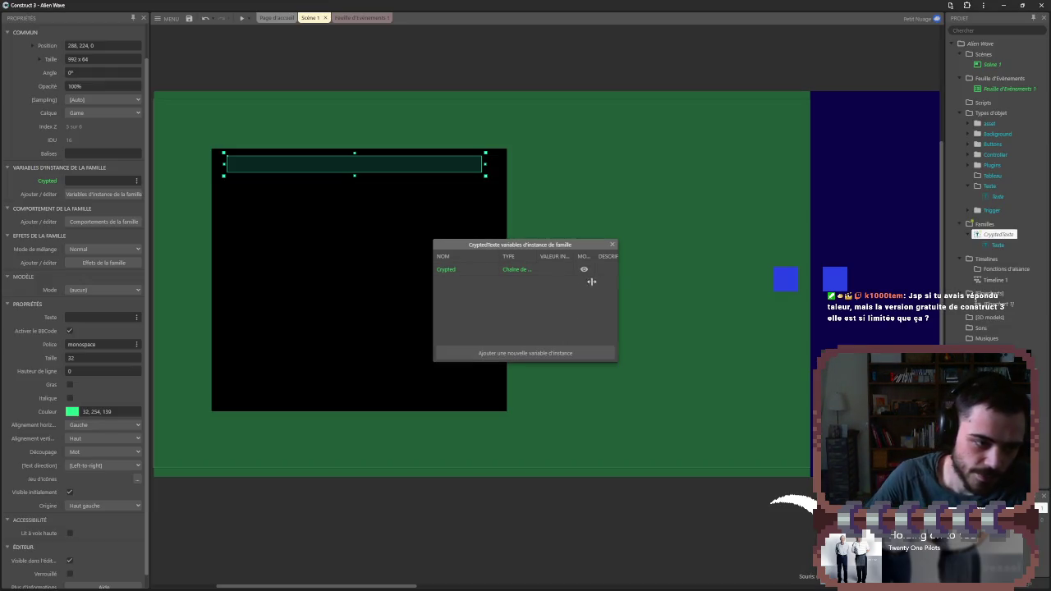
click(612, 245)
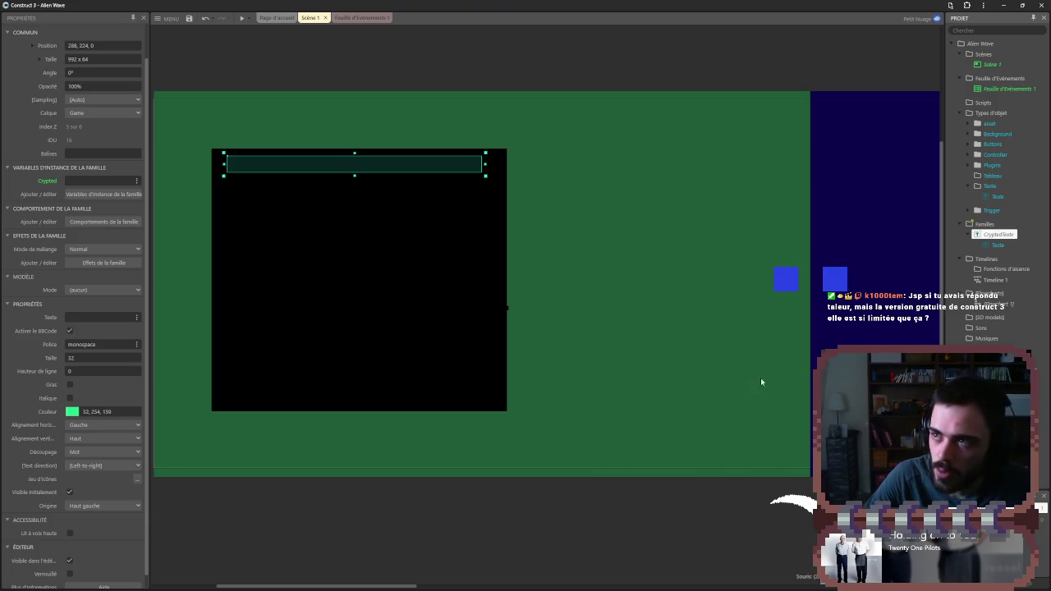
key(Return)
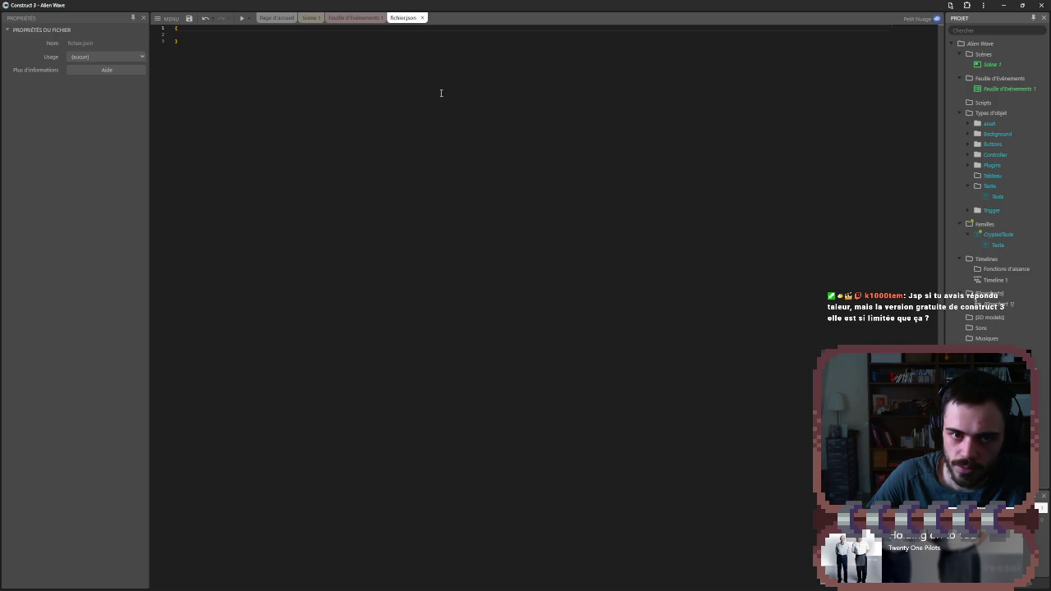
- Close fichier.json and resize the dictionnaireDialogues.json array to 2 columns and 4 rows
click(421, 17)
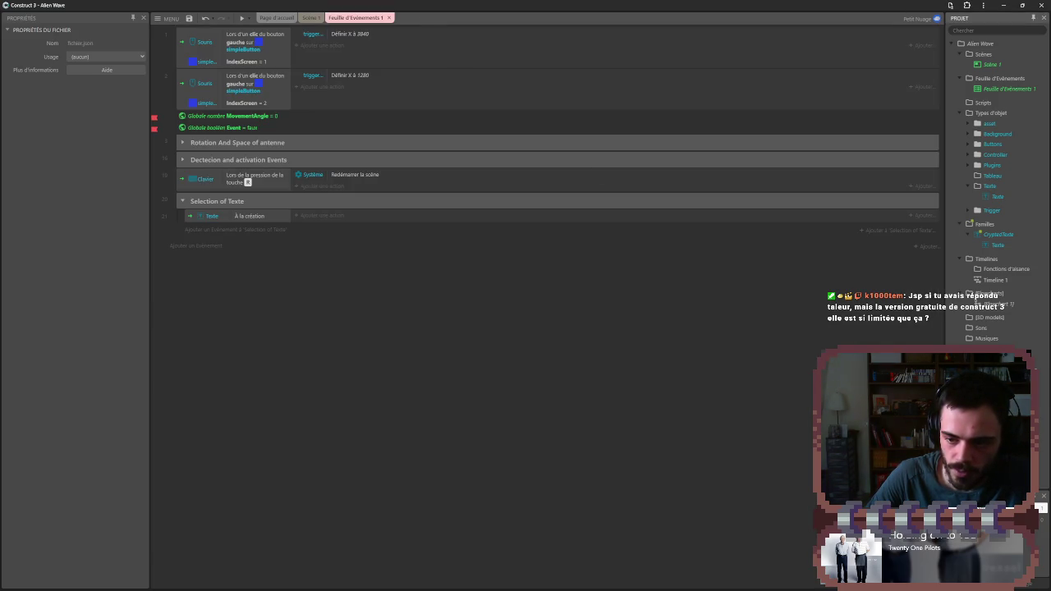
double_click(247, 181)
click(641, 204)
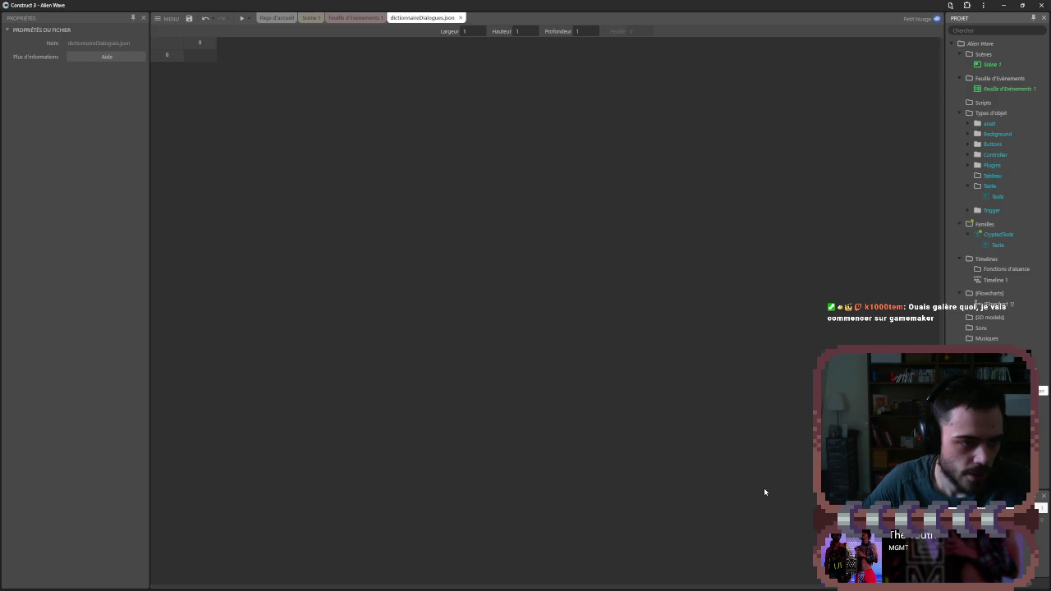
click(213, 57)
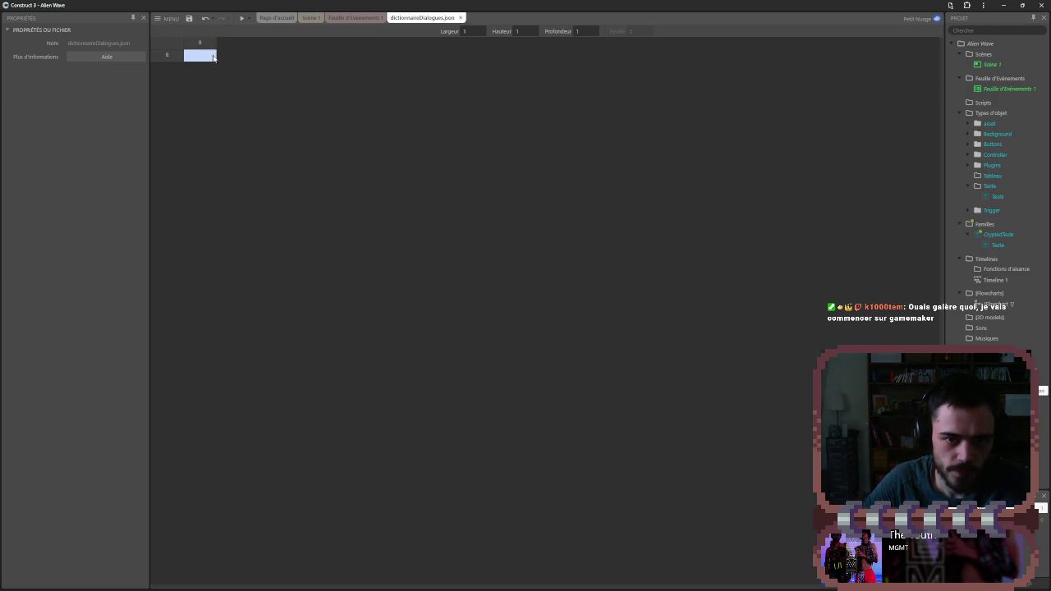
click(480, 28)
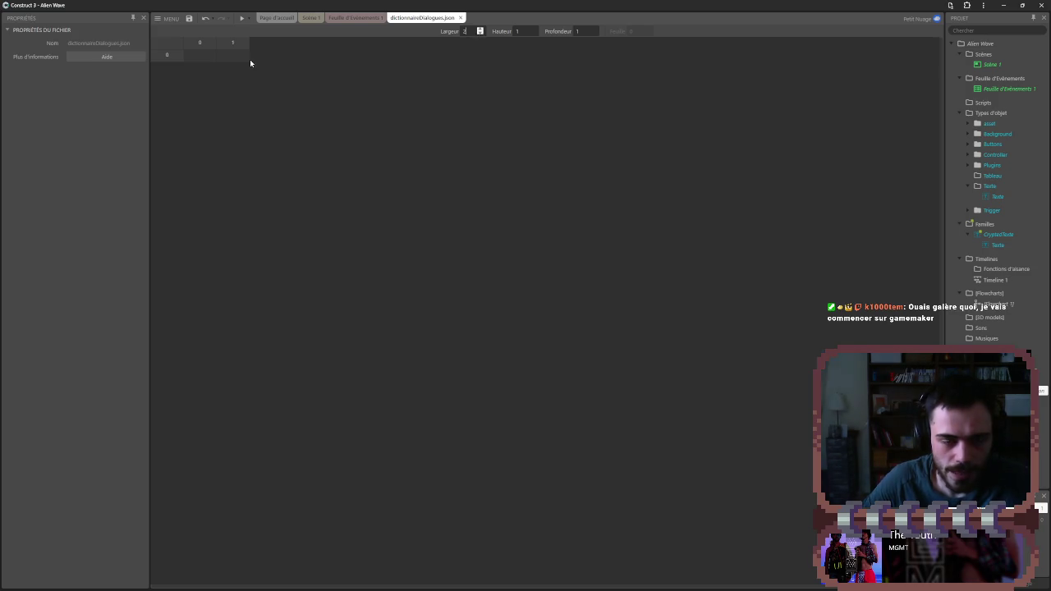
click(202, 56)
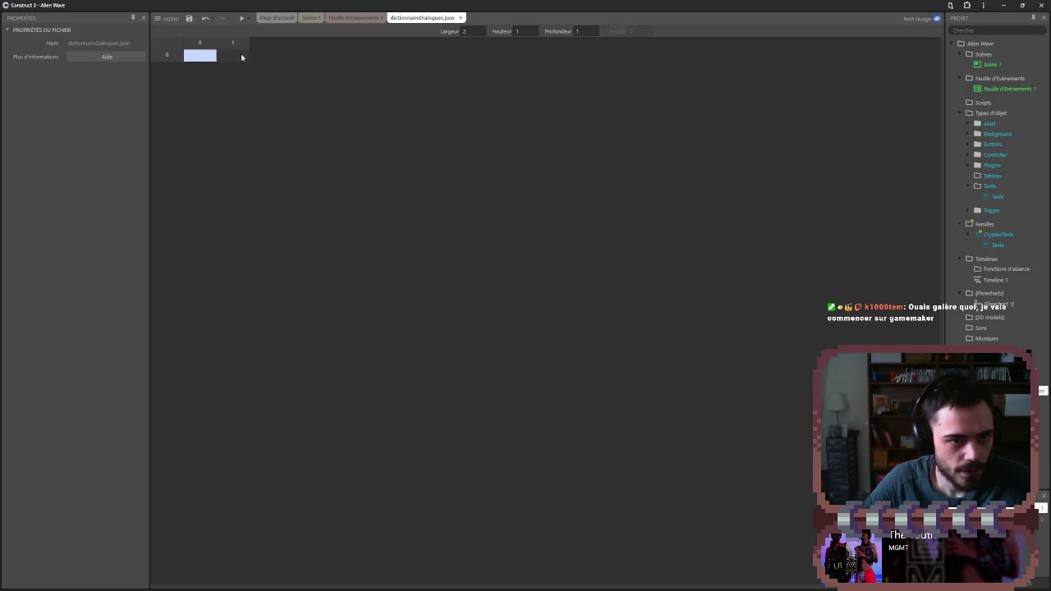
double_click(231, 55)
key(Return)
click(532, 29)
click(532, 29)
- Enter the column headers Normal and Crypted in row 0
double_click(210, 54)
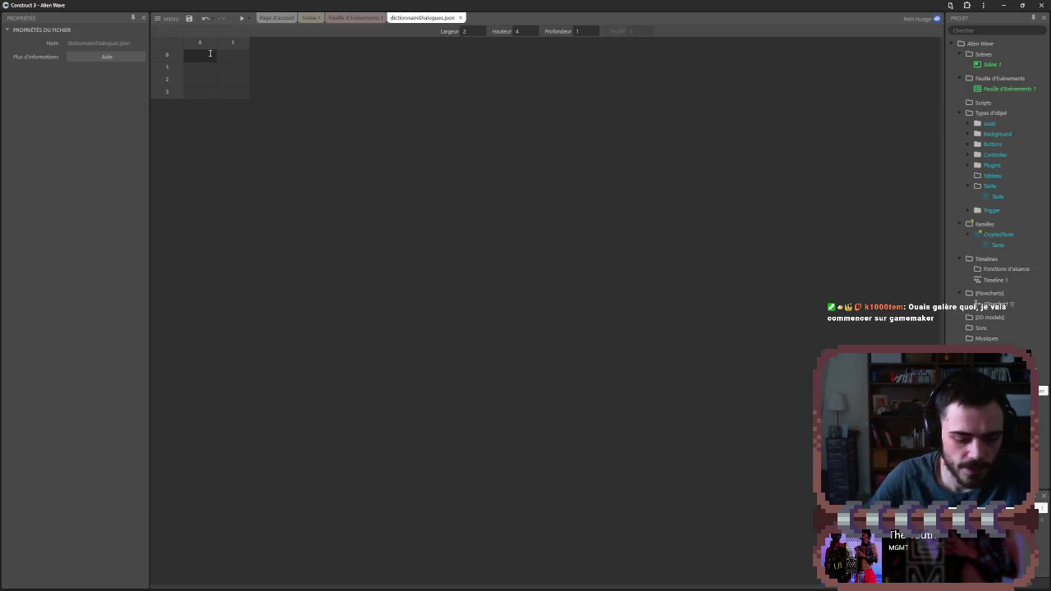
text(Nomal)
key(Tab)
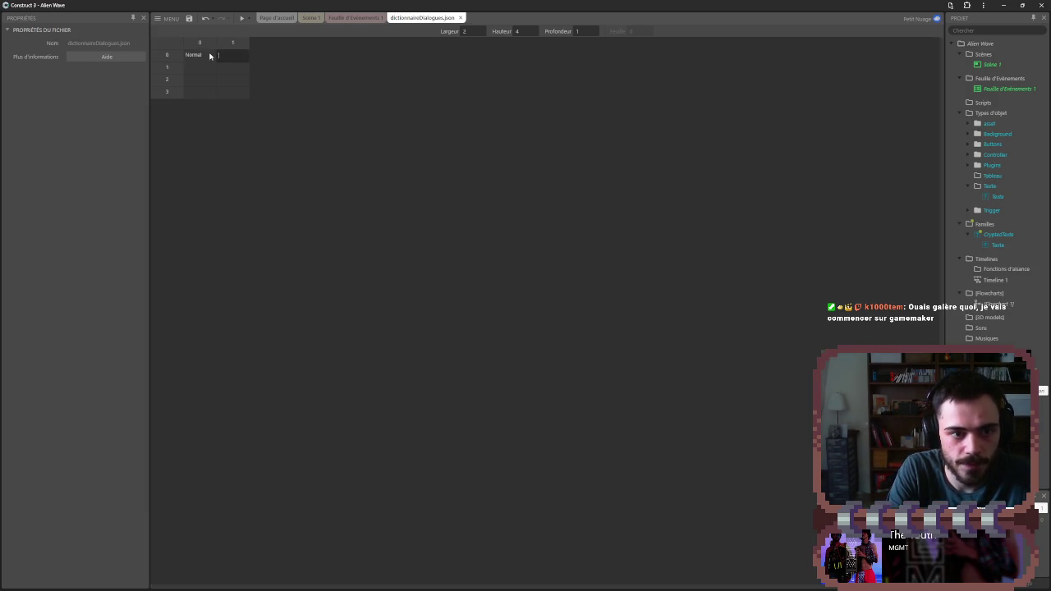
text(Crypted)
key(Return)
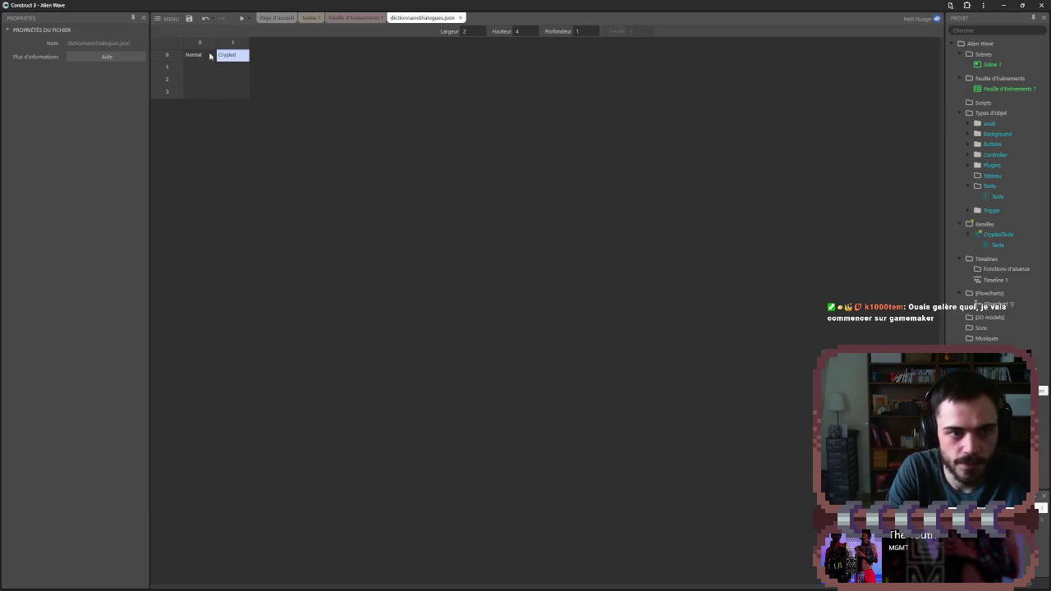
- Fill row 1 with salut and its crypted version
click(214, 73)
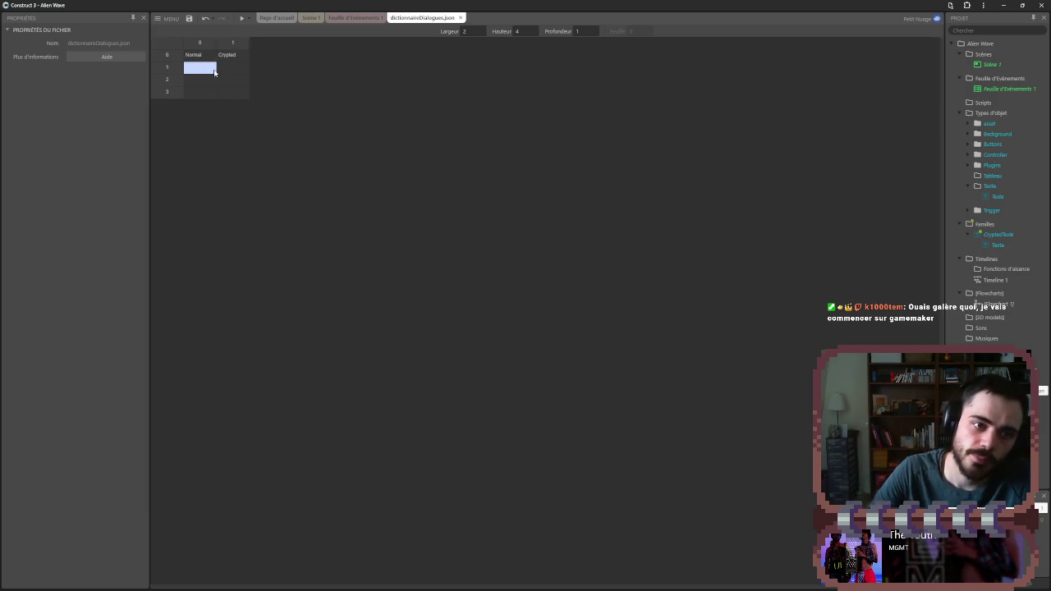
click(230, 70)
double_click(200, 71)
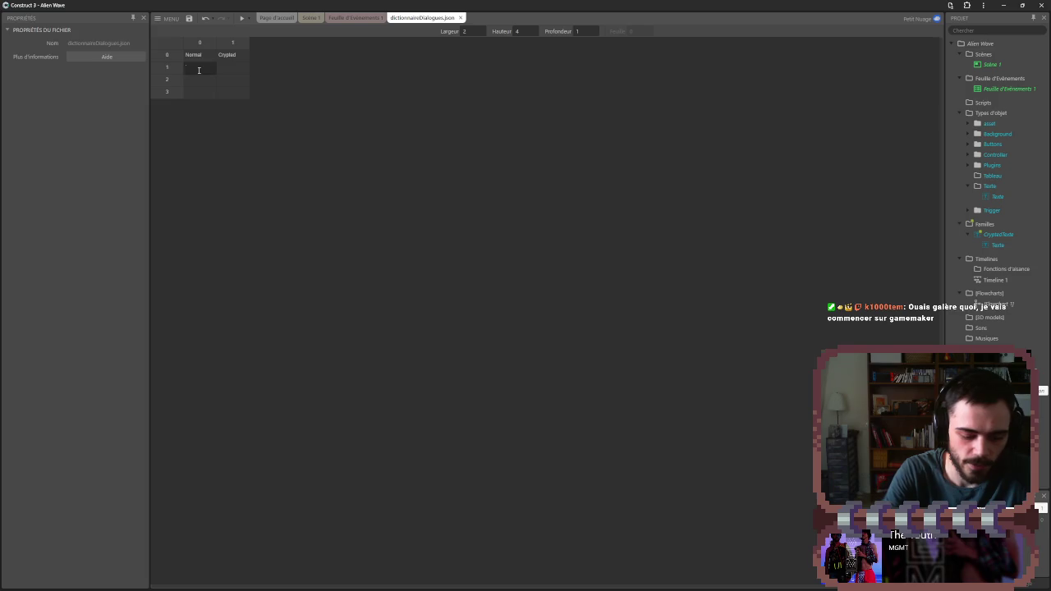
text(salut)
double_click(226, 67)
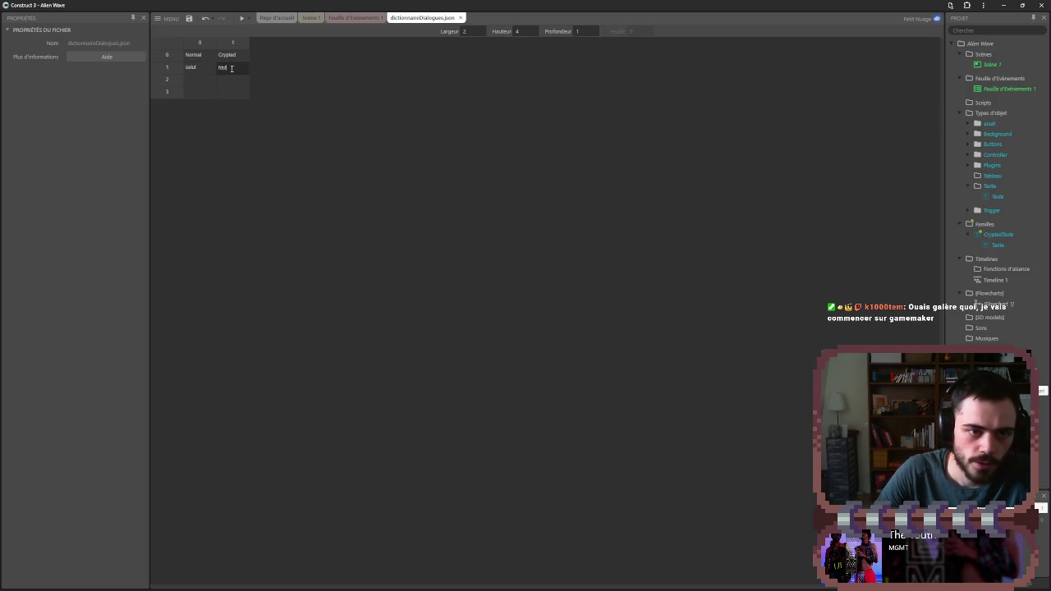
key(BackSpace)
key(BackSpace)
key(BackSpace)
text(las)
key(Return)
- Fill rows 2 and 3 with comment and ca va plus their crypted versions
key(Down)
key(Left)
key(Return)
text(comment)
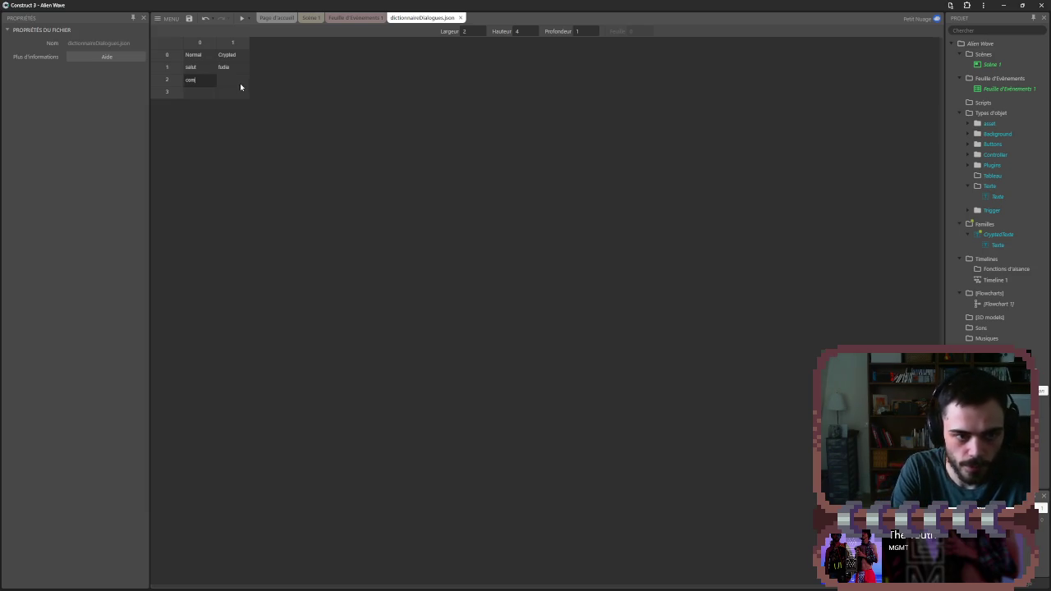
double_click(238, 83)
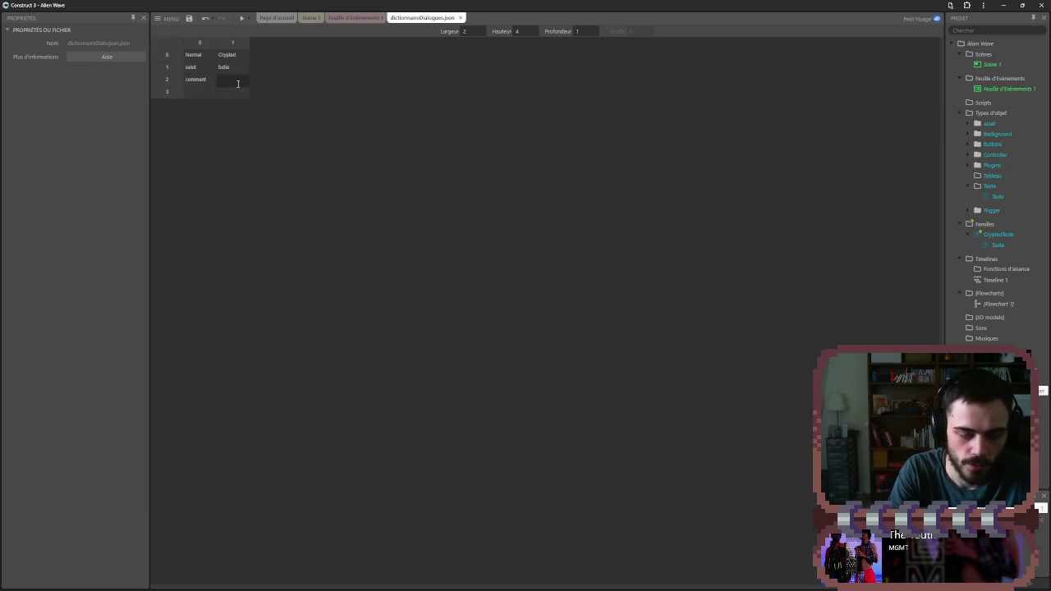
text(fy)
double_click(197, 91)
text(ca va)
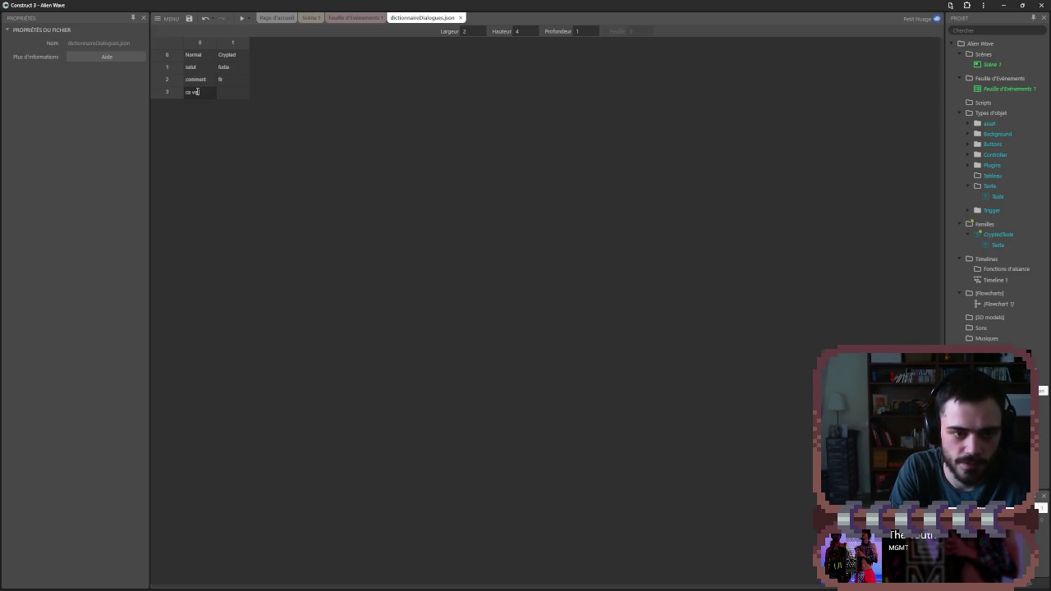
key(Tab)
text(furzorza)
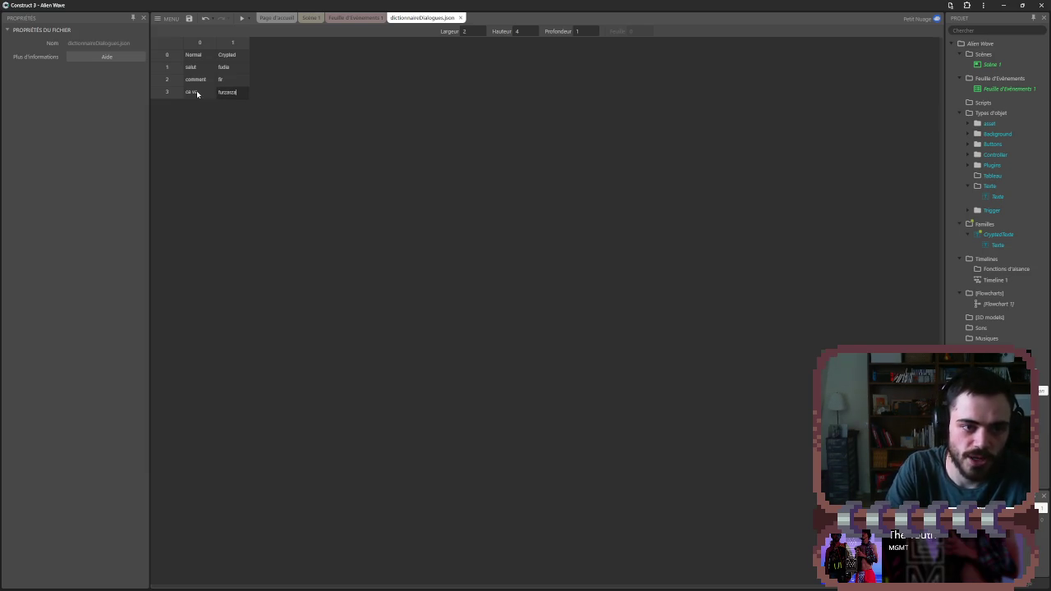
key(Return)
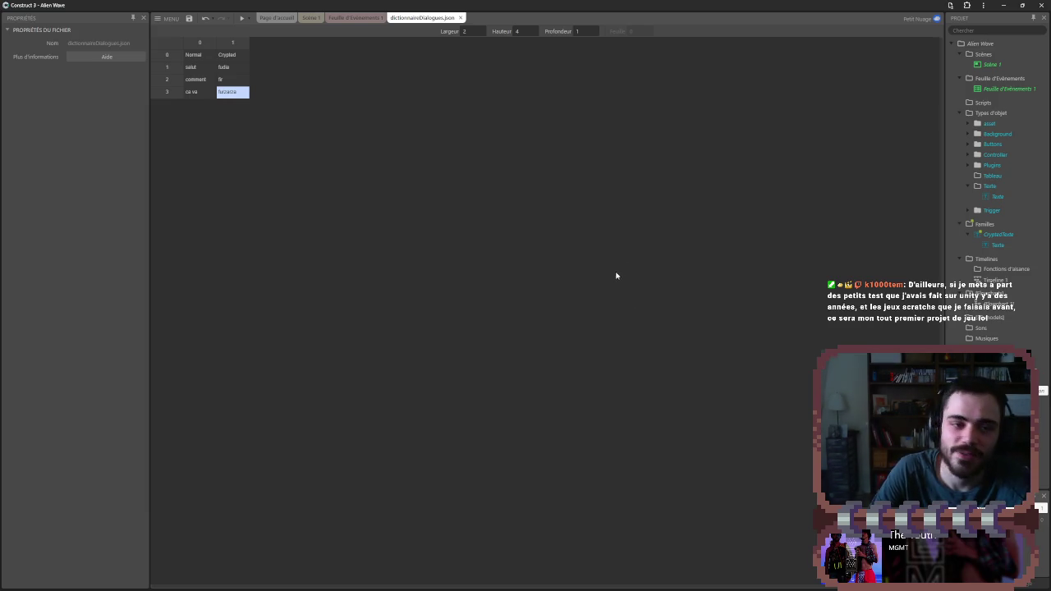
- Open the Feuille d'Événements 1 event sheet and select the CryptedTexte family
click(310, 18)
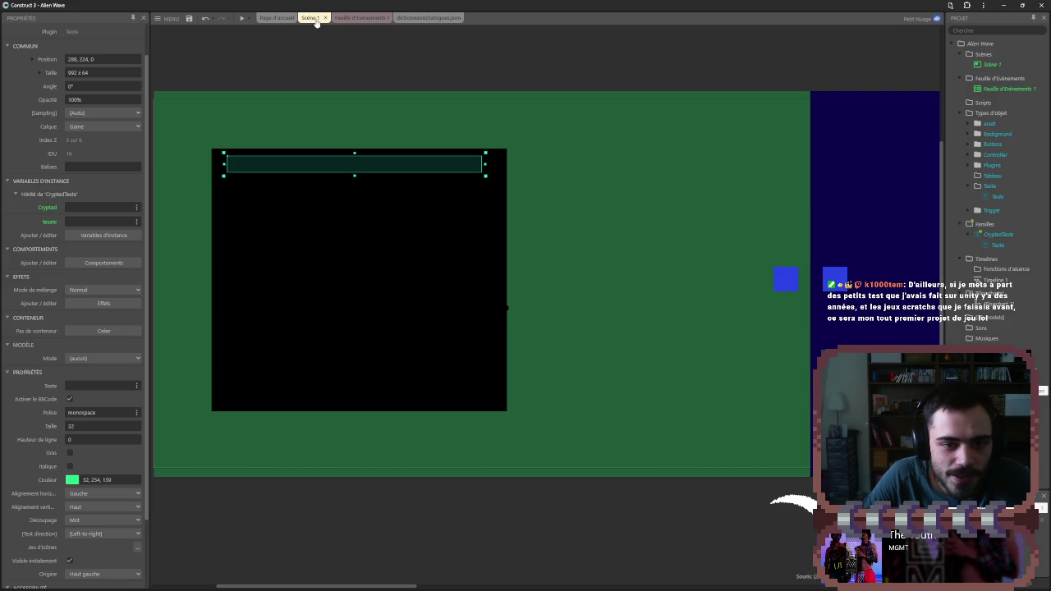
click(427, 17)
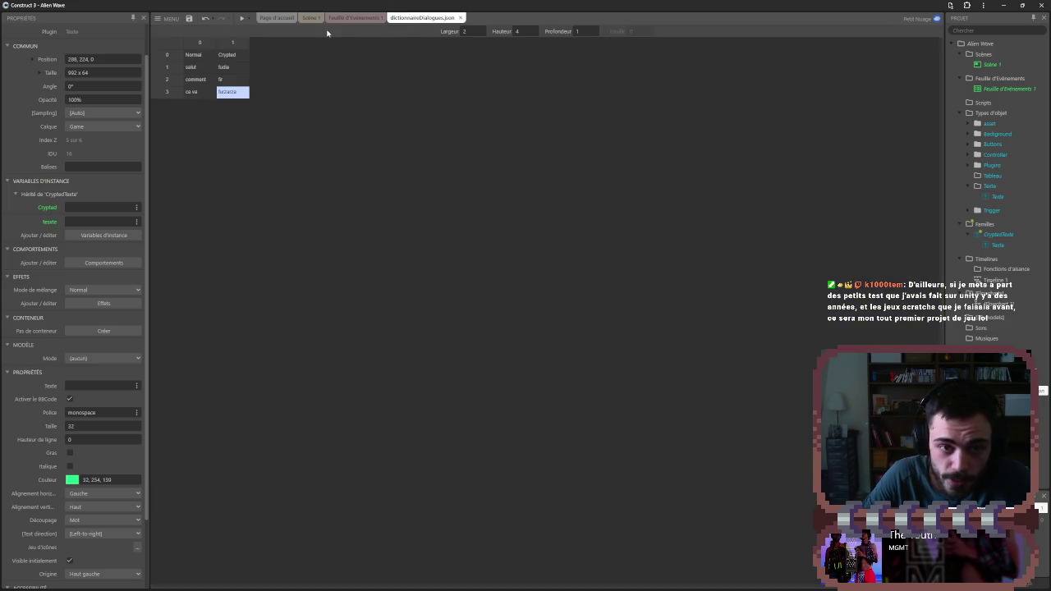
click(311, 17)
click(353, 17)
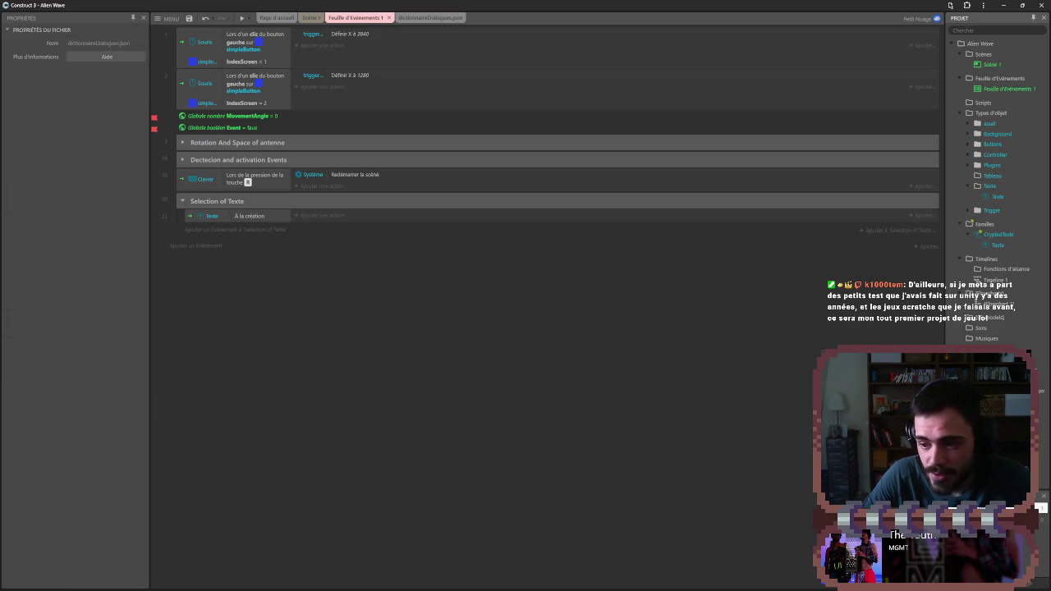
click(994, 235)
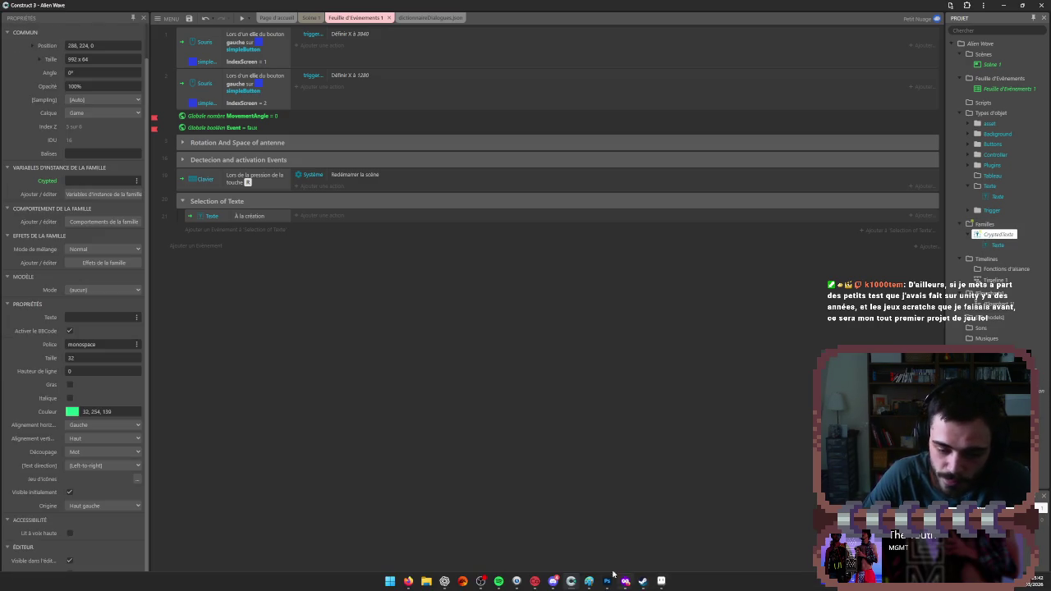
mouse_move(408, 581)
click(460, 538)
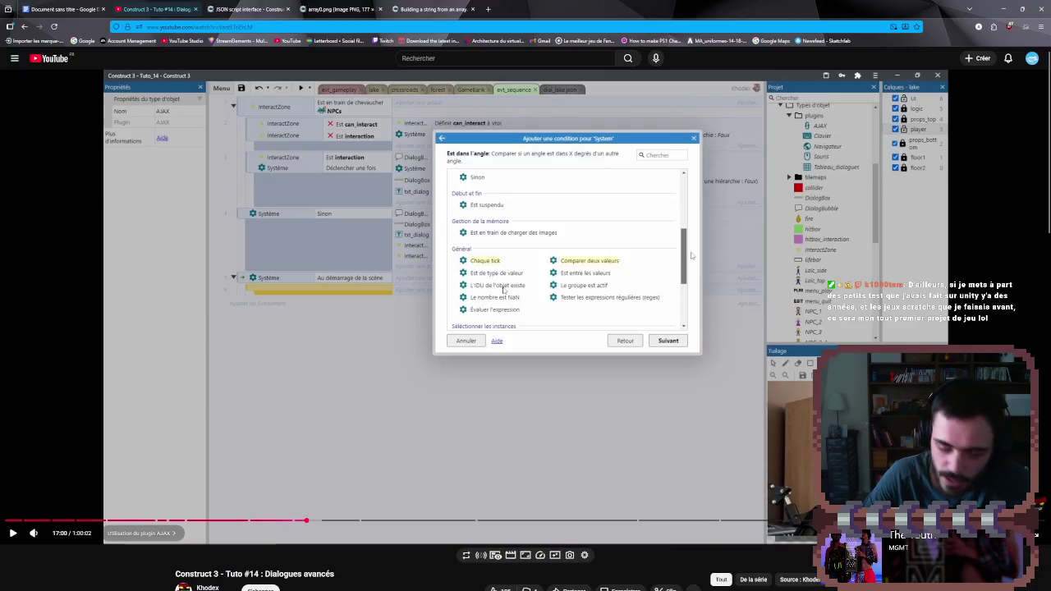
- Play the tutorial to its AJAX request for dial_lake.json, pause, and minimise the browser
click(504, 292)
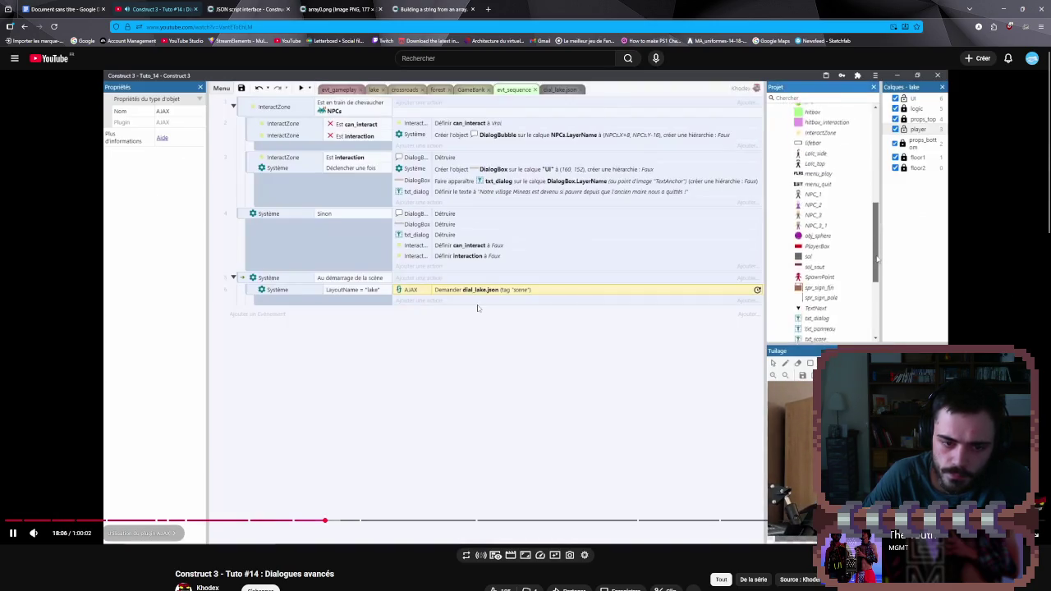
key(space)
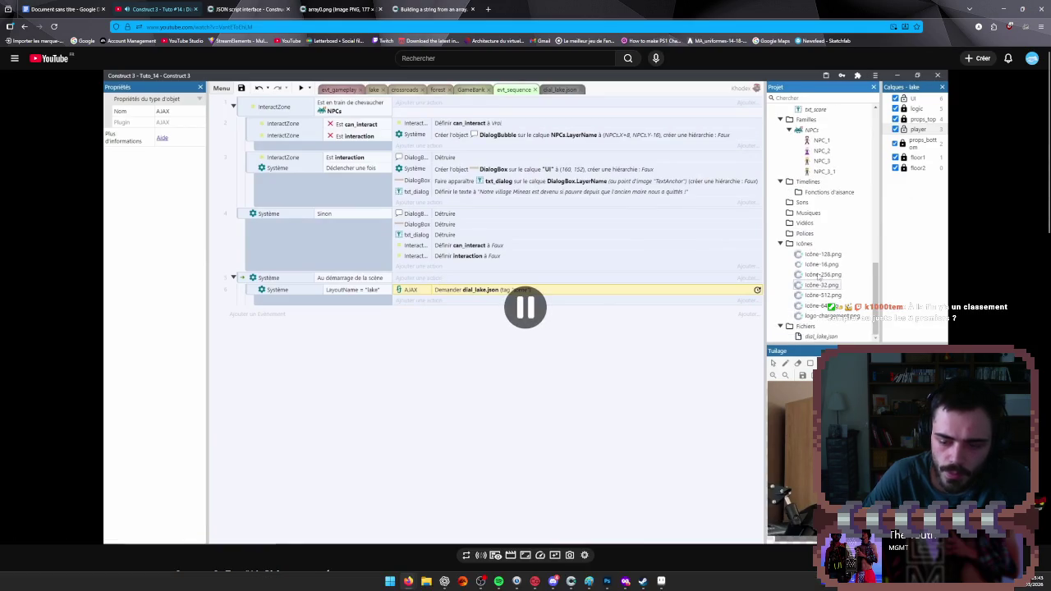
click(1002, 8)
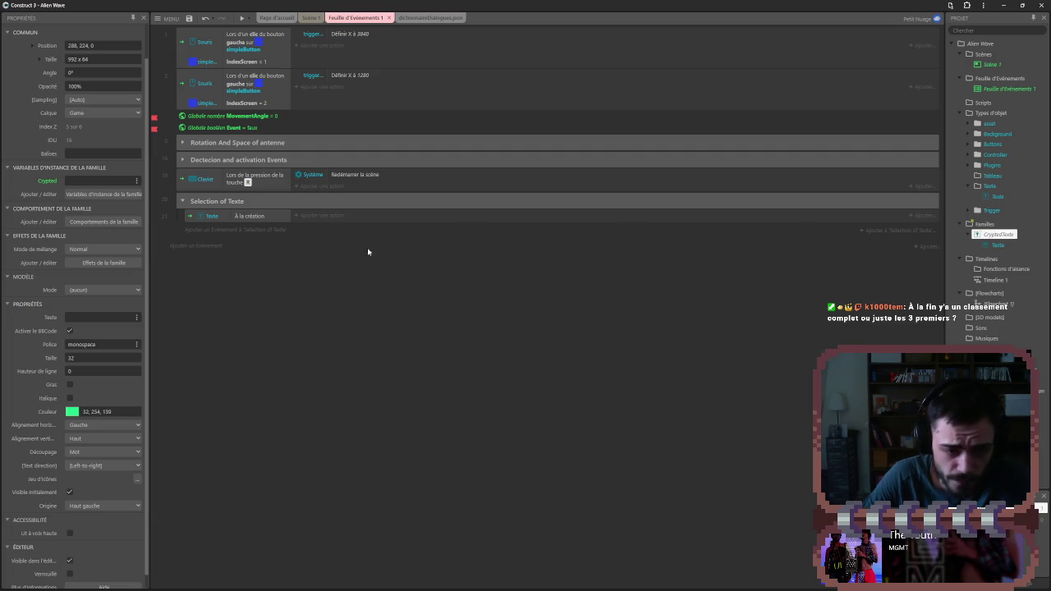
- Replace the À la création condition with System's Au démarrage de la scène
click(242, 216)
key(Delete)
double_click(241, 216)
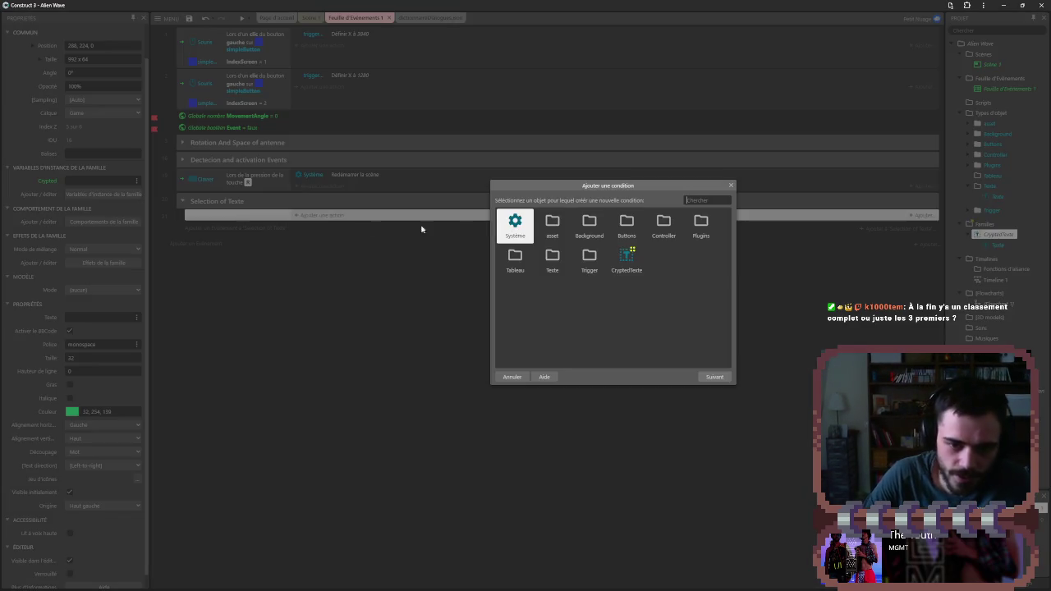
double_click(515, 225)
text(à la c)
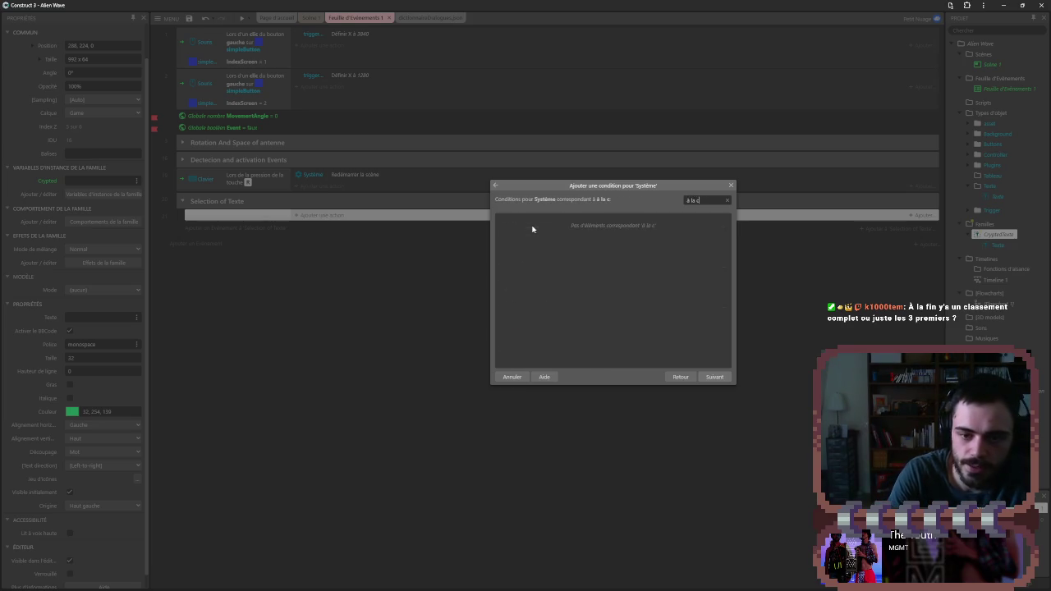
key(BackSpace)
key(BackSpace)
key(BackSpace)
text(cré)
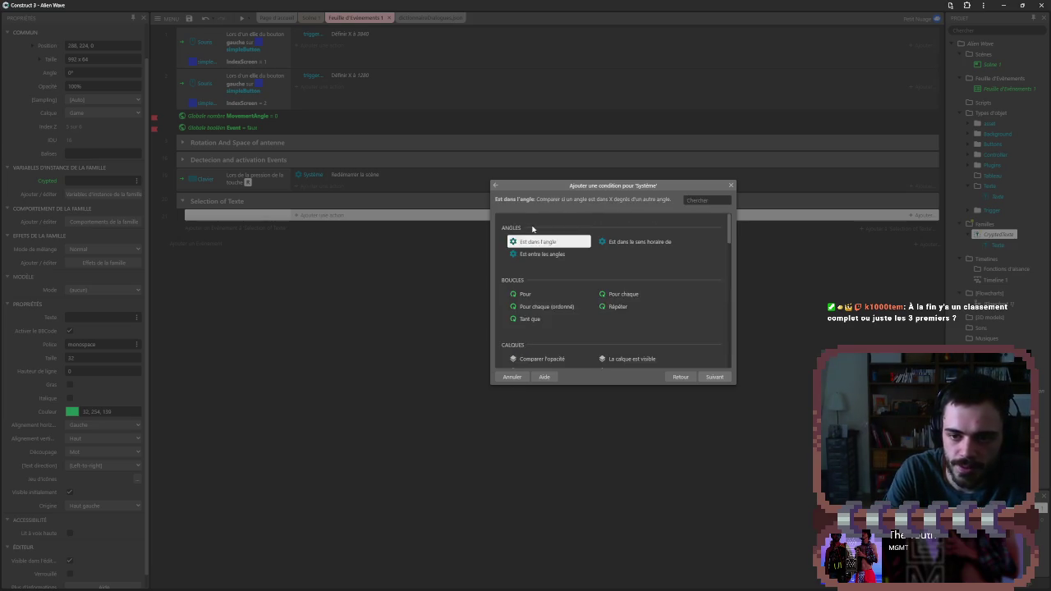
key(BackSpace)
key(BackSpace)
key(BackSpace)
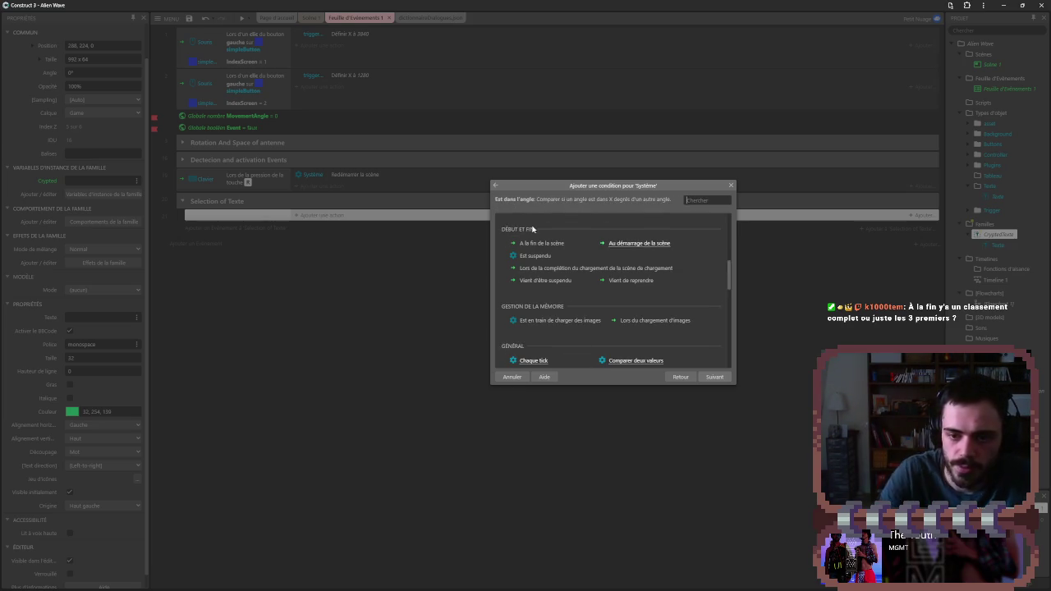
double_click(603, 243)
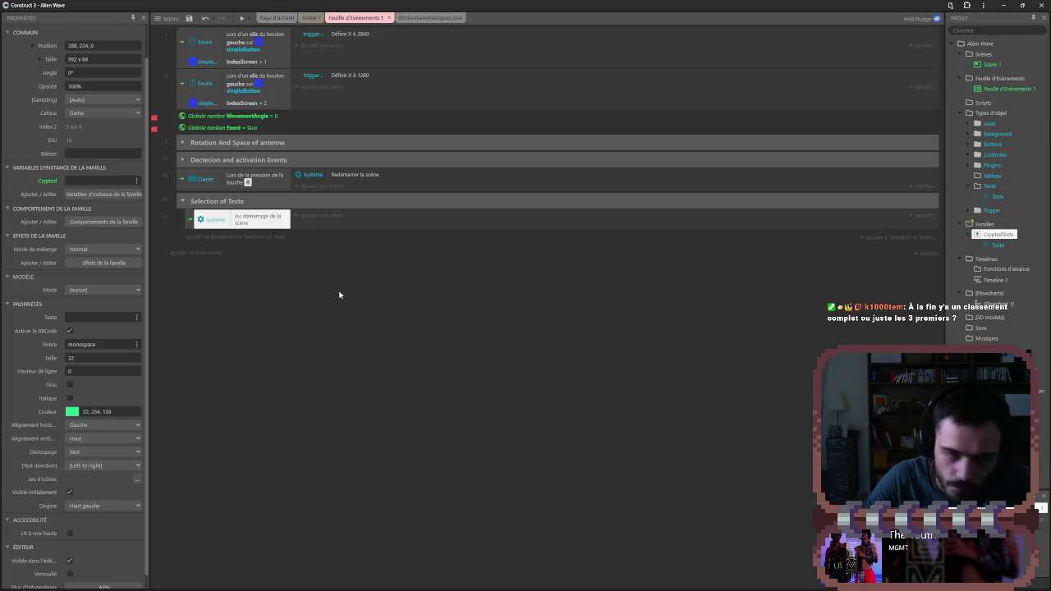
- Add an AJAX action requesting project file dictionnaireDialogues.json with tag Dialogues
click(310, 215)
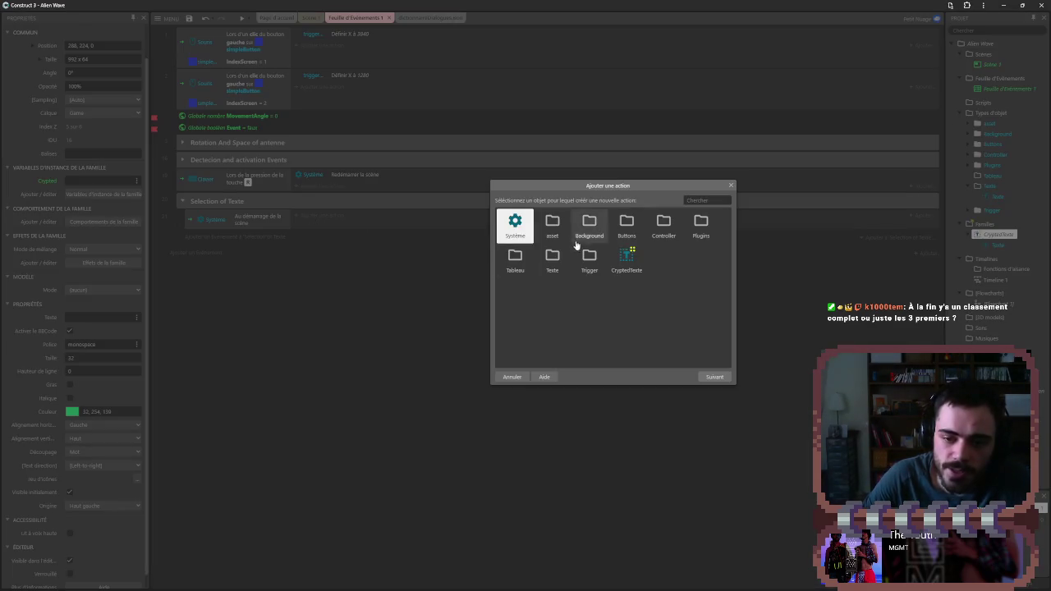
double_click(699, 223)
double_click(553, 234)
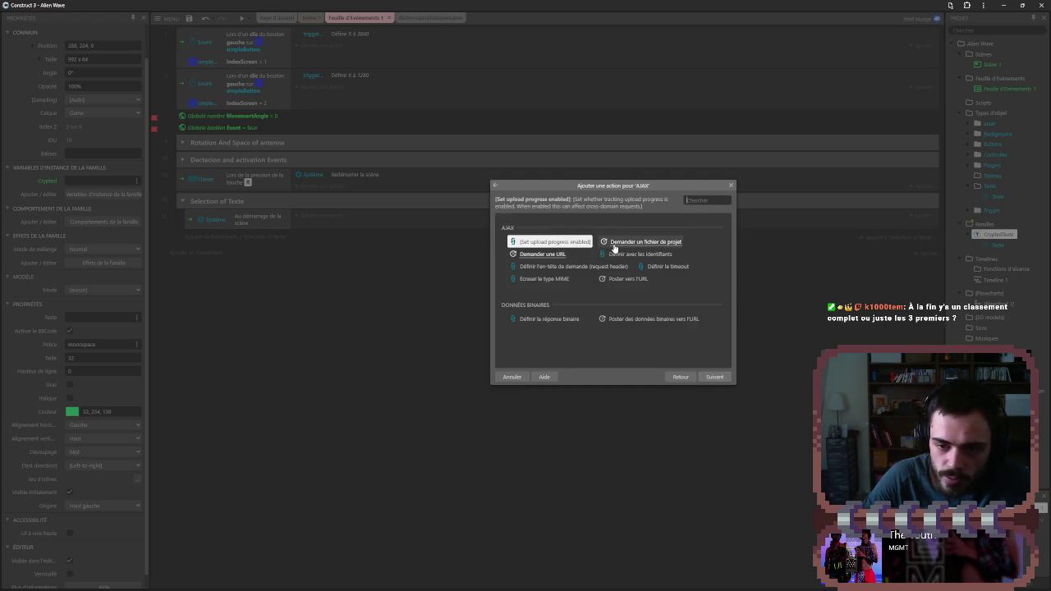
double_click(614, 242)
click(574, 264)
click(528, 249)
text("Dialogues")
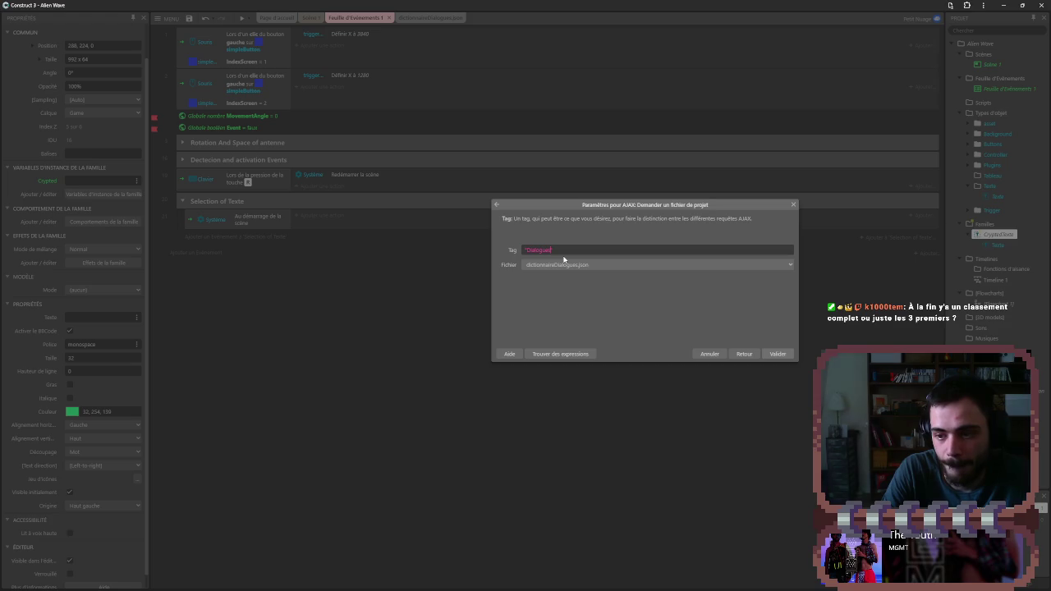
key(Return)
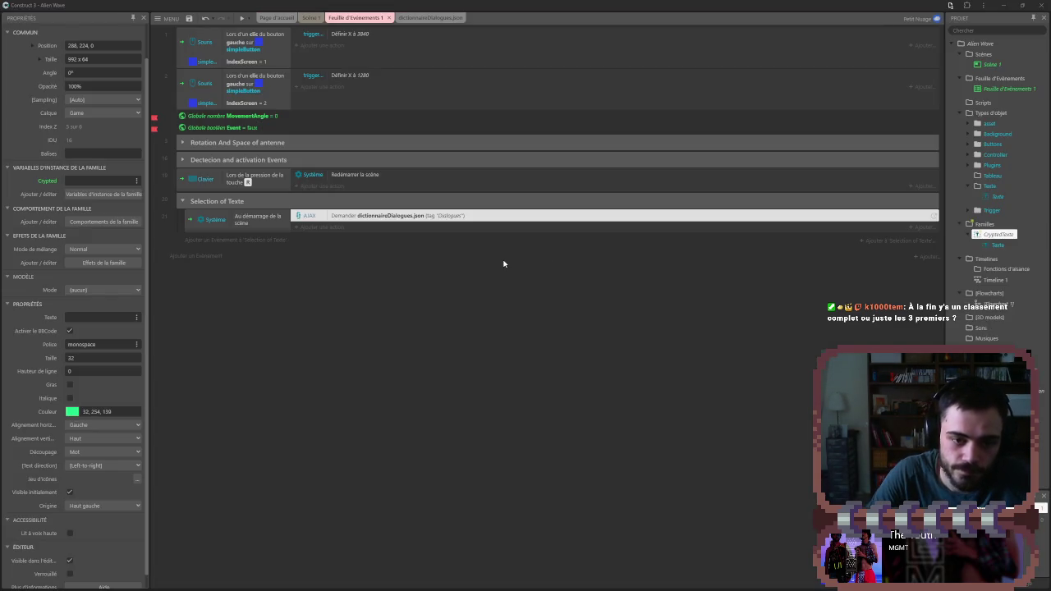
key(alt+Tab)
click(509, 324)
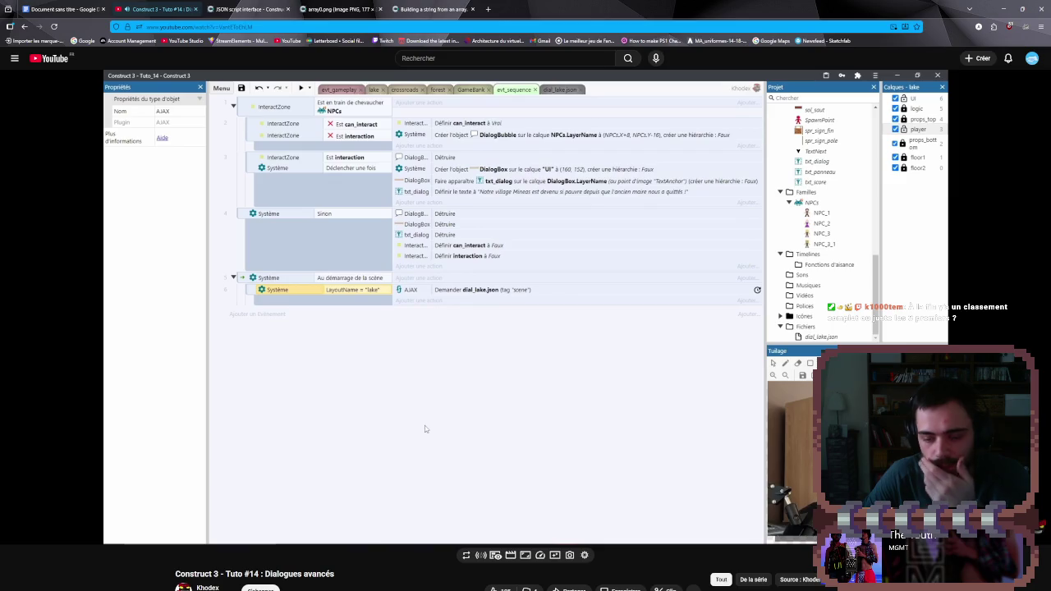
- Watch the tutorial until it adds the AJAX request-completed condition, then pause and return to Construct 3
key(f)
key(f)
key(f)
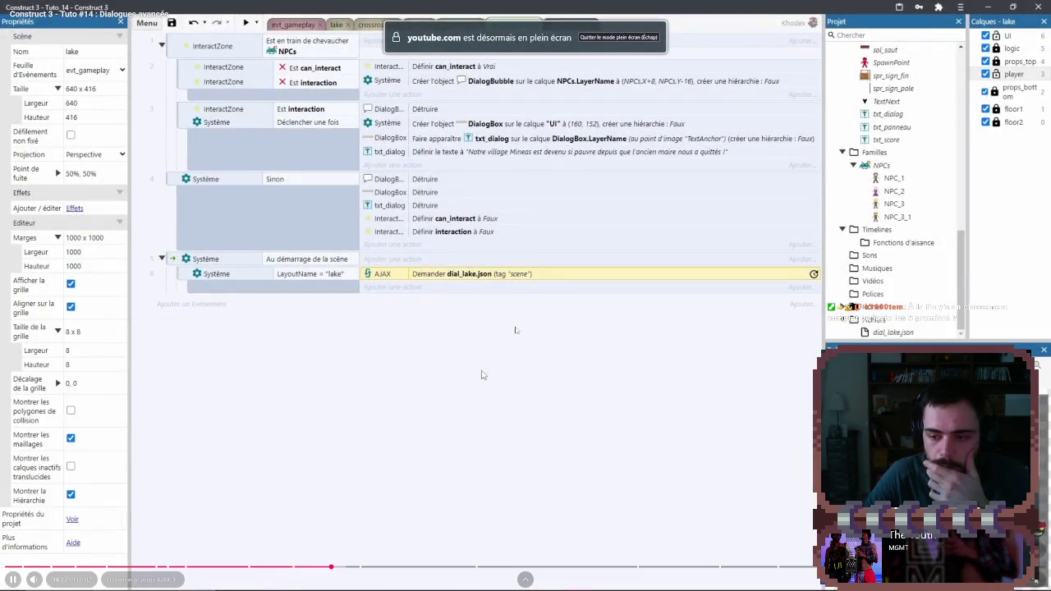
double_click(516, 330)
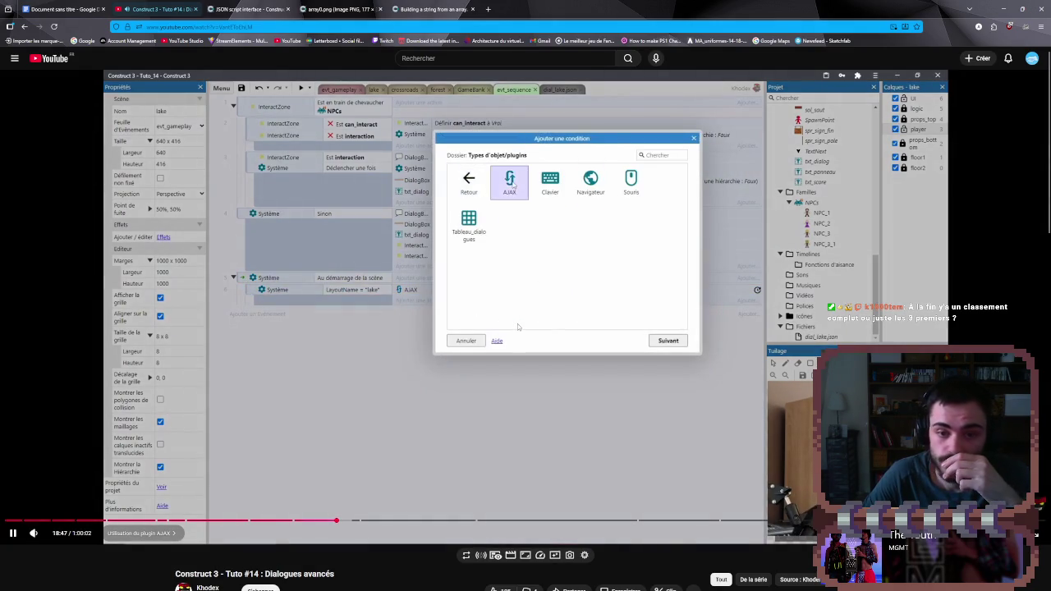
click(649, 300)
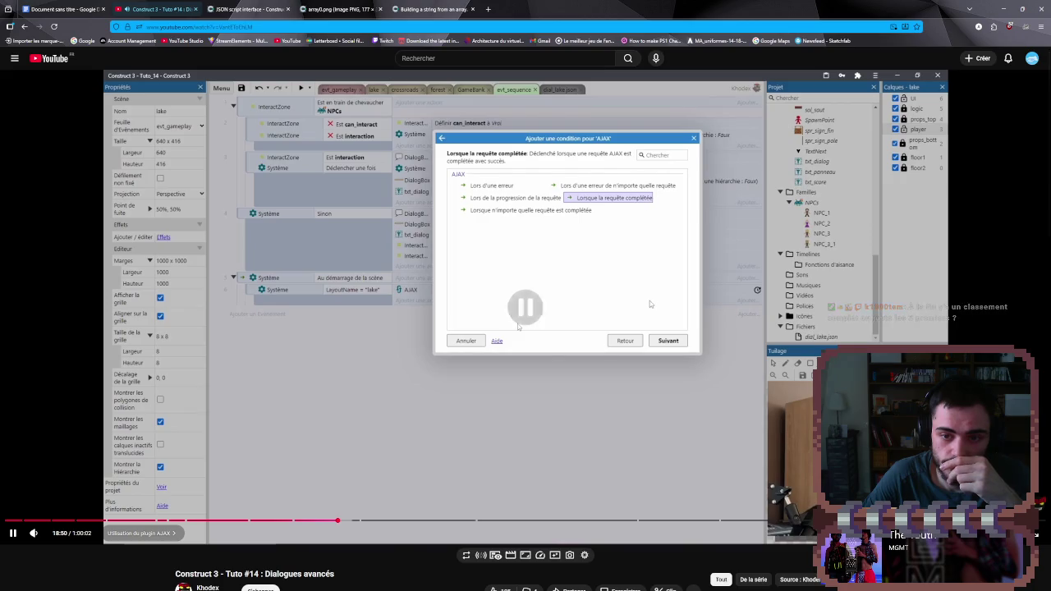
key(alt+Tab)
click(230, 241)
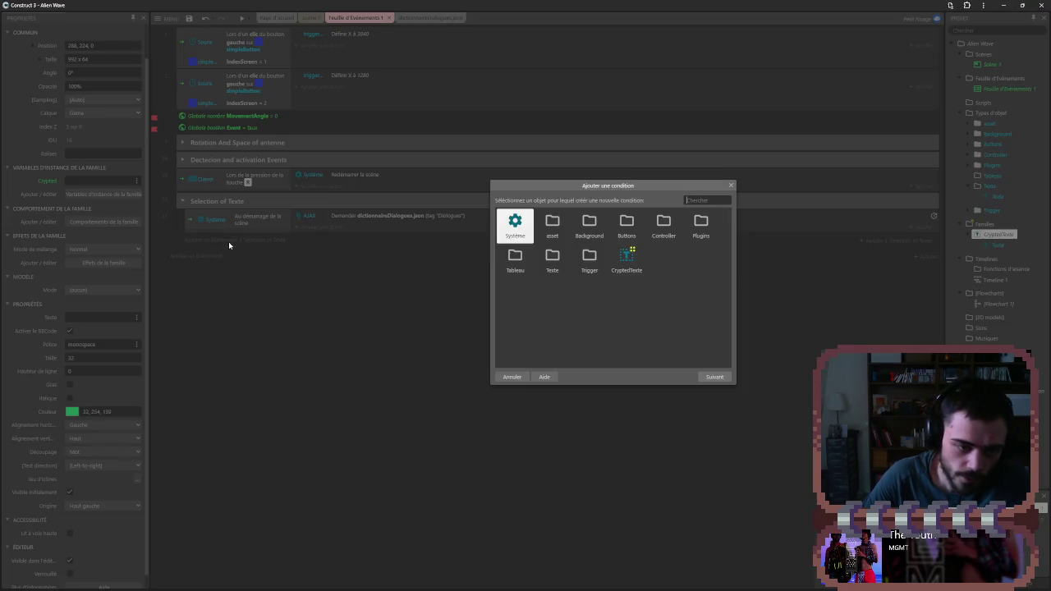
- Add a new event with AJAX condition 'Lorsque la requête complétée' for tag Dialogues
double_click(524, 224)
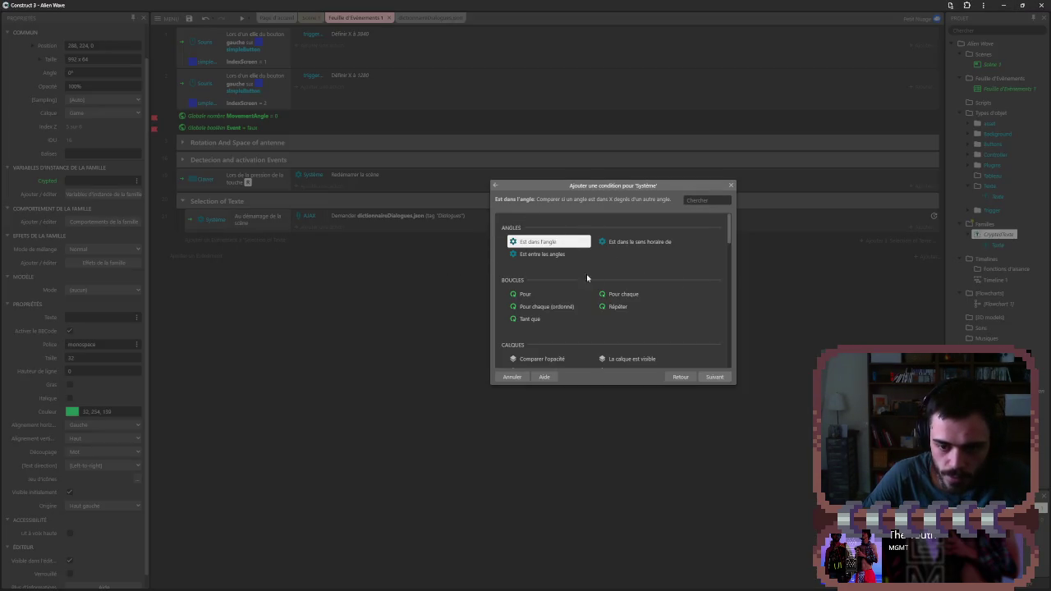
click(680, 377)
double_click(699, 223)
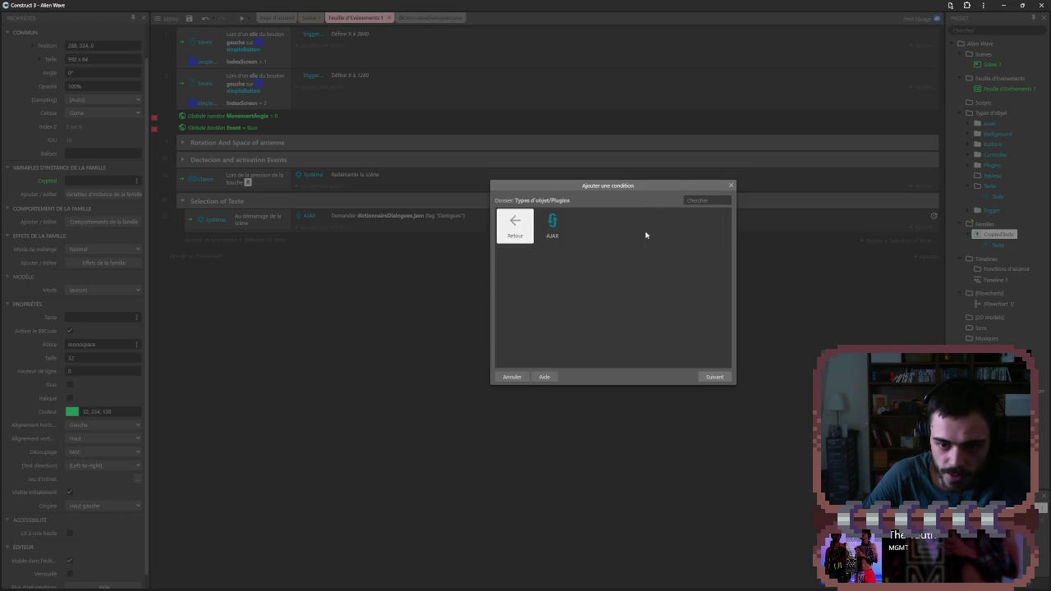
double_click(551, 225)
double_click(632, 267)
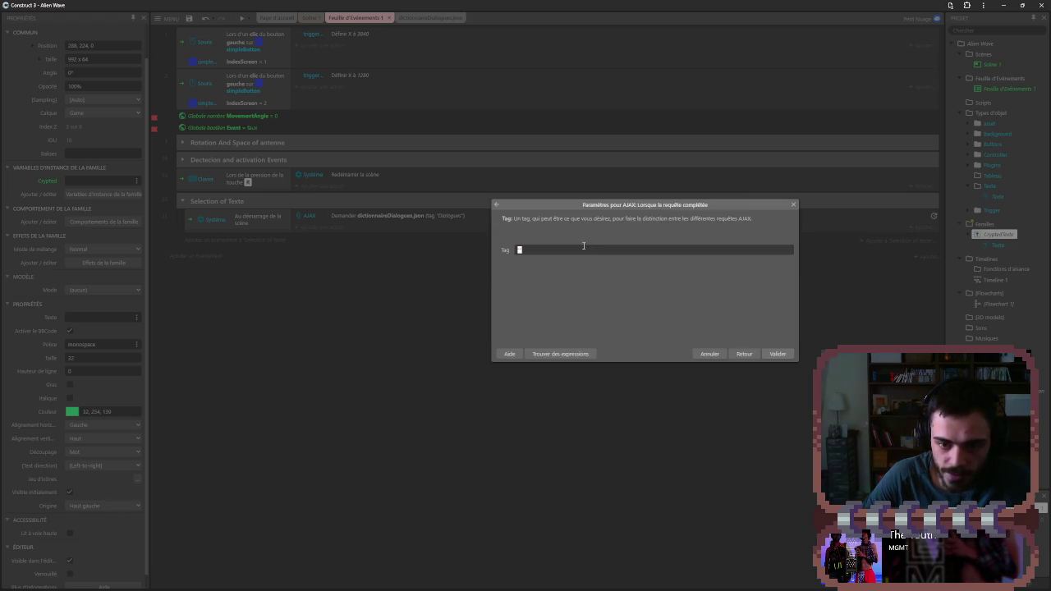
text(Dial)
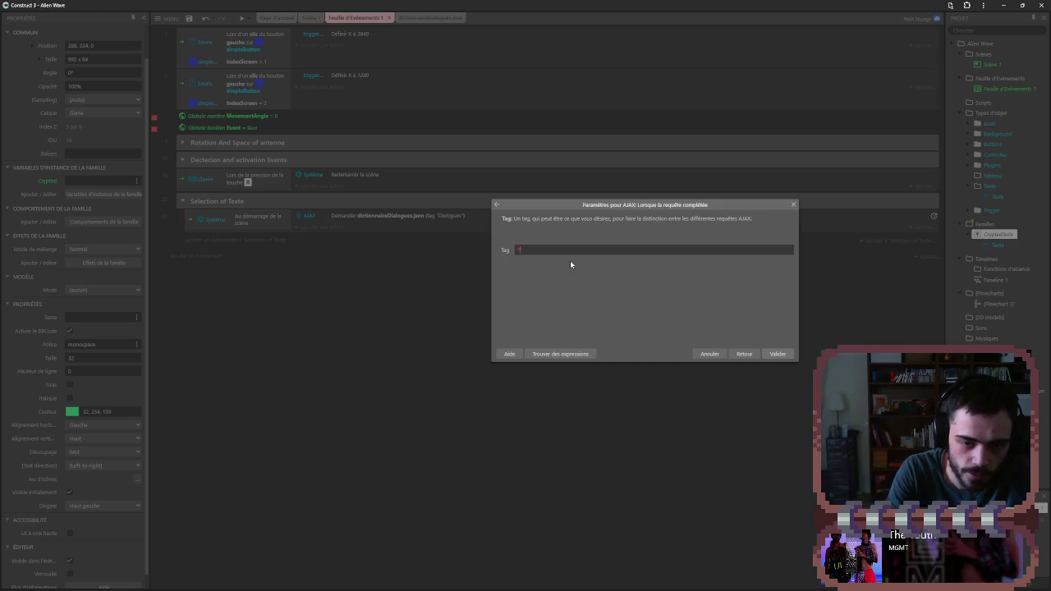
text(ogues)
key(Return)
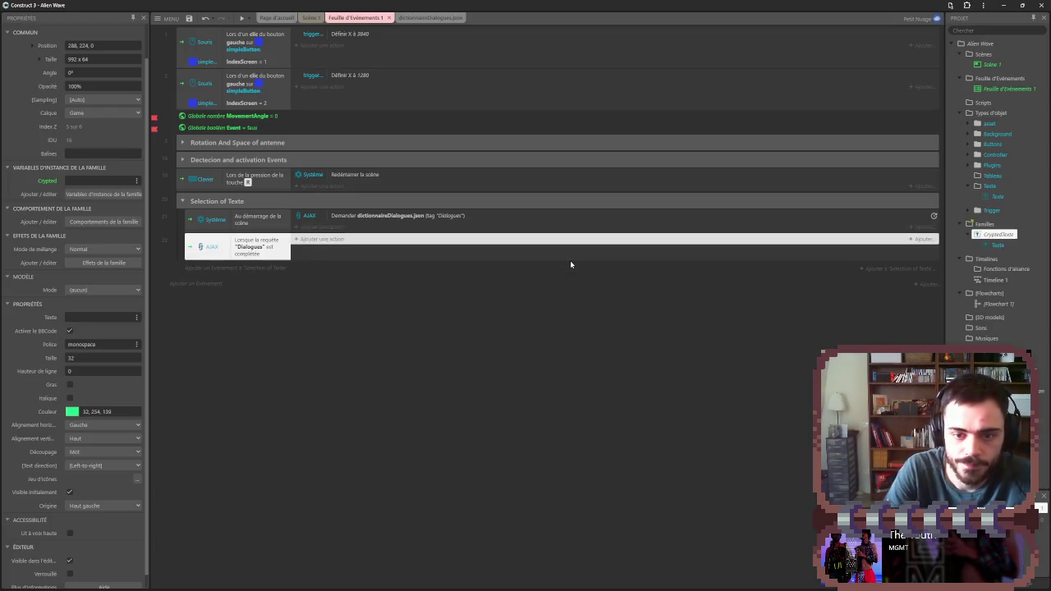
key(alt+Tab)
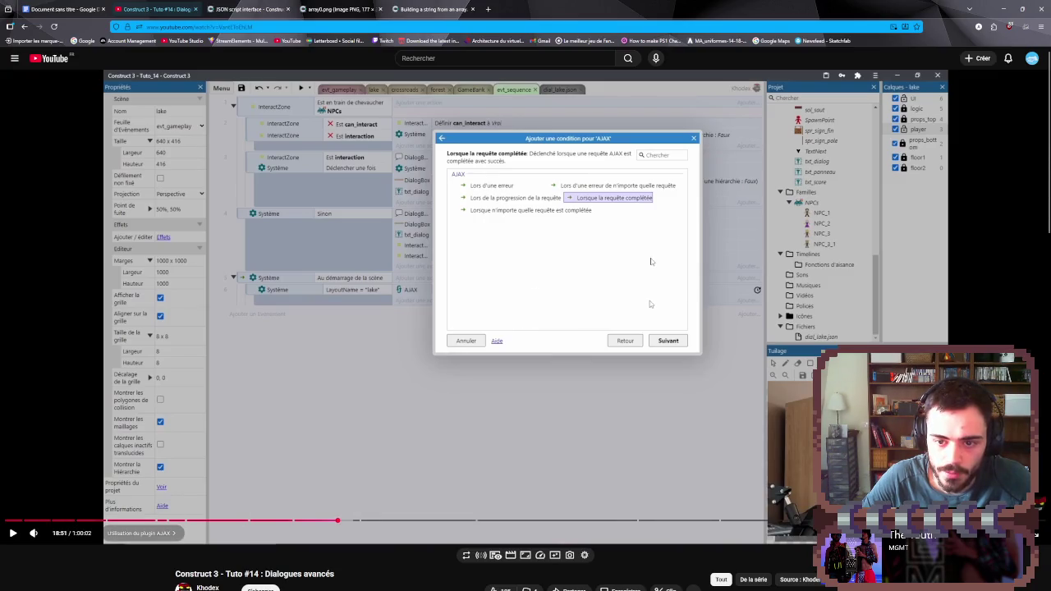
- Resume the tutorial and pause it at the Tableau_dialogues Charger JSON parameters
click(599, 330)
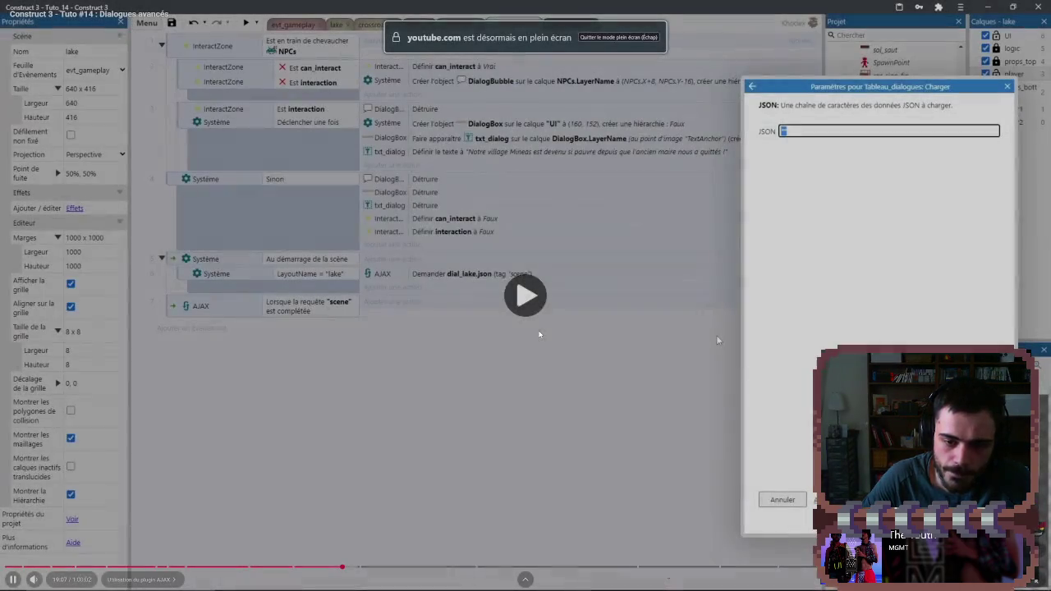
click(680, 342)
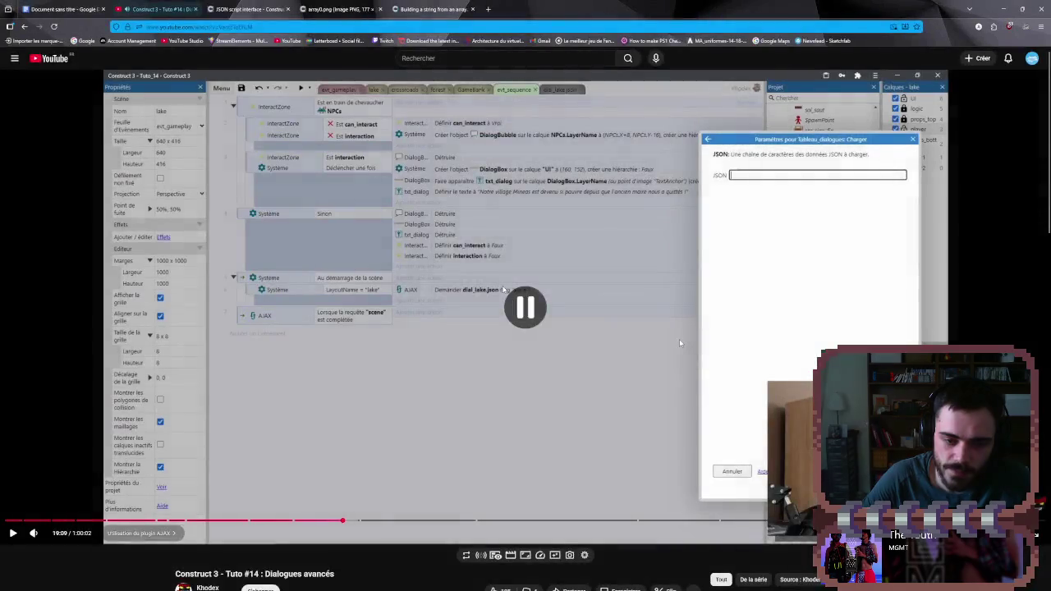
key(alt+Tab)
click(339, 271)
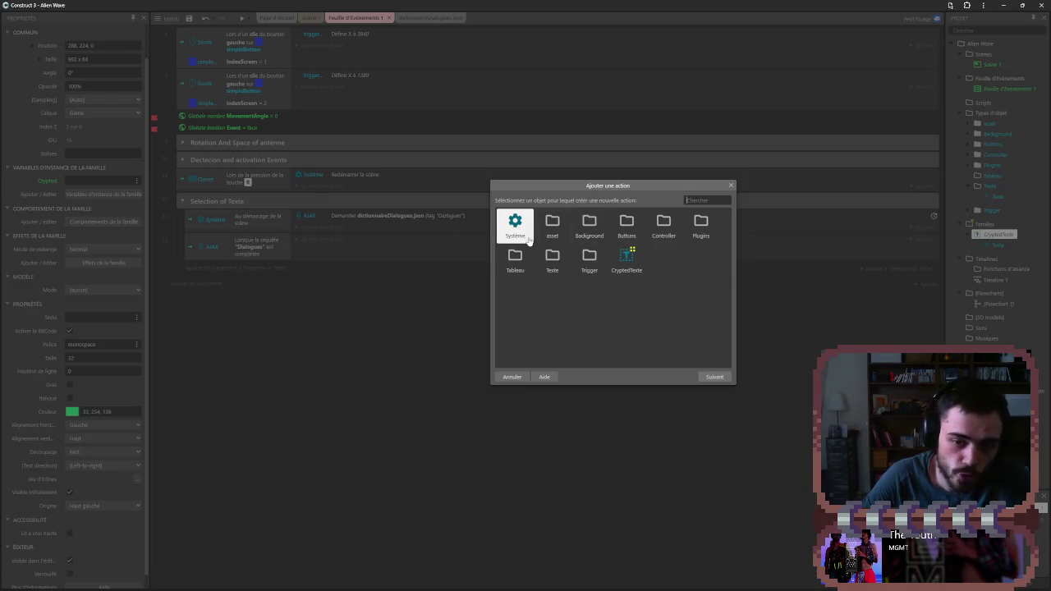
- Look through the add-action object list for an array, then cancel the action
double_click(697, 225)
double_click(561, 235)
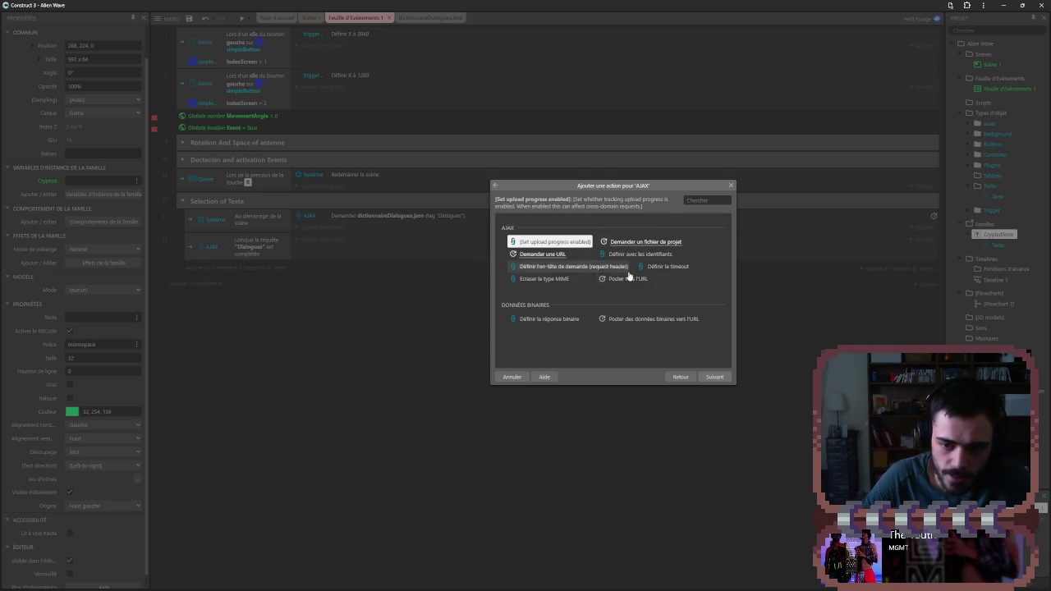
click(670, 374)
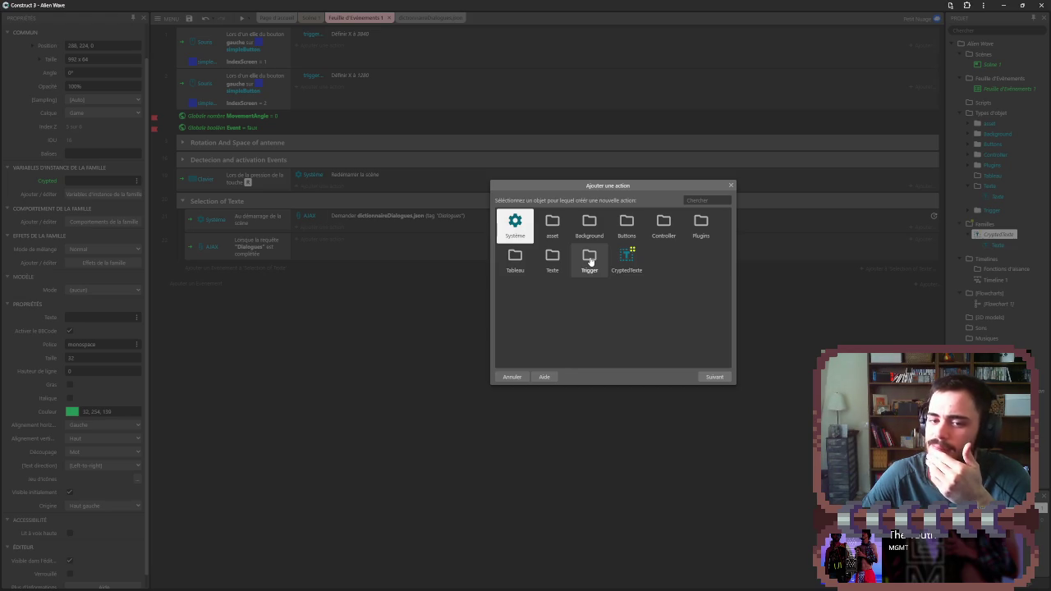
double_click(517, 261)
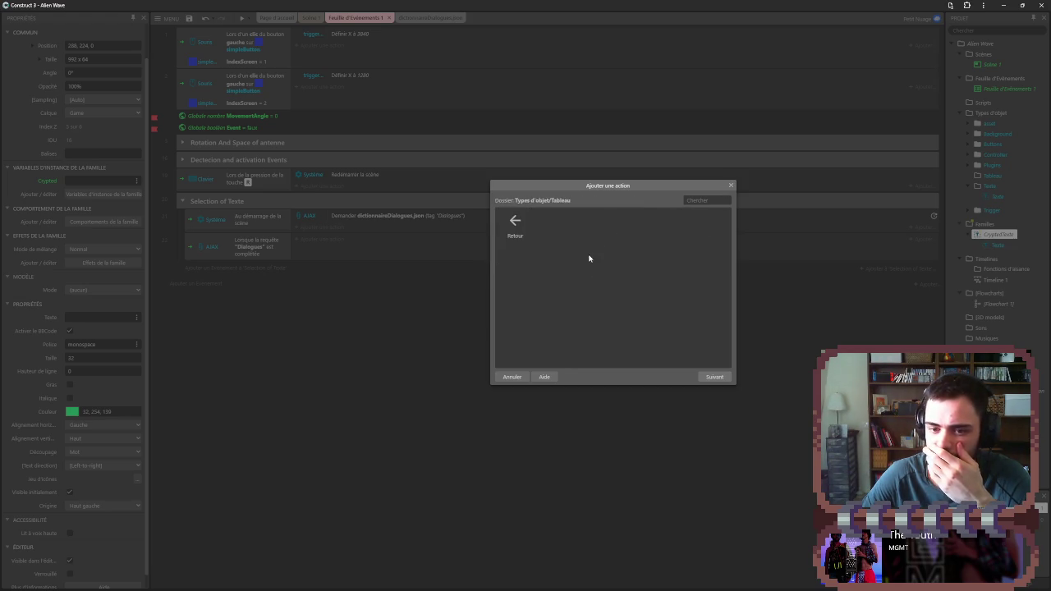
click(730, 187)
- Insert a new Tableau array object in the Tableau folder and rename it Diag
right_click(993, 177)
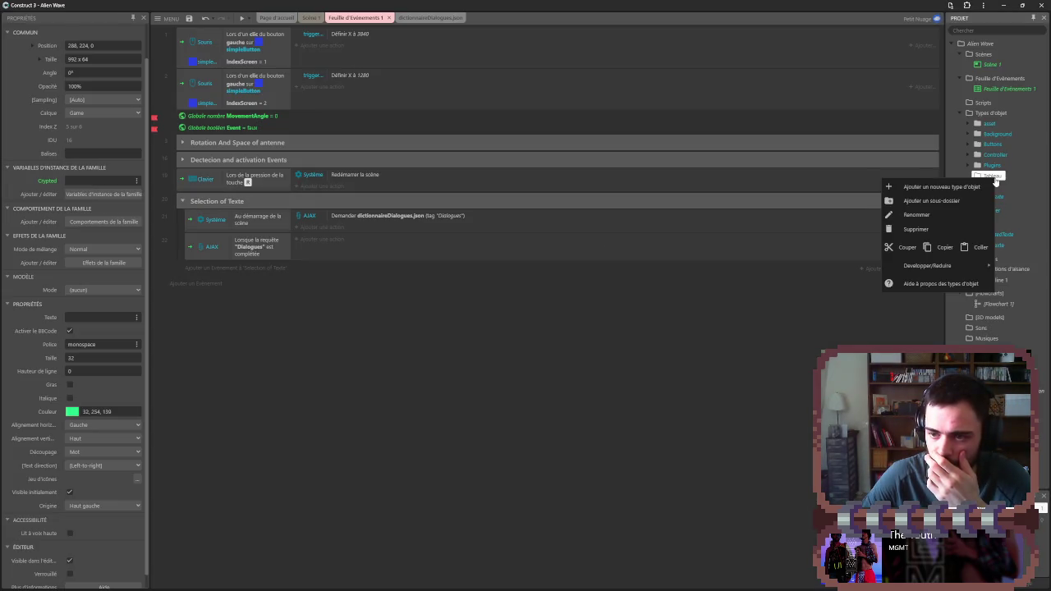
click(944, 186)
scroll(562, 390, up, 5)
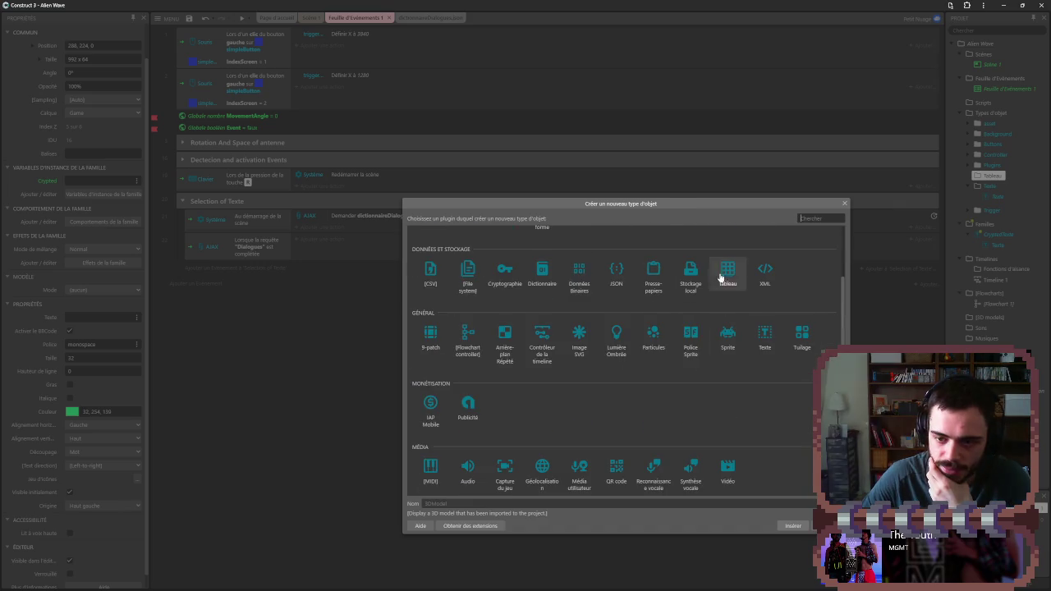
double_click(723, 274)
click(999, 186)
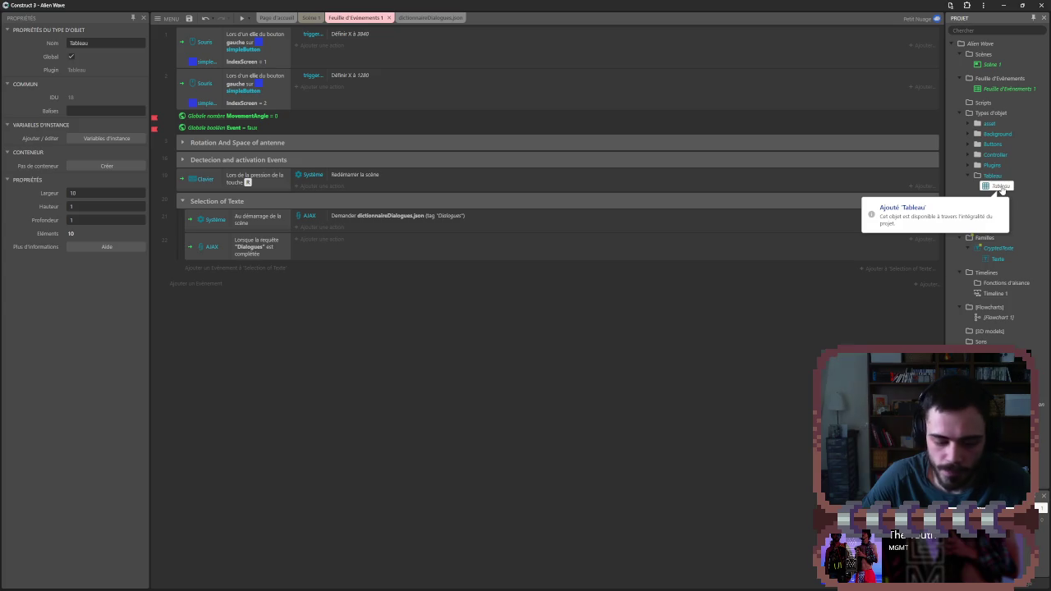
right_click(1001, 187)
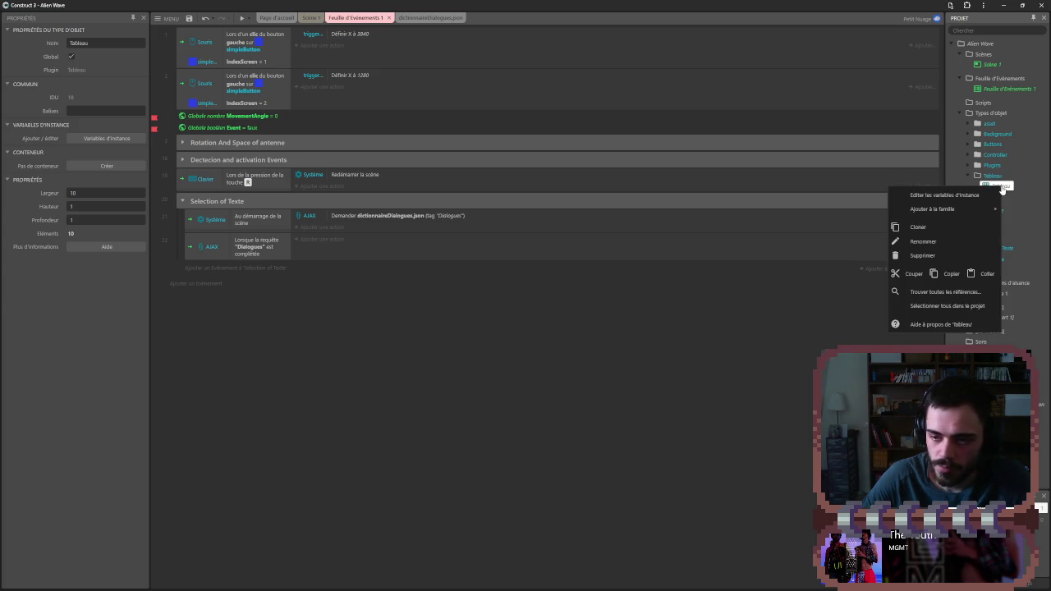
click(934, 242)
text(di)
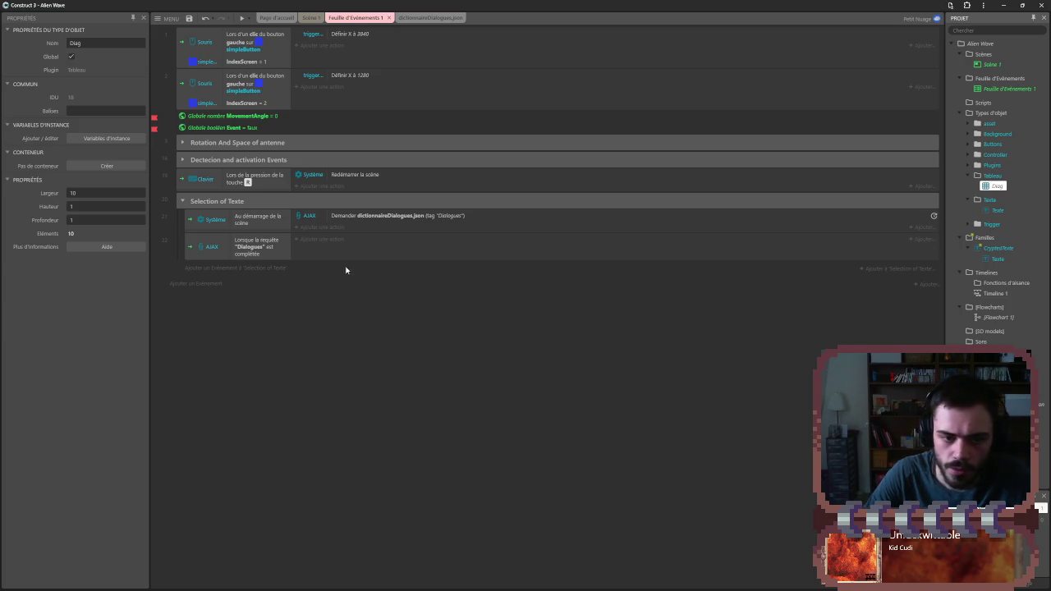
click(324, 243)
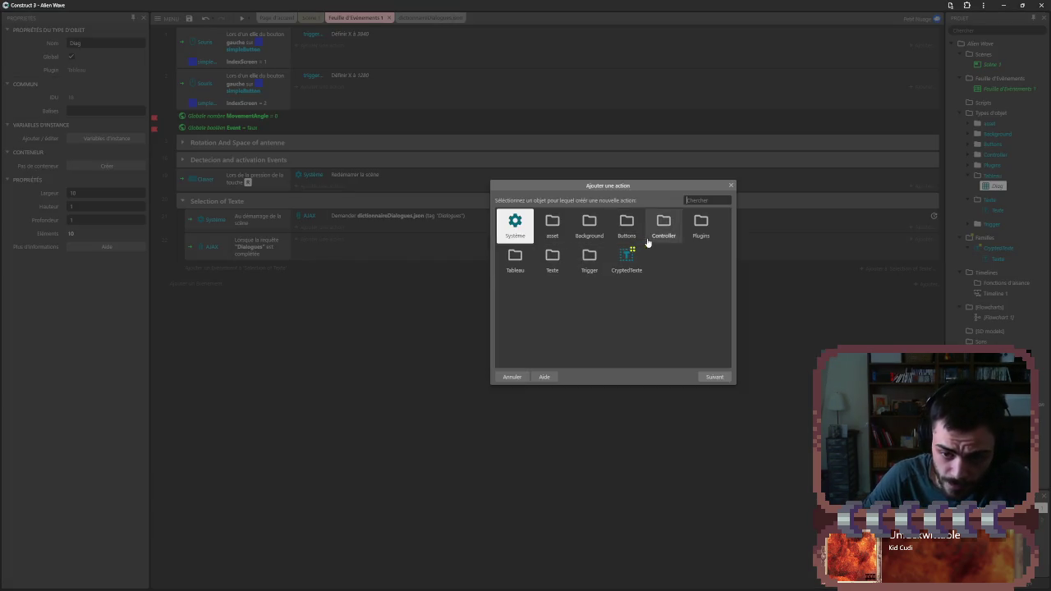
- Add a Diag Charger action loading the array from JSON to the Dialogues event
double_click(514, 261)
double_click(552, 226)
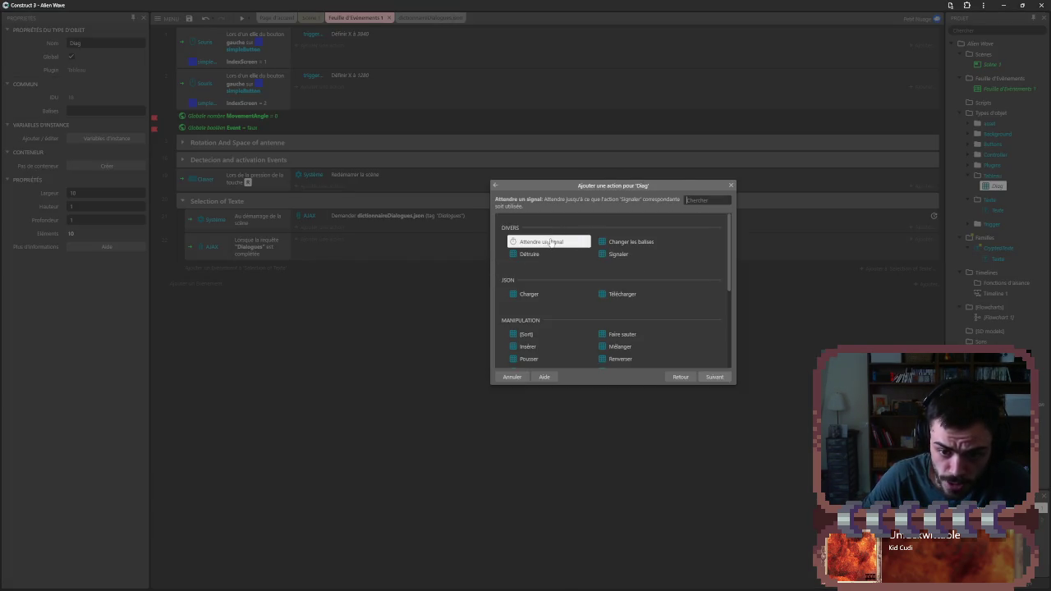
double_click(555, 293)
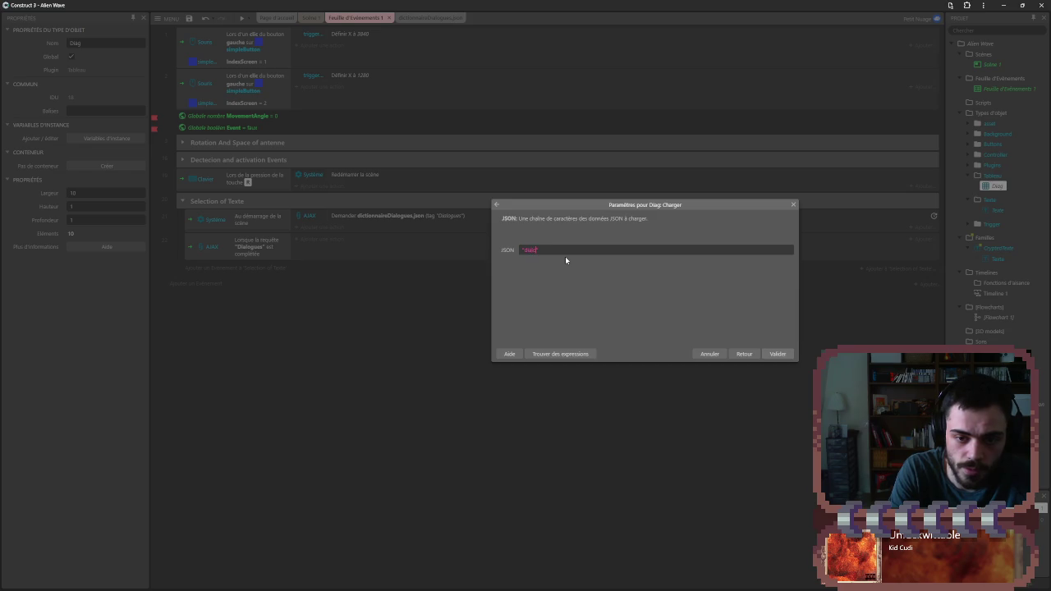
key(Return)
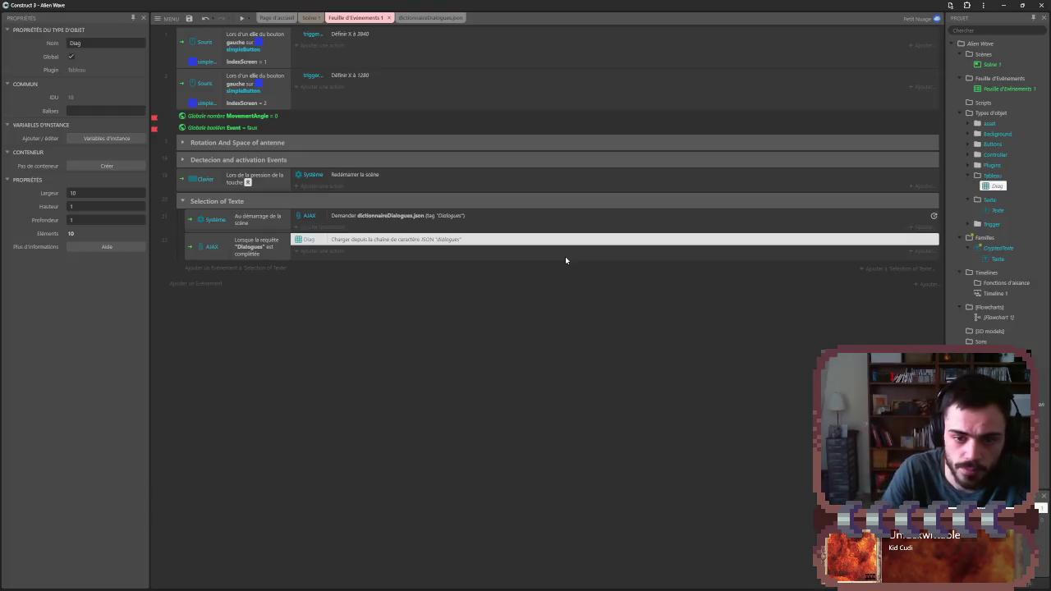
- Compare with the tutorial's Charger parameters and reopen the Diag load action for editing
key(alt+Tab)
key(space)
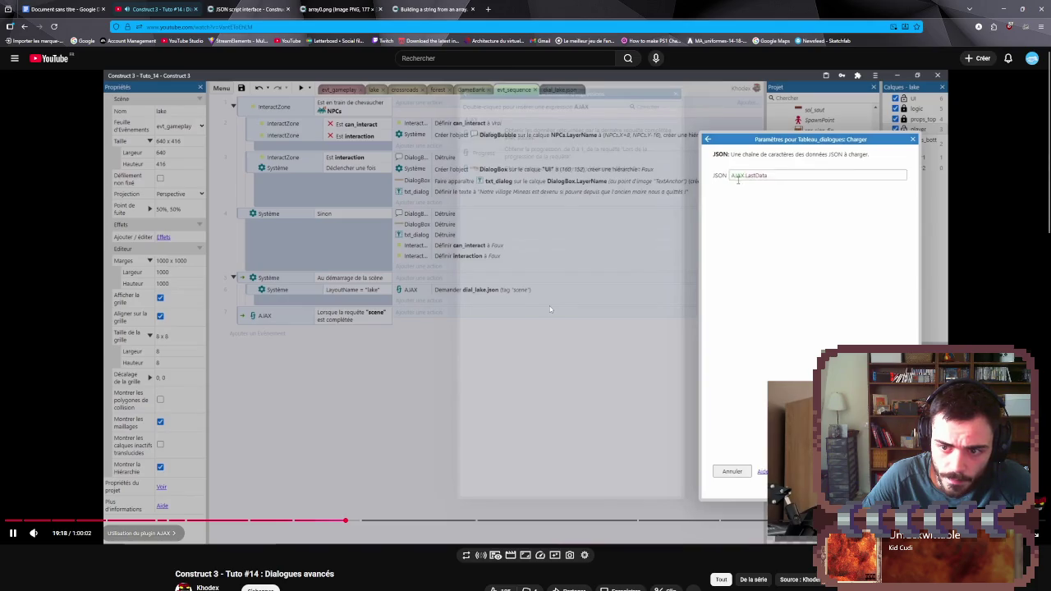
click(550, 310)
key(alt+Tab)
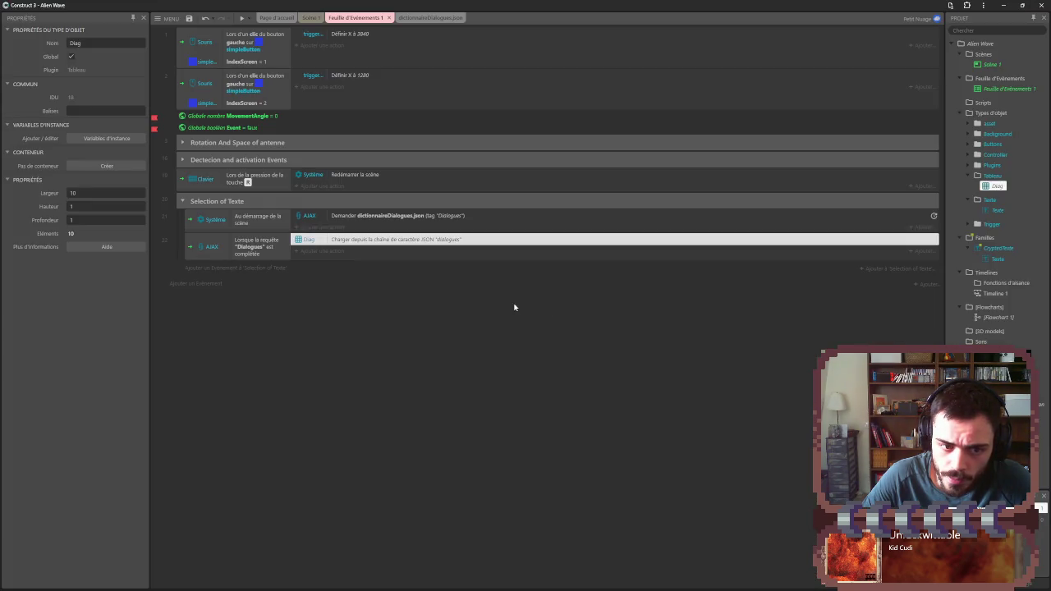
key(alt+Tab)
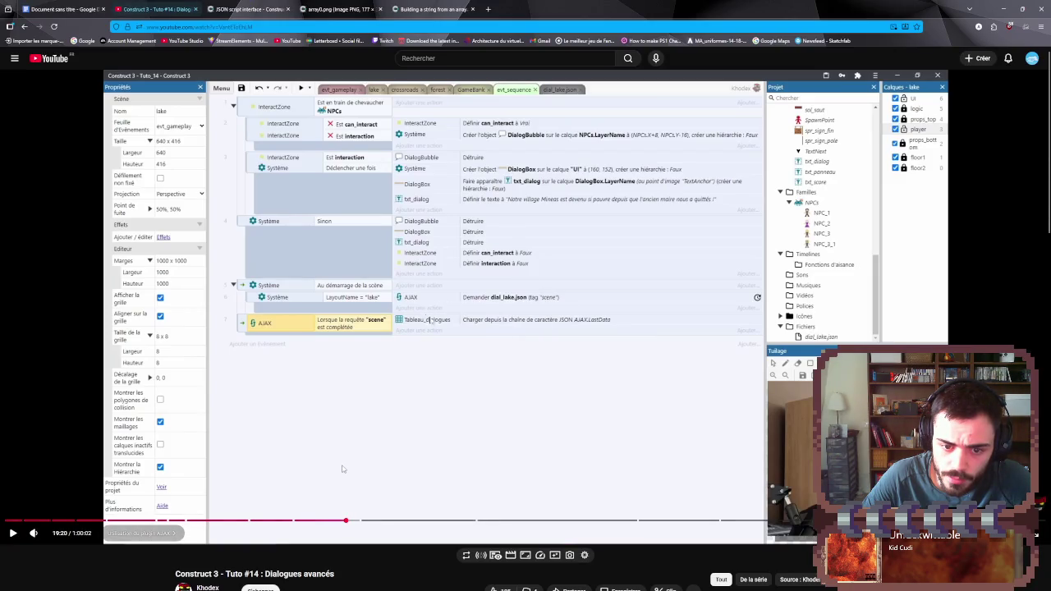
key(alt+Tab)
double_click(383, 246)
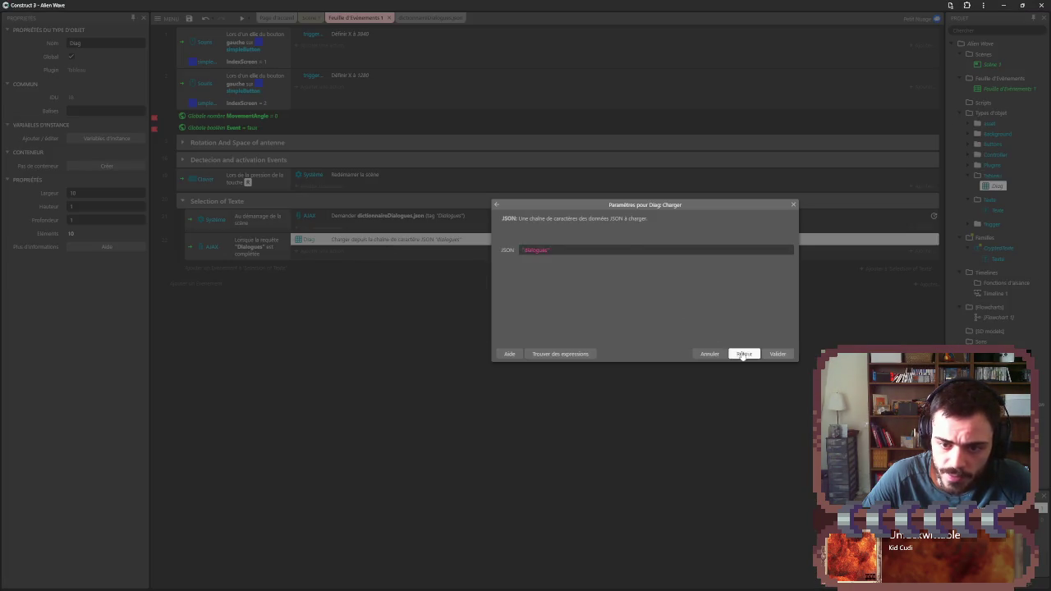
- Return to the Diag action list and reopen the JSON parameter of the 'Charger depuis la chaîne JSON' action
click(744, 353)
scroll(626, 301, down, 5)
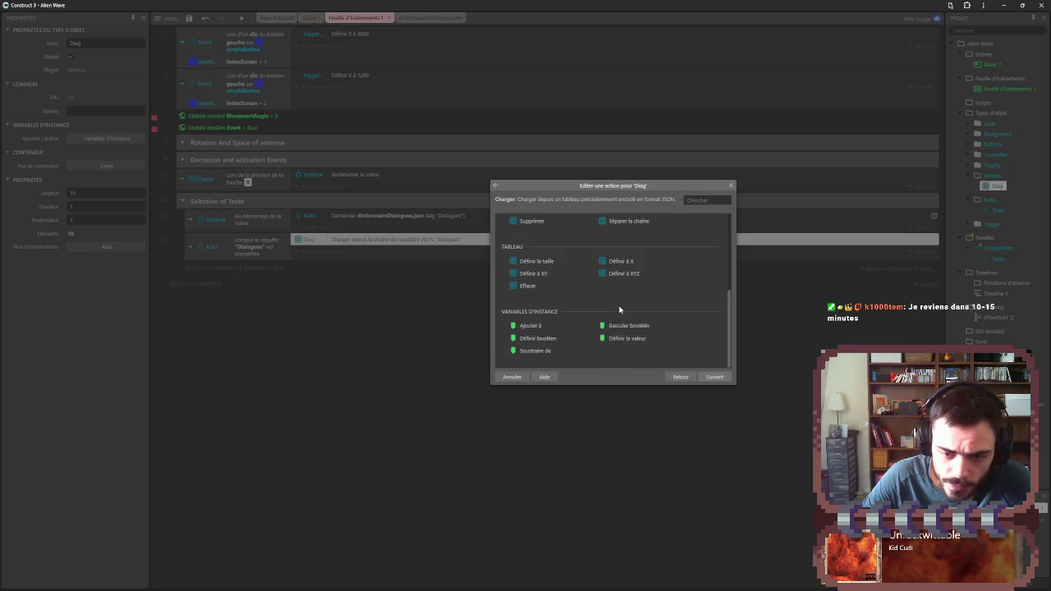
scroll(607, 312, up, 2)
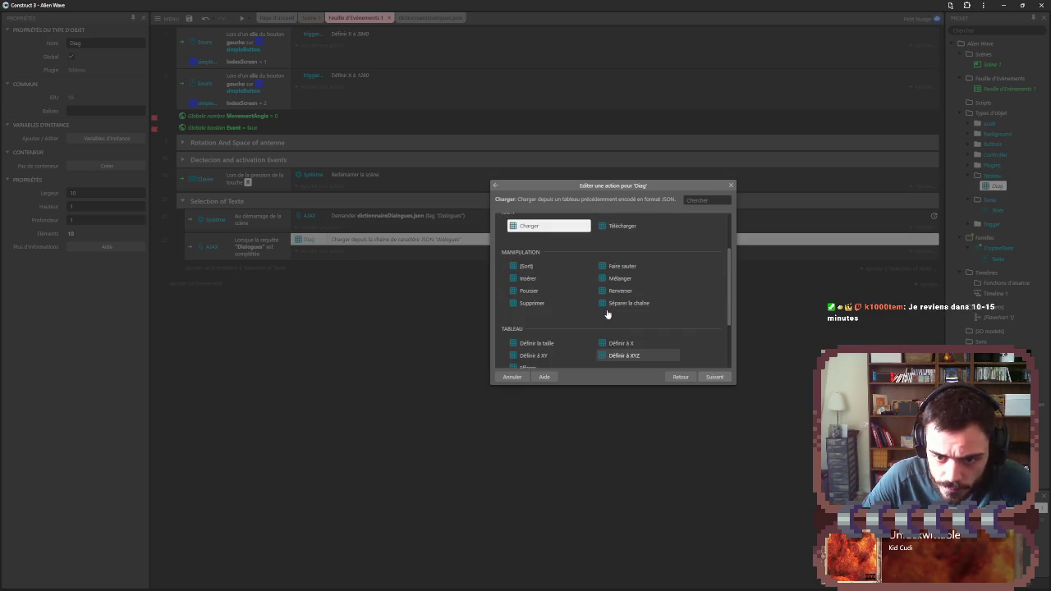
scroll(554, 297, up, 1)
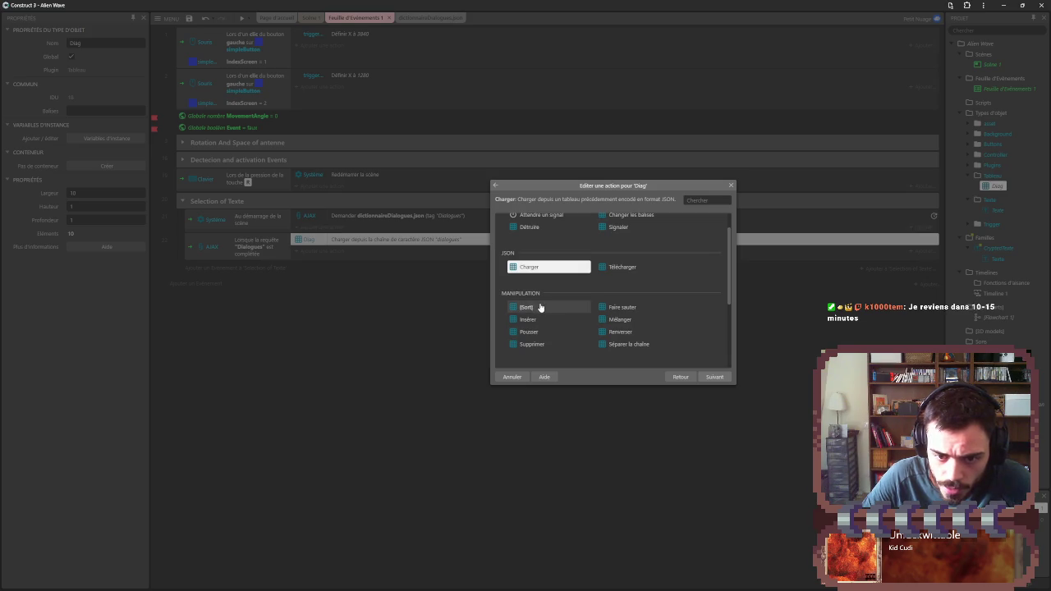
scroll(539, 305, up, 1)
click(609, 298)
double_click(558, 295)
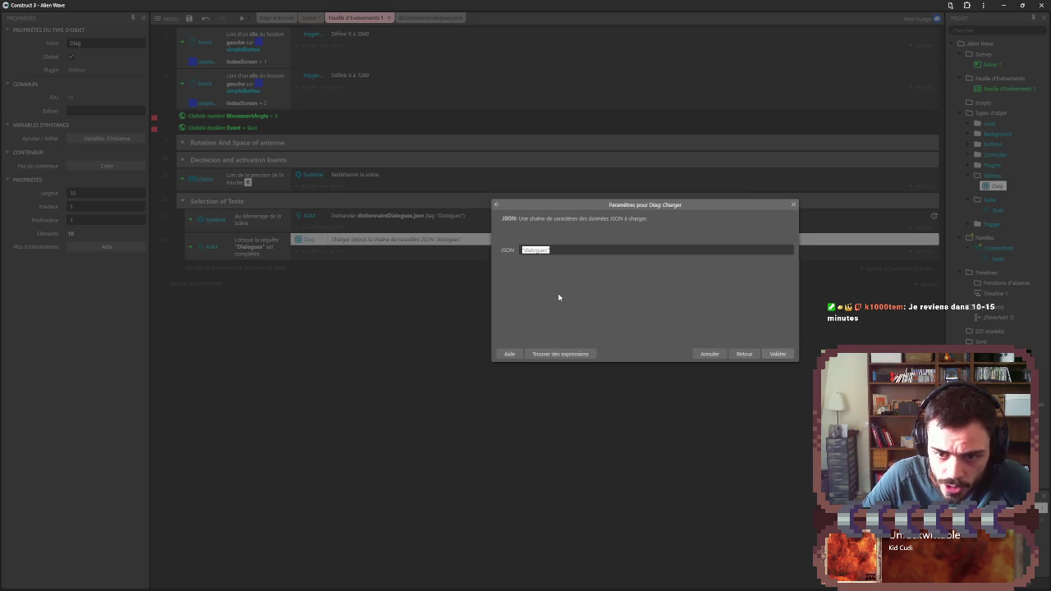
click(742, 354)
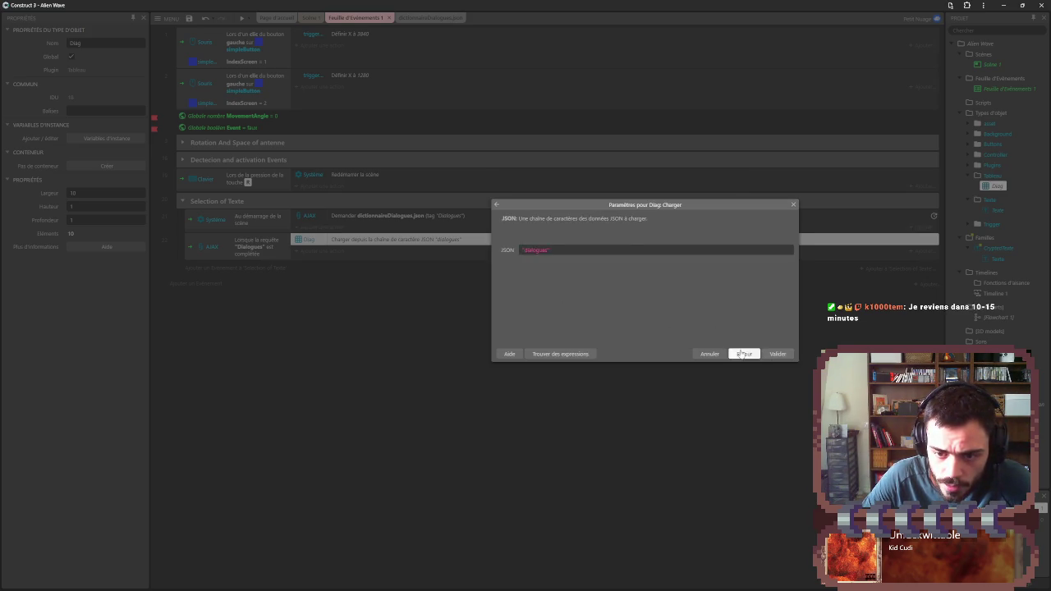
double_click(566, 296)
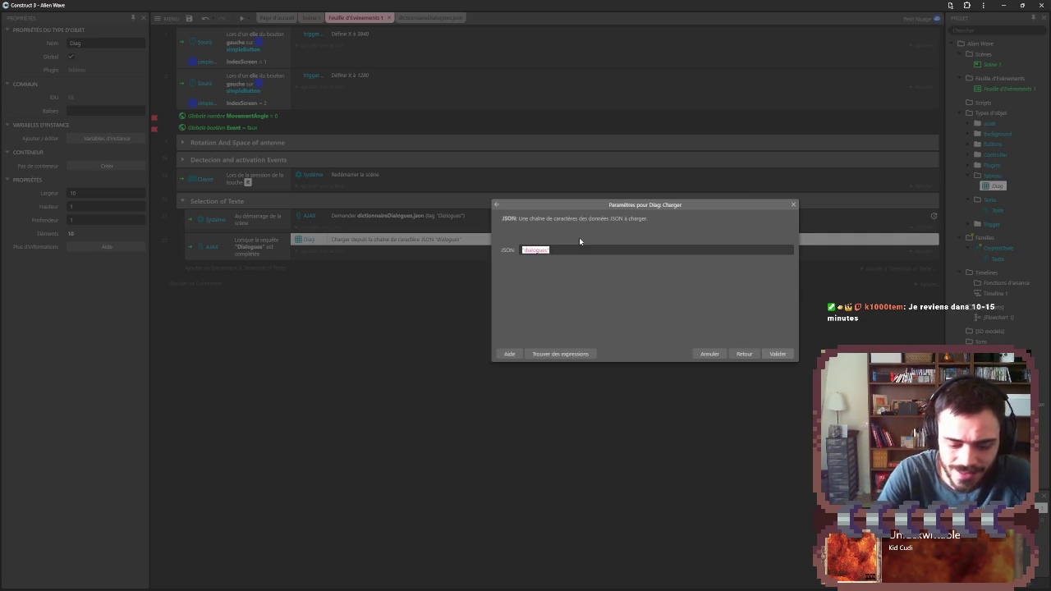
- Replace the JSON parameter with AJAX.DernièresDonnées (LastData) from autocomplete
text(last)
key(alt+Tab)
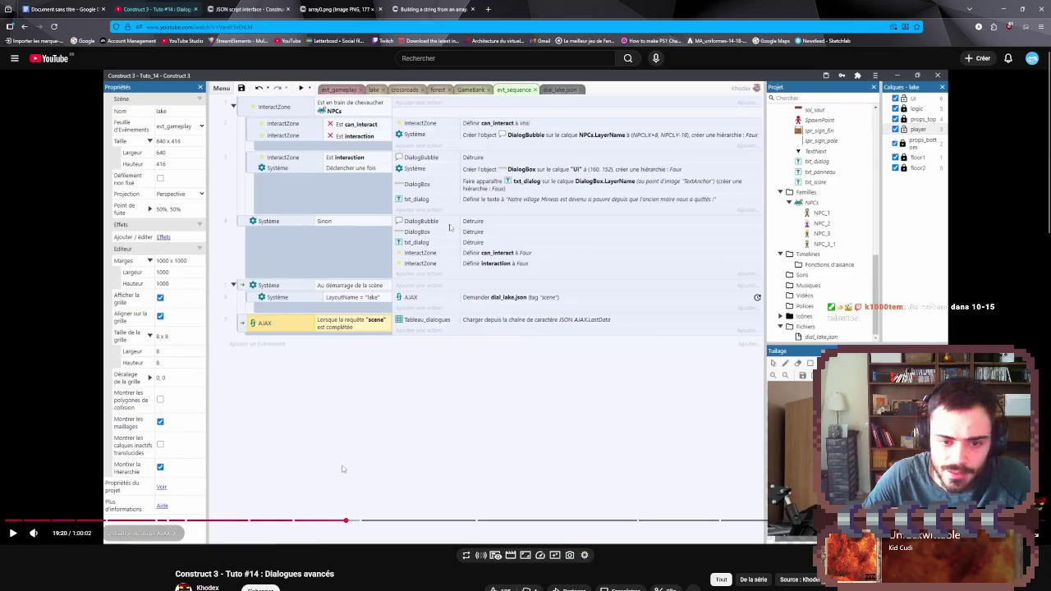
key(alt+Tab)
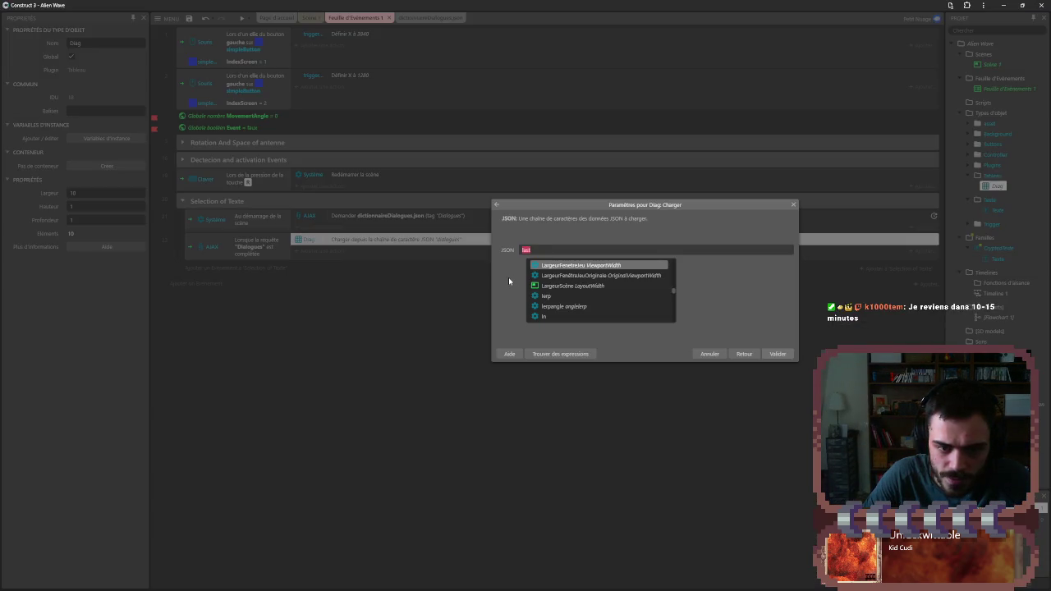
key(alt+Tab)
key(alt+Tab)
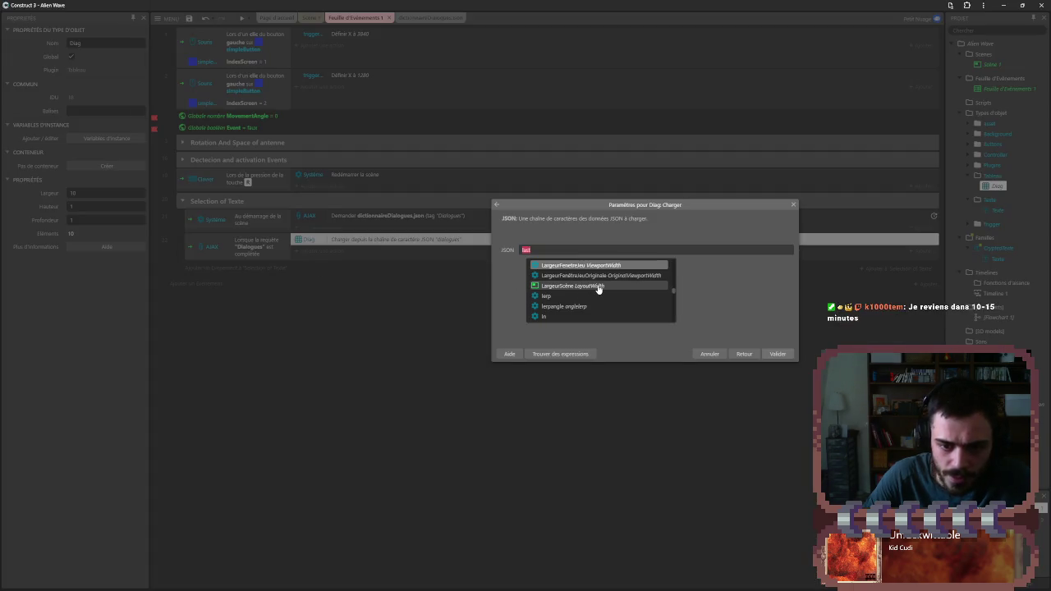
key(BackSpace)
key(BackSpace)
key(BackSpace)
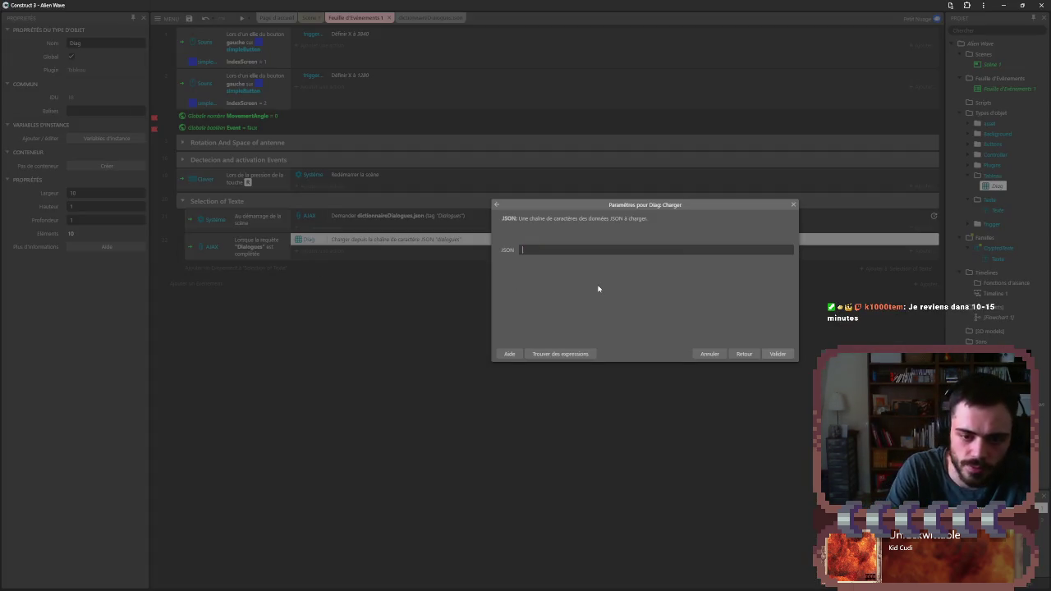
text(AJAX.)
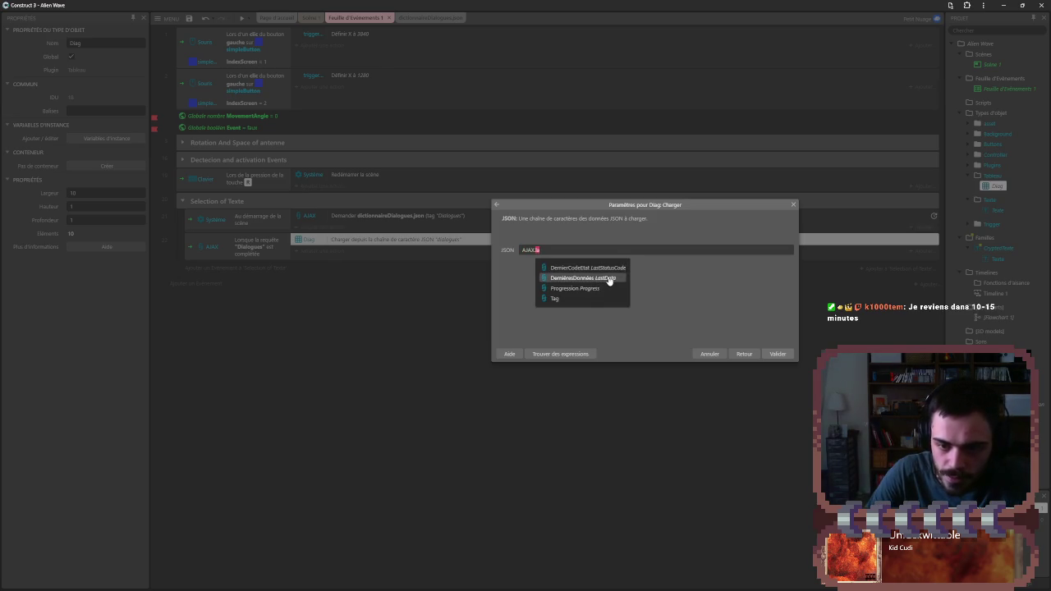
click(609, 279)
- Resume the YouTube Construct tutorial video, then return to the event sheet
key(alt+Tab)
click(522, 373)
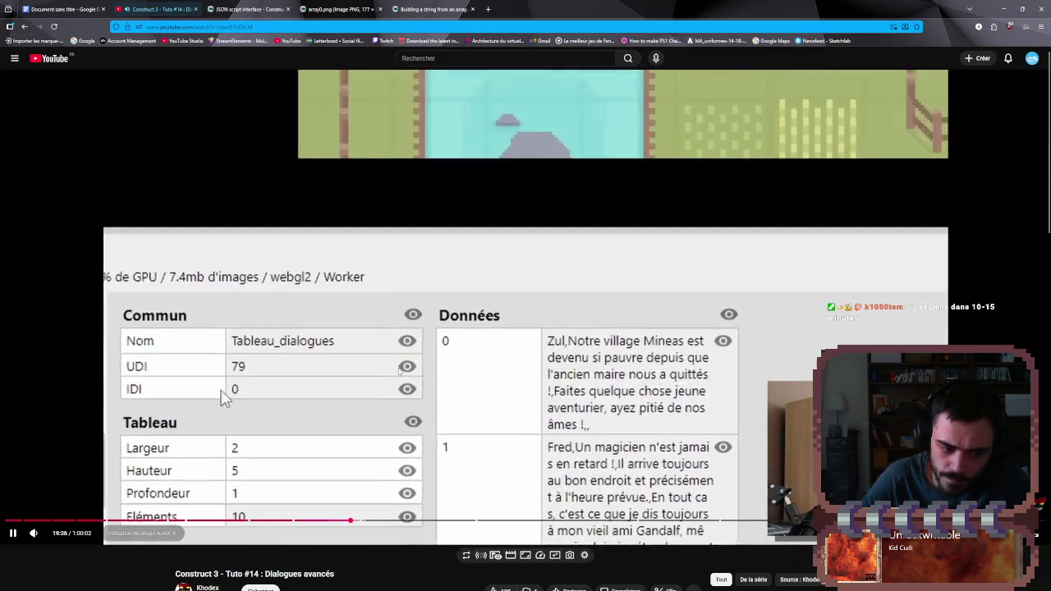
key(alt+Tab)
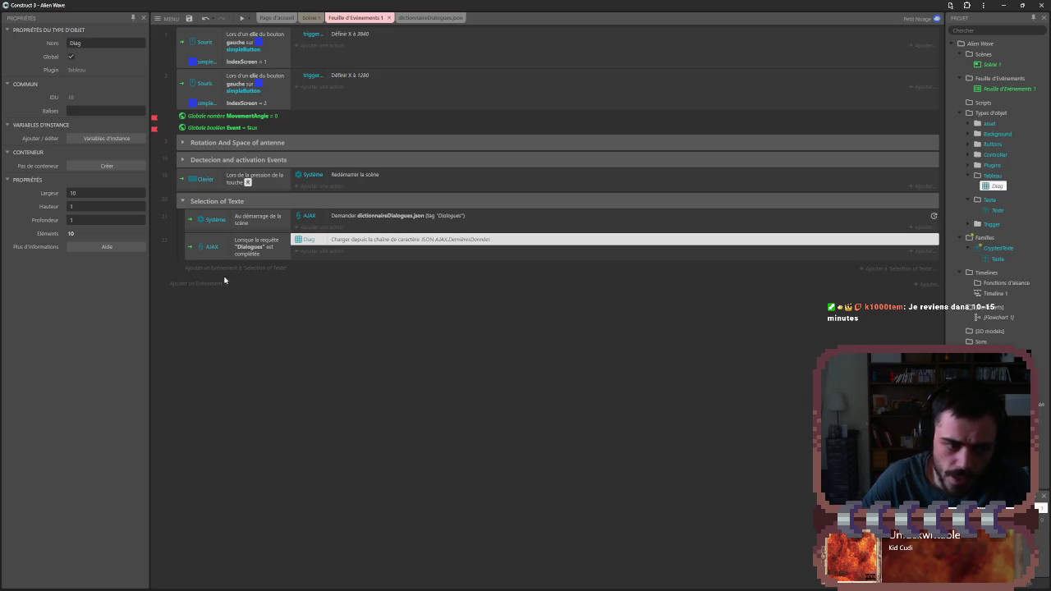
drag(246, 246, 298, 286)
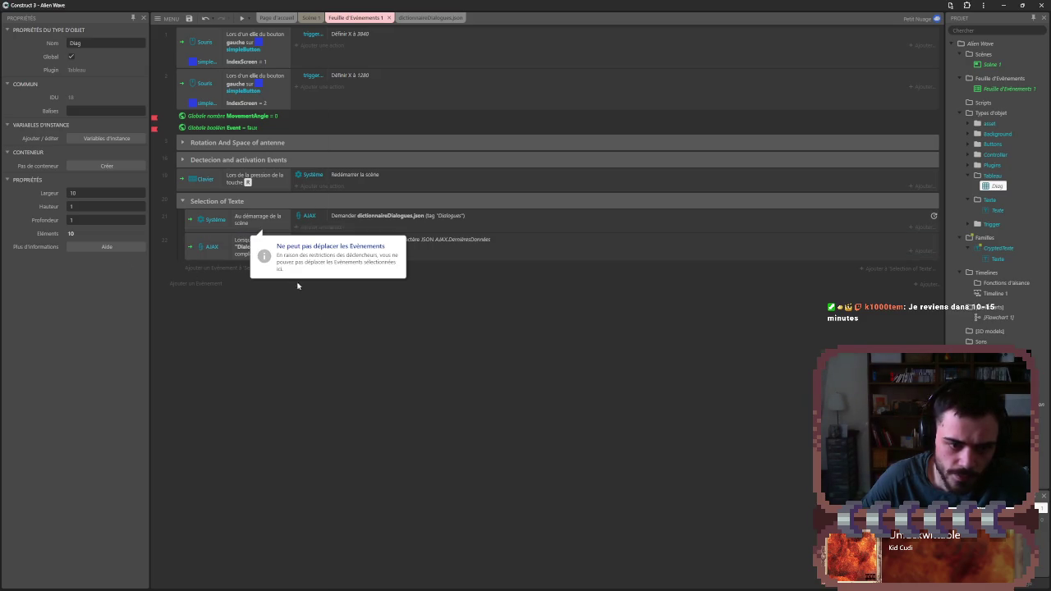
drag(229, 255, 303, 307)
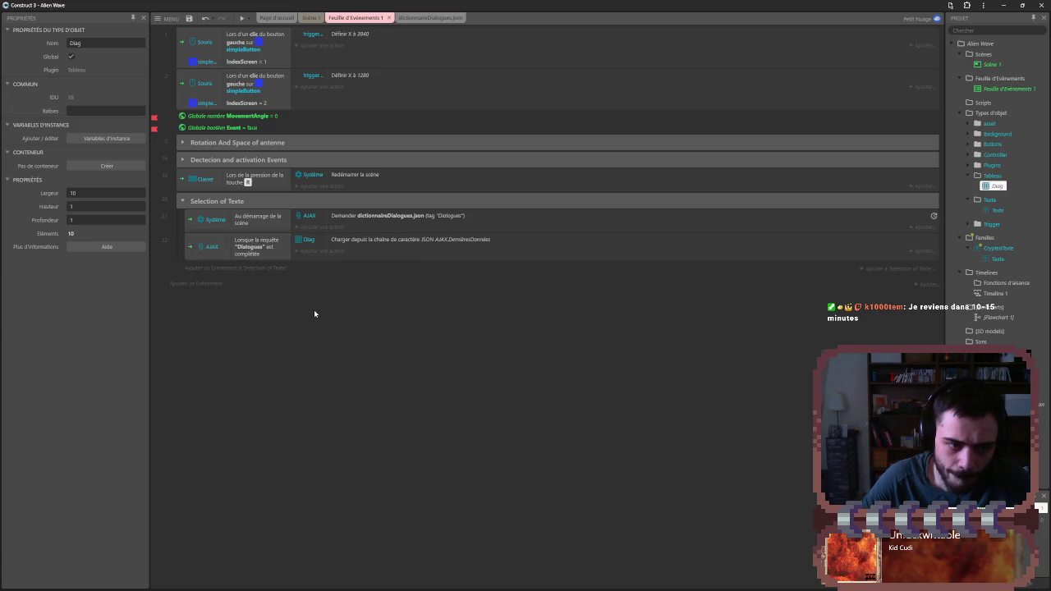
click(242, 17)
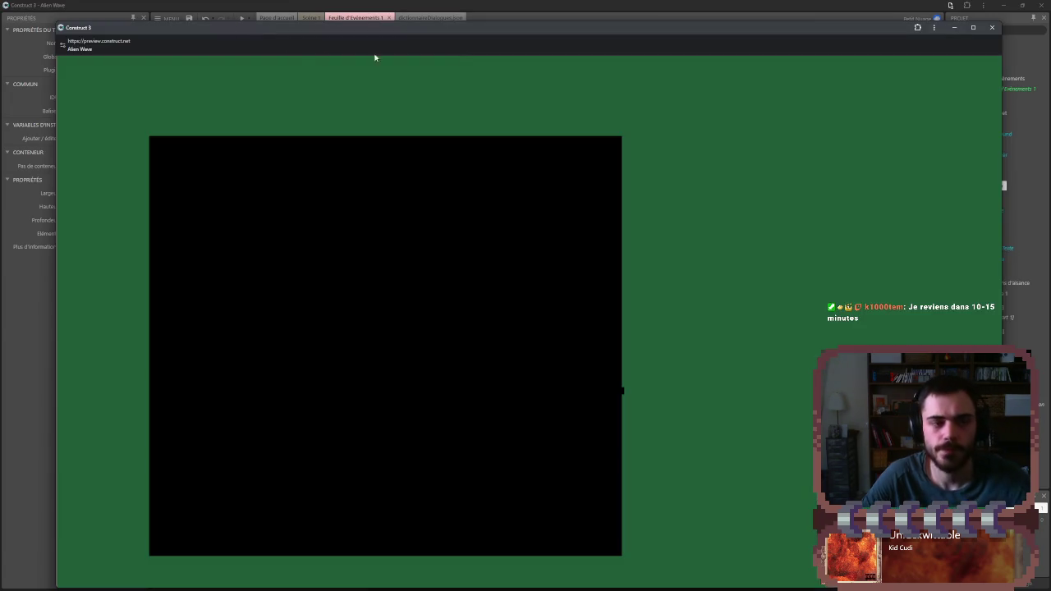
click(992, 28)
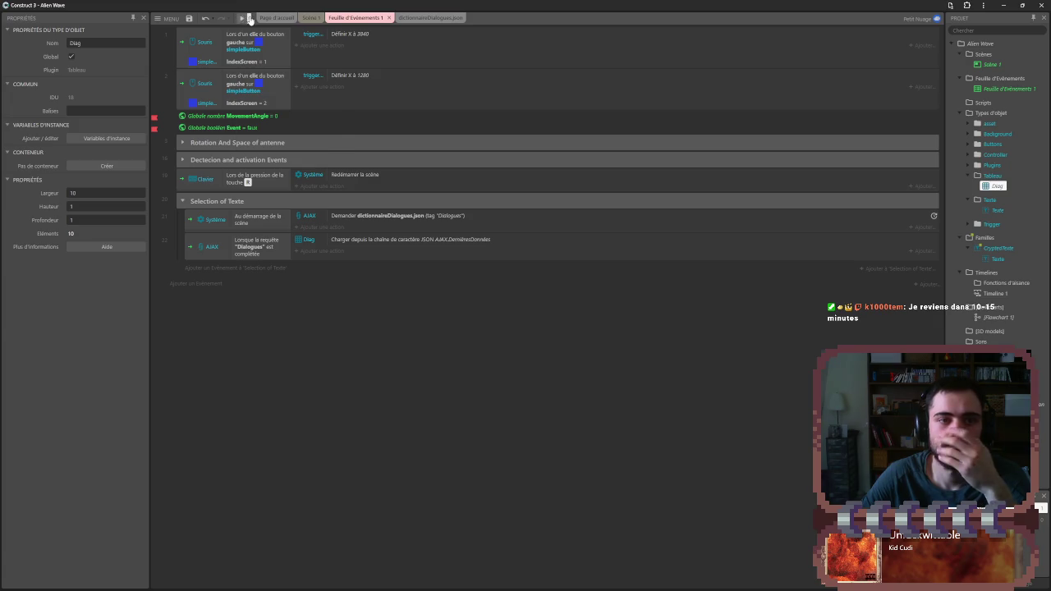
click(249, 18)
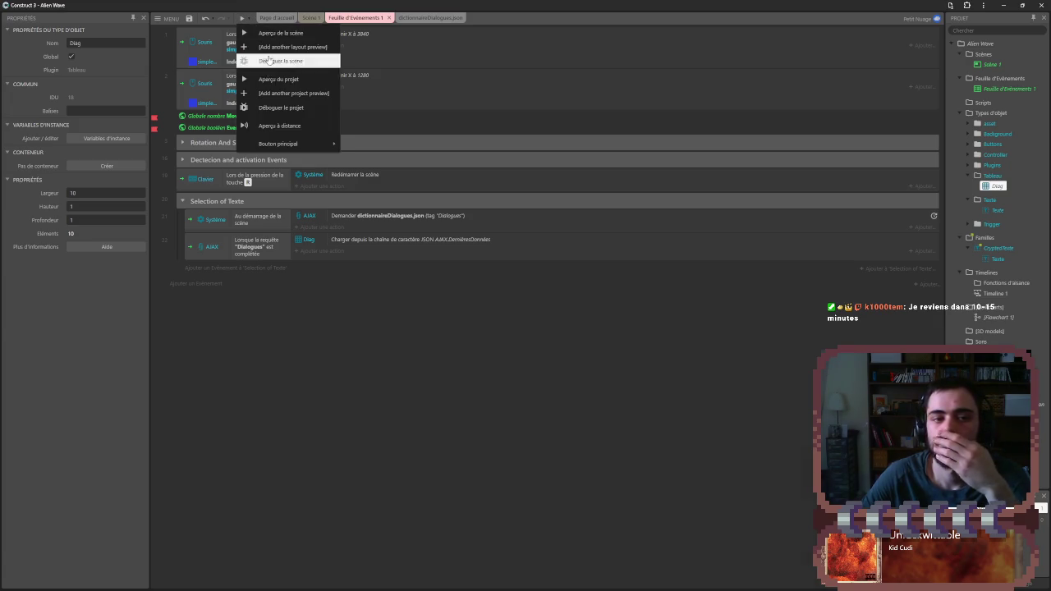
click(275, 60)
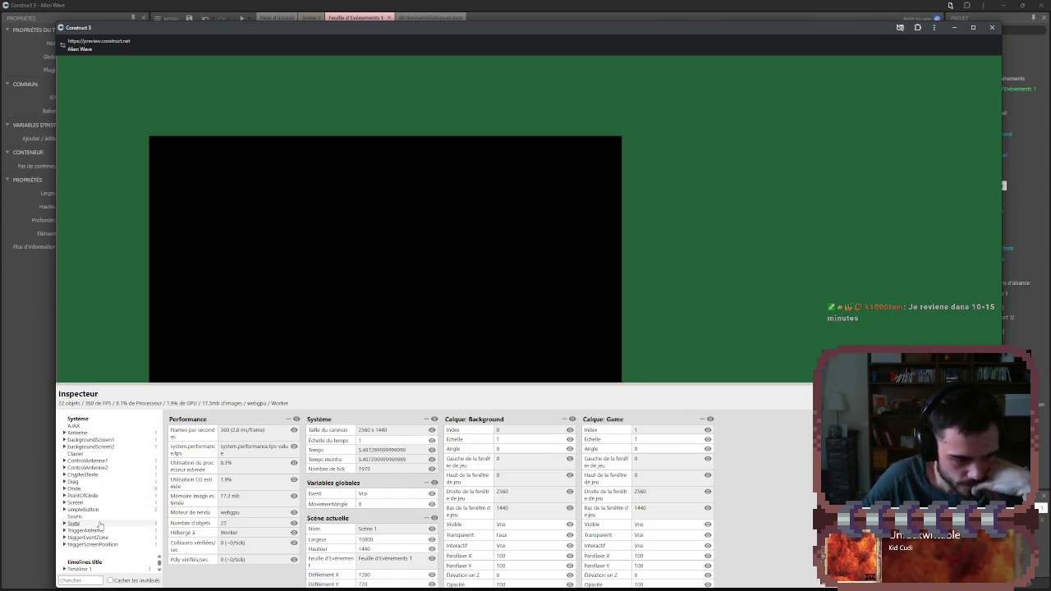
click(73, 523)
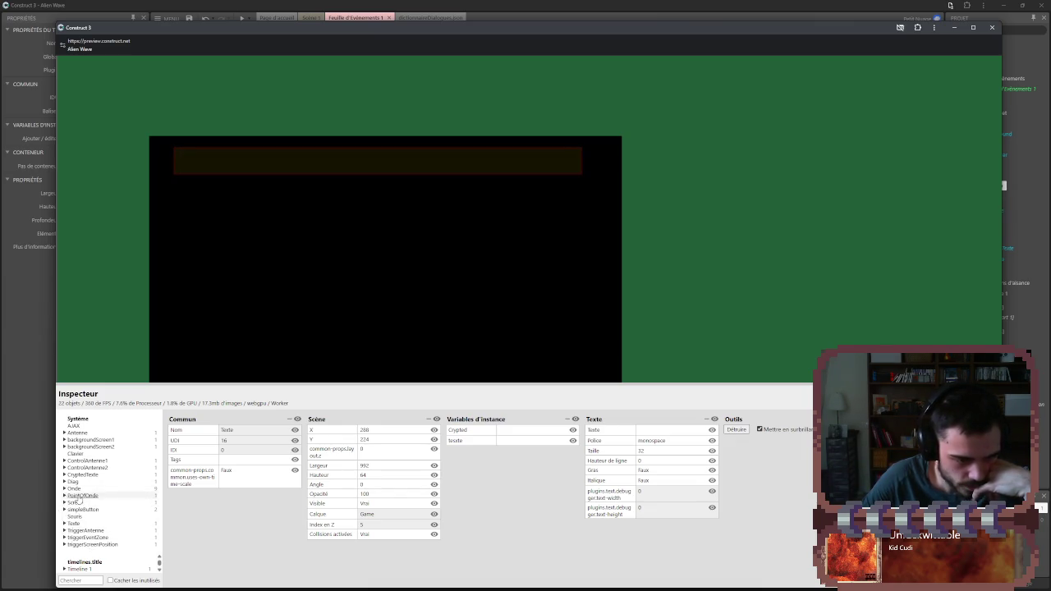
click(71, 482)
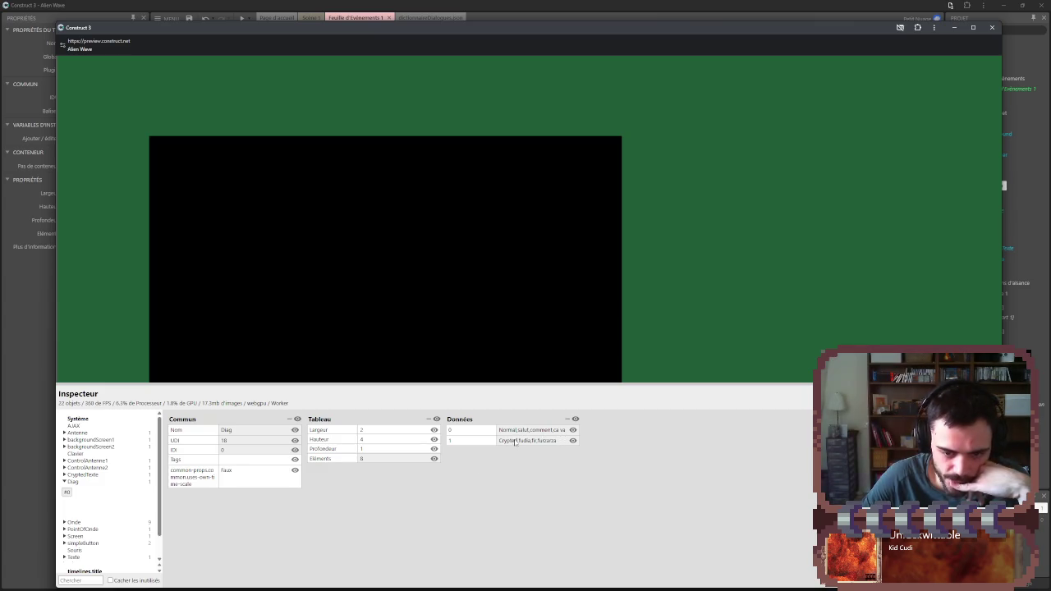
key(alt+F4)
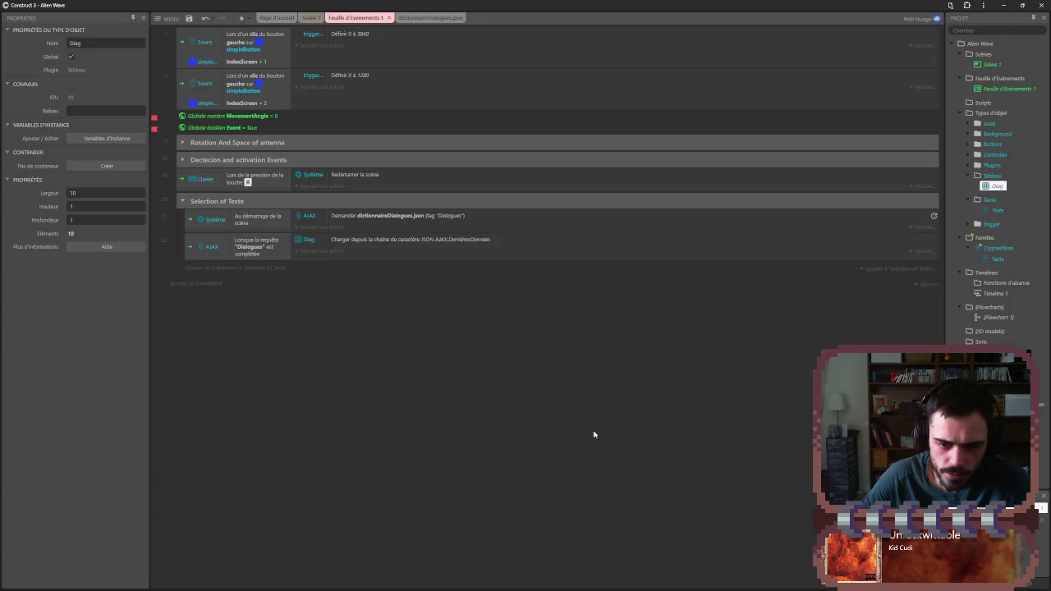
key(shift+F5)
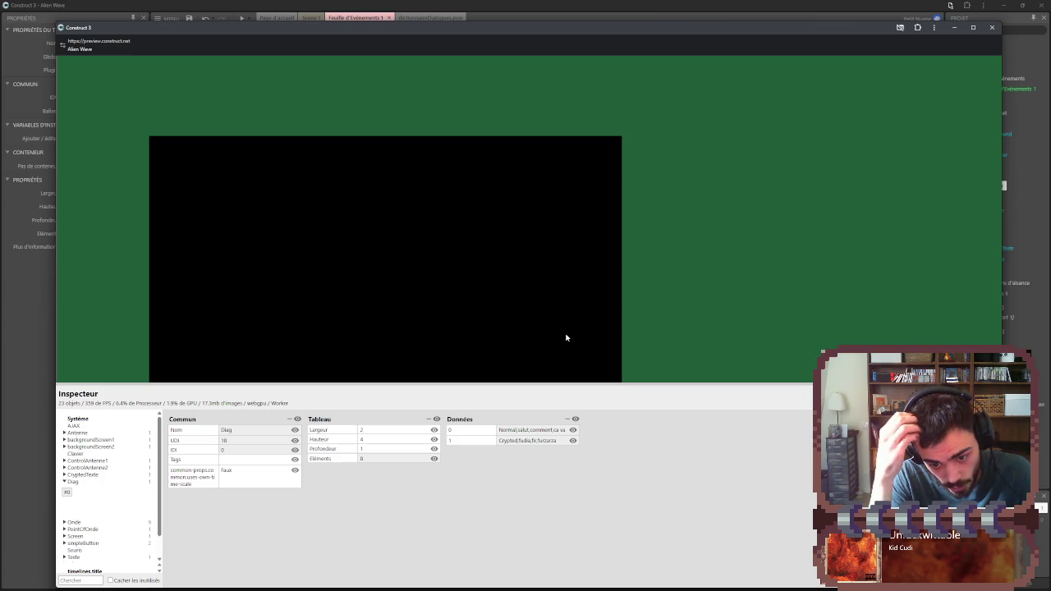
key(alt+F4)
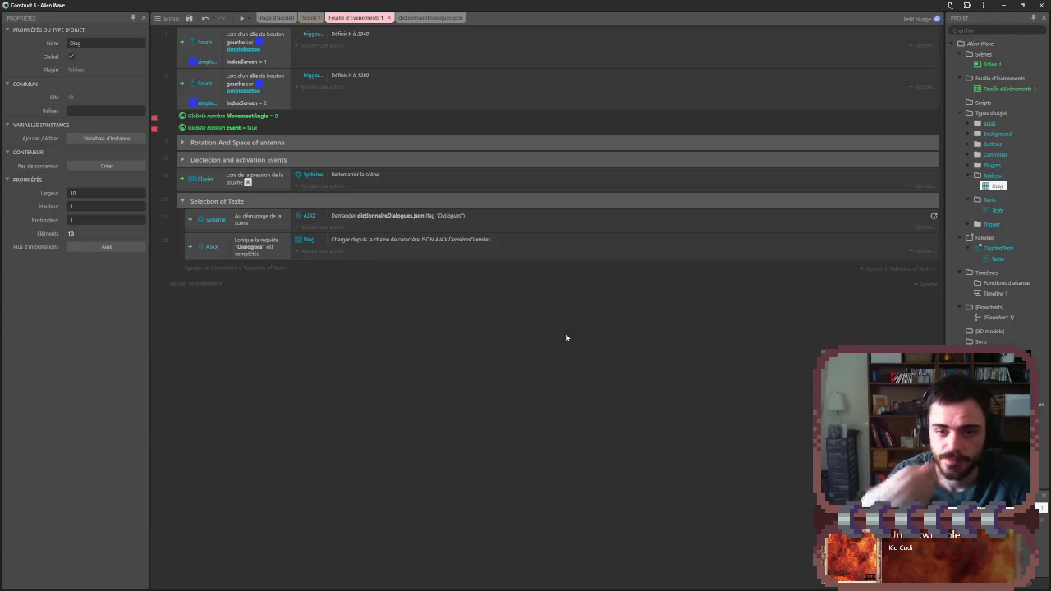
- Inspect the Normal and Crypted cells in the dictionnaireDialogues.json grid
click(431, 19)
click(189, 57)
click(237, 55)
key(Down)
key(Down)
key(Down)
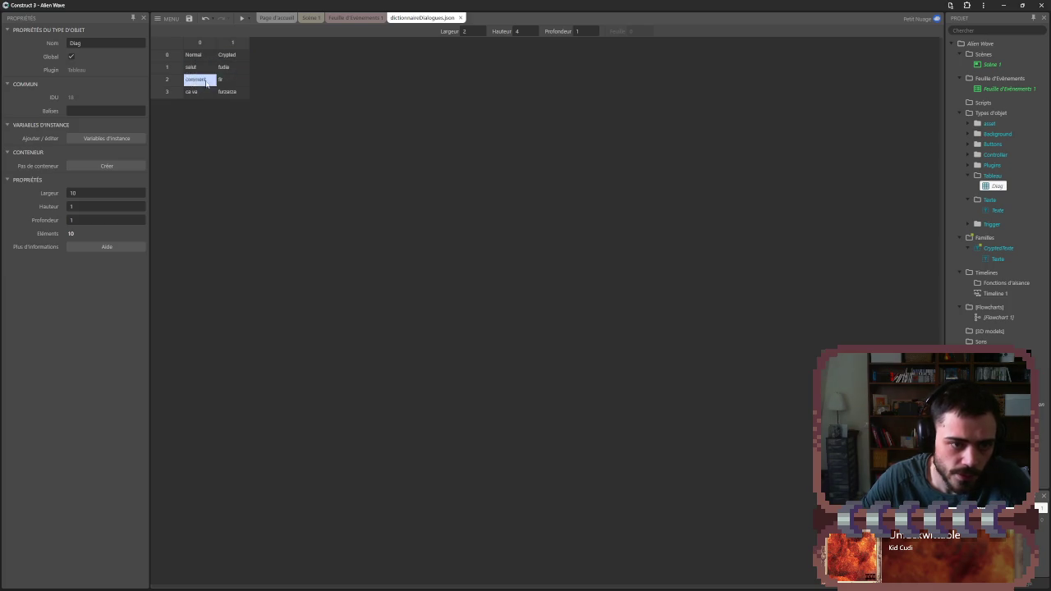
click(199, 54)
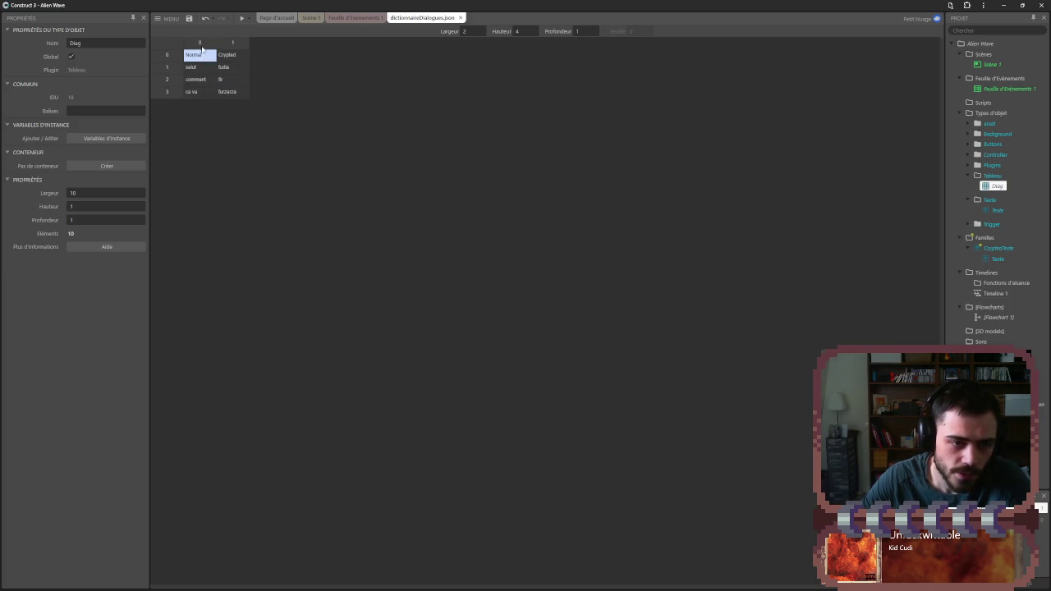
- Rerun the debug preview with F5, then resume the YouTube Construct tutorial video
key(F5)
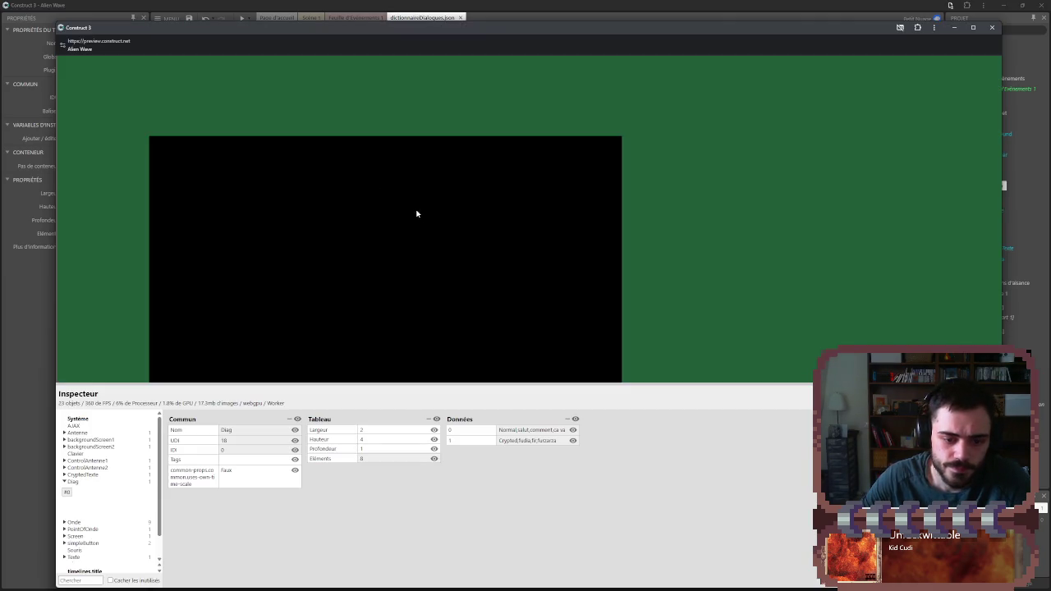
key(alt+Tab)
key(alt+Tab)
key(alt+Tab)
key(alt+Tab)
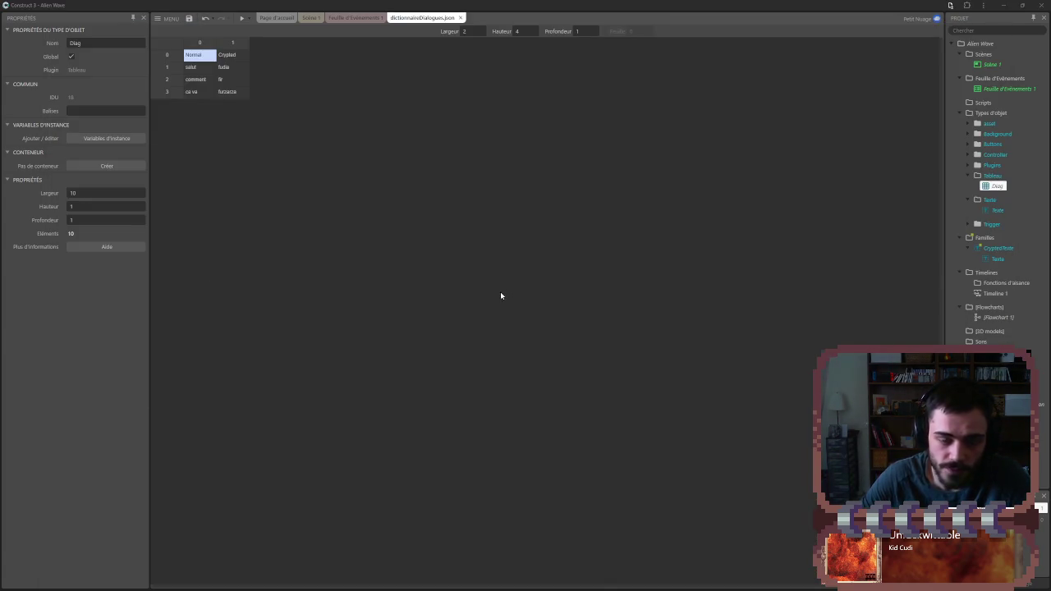
key(alt+Tab)
key(Tab)
key(Tab)
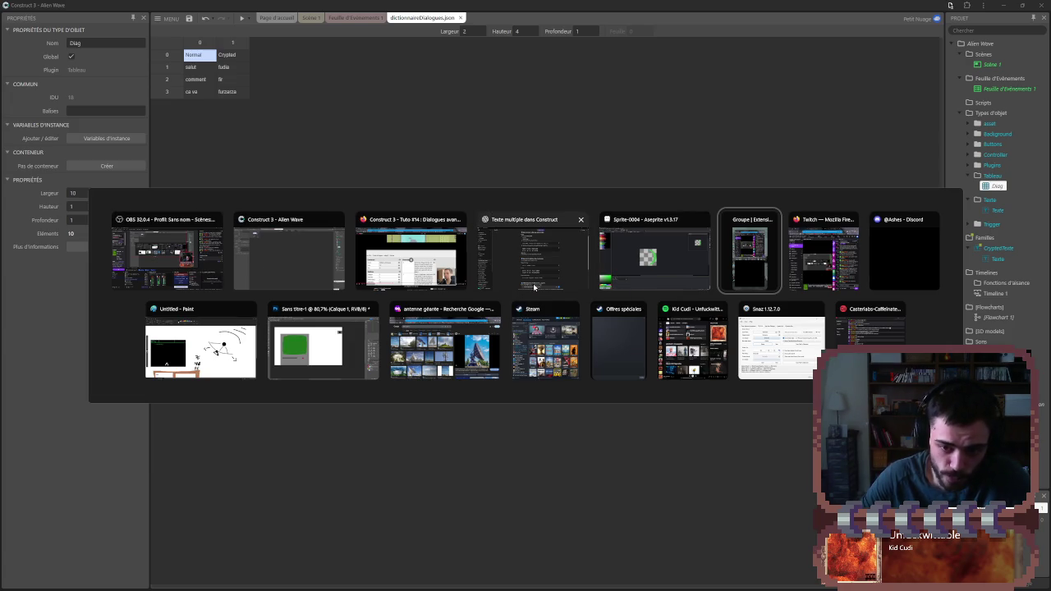
click(411, 255)
click(522, 291)
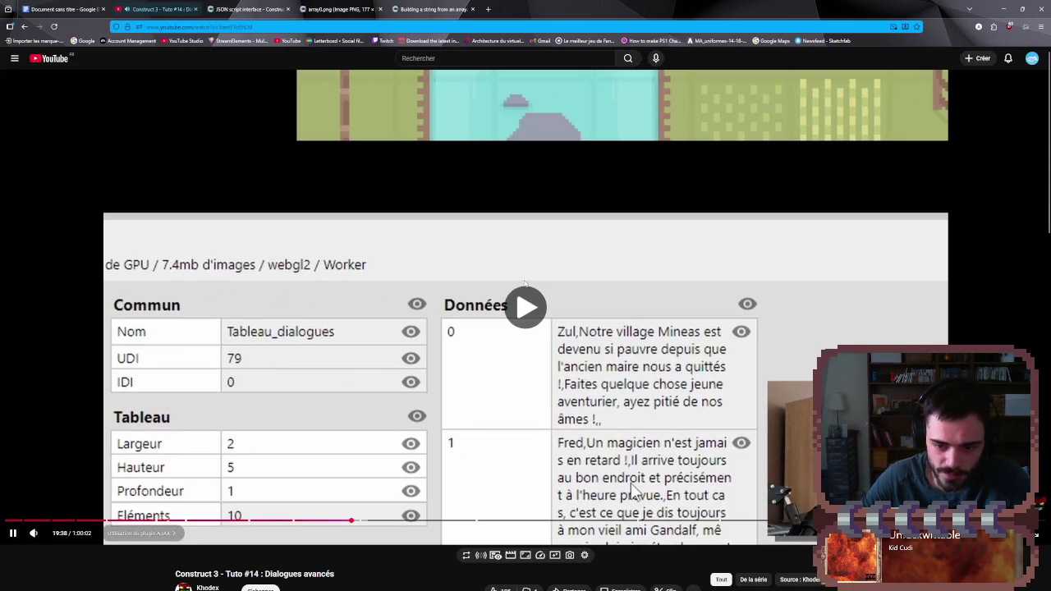
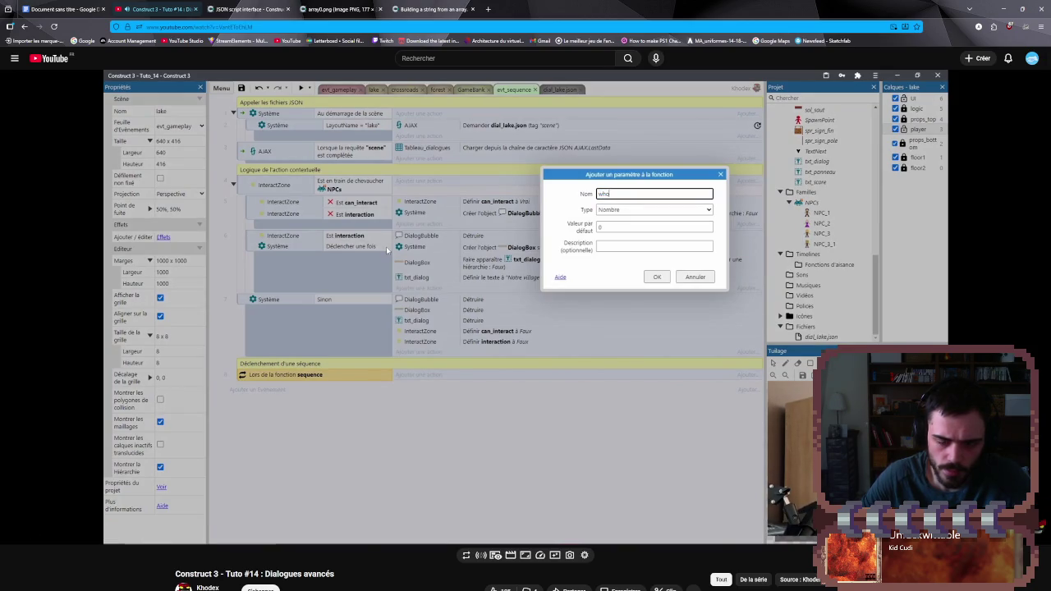
- Skip ahead and pause the YouTube dialogue tutorial, then return to Construct 3
mouse_move(500, 331)
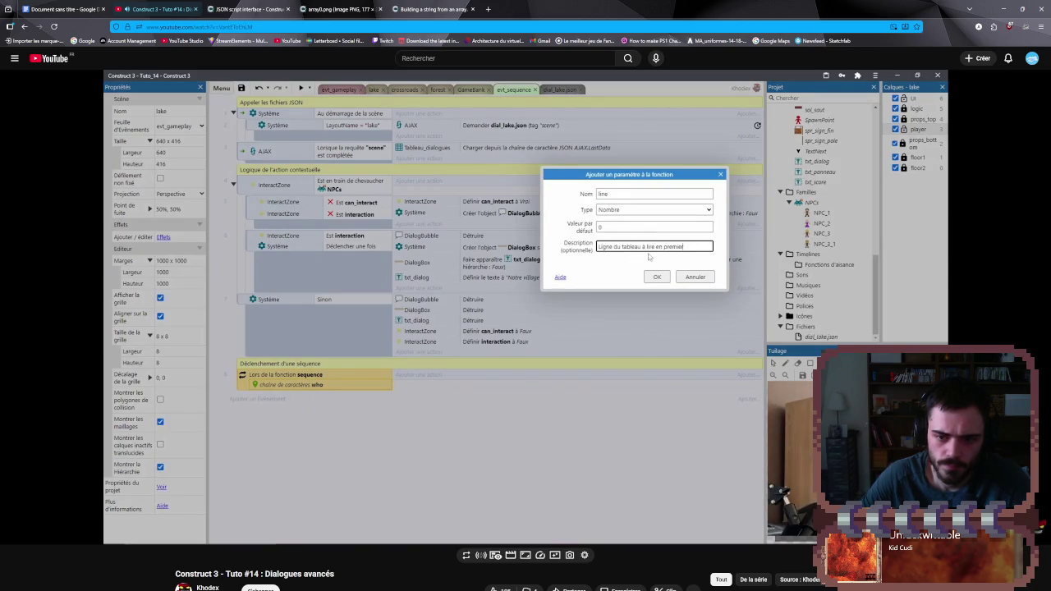
key(l)
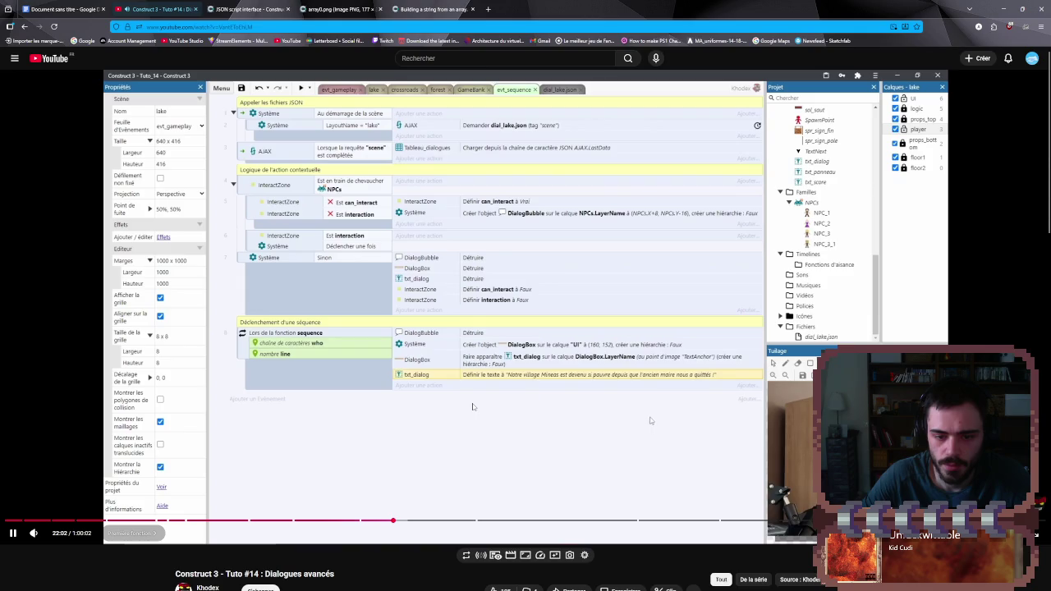
click(472, 406)
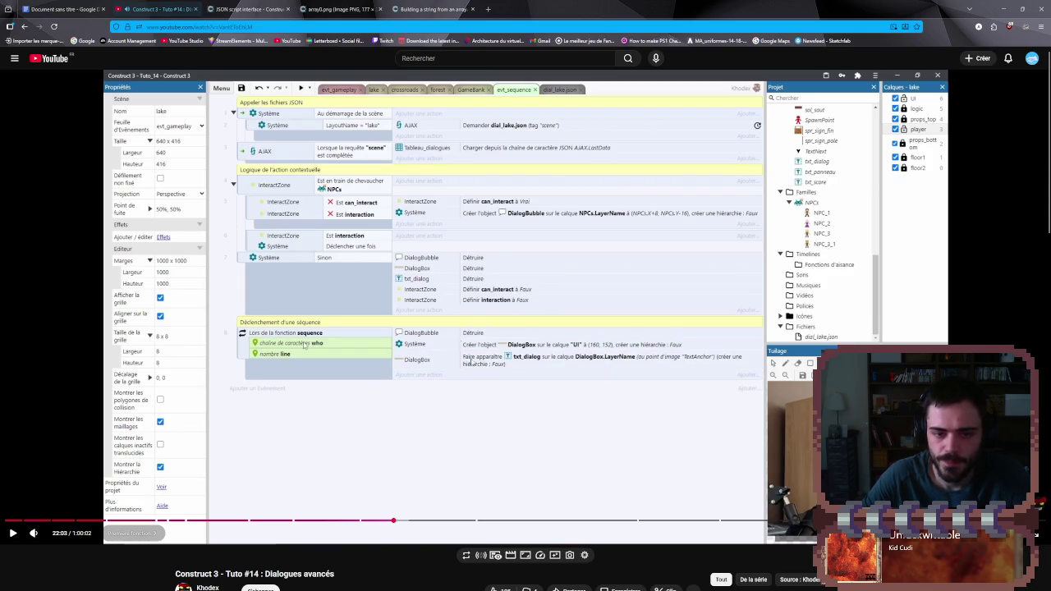
key(alt+Tab)
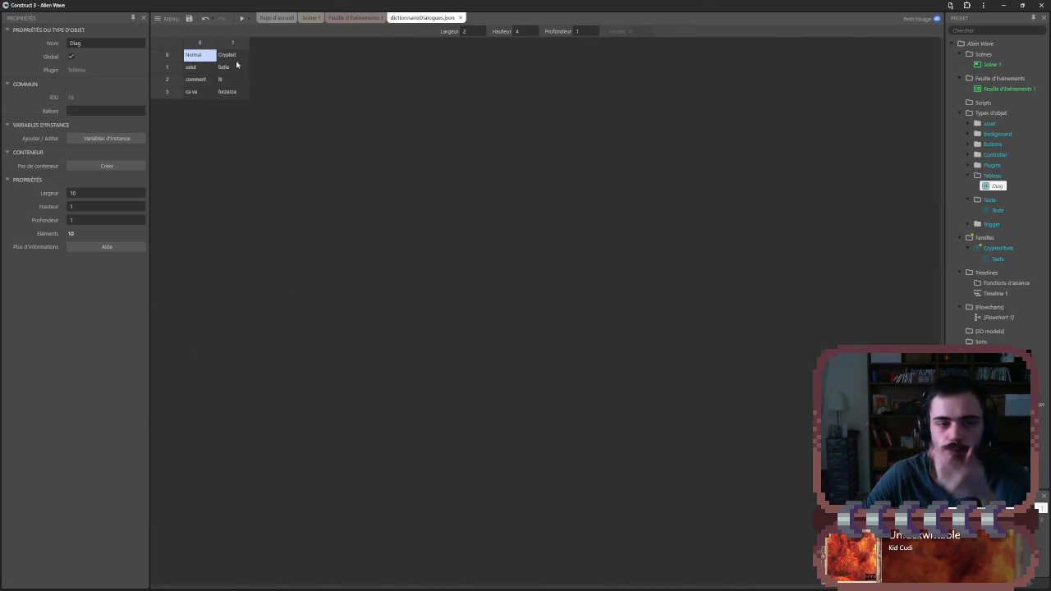
- Inspect the dialogue words and encrypted words in the array, then view the Scène 1 layout
click(197, 68)
click(201, 79)
click(204, 92)
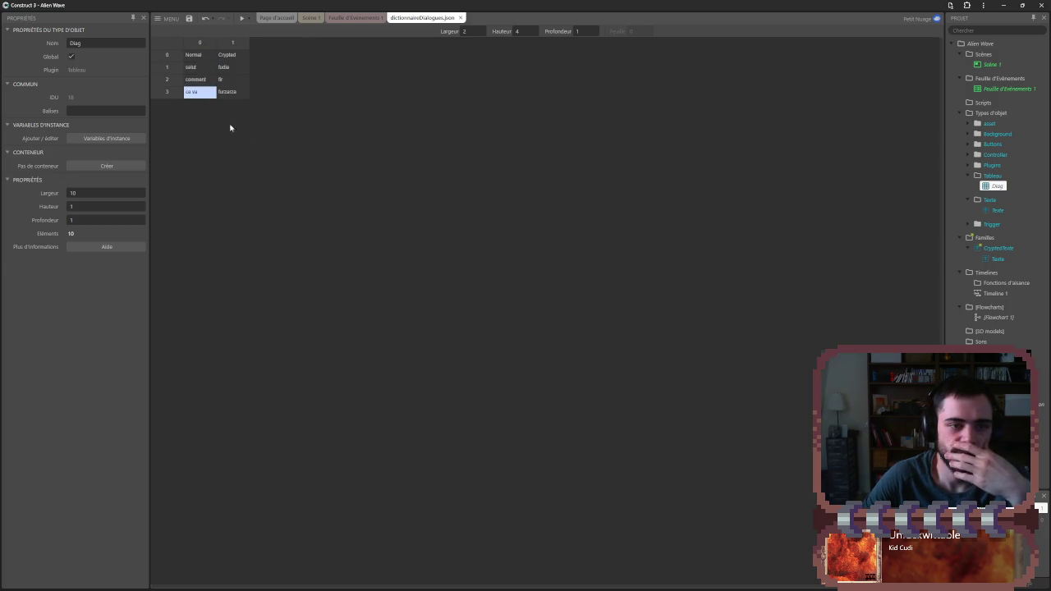
click(236, 69)
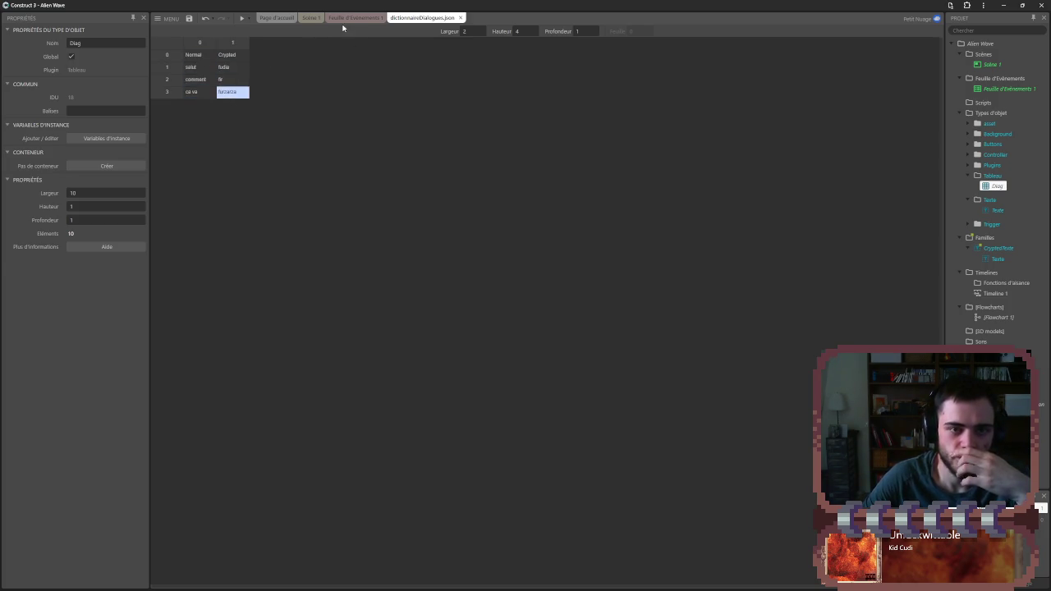
click(349, 18)
click(308, 18)
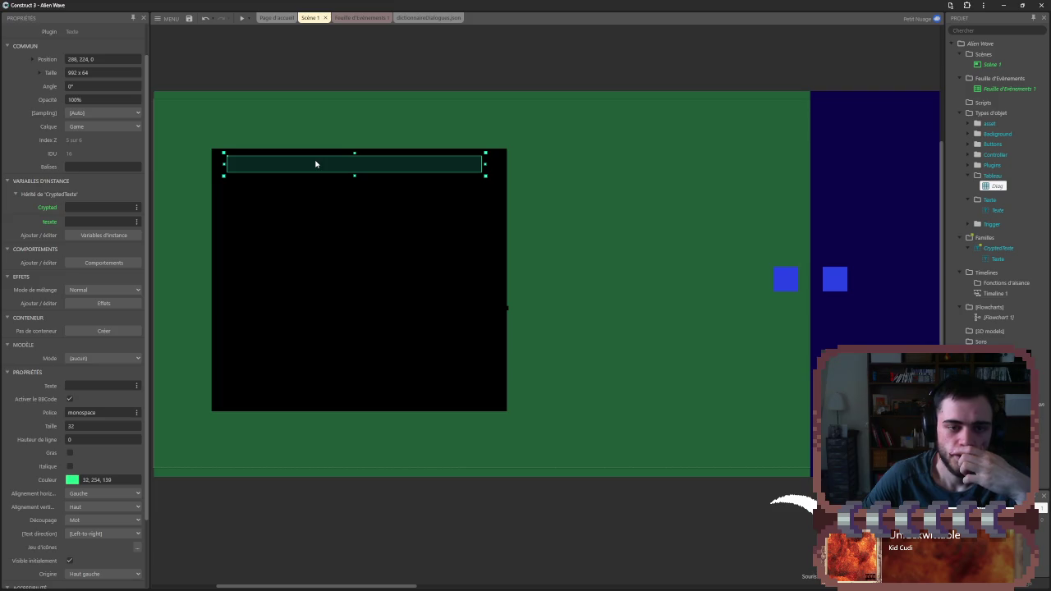
- Go to Feuille d'Événements 1 and collapse the Selection de Texte and detection groups
click(402, 18)
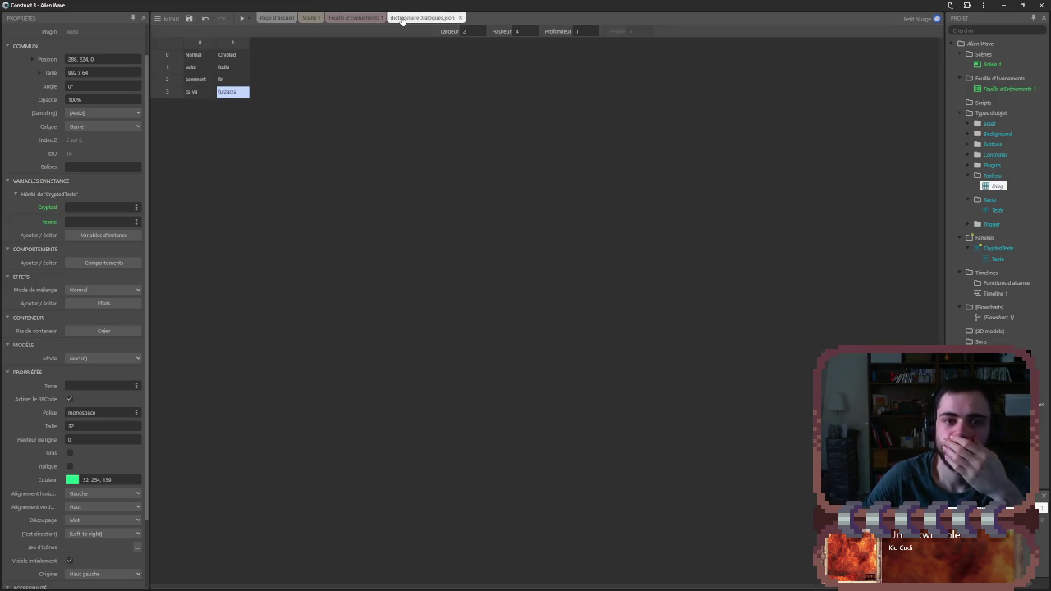
click(361, 18)
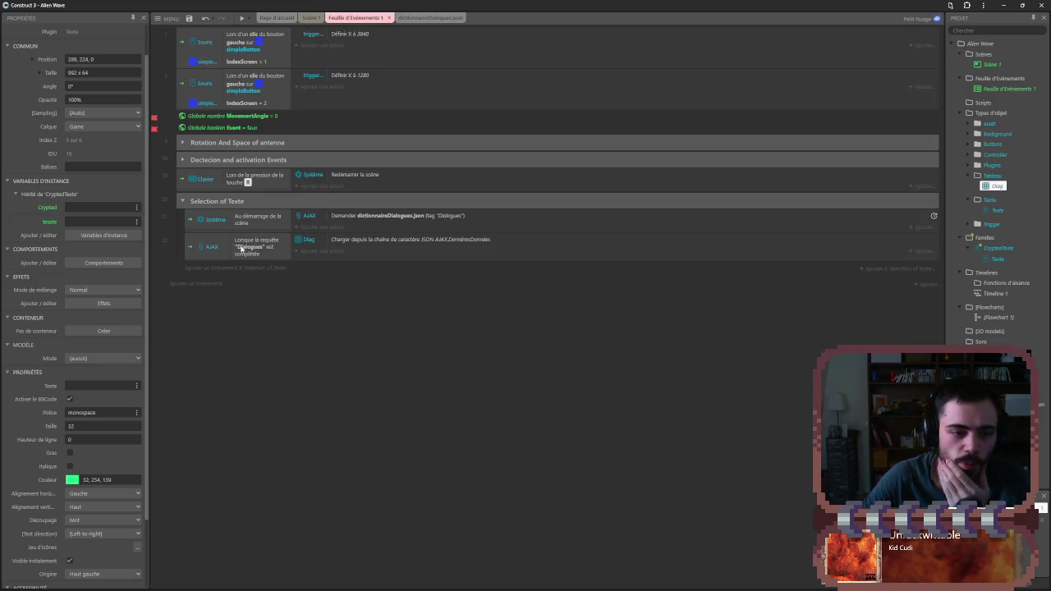
click(182, 160)
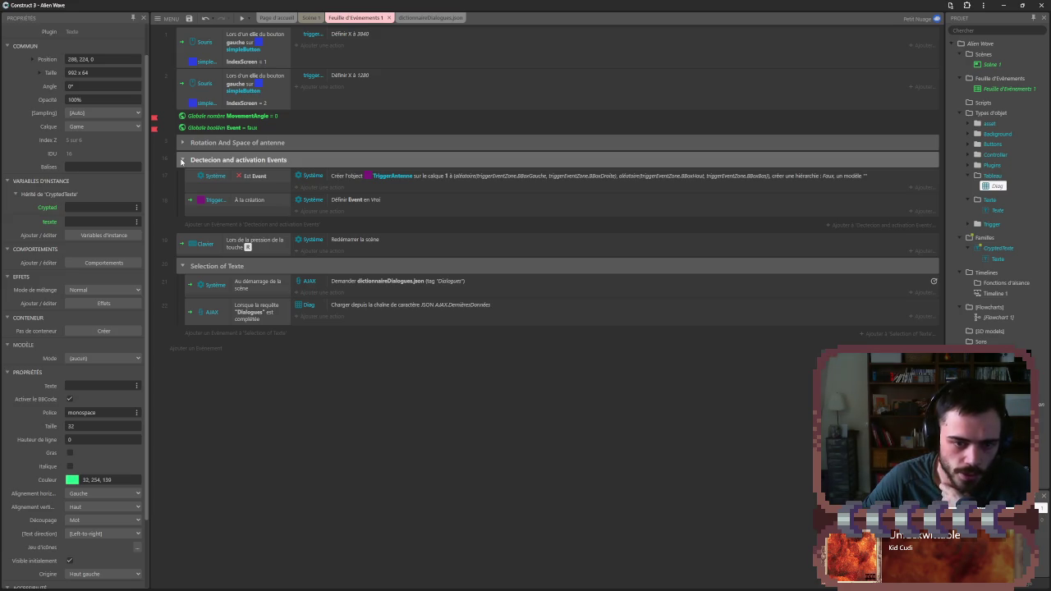
click(181, 161)
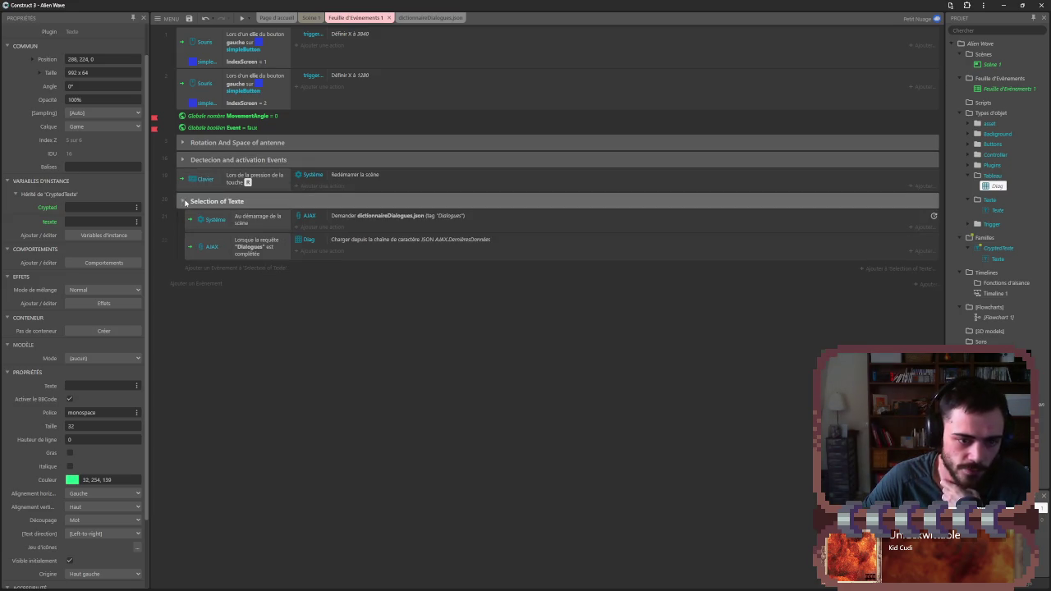
click(181, 199)
click(182, 162)
click(182, 160)
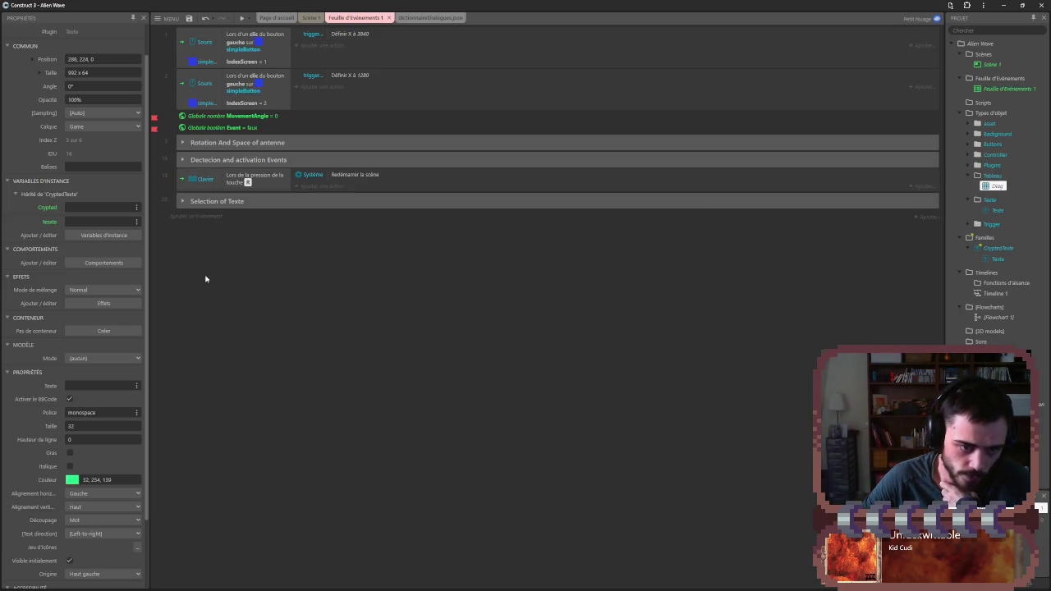
- Add a System MovementAngle = 0 comparison event, then delete it
click(194, 220)
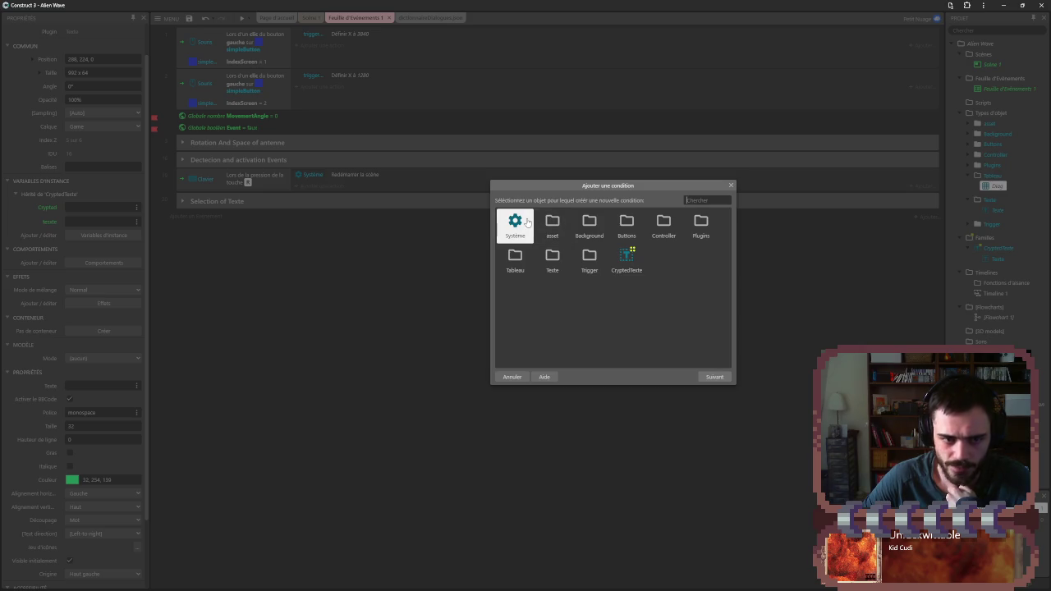
double_click(529, 222)
scroll(554, 329, down, 5)
double_click(575, 352)
click(765, 354)
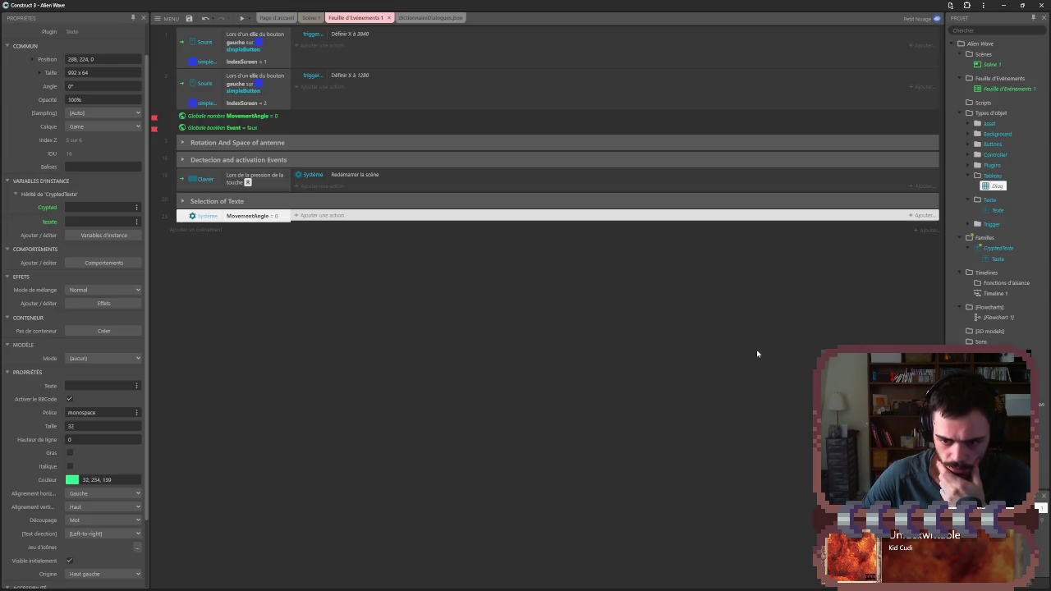
key(Delete)
double_click(238, 215)
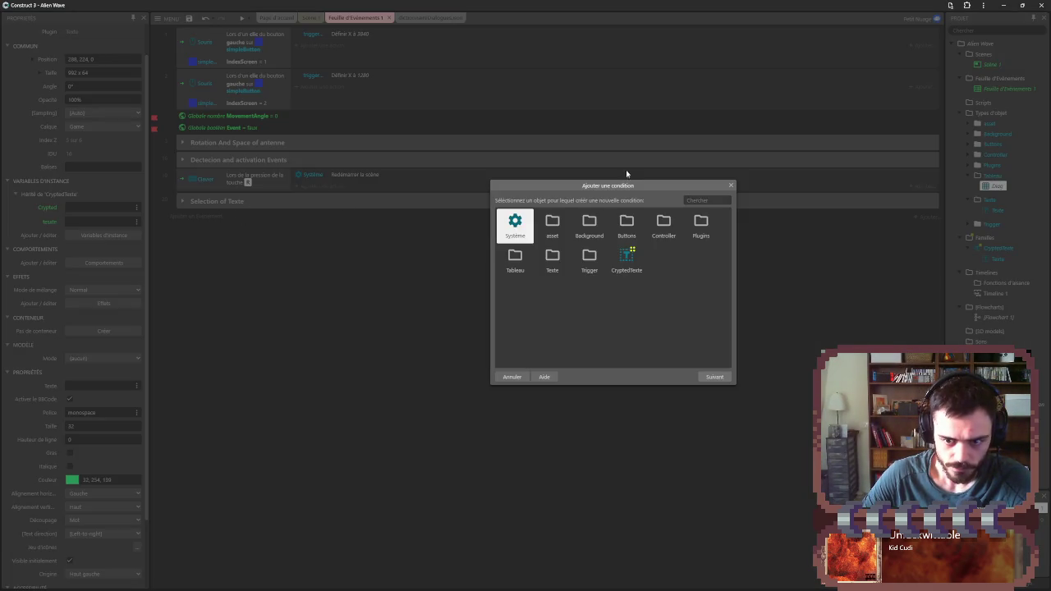
click(730, 186)
- Try adding a condition inside the Selection de Texte group, then dismiss the picker
right_click(257, 203)
mouse_move(293, 225)
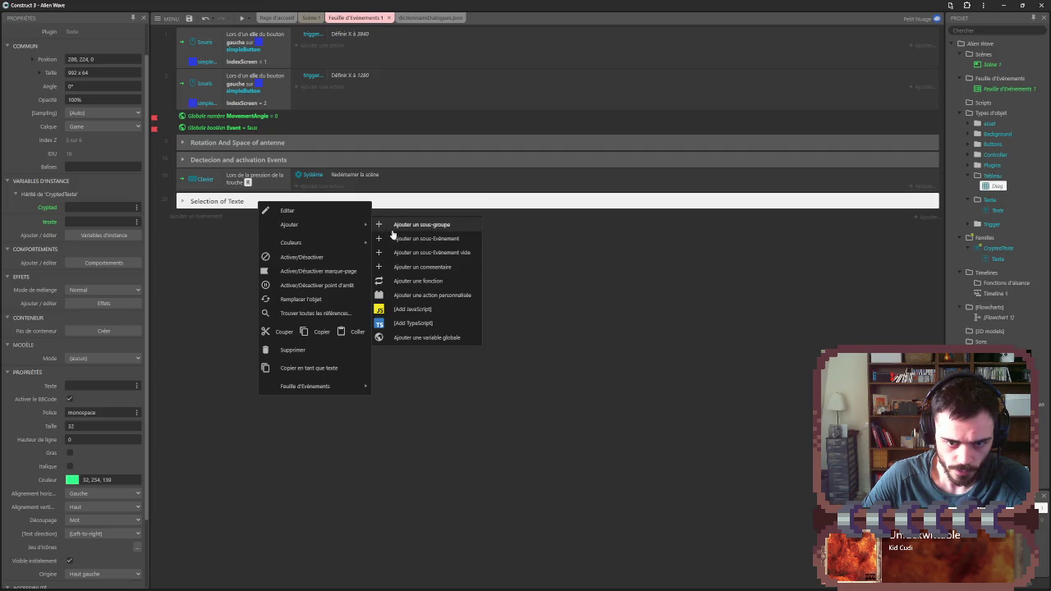
click(398, 231)
click(610, 253)
right_click(239, 209)
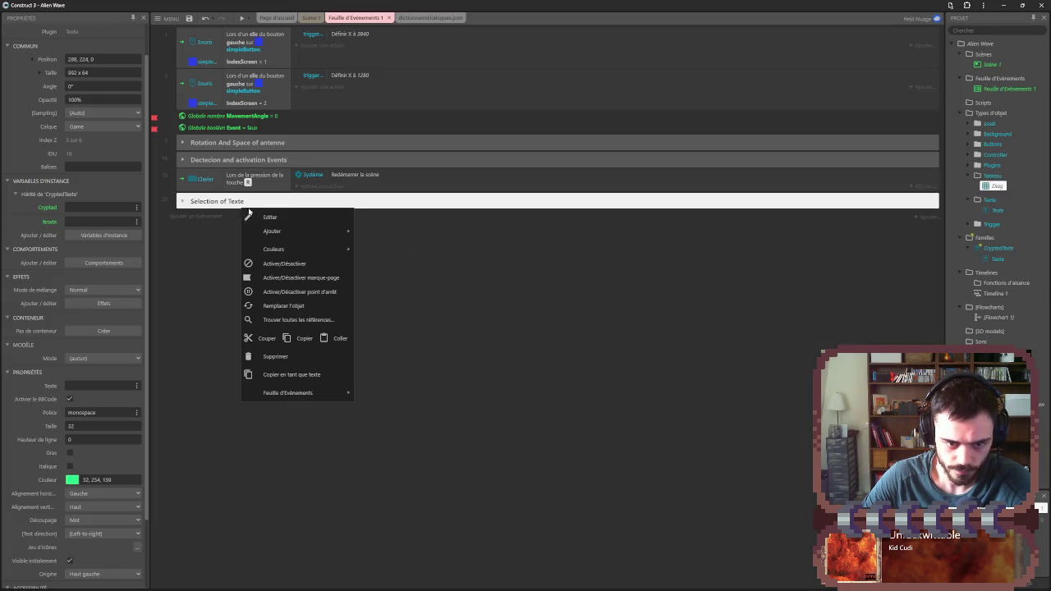
click(425, 243)
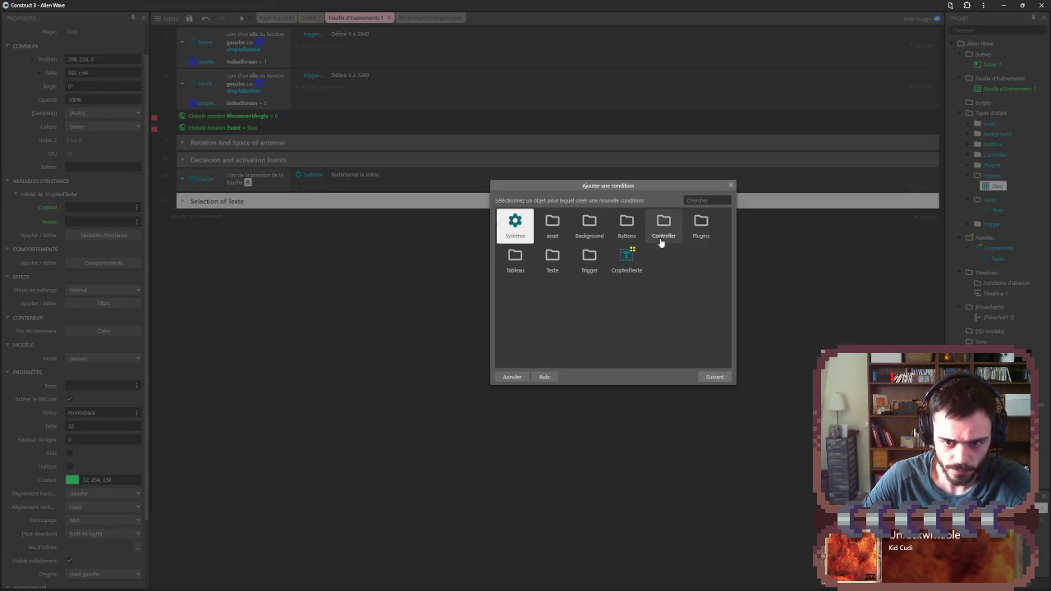
click(730, 186)
- Add a System 'Le booléen est défini' condition testing the Event variable
click(214, 221)
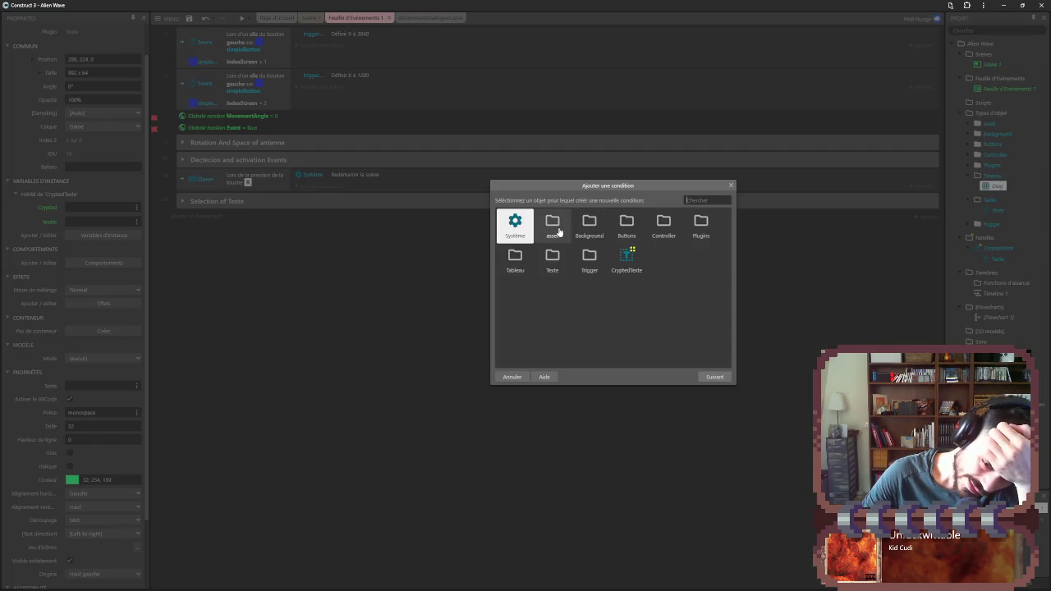
double_click(521, 228)
scroll(610, 328, down, 5)
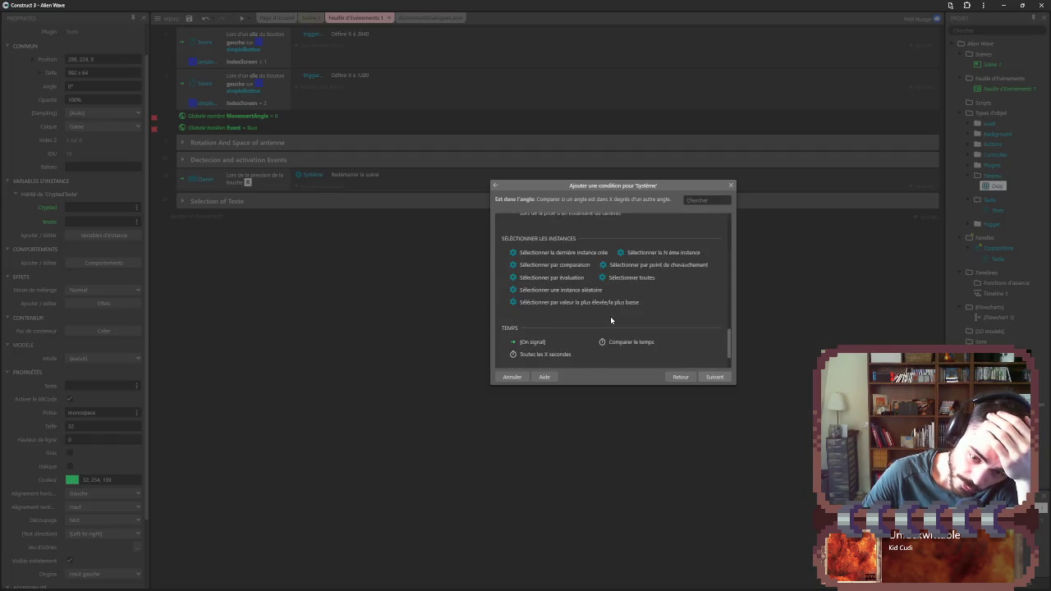
double_click(611, 350)
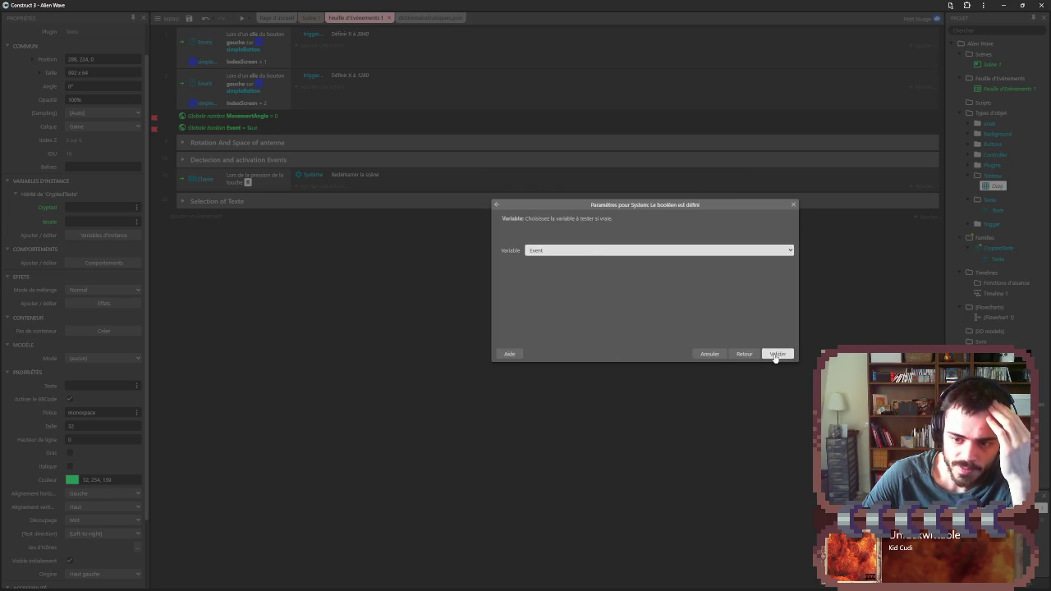
click(776, 354)
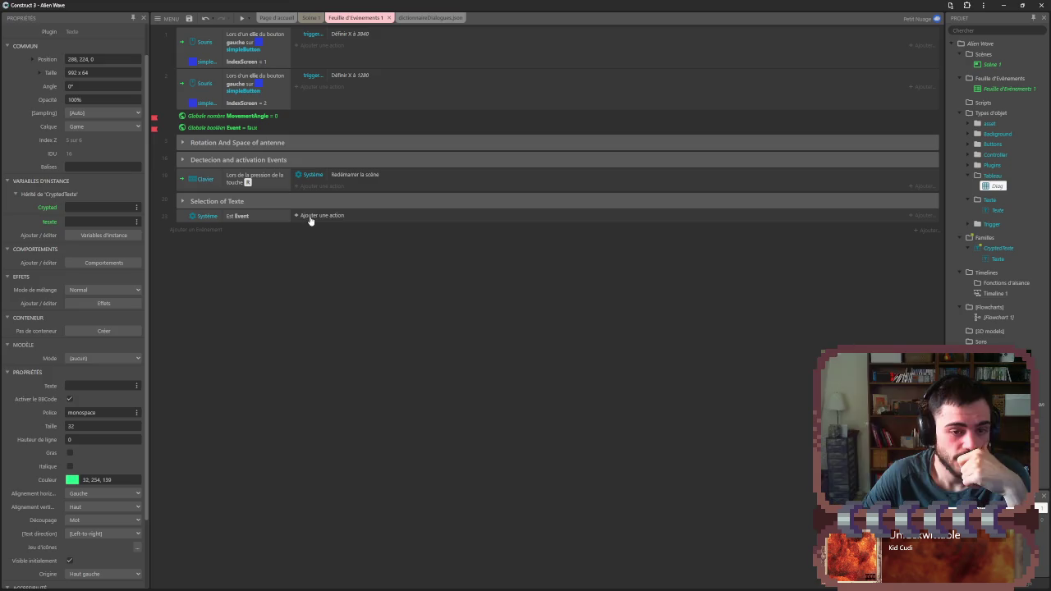
- Browse CryptedTexte's action list for the Event check, then close it
click(310, 217)
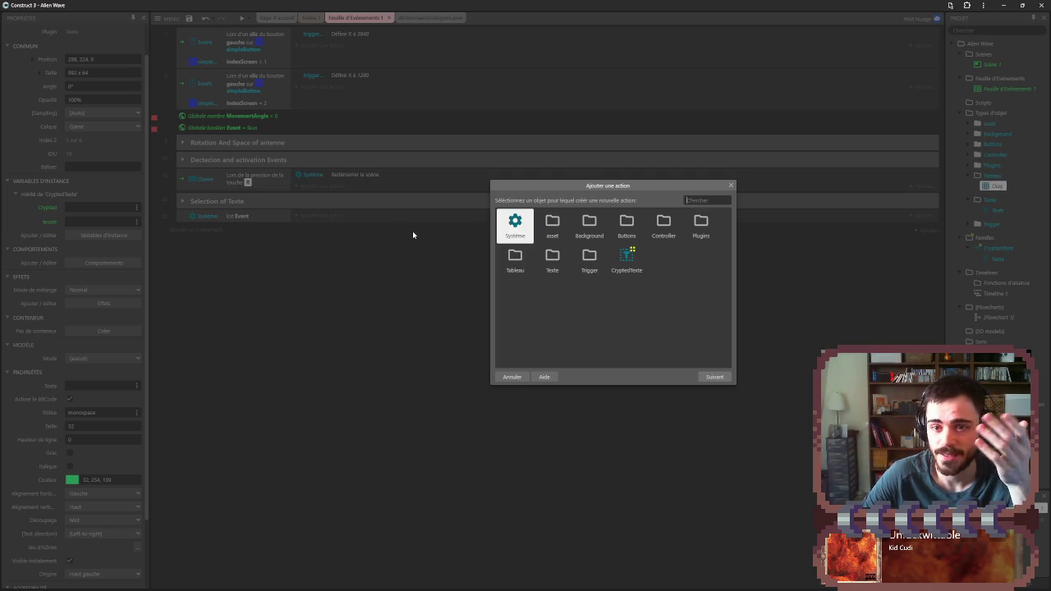
double_click(631, 259)
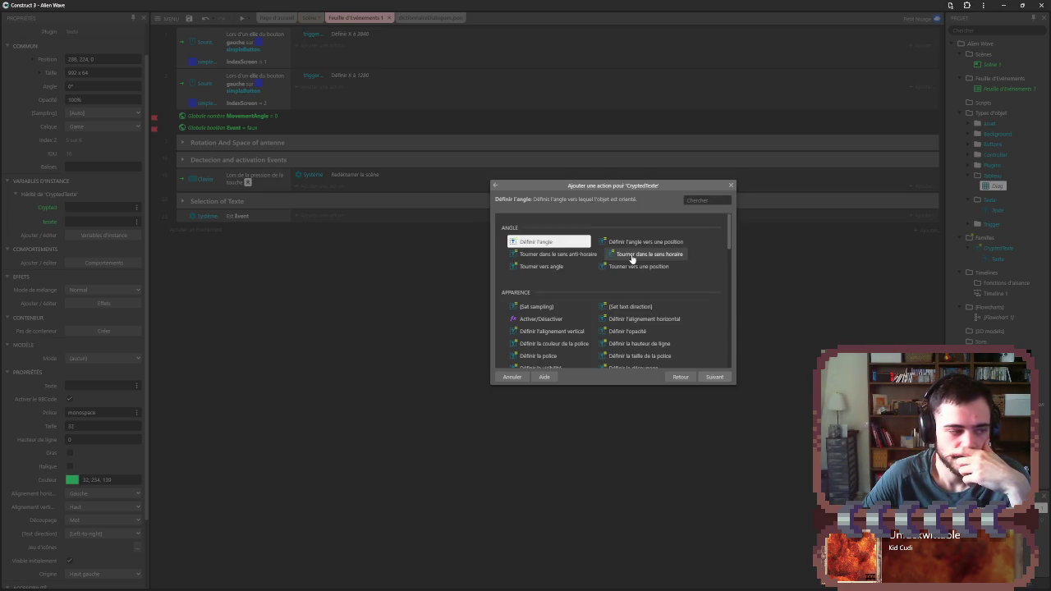
scroll(581, 270, down, 3)
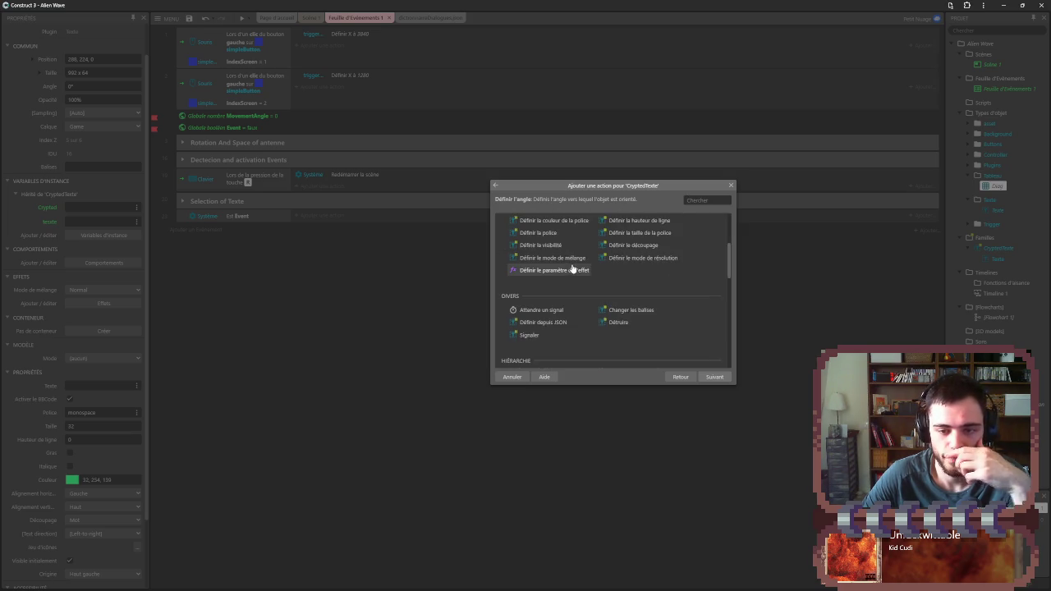
scroll(572, 269, down, 1)
scroll(572, 271, up, 3)
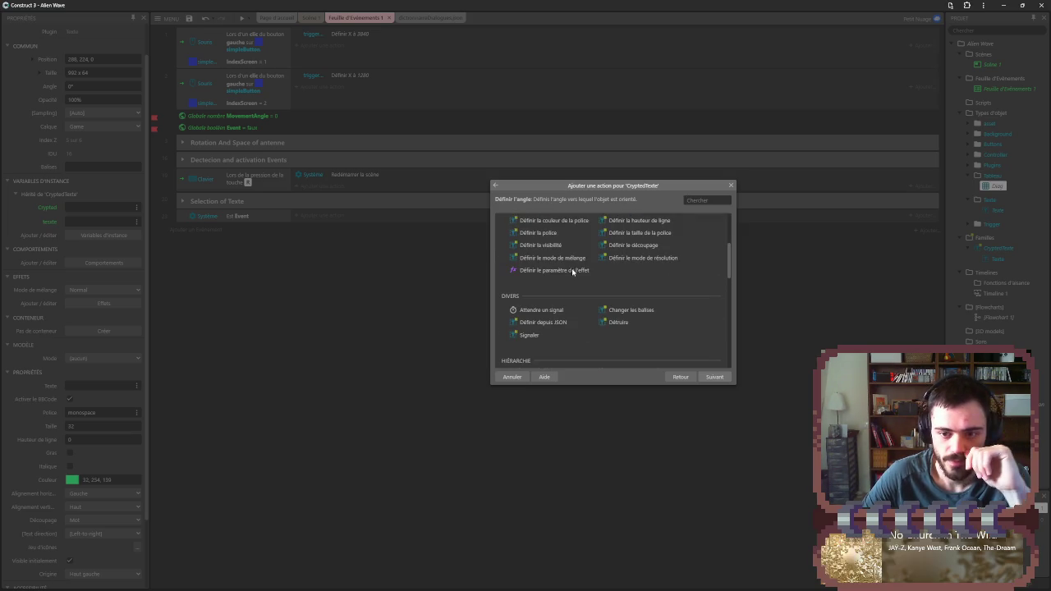
click(572, 273)
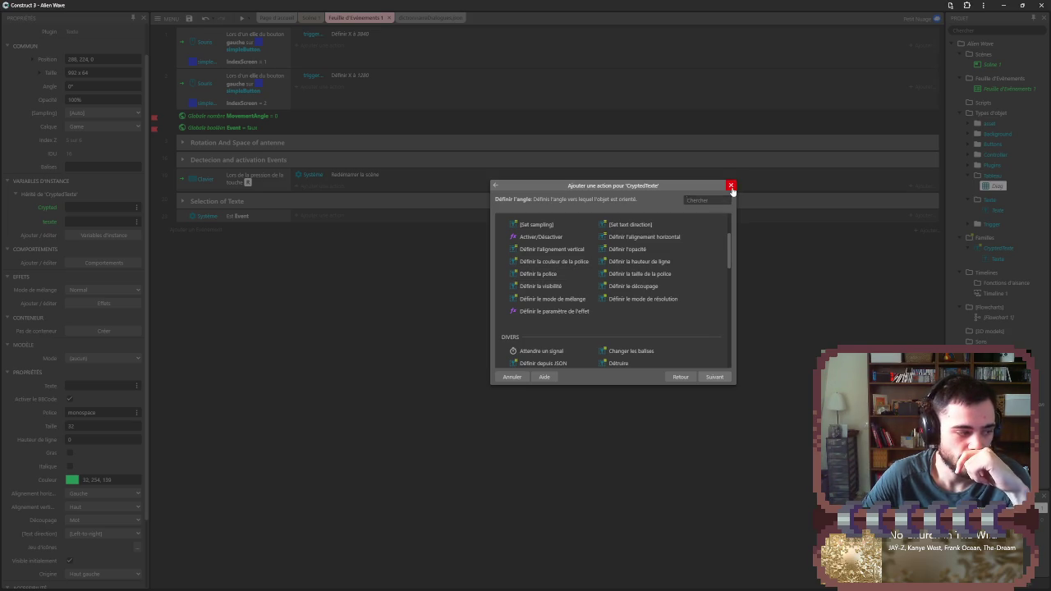
click(730, 186)
- Add a Screen 'Spawn another object' action creating CryptedTexte on layer 1
click(315, 216)
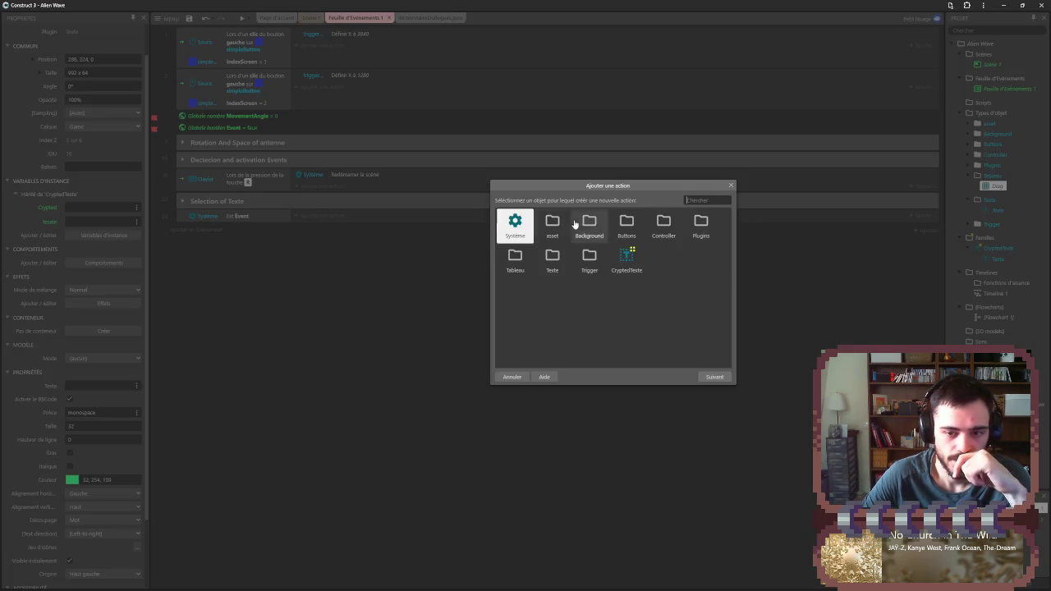
double_click(558, 224)
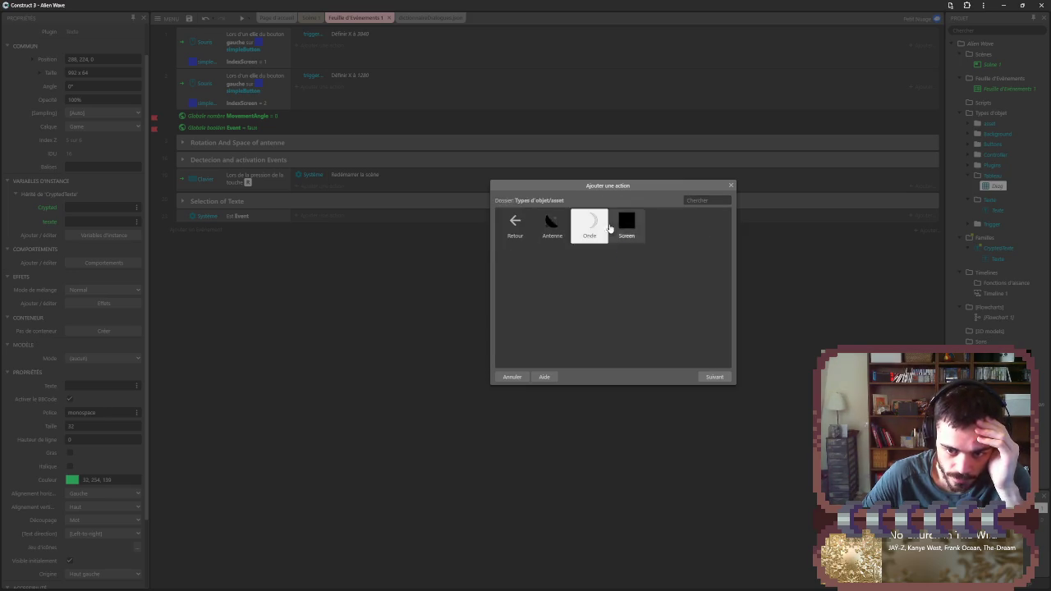
double_click(593, 223)
text(faire)
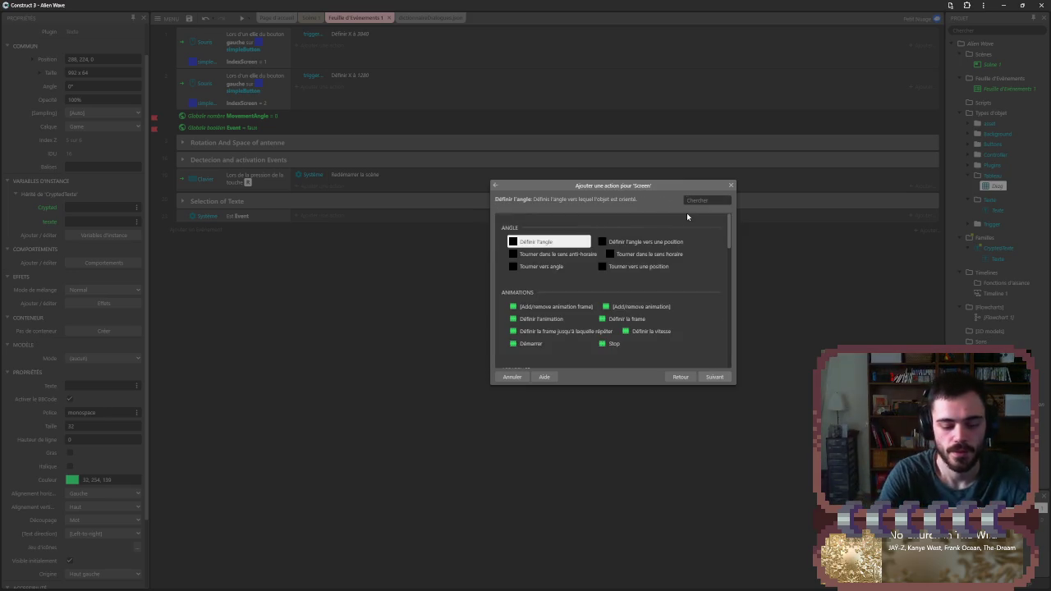
key(Return)
click(629, 250)
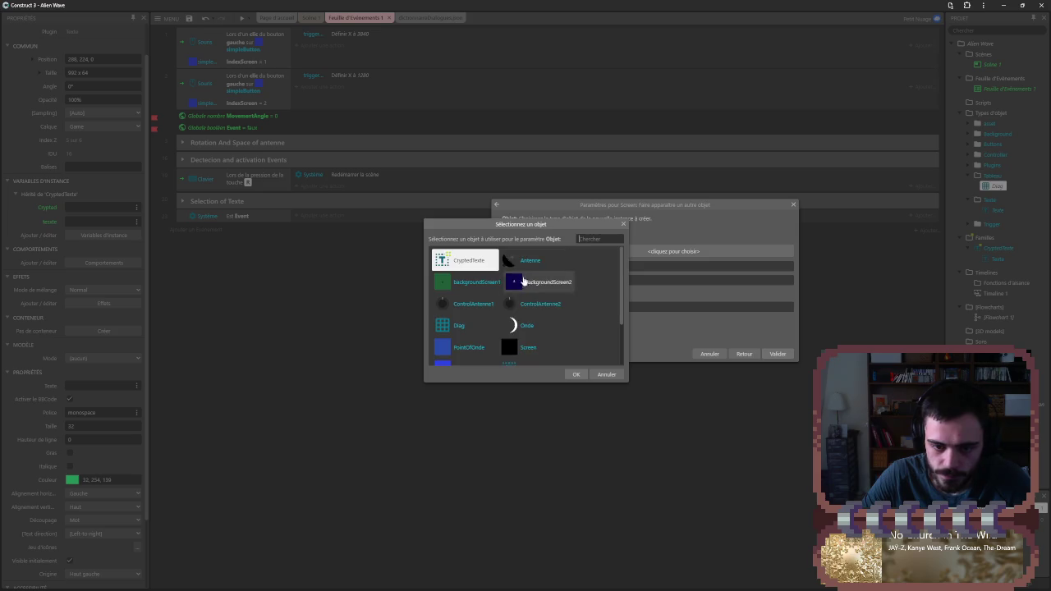
double_click(477, 267)
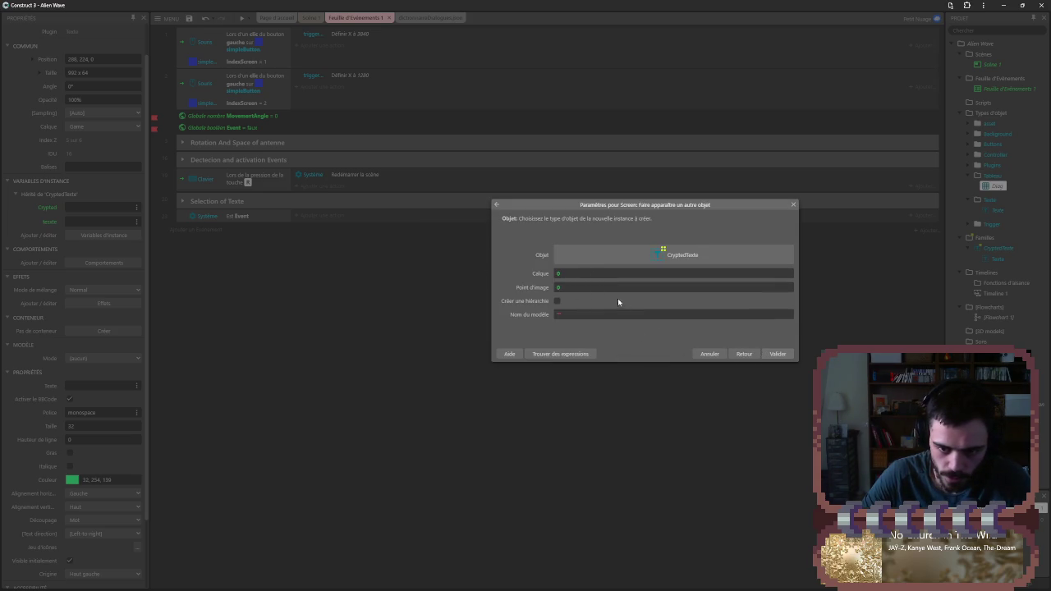
double_click(574, 272)
text(1)
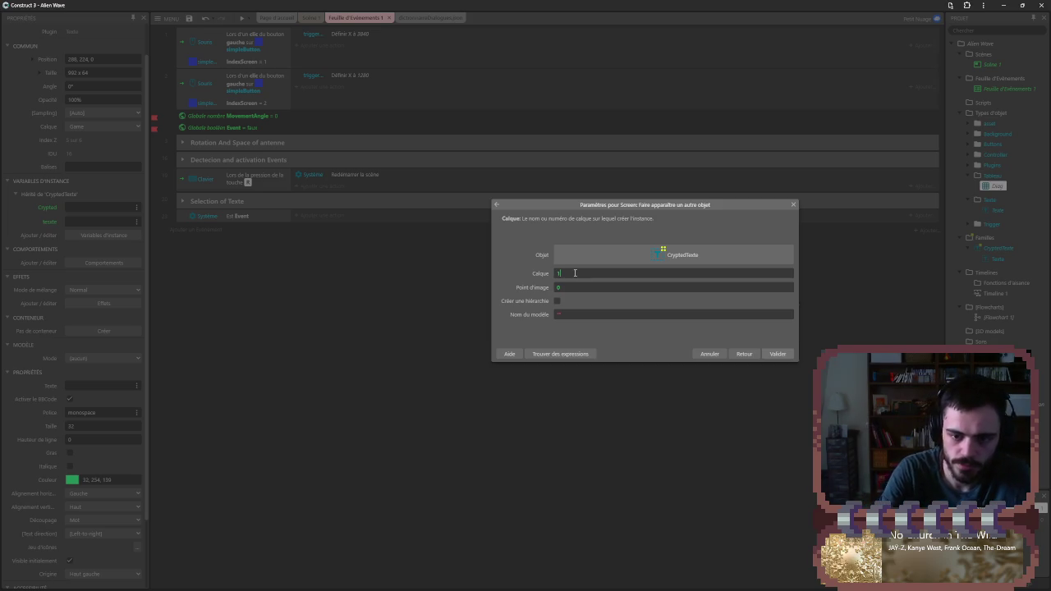
click(765, 354)
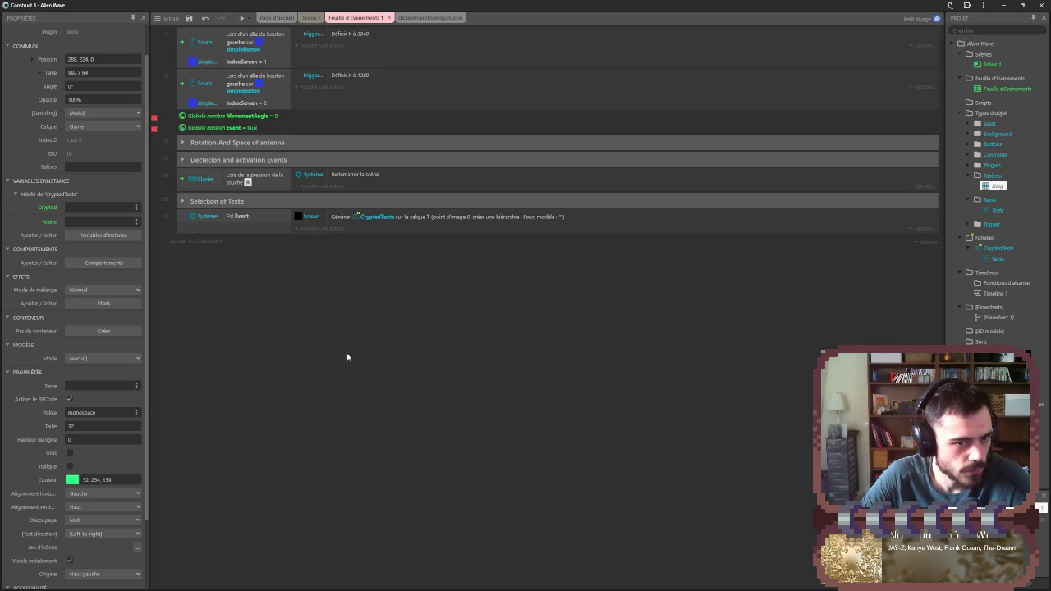
- Create a new function named Sequence on the event sheet
right_click(257, 306)
click(300, 326)
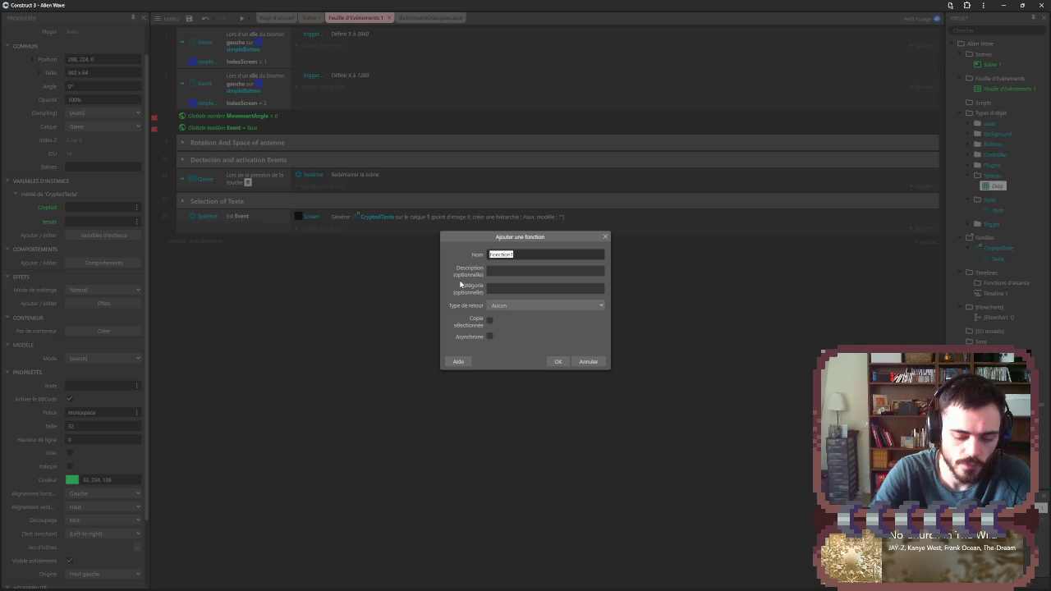
text(Seq)
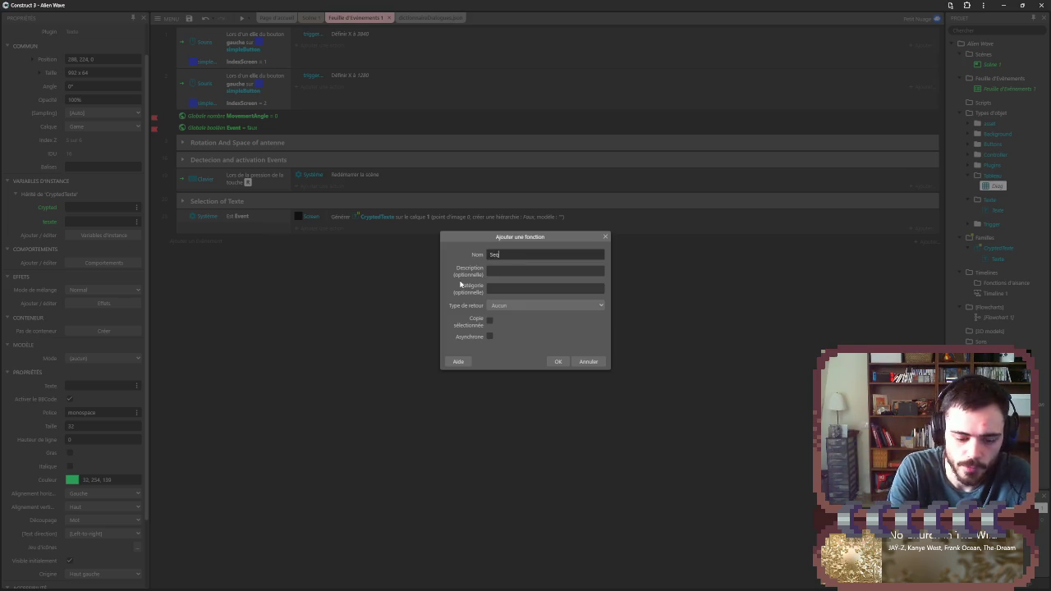
text(uence)
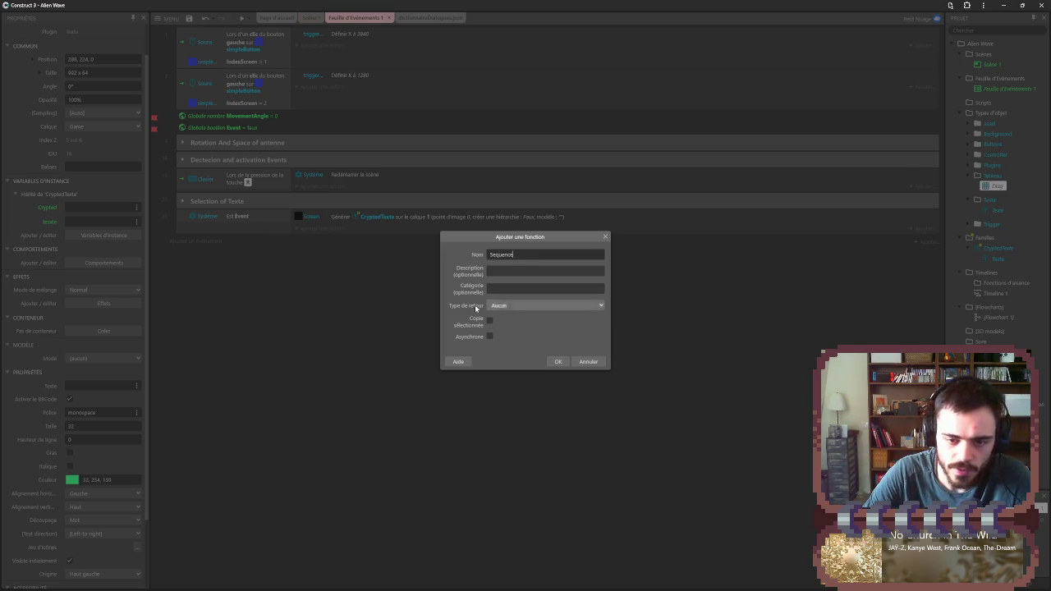
click(555, 361)
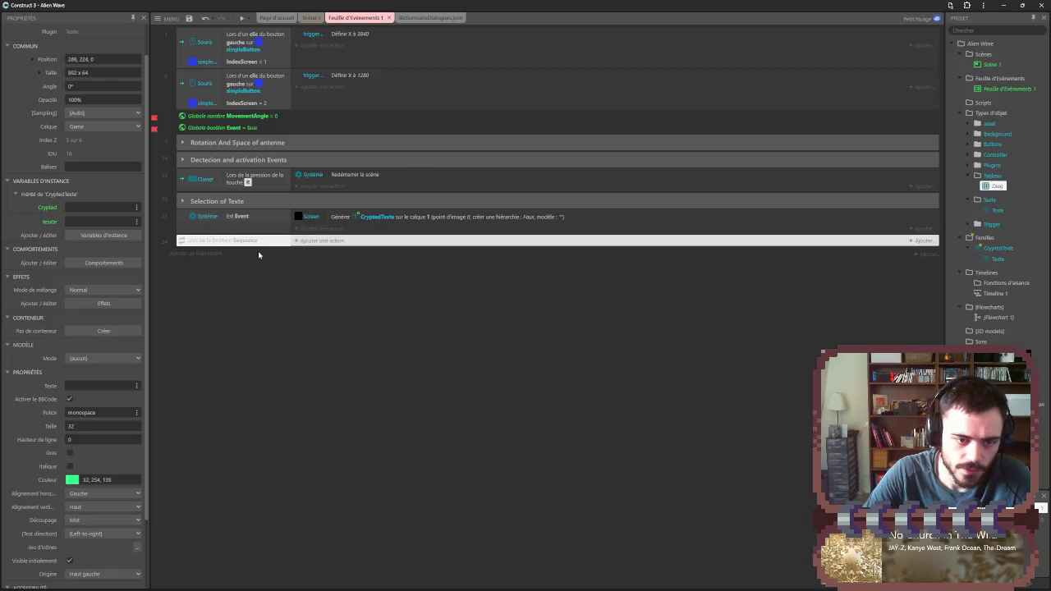
- Explore the Sequence event's options and cancel adding a condition to it
click(253, 241)
right_click(253, 240)
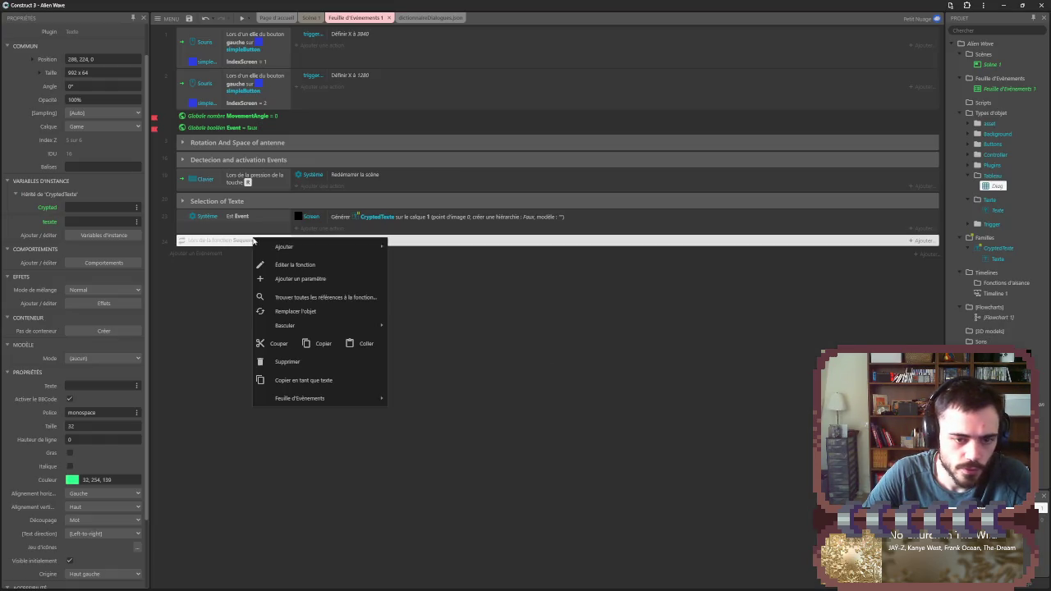
mouse_move(294, 246)
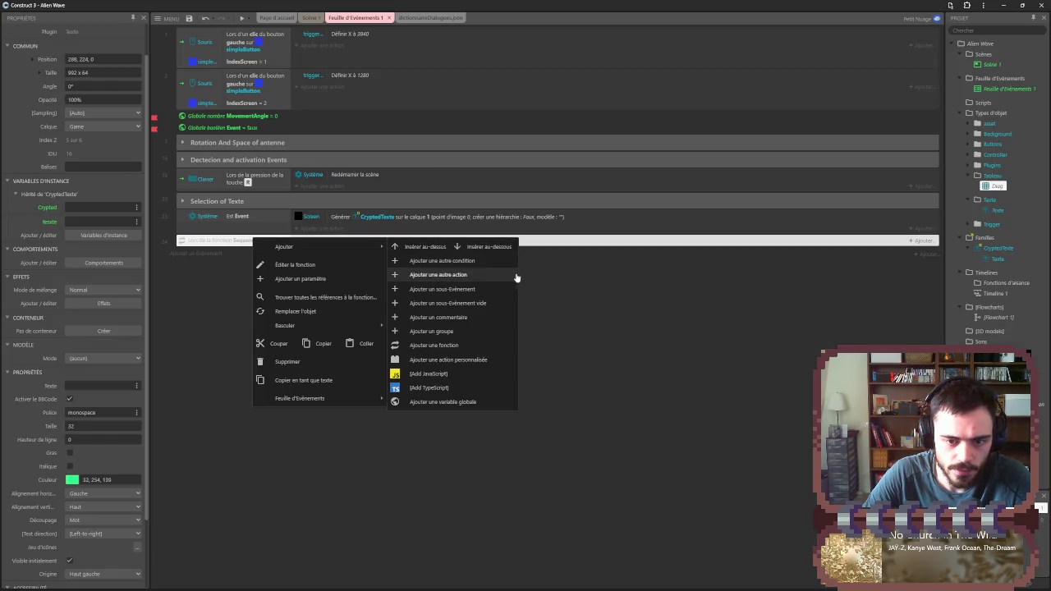
click(633, 298)
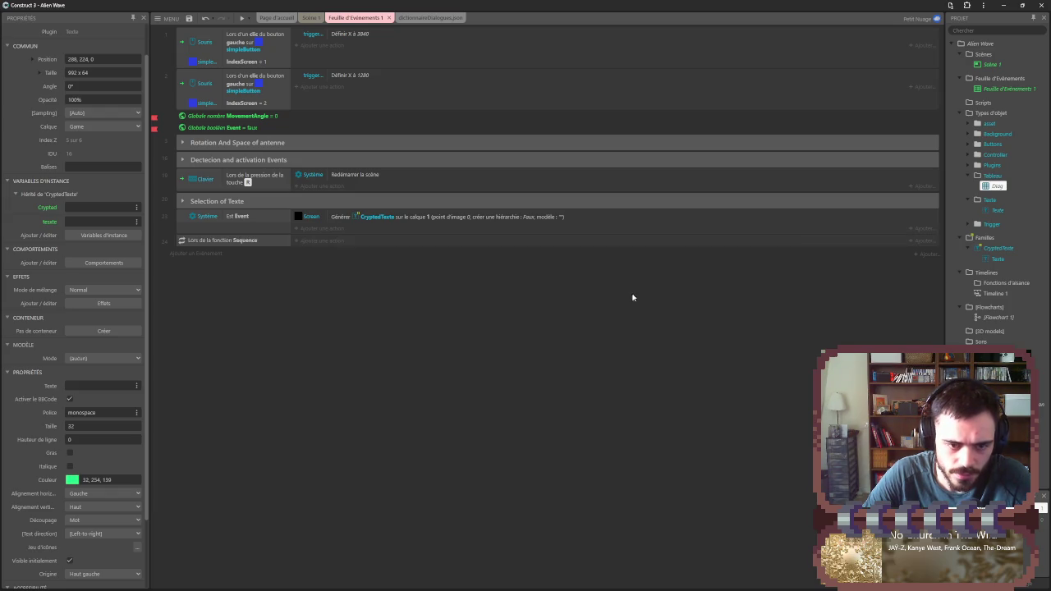
right_click(272, 238)
mouse_move(289, 246)
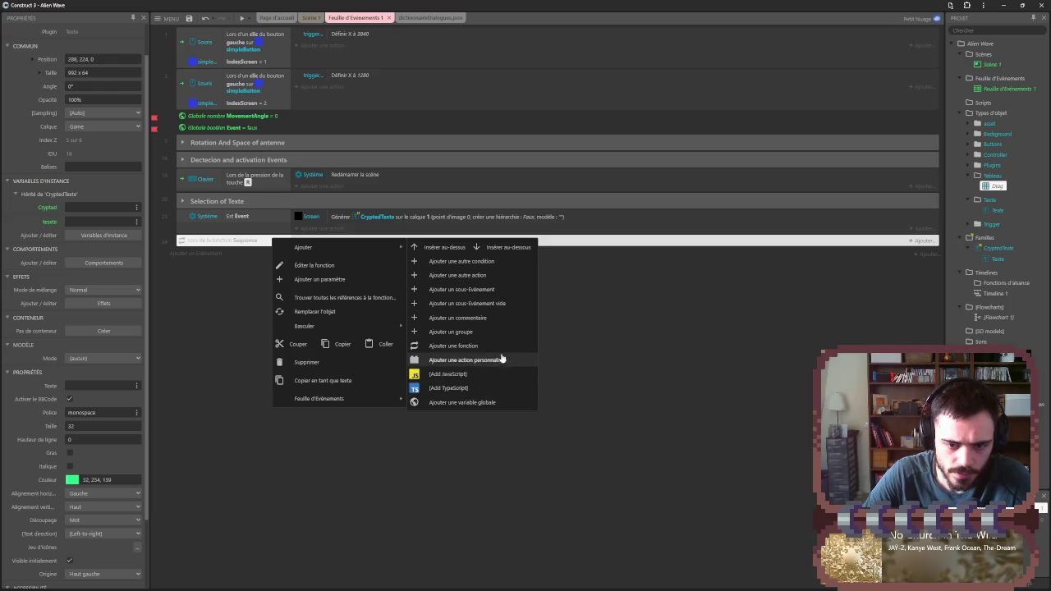
click(499, 261)
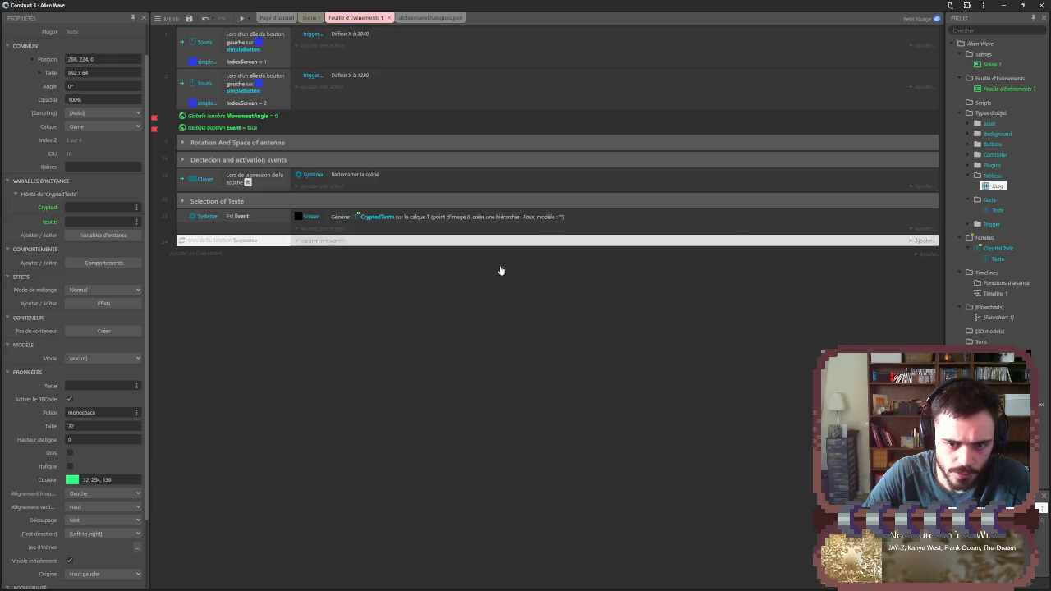
click(730, 186)
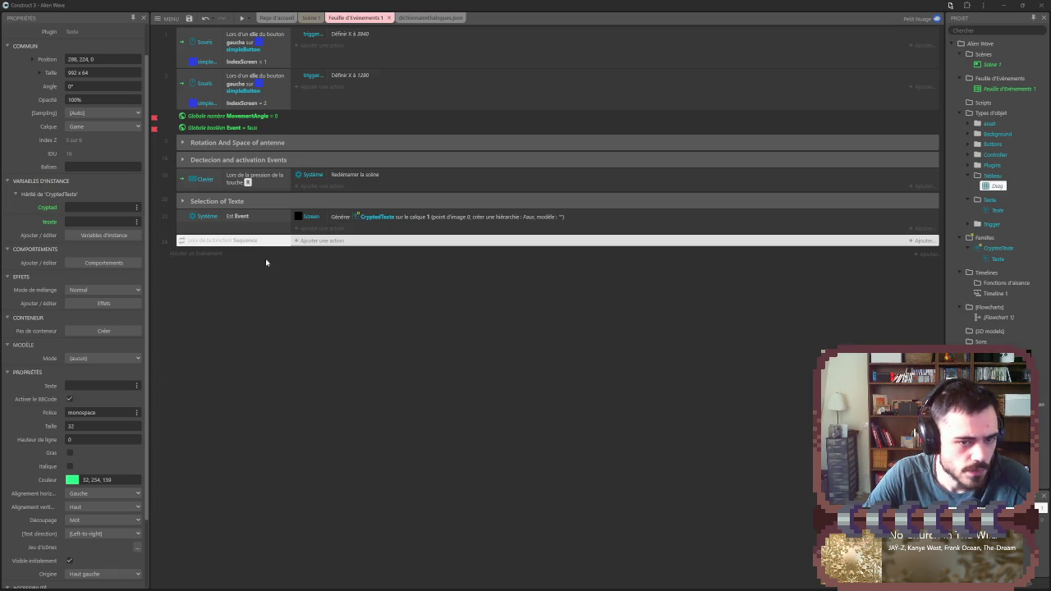
- Try adding a custom action to Sequence, then begin adding a parameter
right_click(252, 240)
mouse_move(288, 249)
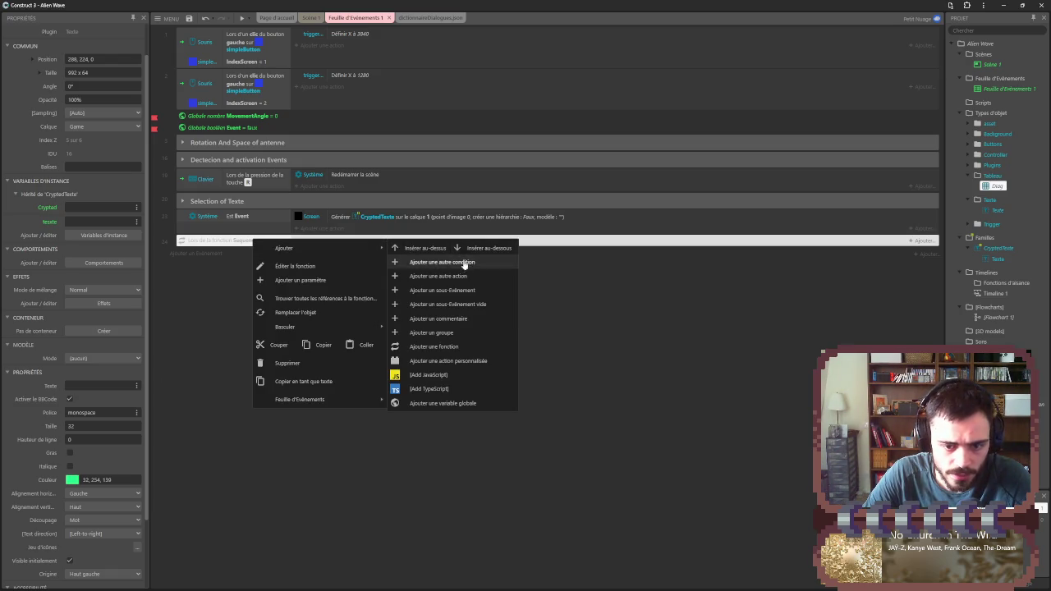
click(474, 362)
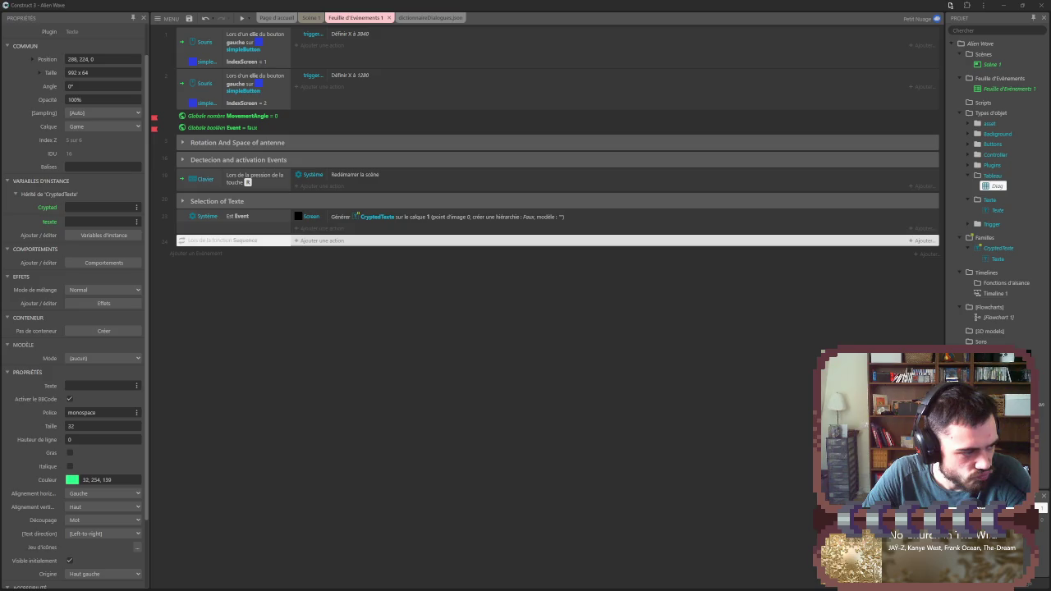
right_click(246, 244)
click(287, 287)
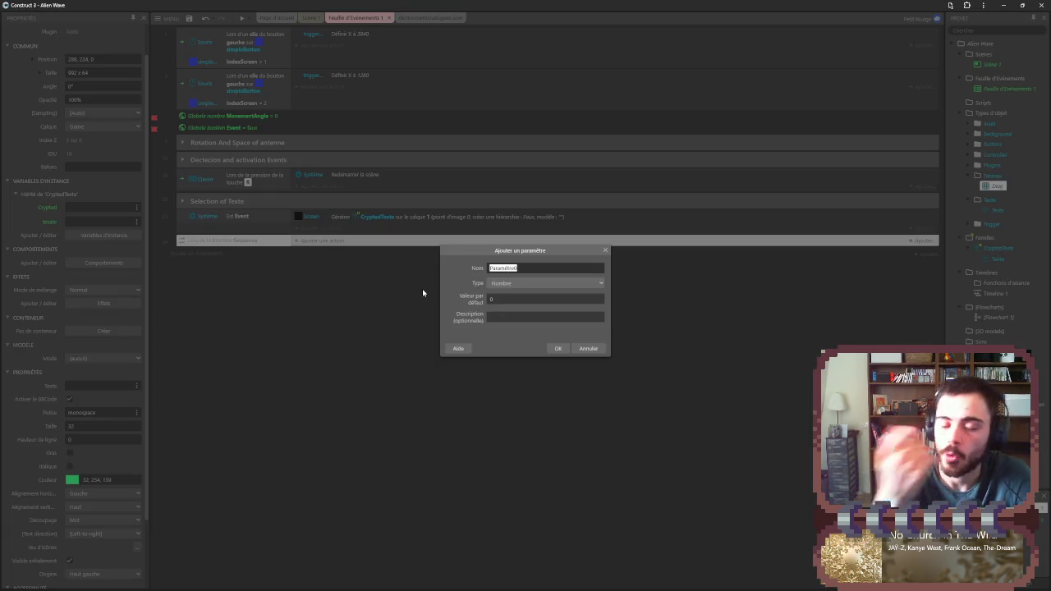
- Name the new parameter 'Normal' and set its type to Chaîne de caractères
text(Norma)
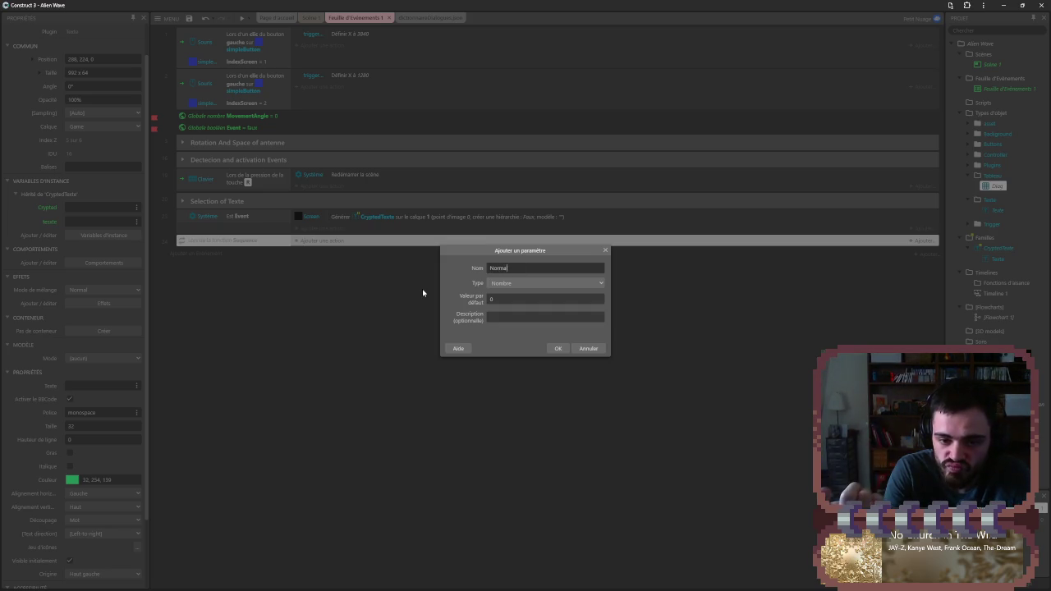
text(l)
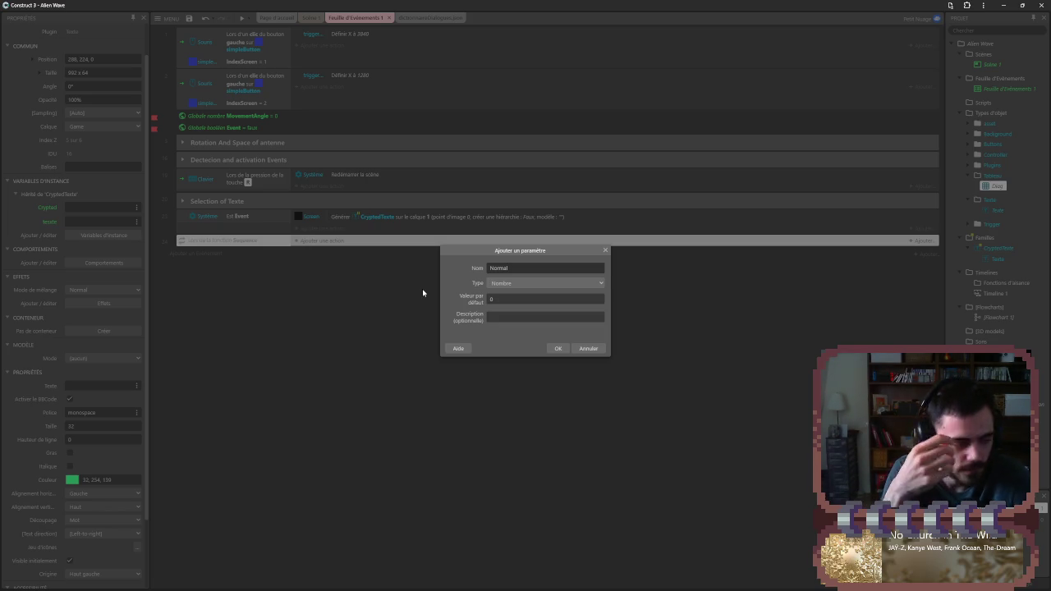
key(BackSpace)
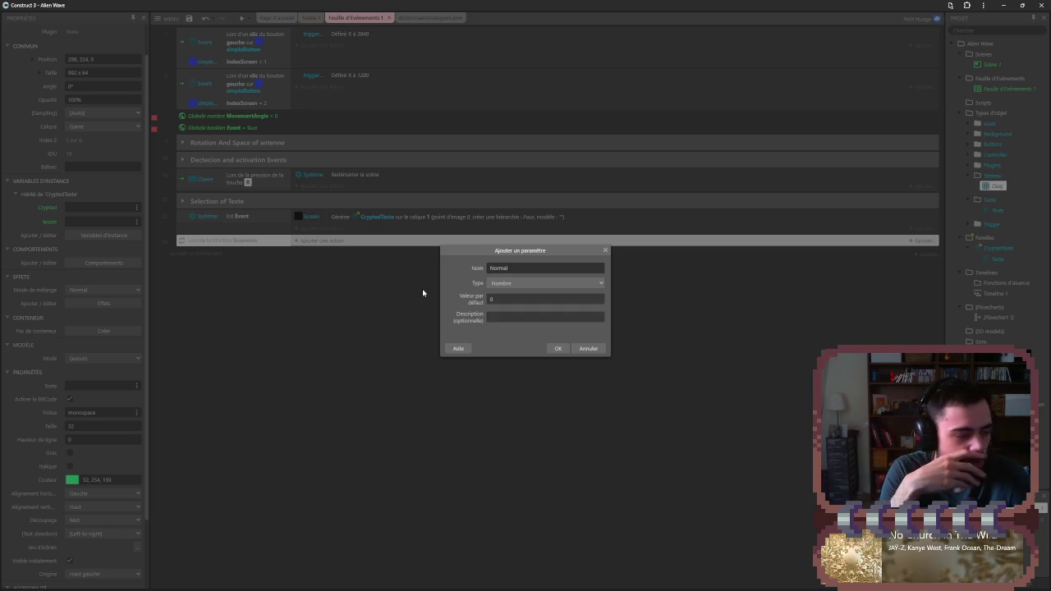
text(l)
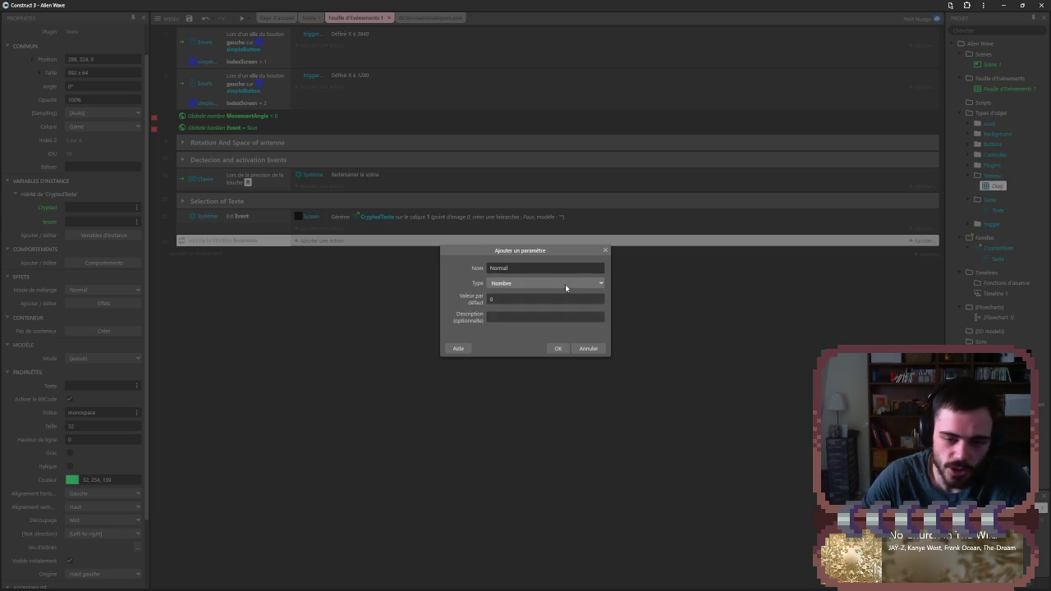
click(565, 283)
click(523, 300)
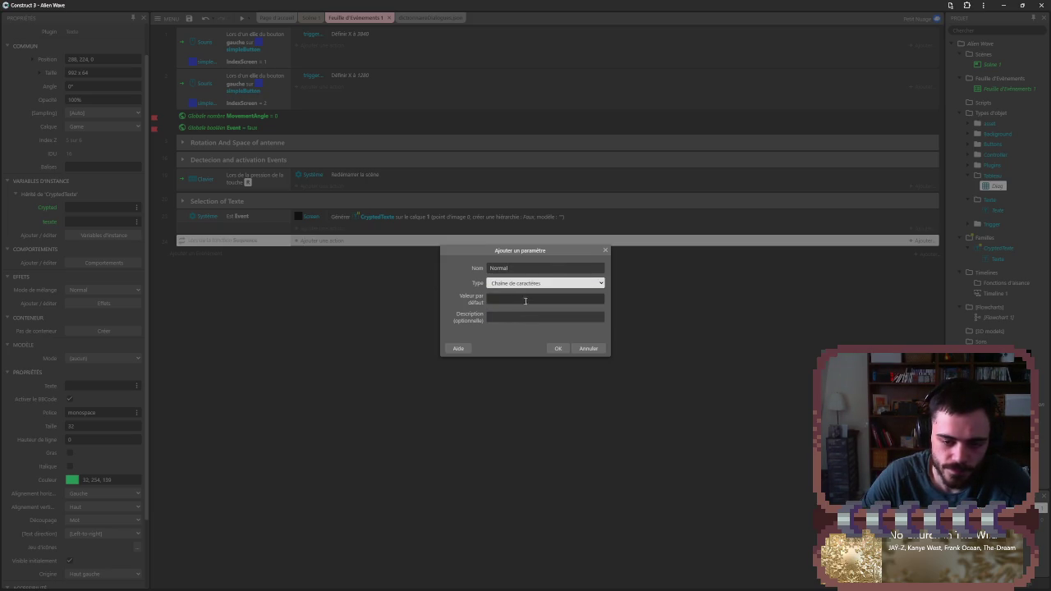
click(556, 347)
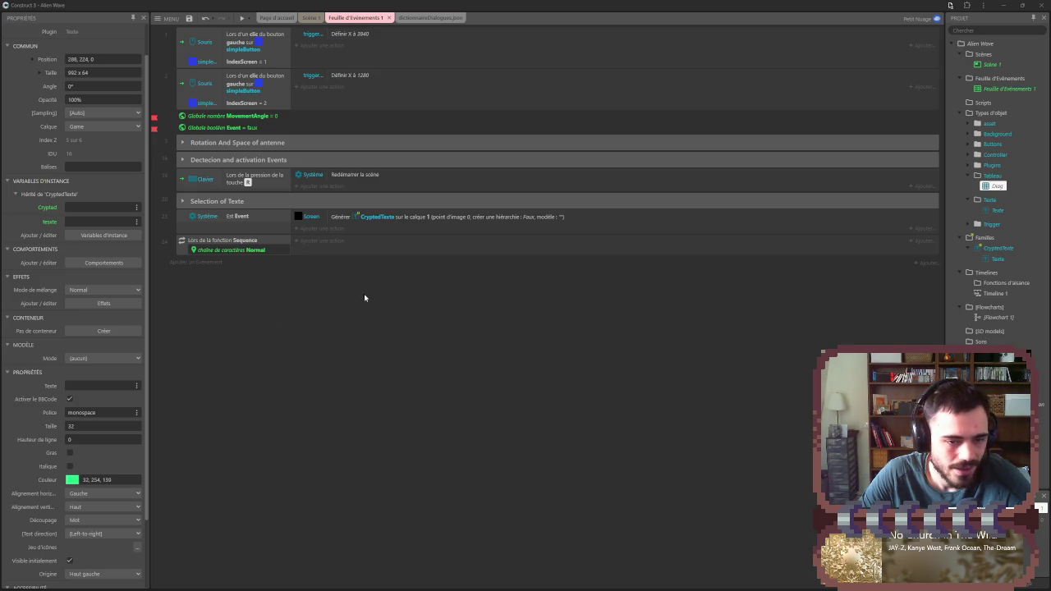
- Add a second number parameter named Line to Sequence
right_click(255, 249)
click(291, 271)
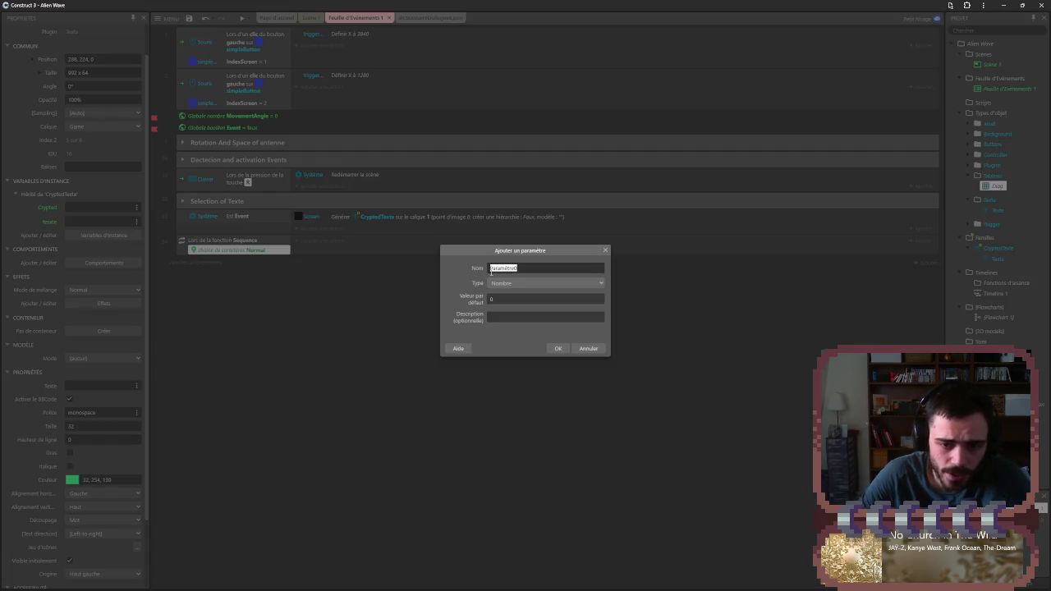
text(un)
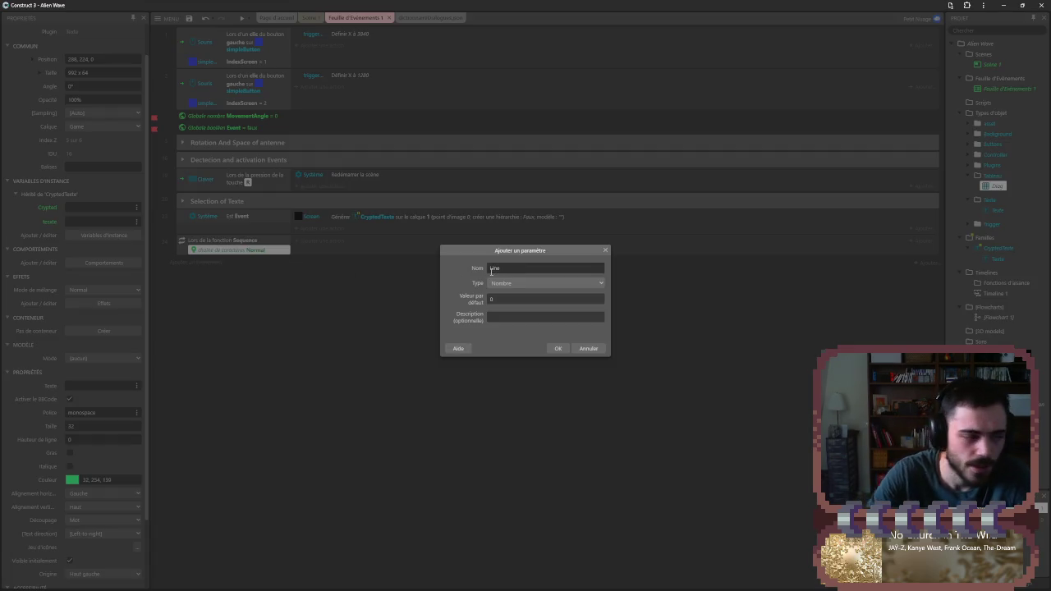
click(557, 349)
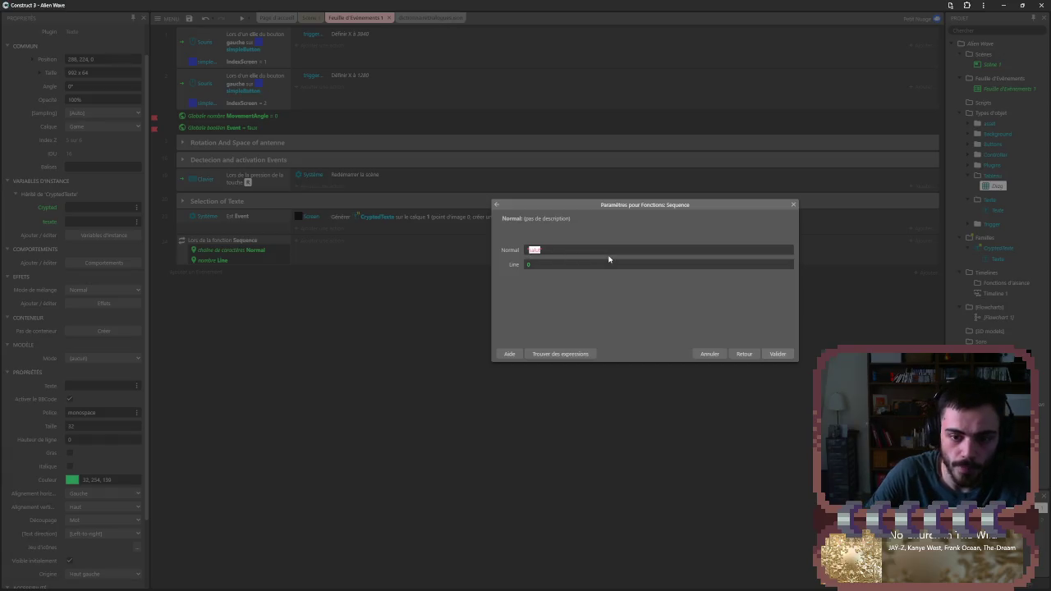
- Add an action calling Sequence with Normal "normal" and Line 1
text("normal")
key(Tab)
text(1)
key(Return)
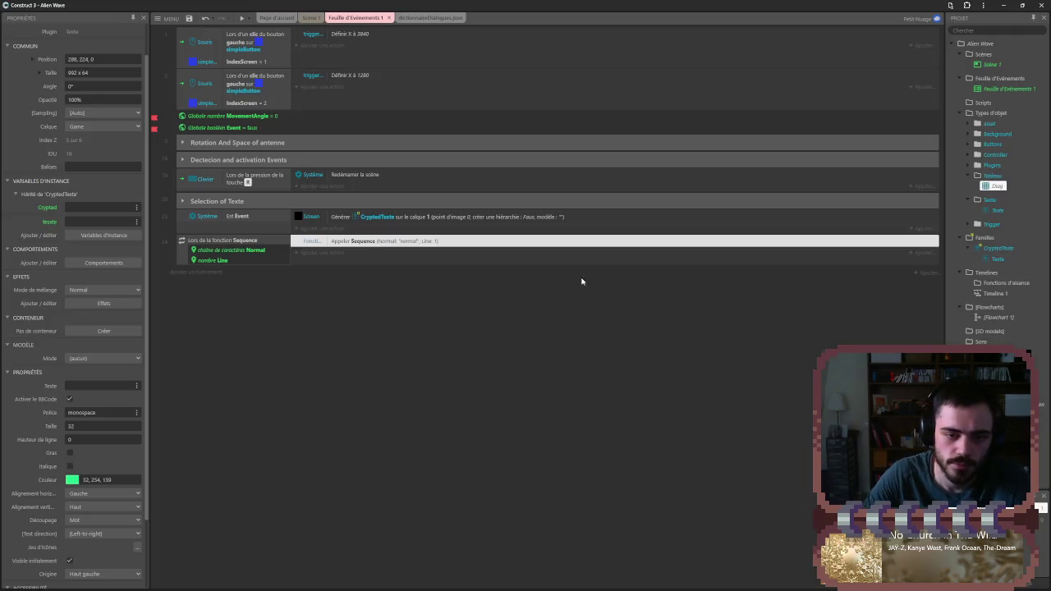
click(450, 19)
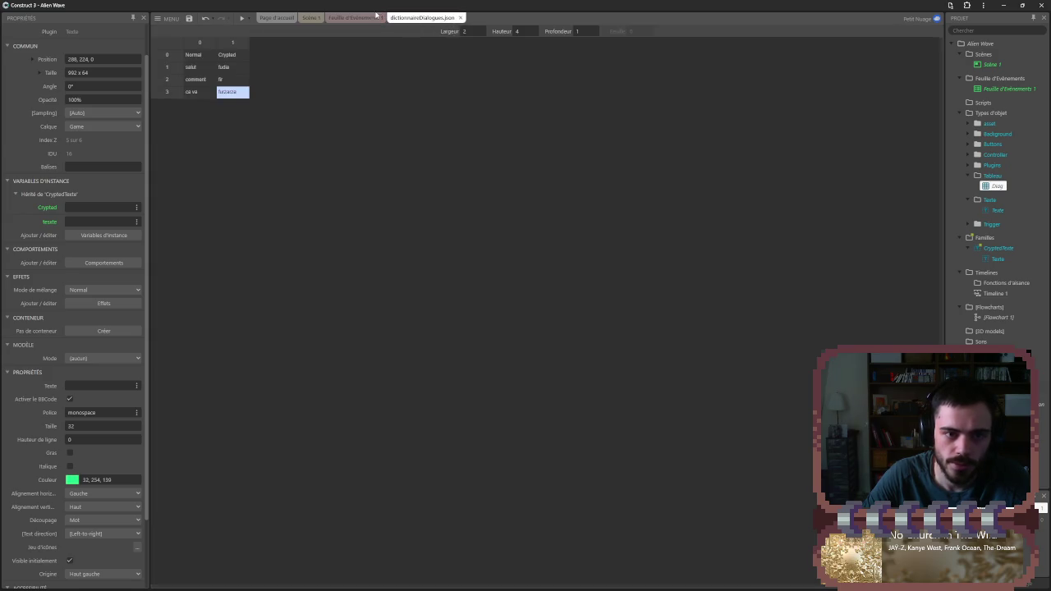
- Return to Feuille d'Événements 1, deselect the Appeler Sequence action, then reopen dictionnaireDialogues.json
click(360, 20)
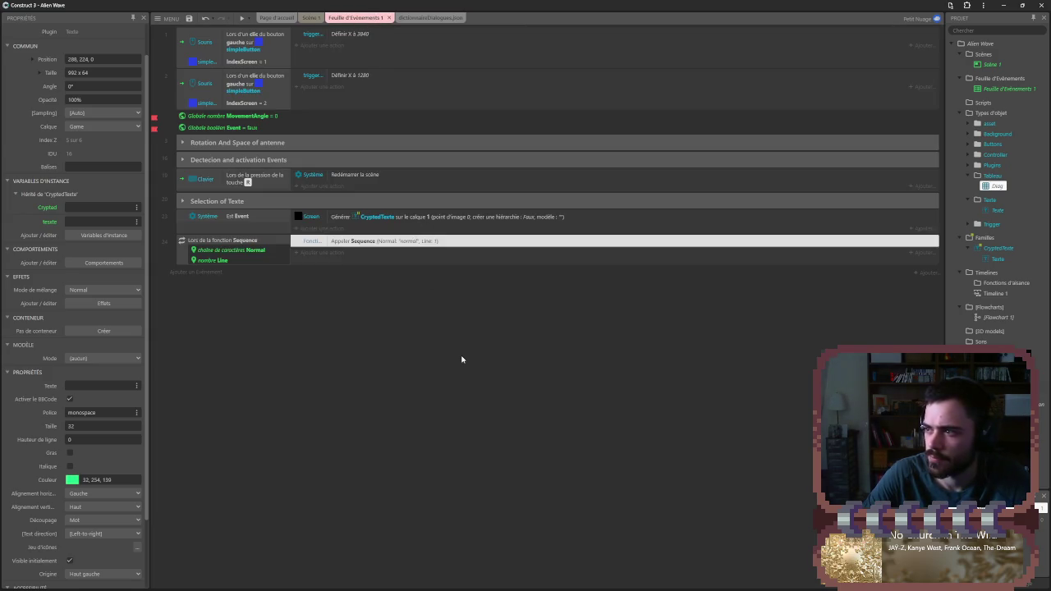
click(354, 353)
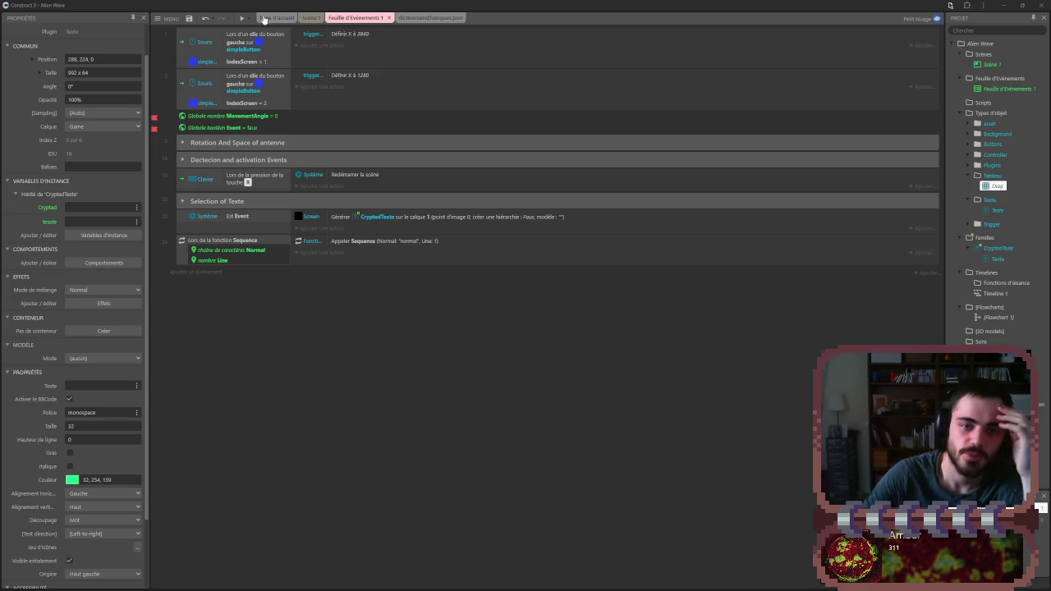
click(398, 21)
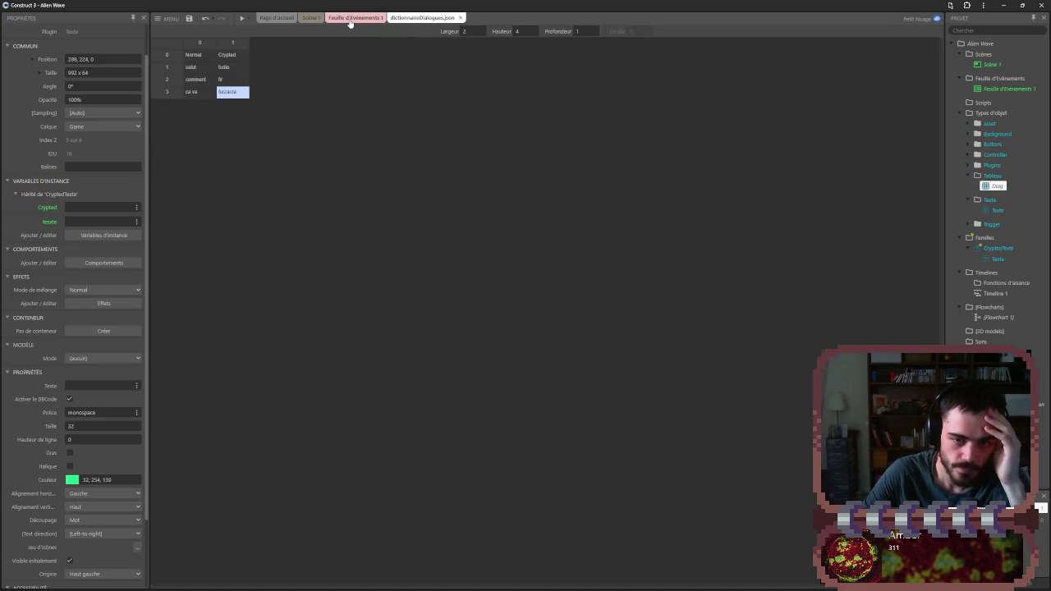
- Check the Crypted, salut and fudia cells in the array, then switch to the event sheet
click(232, 56)
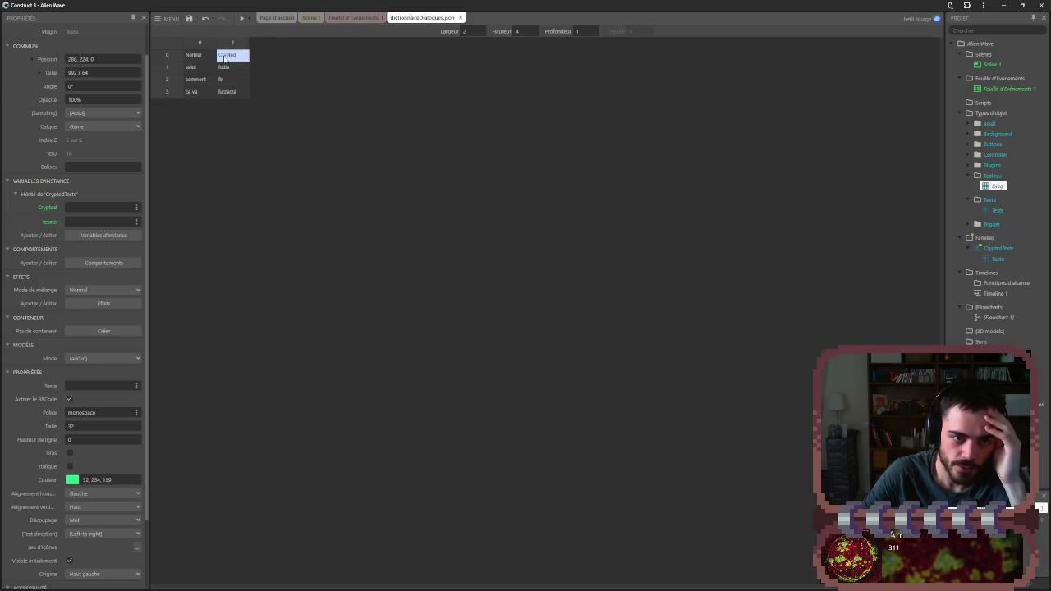
click(235, 69)
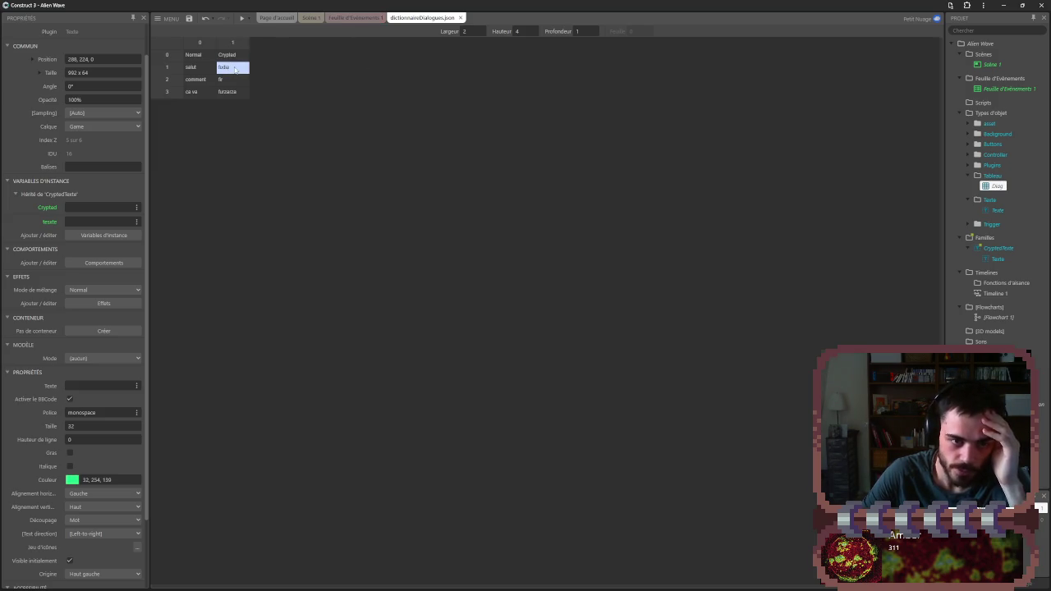
click(187, 70)
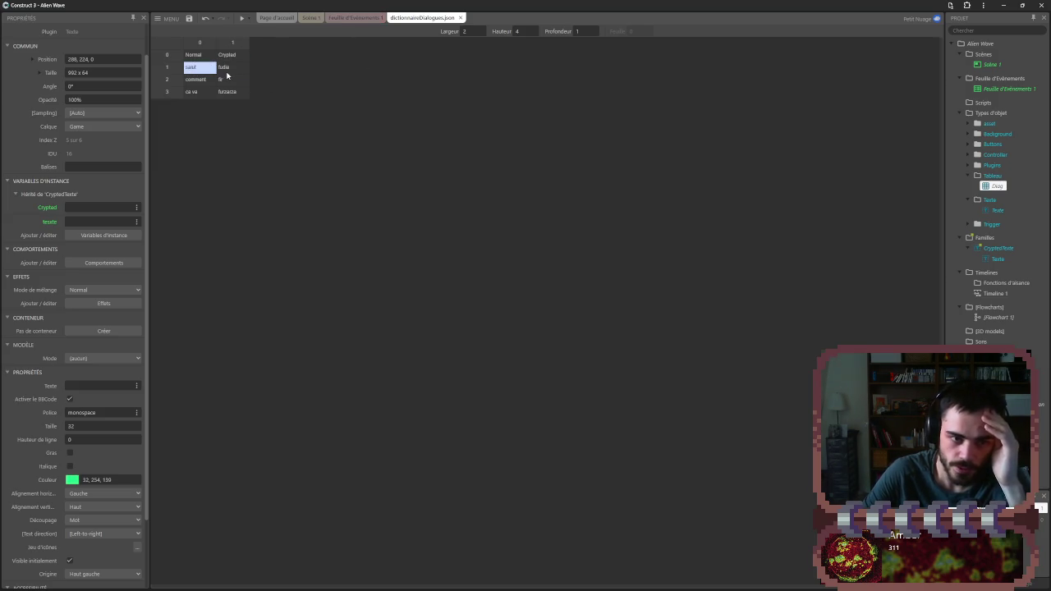
click(228, 73)
click(214, 72)
click(233, 71)
click(196, 68)
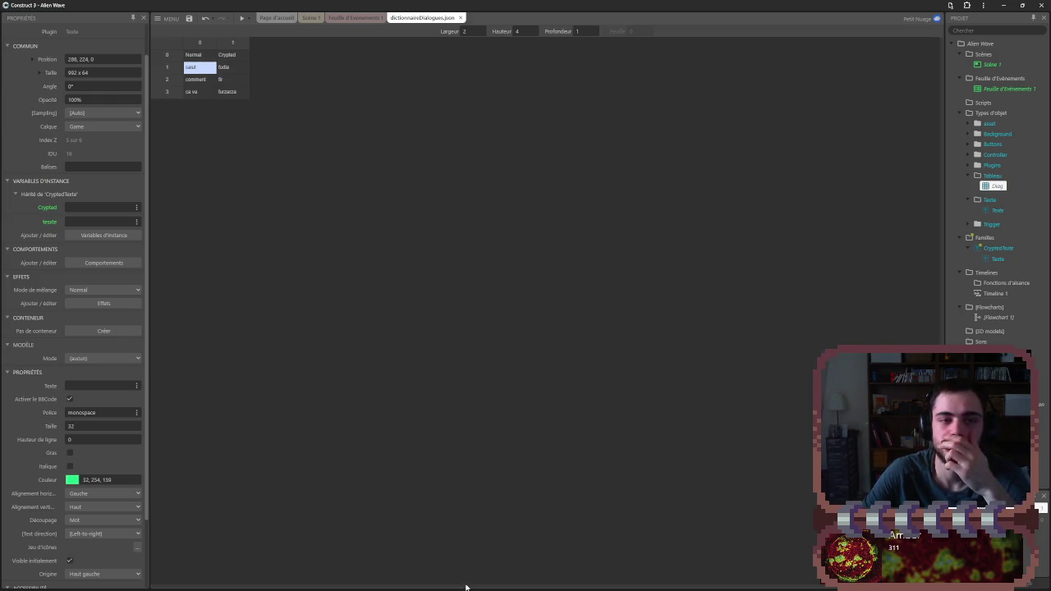
mouse_move(469, 588)
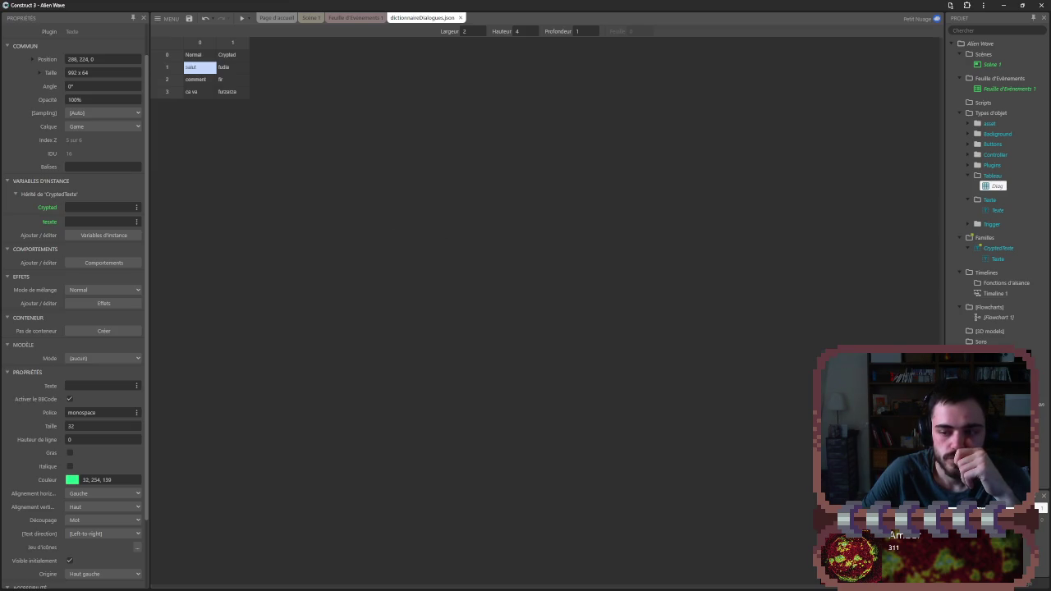
key(Down)
key(Down)
key(Up)
key(Up)
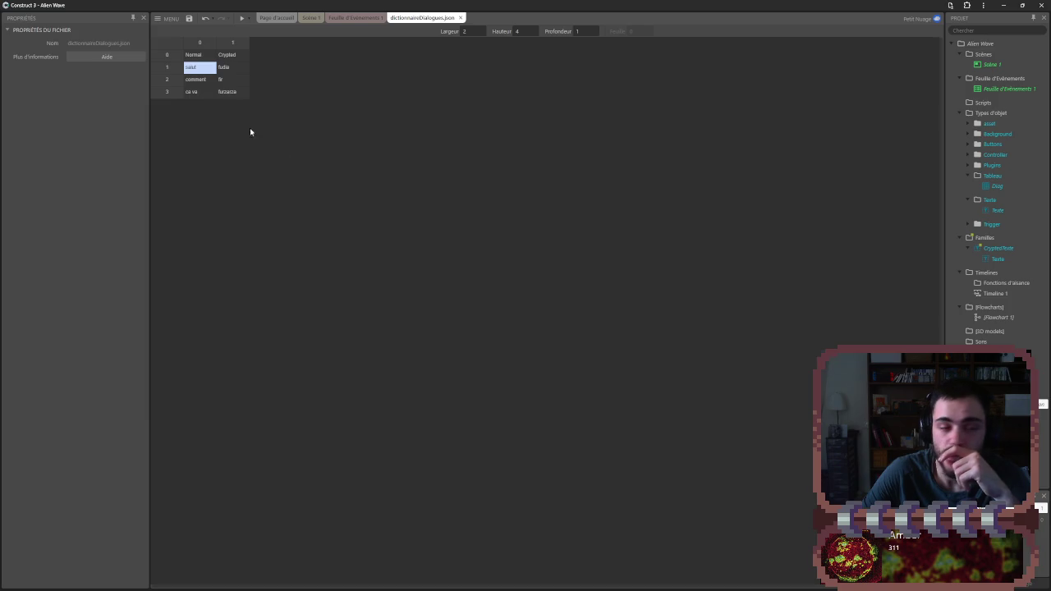
click(357, 20)
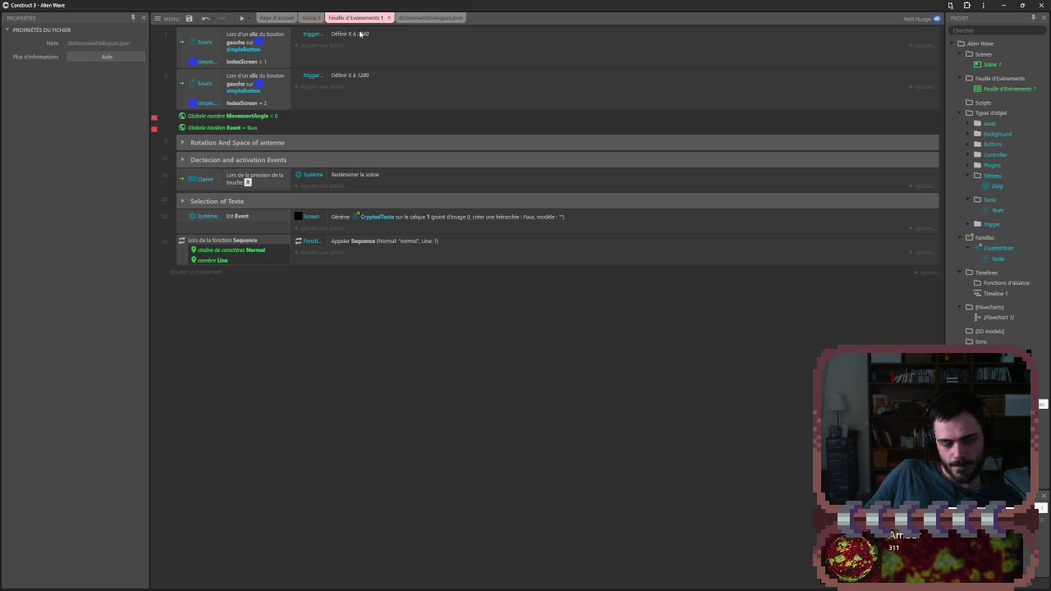
- Reopen dictionnaireDialogues.json and briefly edit the 'comment' cell before reselecting 'salut'
click(422, 17)
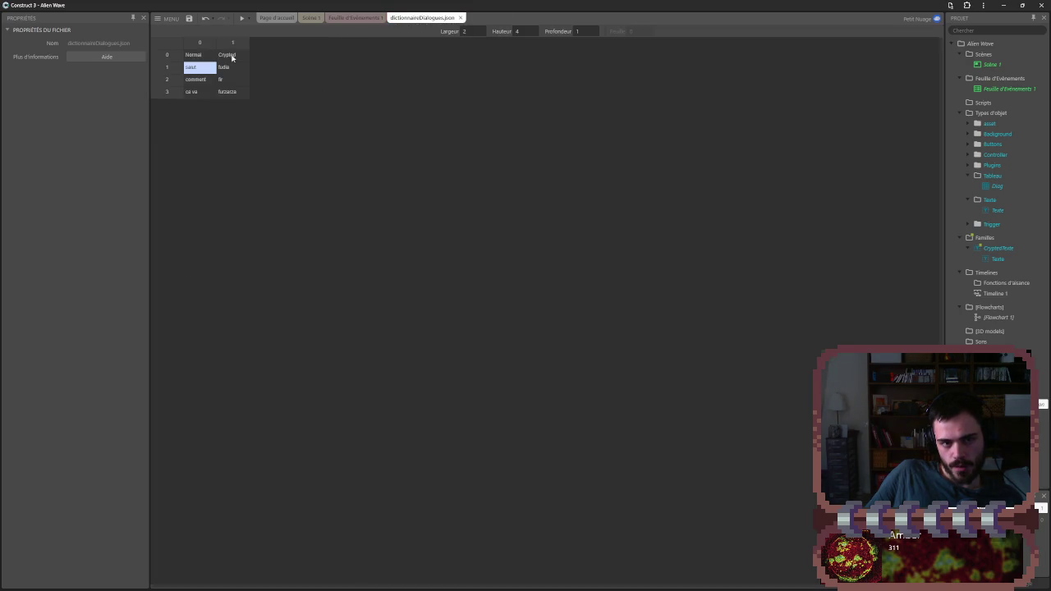
click(233, 56)
click(229, 78)
click(202, 69)
double_click(203, 80)
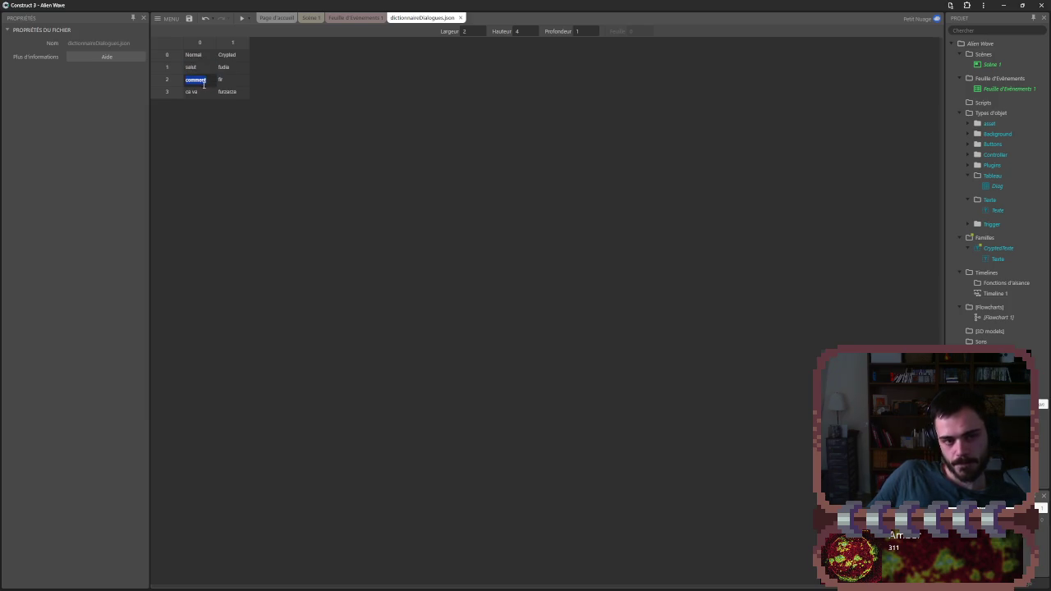
click(207, 69)
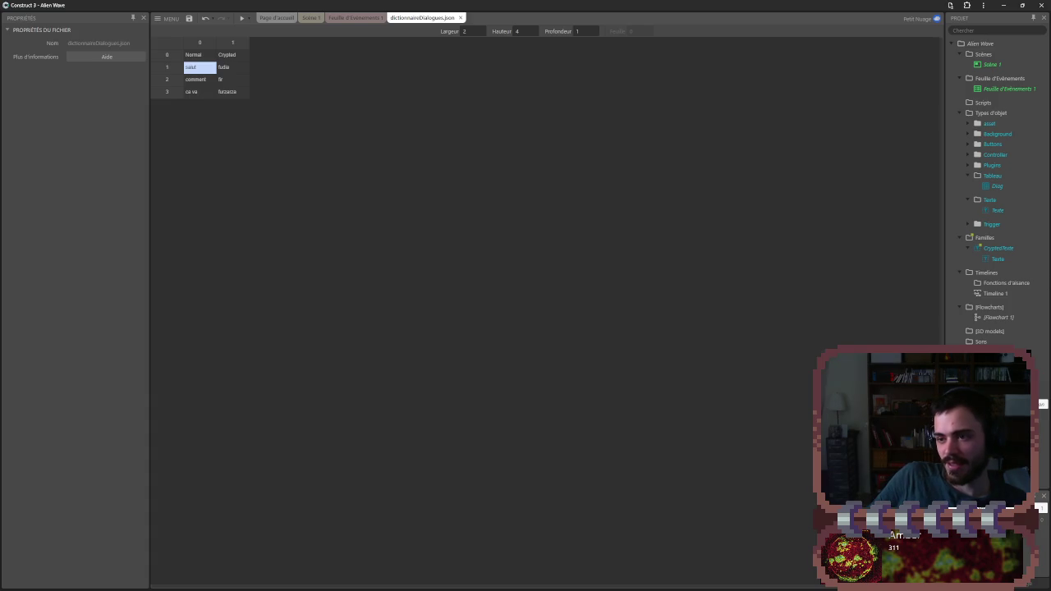
- Run a full-screen preview of the Scène 1 layout
click(312, 19)
click(241, 18)
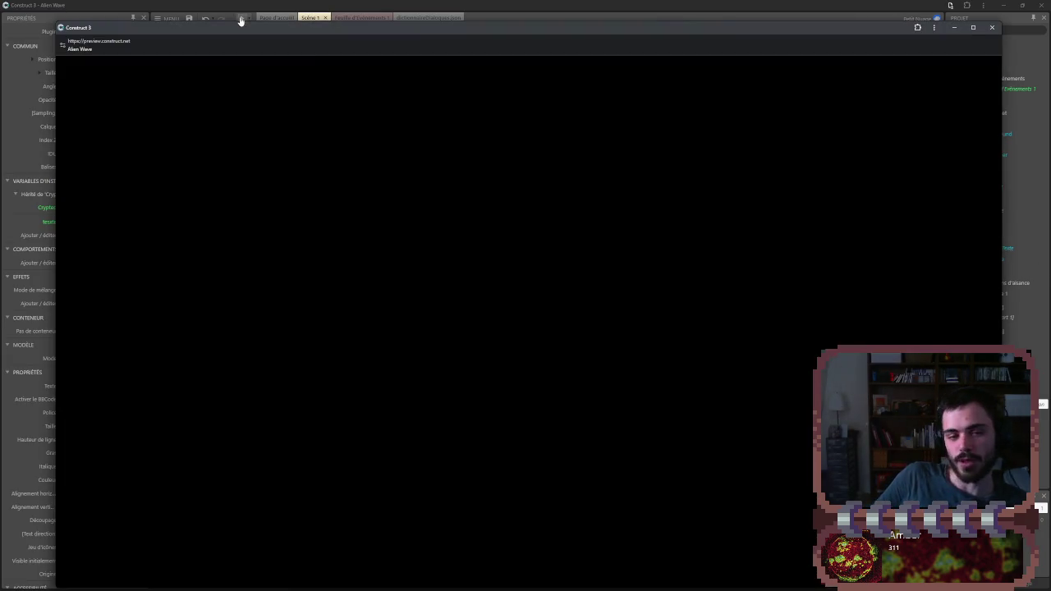
click(973, 28)
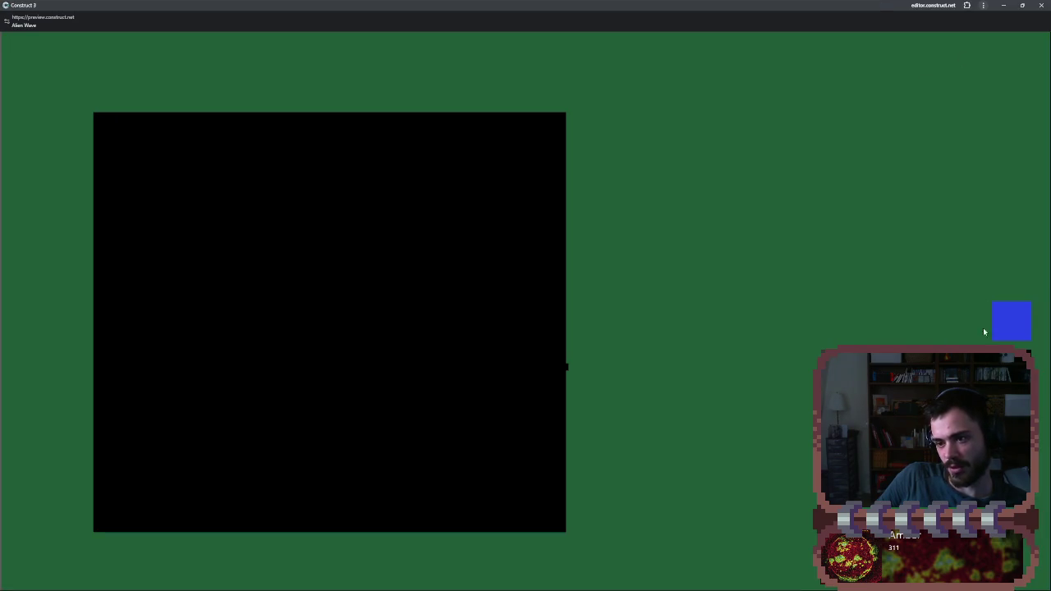
- Drag both knobs to lengthen the beam and rotate the dish to near-vertical
click(579, 527)
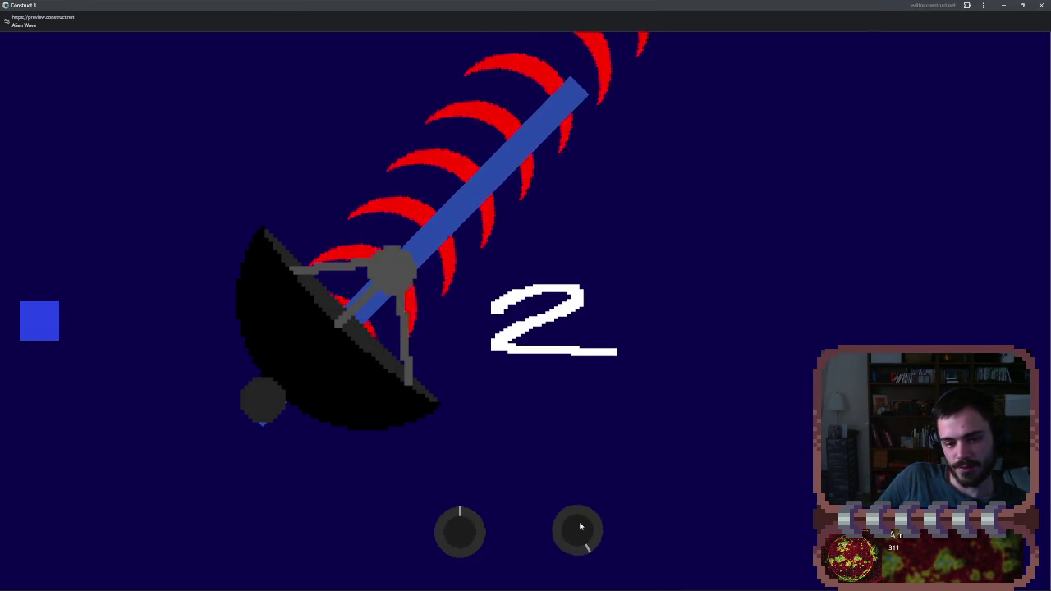
drag(579, 527, 564, 548)
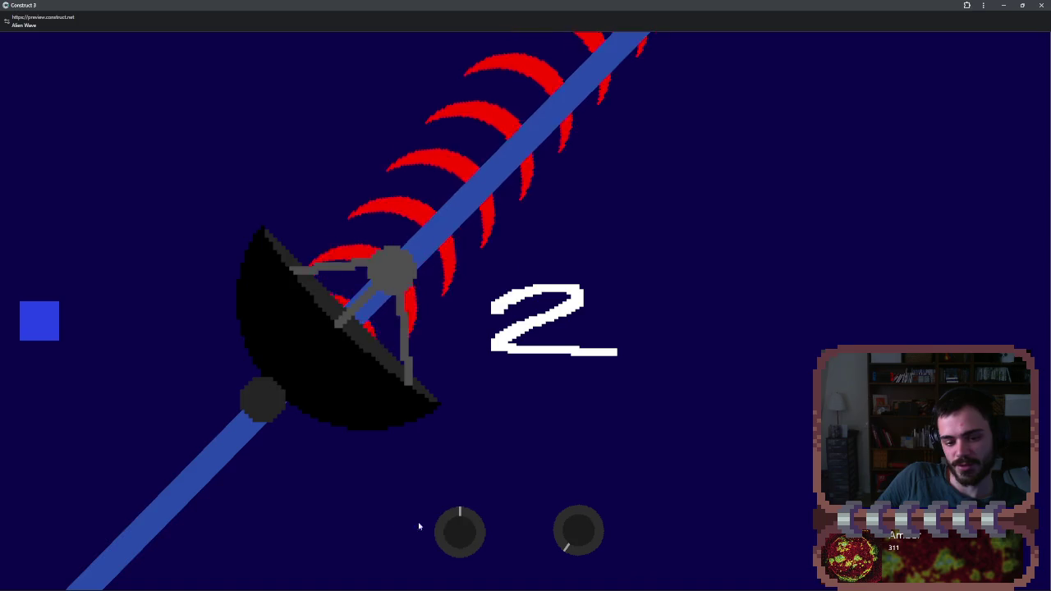
click(445, 530)
mouse_move(445, 530)
mouse_down()
mouse_move(410, 521)
mouse_move(448, 520)
mouse_move(459, 537)
mouse_up()
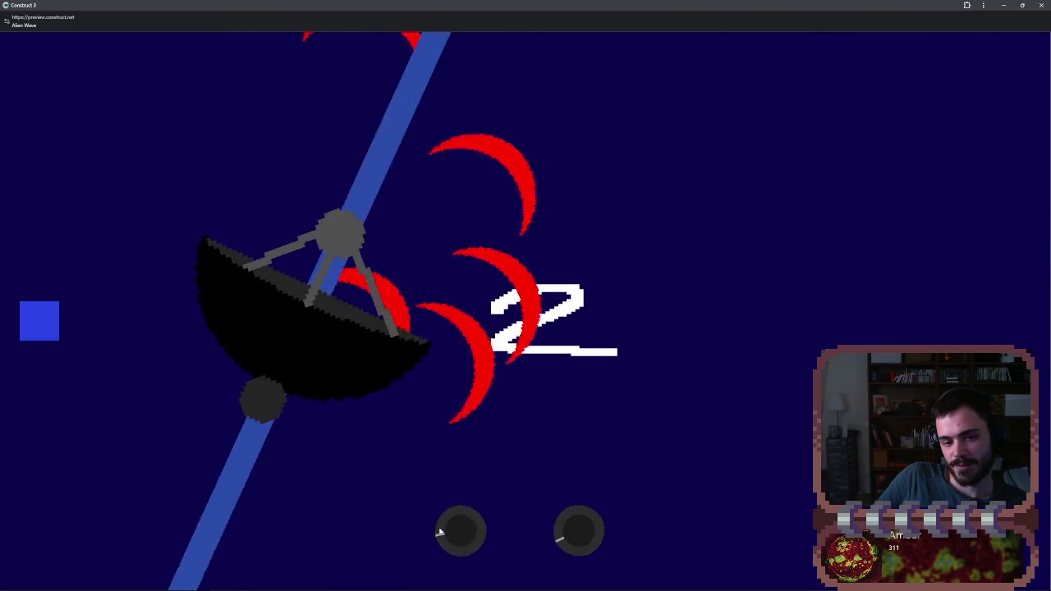
mouse_move(575, 532)
mouse_down()
mouse_move(577, 546)
mouse_move(462, 538)
mouse_up()
- Scroll over the knobs to swing the dish and red waves until the green screen appears
scroll(464, 539, up, 5)
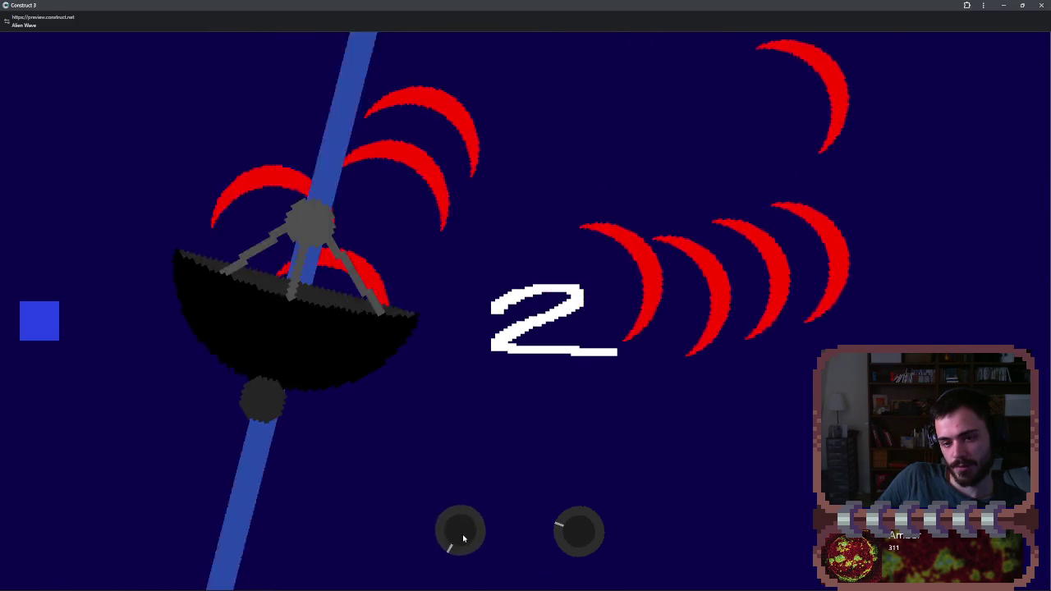
scroll(464, 538, up, 5)
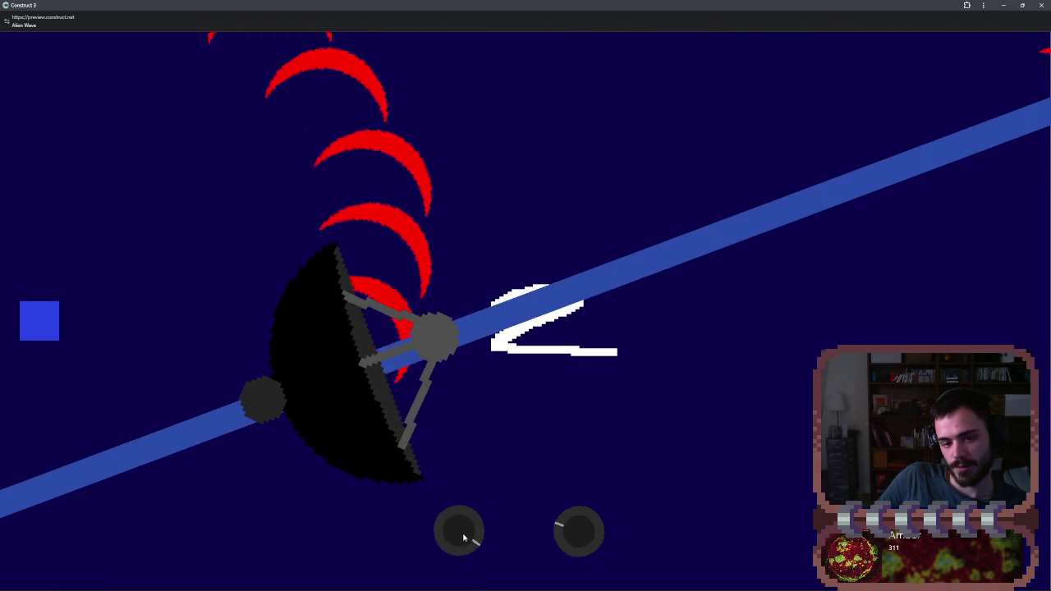
scroll(575, 532, up, 5)
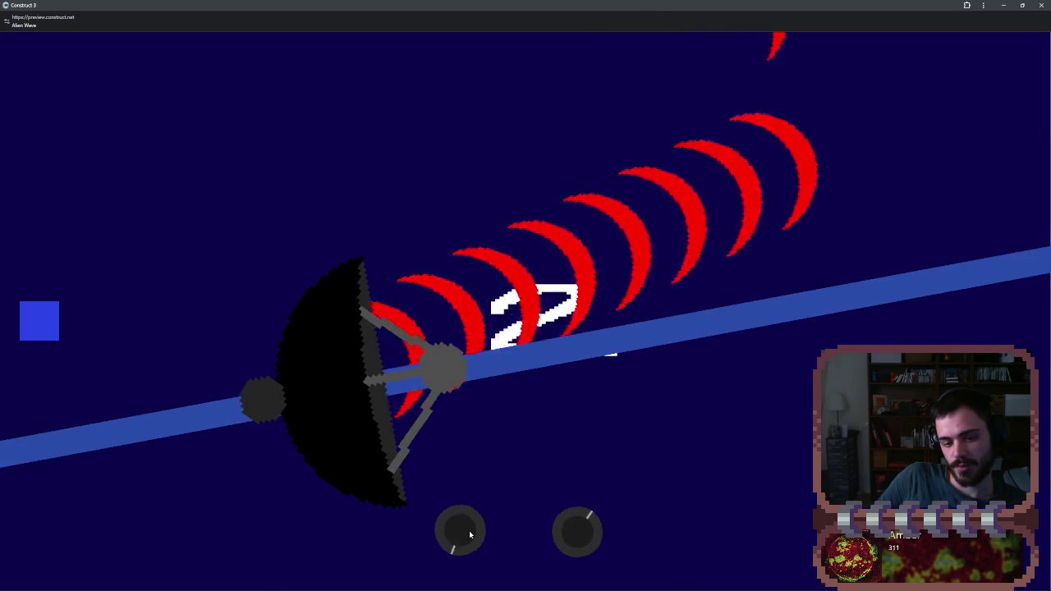
scroll(464, 535, down, 5)
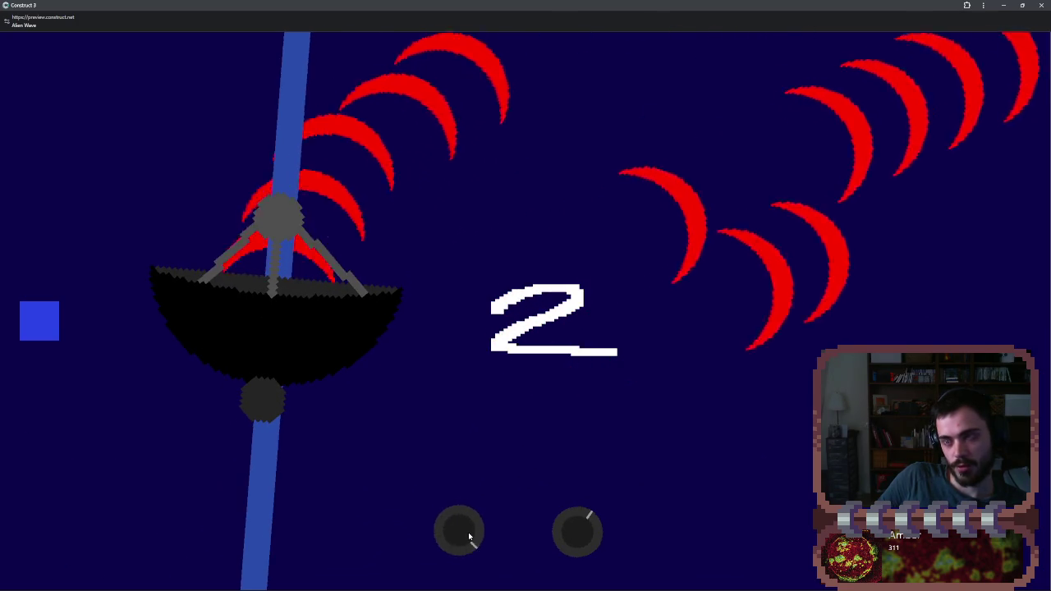
scroll(468, 536, up, 5)
scroll(468, 536, down, 3)
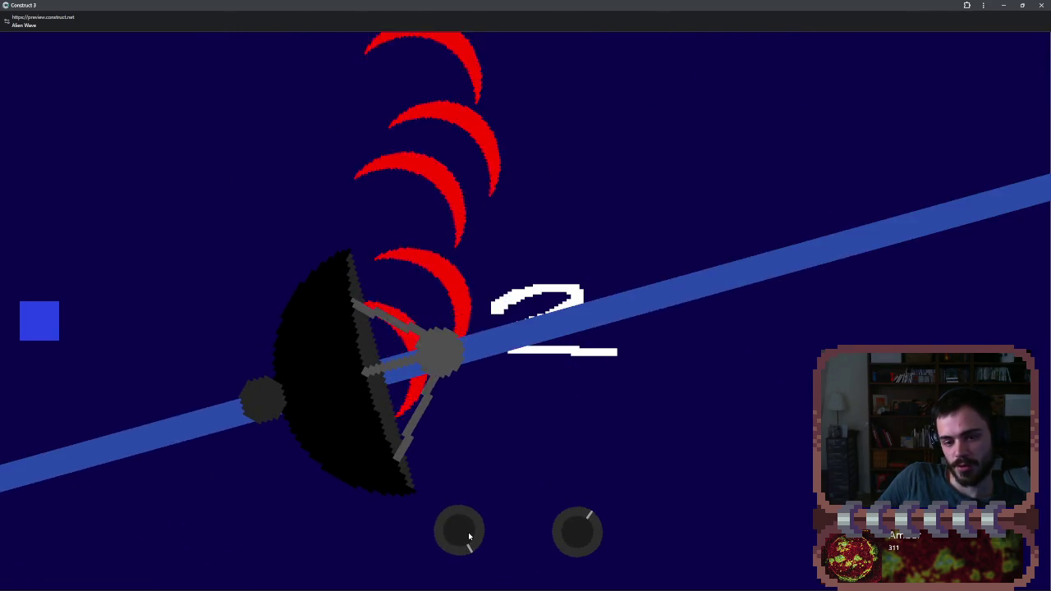
scroll(588, 530, up, 2)
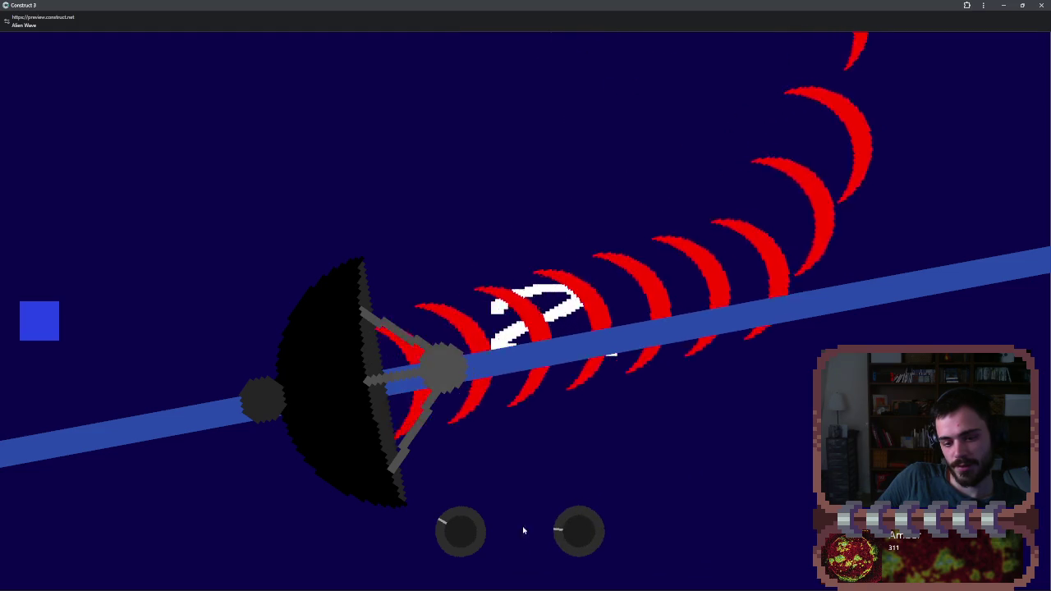
scroll(461, 530, up, 2)
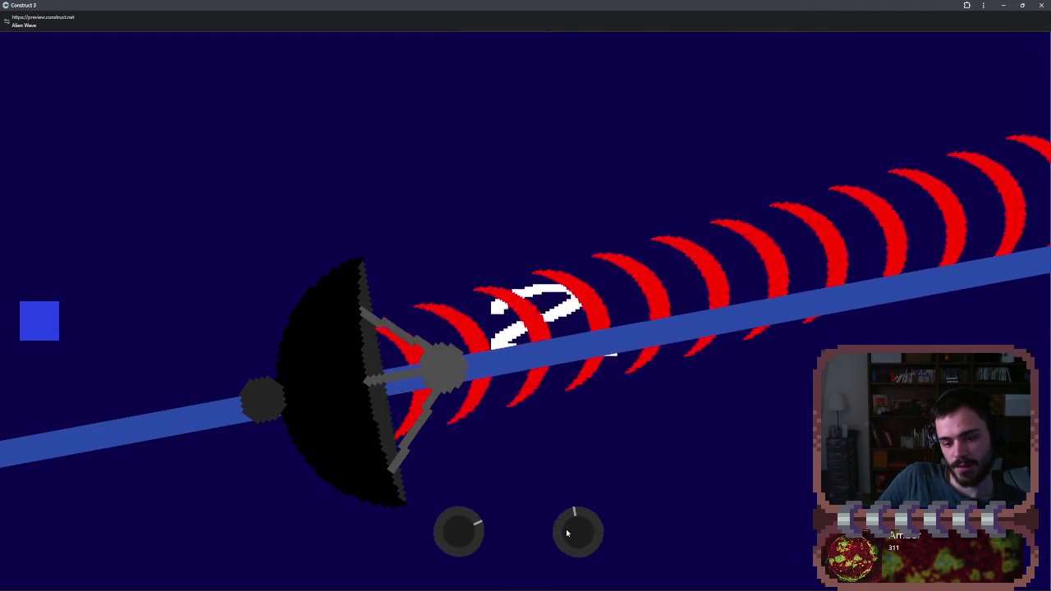
scroll(456, 535, down, 2)
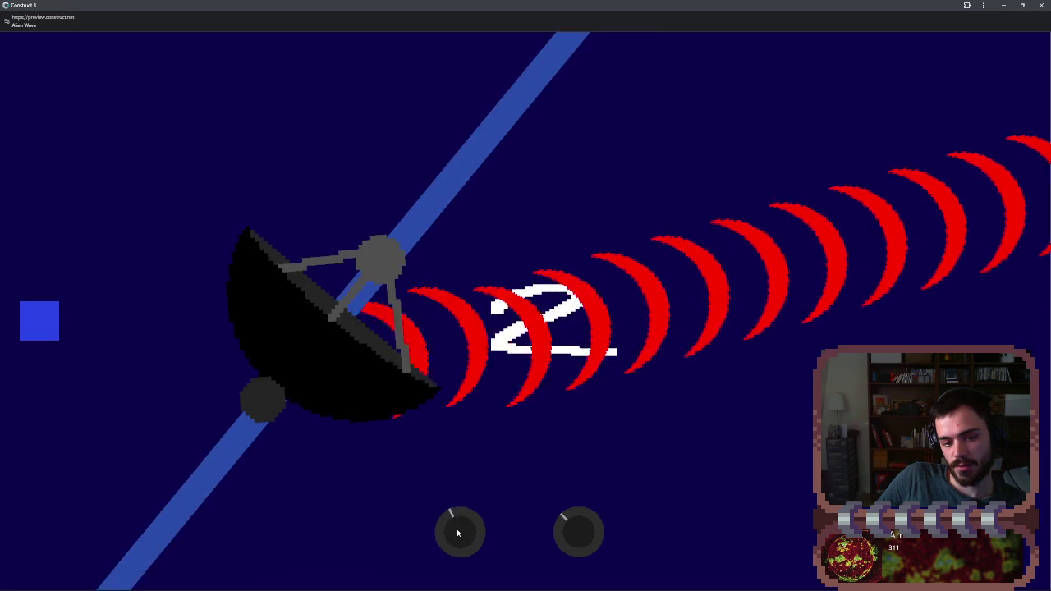
scroll(458, 533, up, 3)
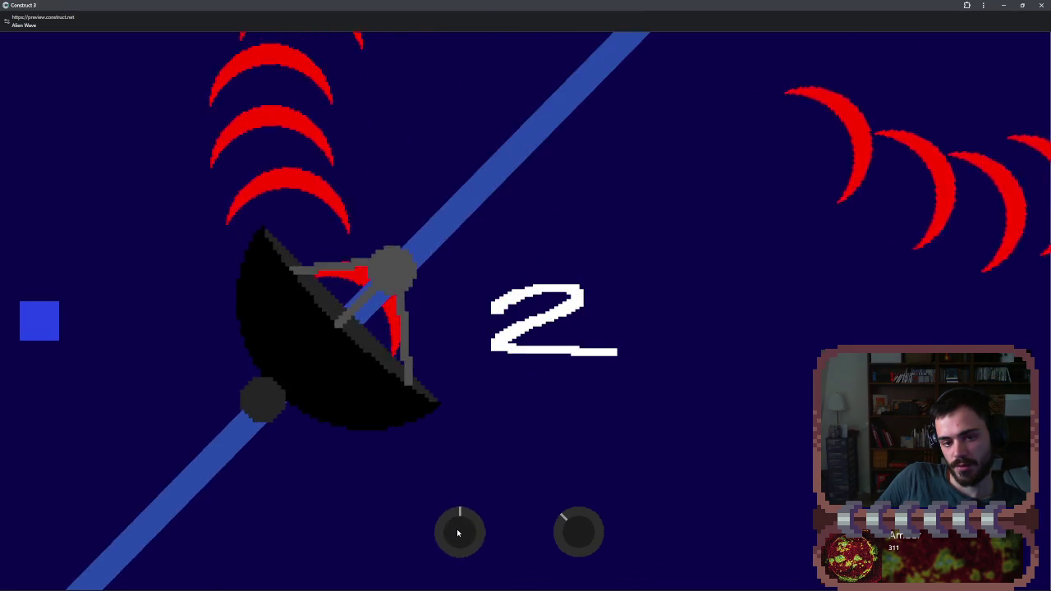
scroll(574, 532, down, 4)
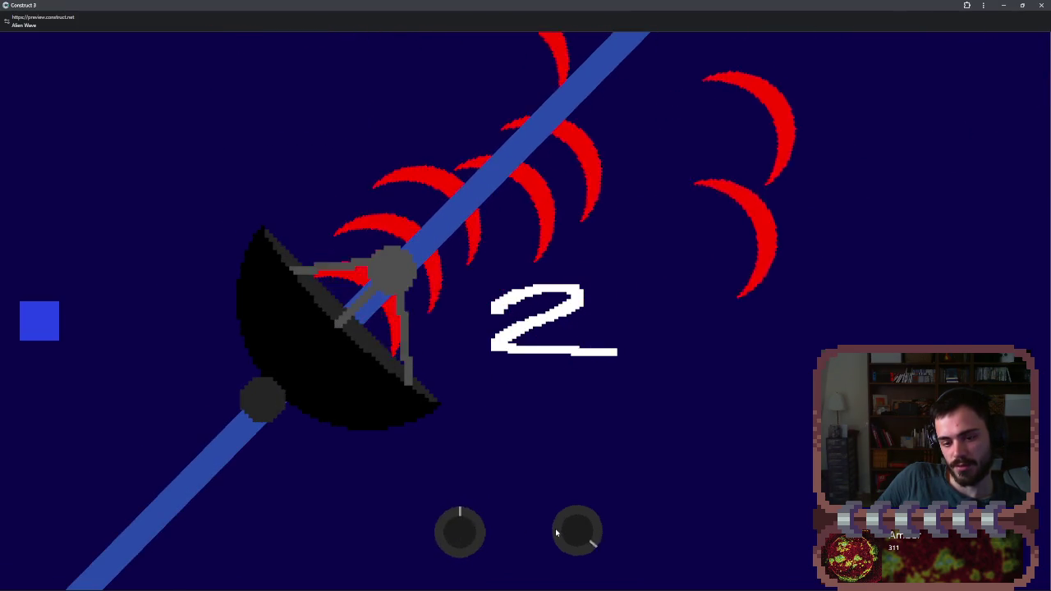
scroll(476, 536, up, 1)
scroll(476, 536, down, 1)
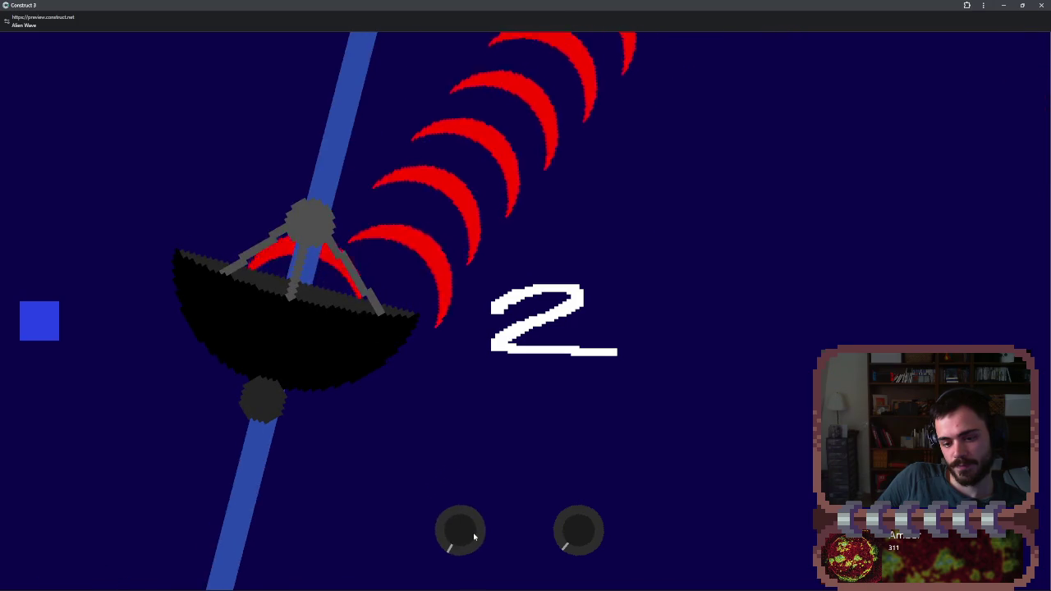
scroll(474, 536, up, 2)
scroll(472, 536, up, 2)
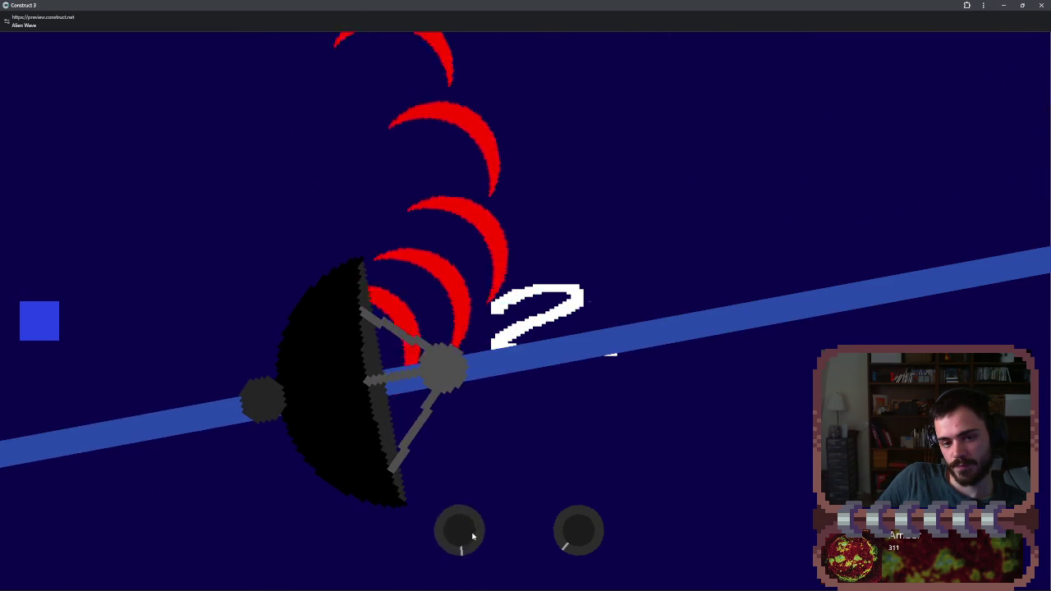
scroll(473, 536, down, 4)
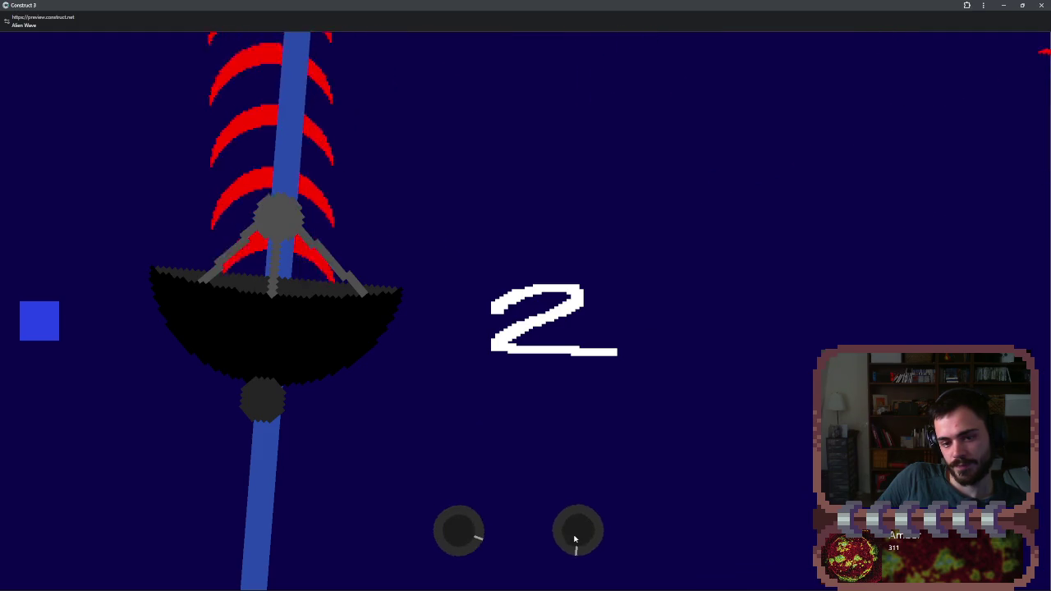
scroll(466, 545, up, 4)
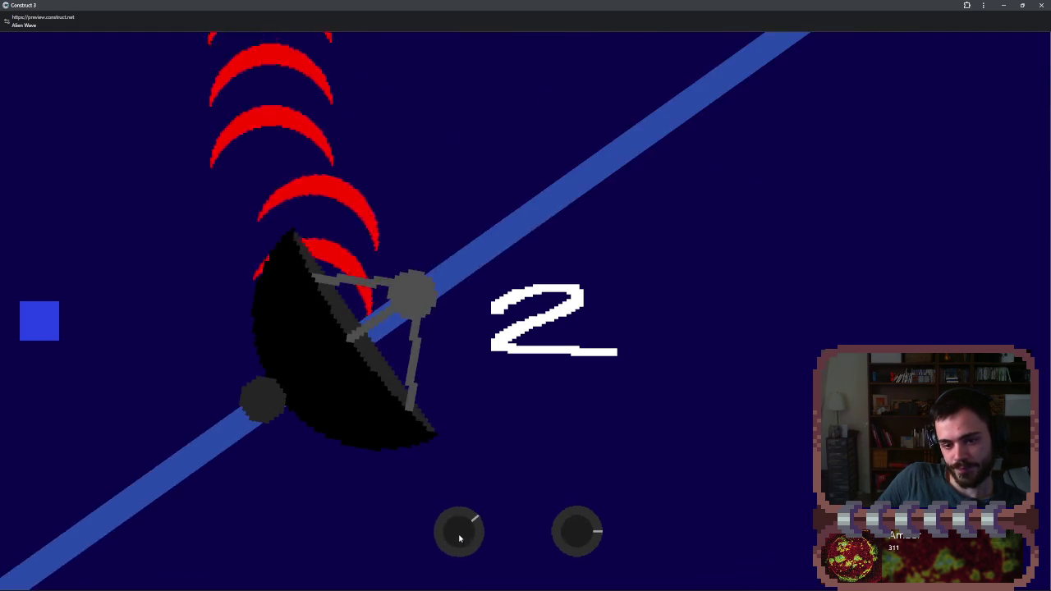
scroll(461, 536, down, 3)
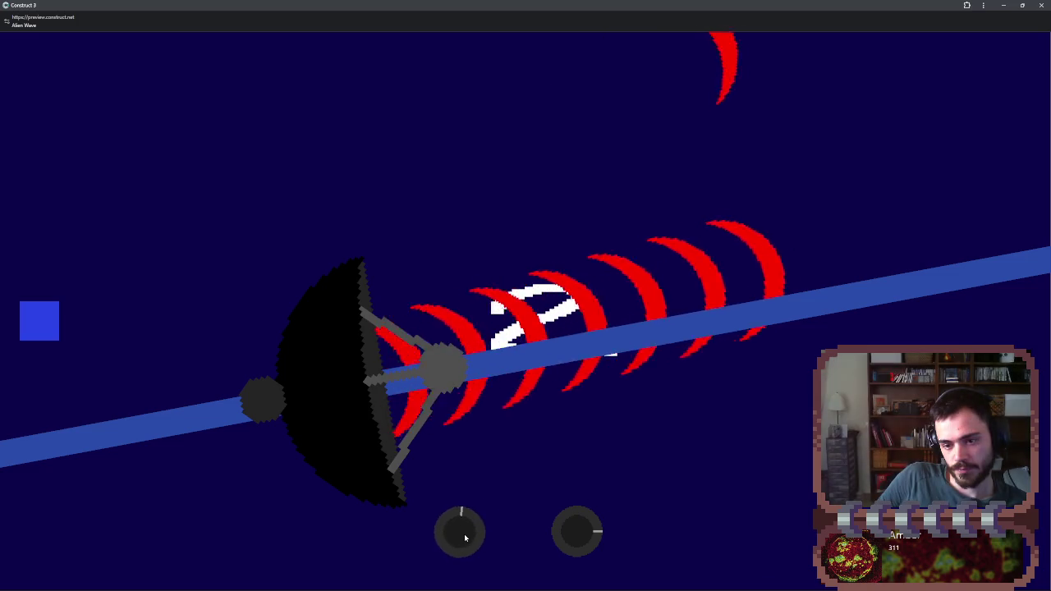
scroll(603, 535, up, 4)
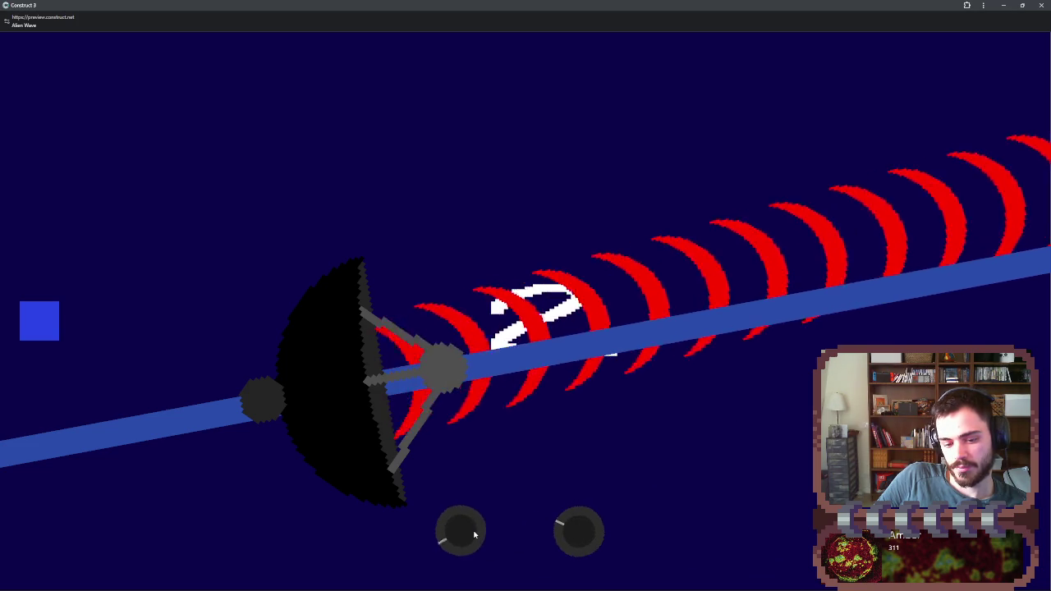
scroll(472, 535, down, 4)
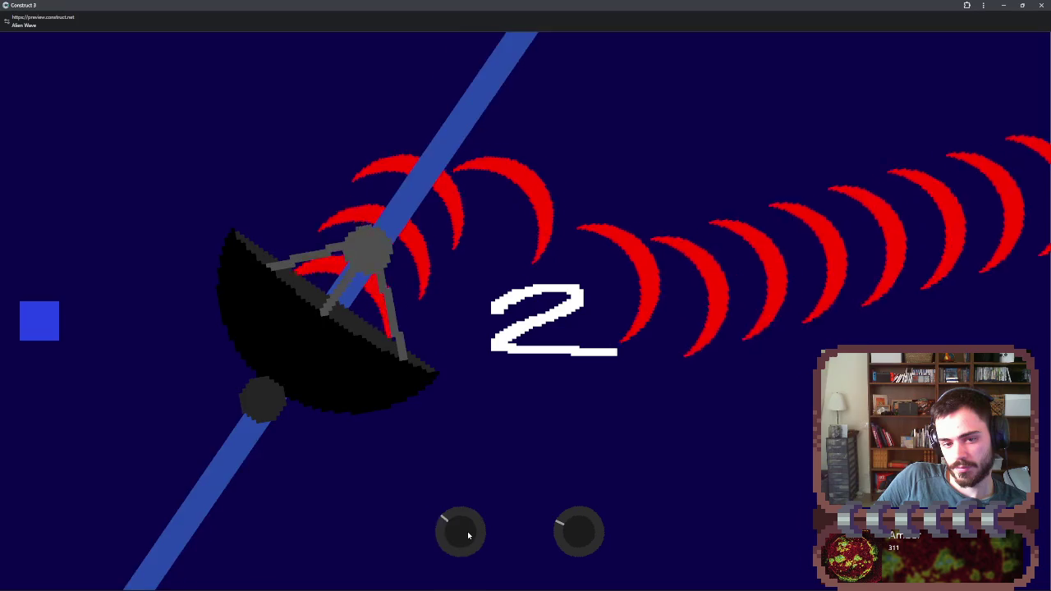
scroll(467, 535, down, 4)
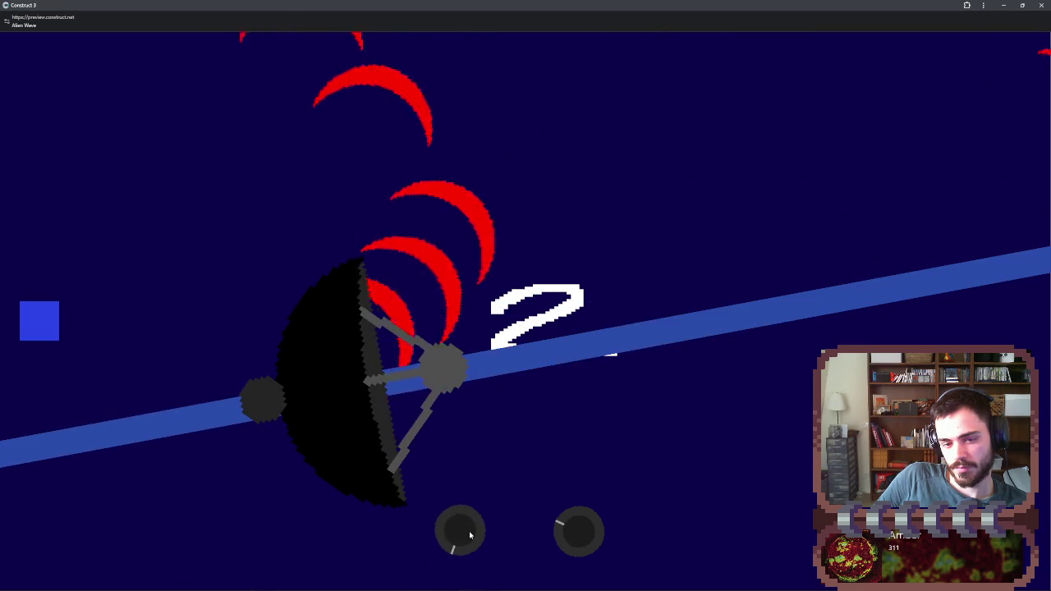
scroll(470, 535, up, 5)
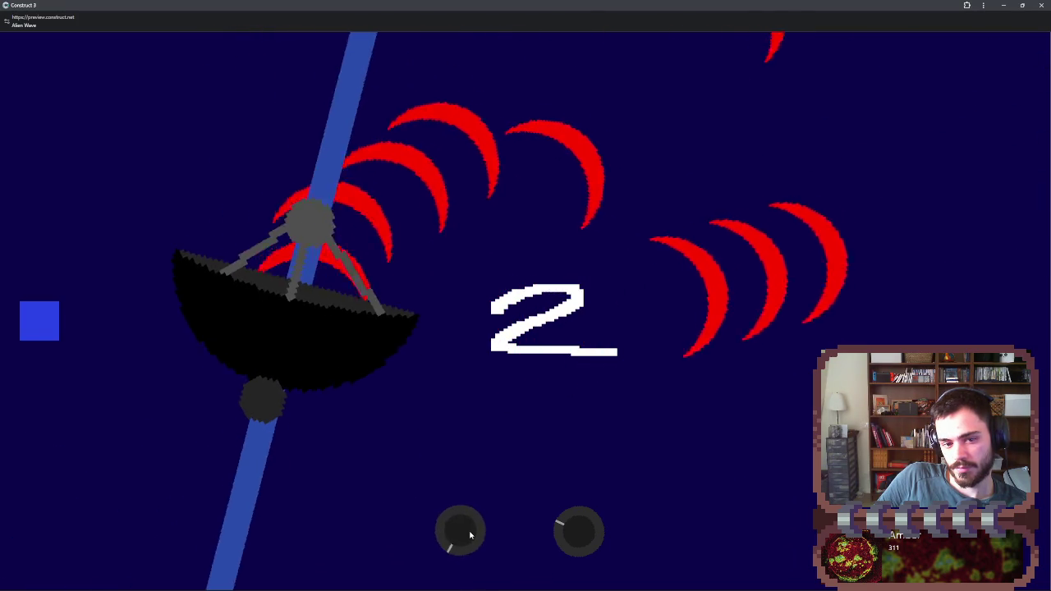
scroll(470, 535, up, 1)
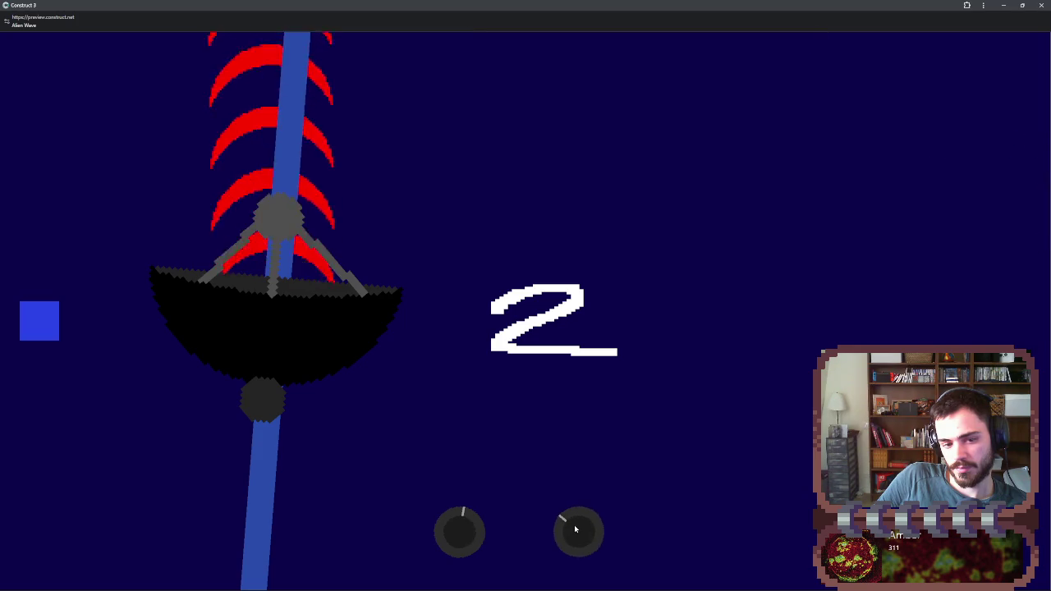
scroll(453, 535, down, 4)
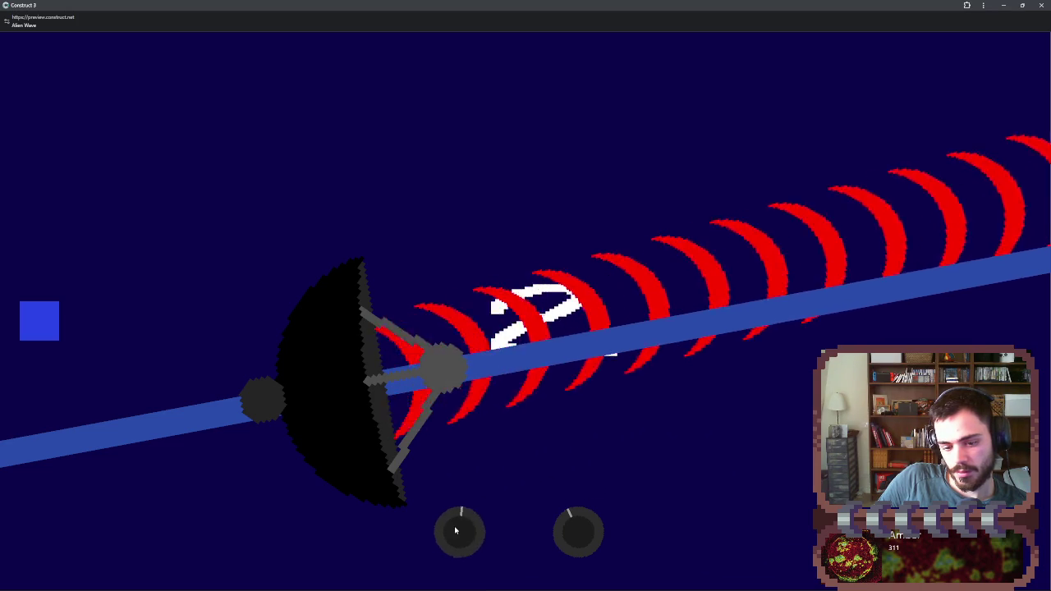
scroll(459, 526, down, 5)
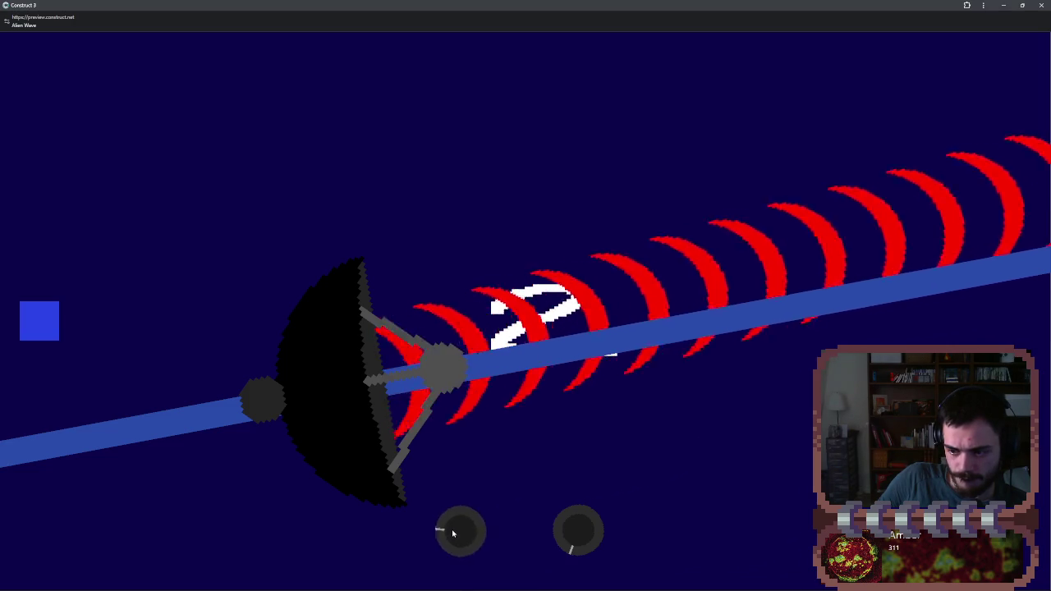
scroll(452, 533, up, 2)
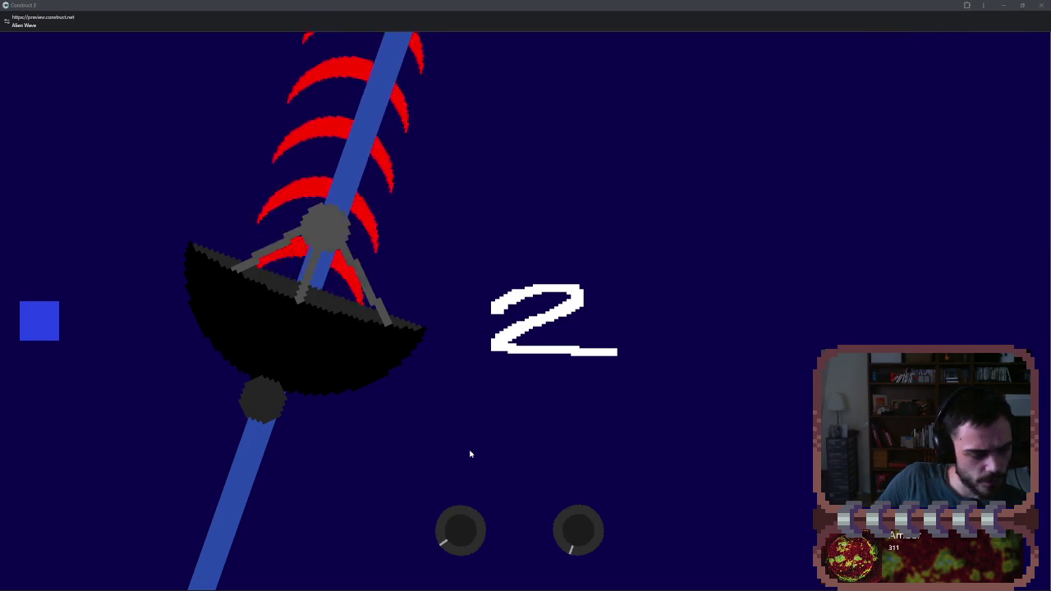
scroll(464, 546, up, 2)
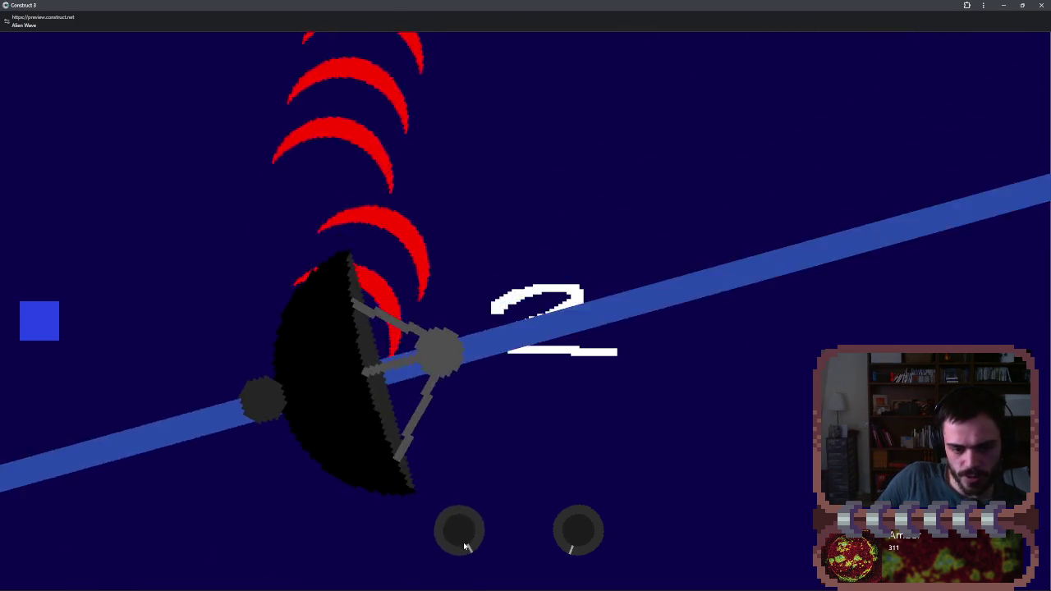
scroll(464, 544, down, 3)
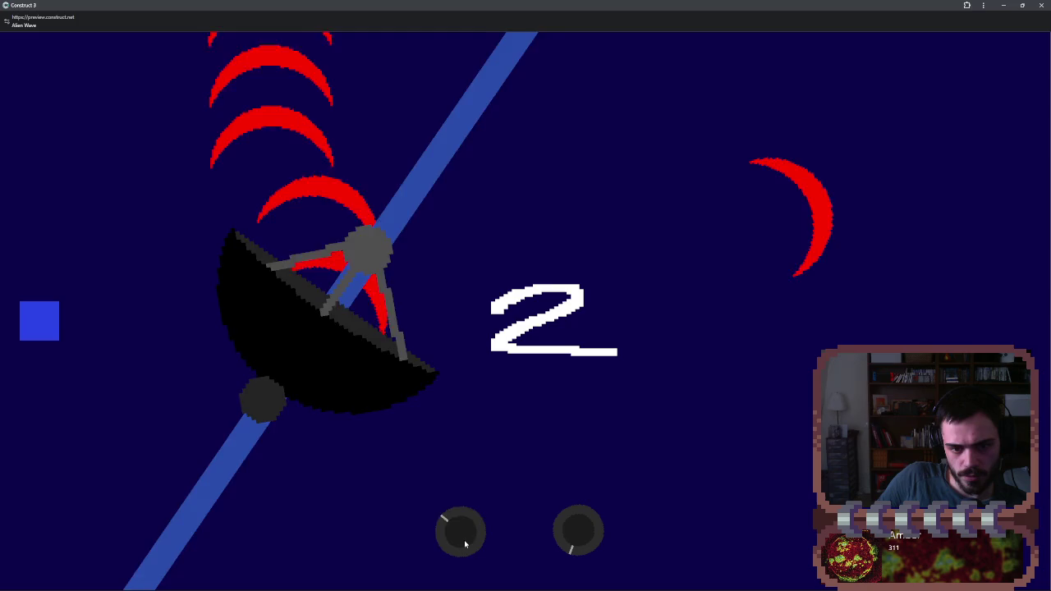
scroll(464, 542, down, 2)
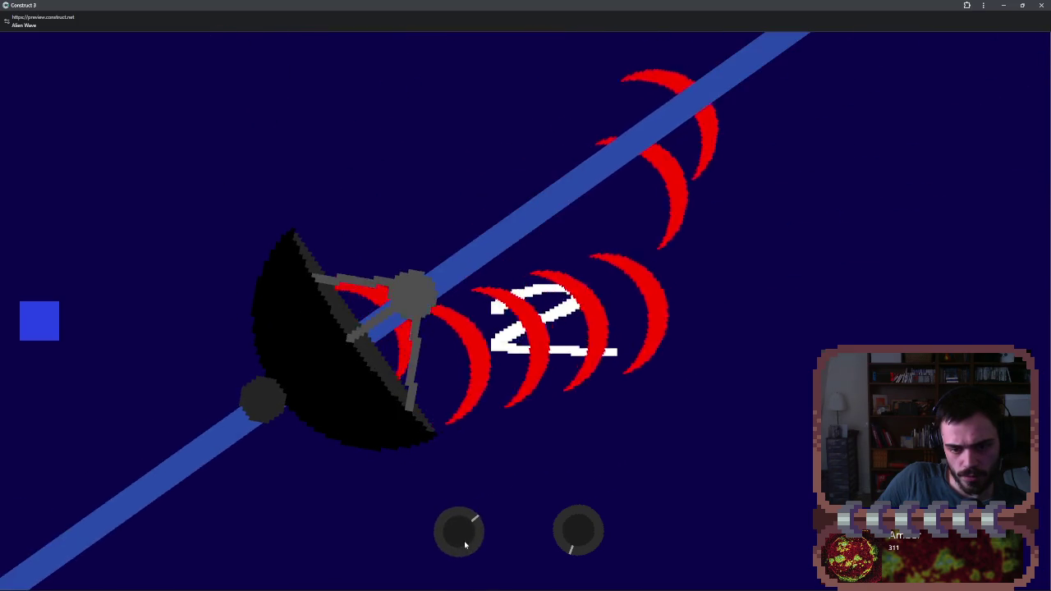
scroll(564, 535, up, 1)
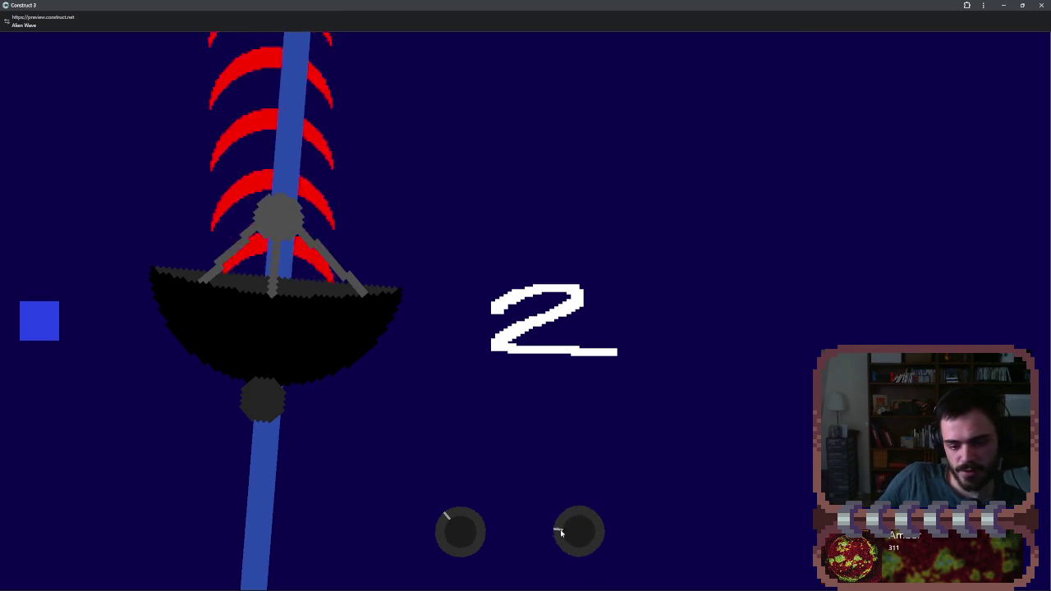
scroll(461, 537, up, 1)
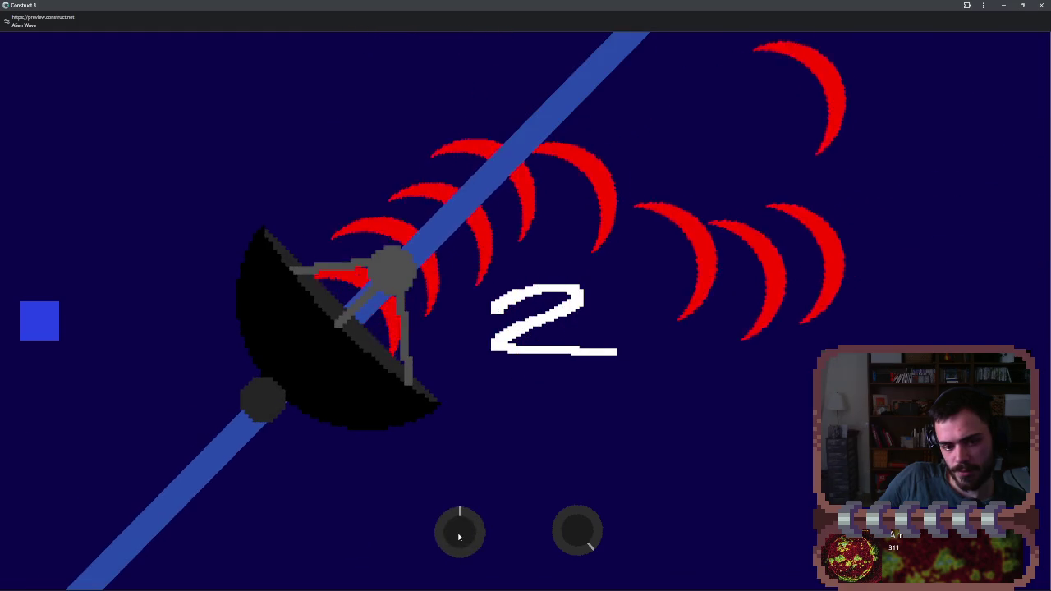
scroll(459, 537, down, 3)
scroll(459, 537, up, 3)
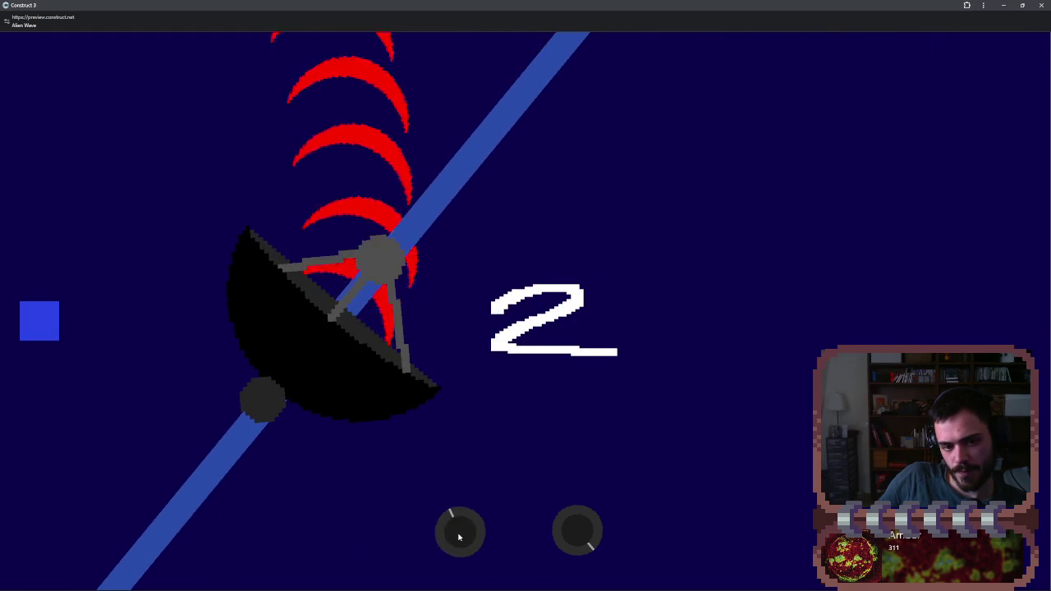
scroll(459, 537, up, 2)
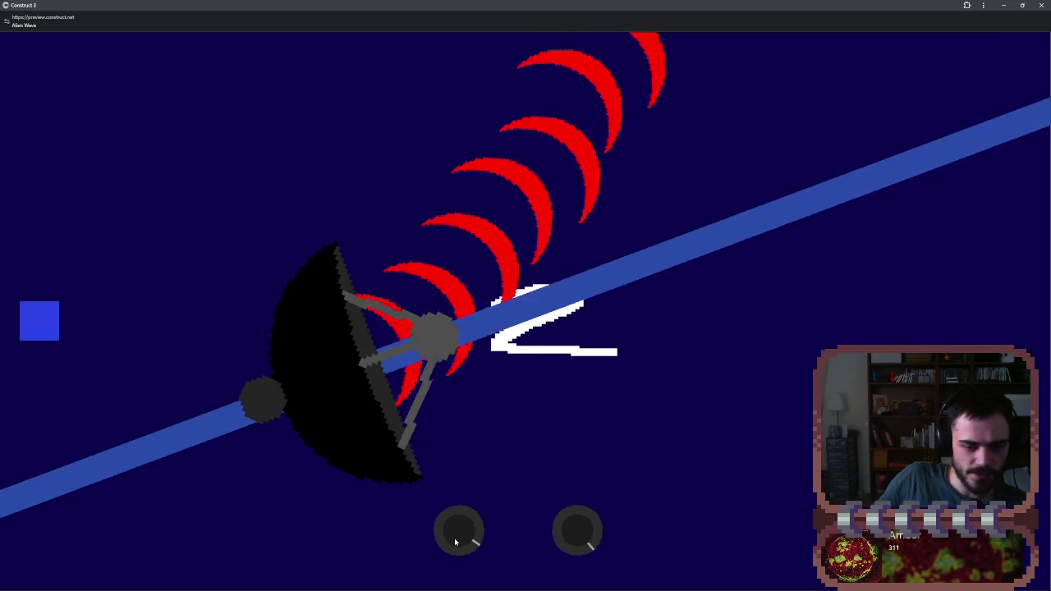
scroll(574, 533, up, 3)
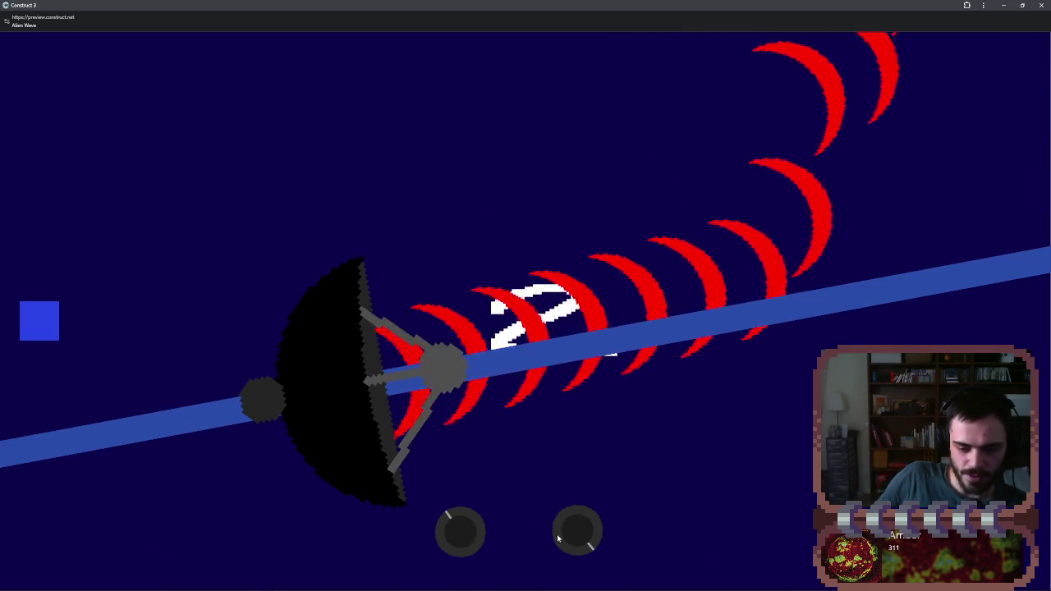
scroll(481, 536, up, 3)
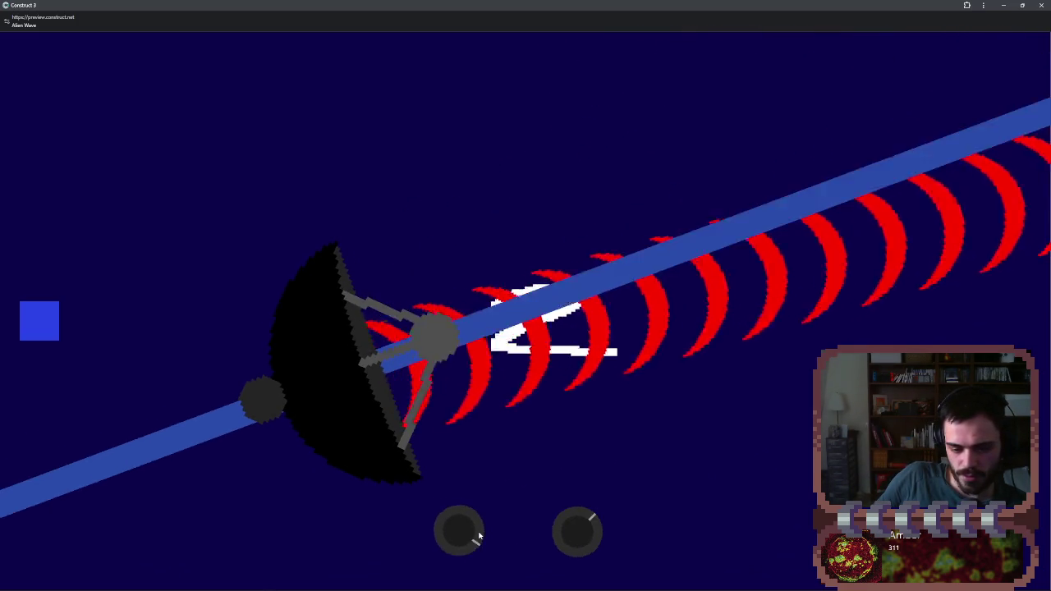
scroll(480, 535, up, 3)
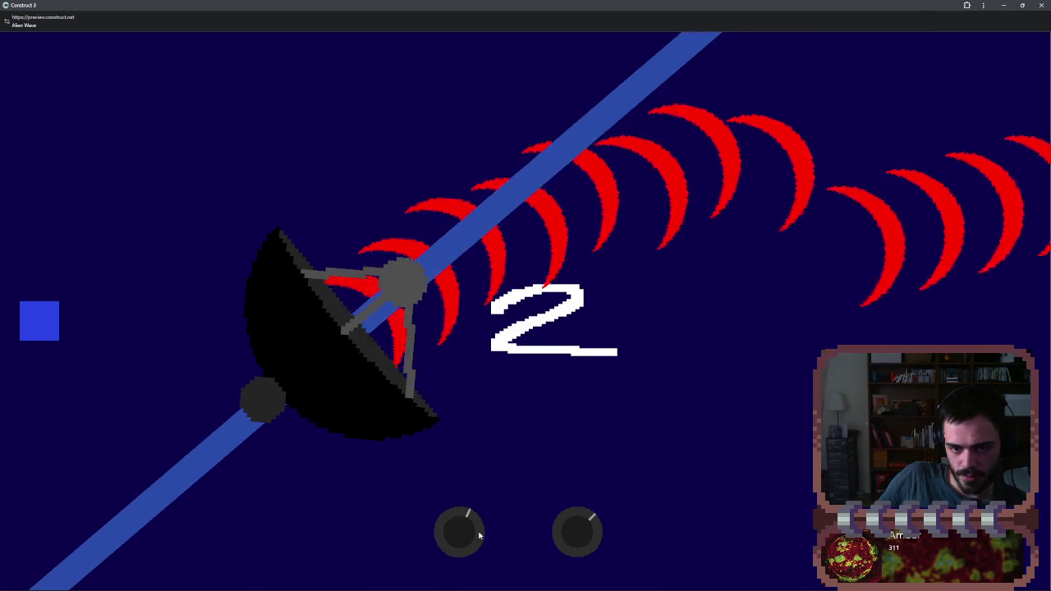
scroll(479, 535, up, 3)
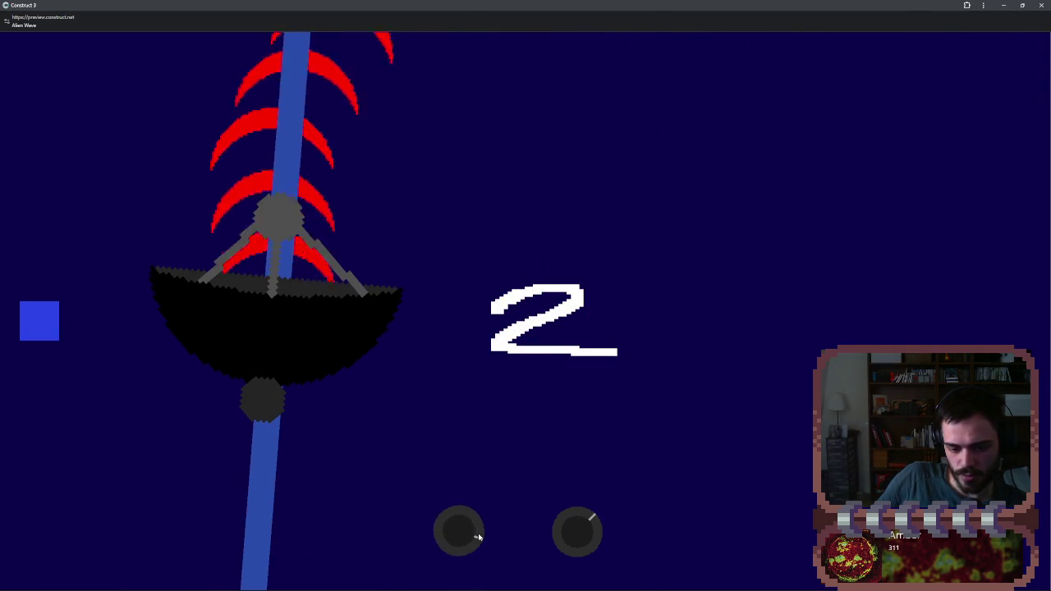
scroll(478, 535, up, 3)
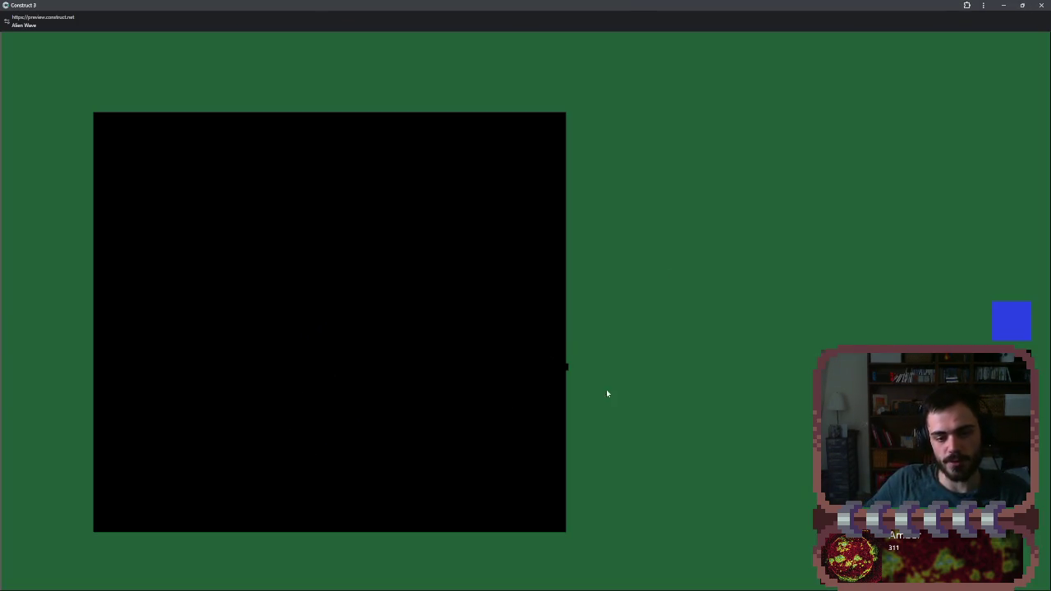
- Return to the dish scene showing 2 and scroll both knobs to re-angle the dish and respace the red arcs
click(1010, 320)
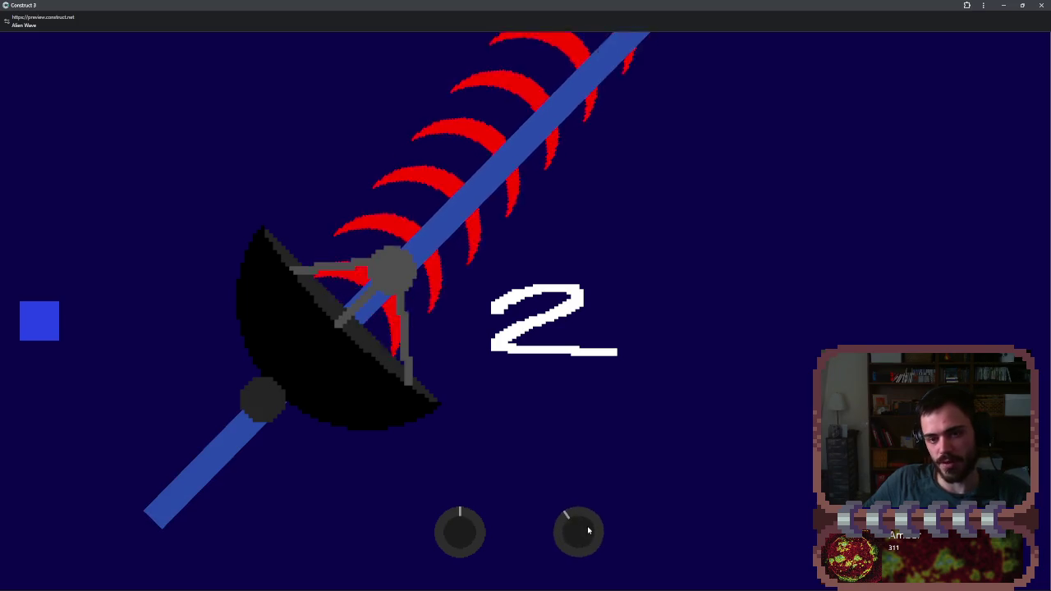
scroll(586, 529, up, 5)
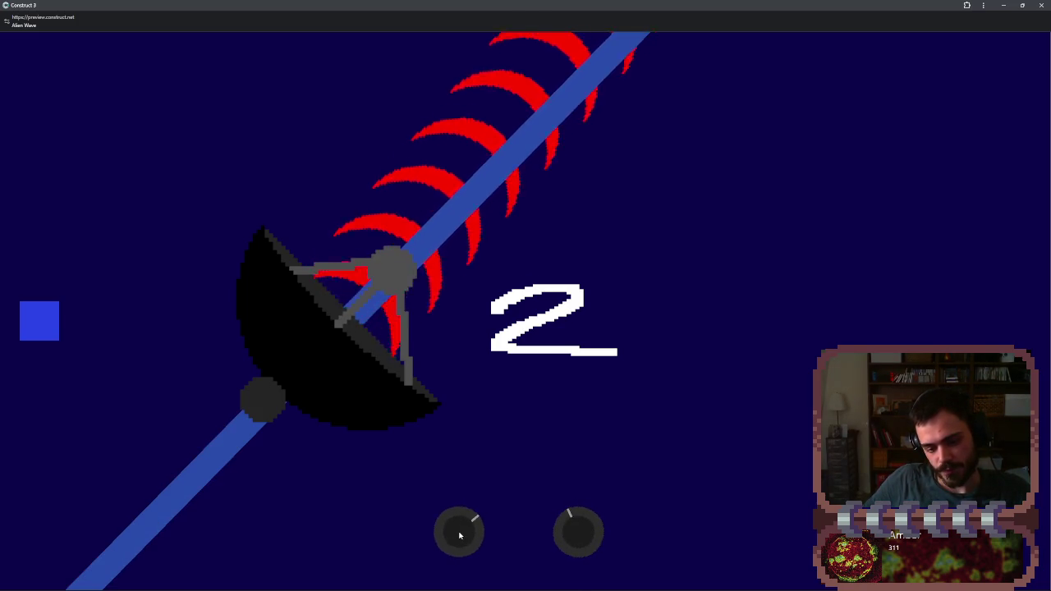
scroll(459, 535, down, 5)
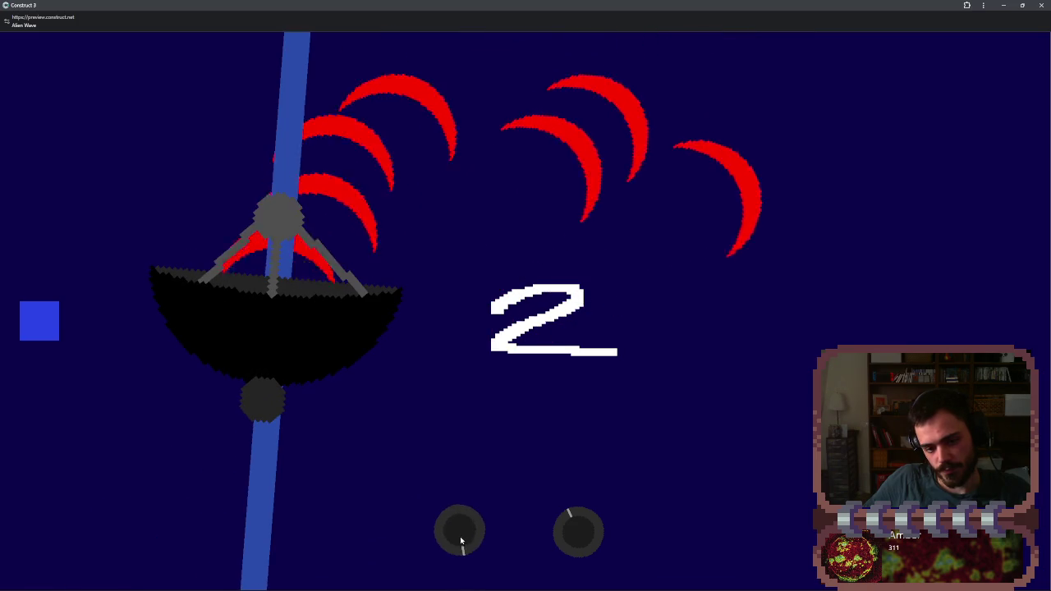
scroll(573, 542, up, 3)
scroll(481, 552, up, 5)
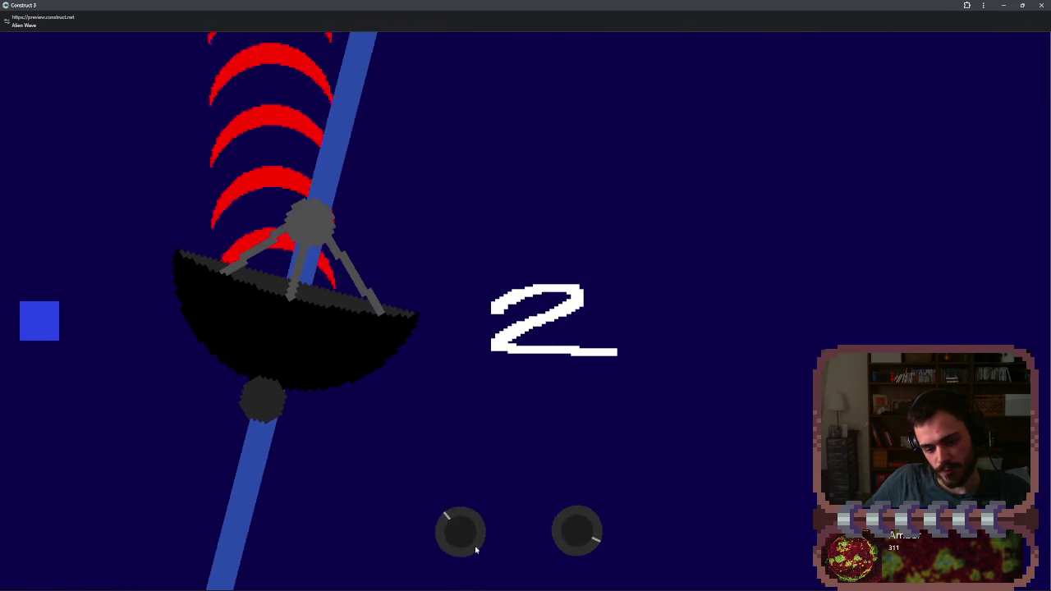
scroll(476, 550, down, 2)
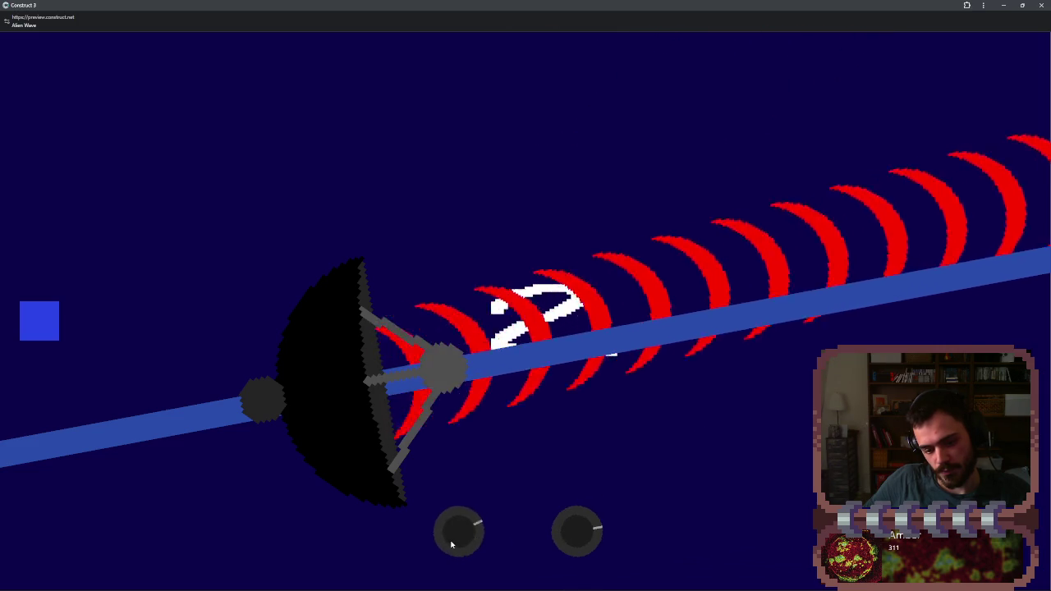
scroll(450, 544, down, 3)
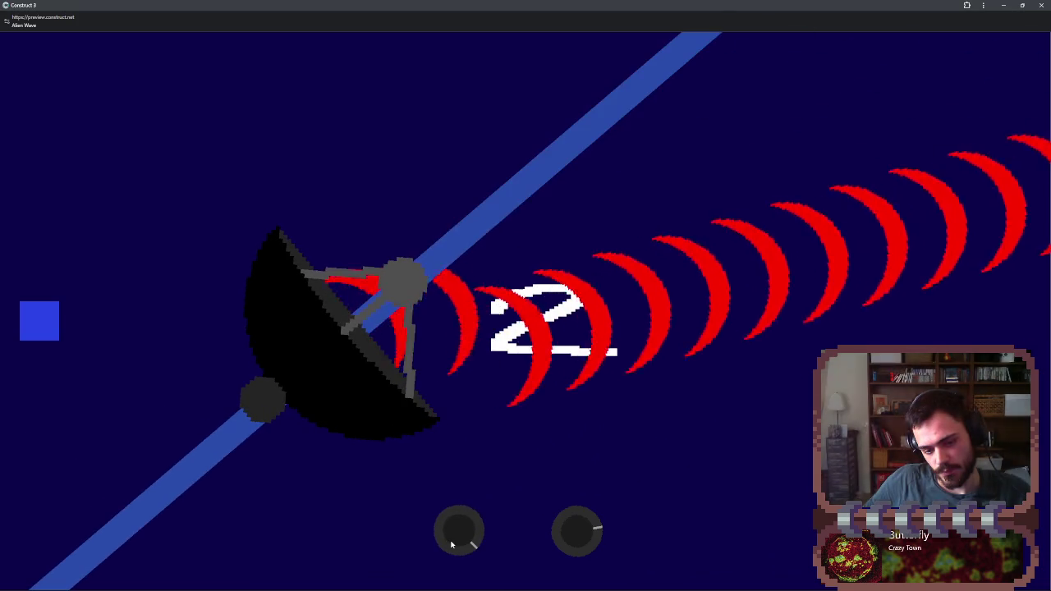
scroll(451, 544, up, 3)
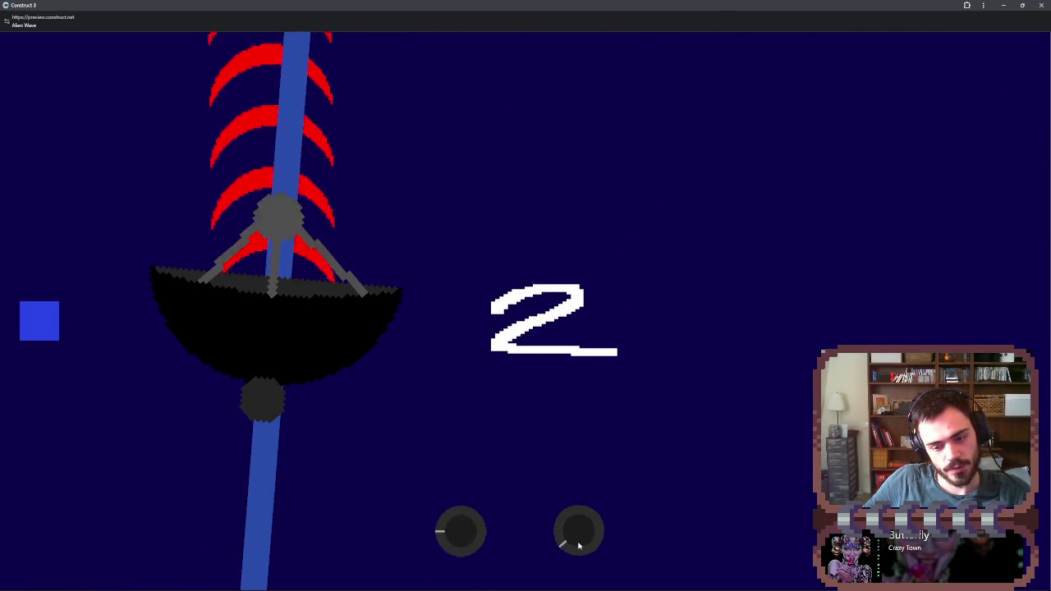
scroll(461, 534, up, 2)
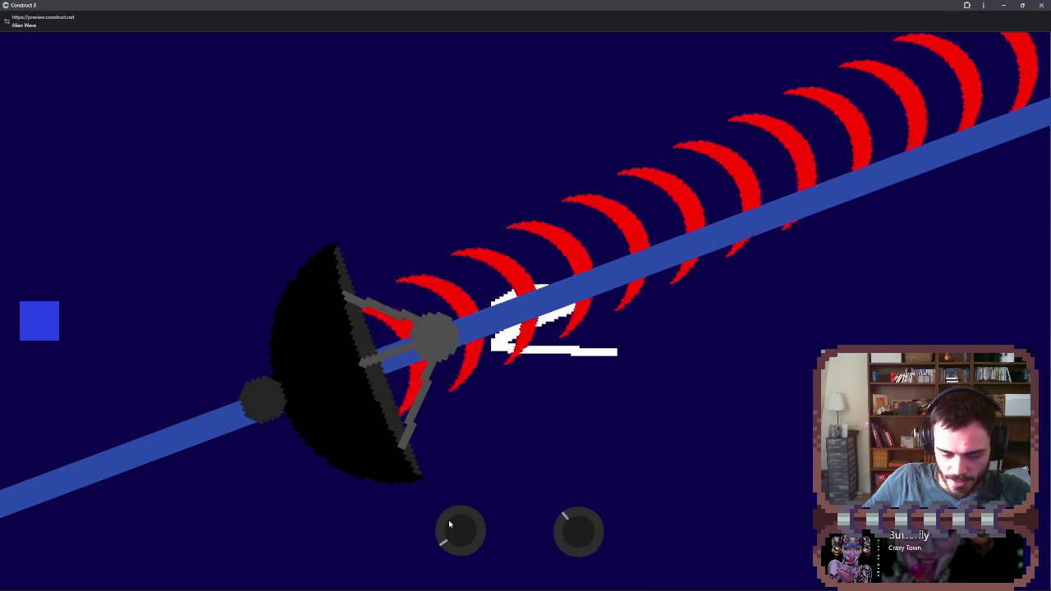
scroll(452, 527, down, 1)
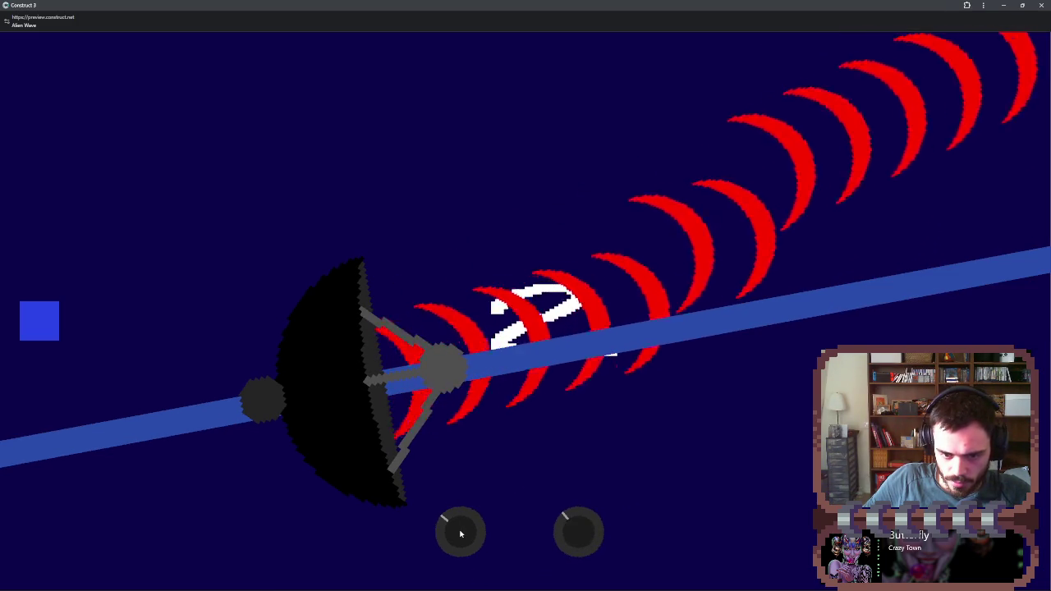
scroll(461, 534, up, 2)
scroll(460, 535, down, 4)
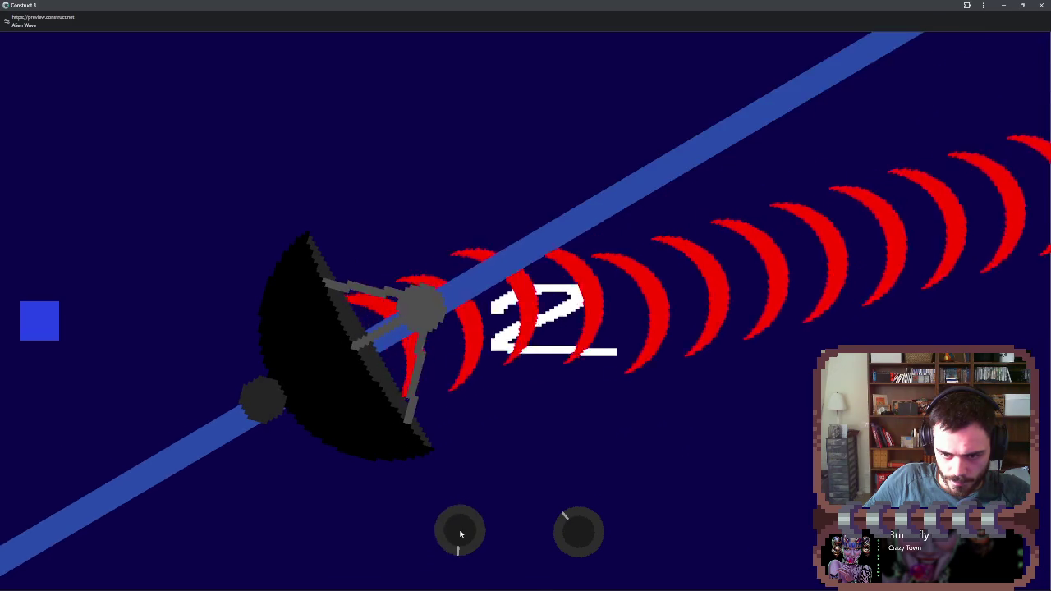
scroll(460, 534, down, 3)
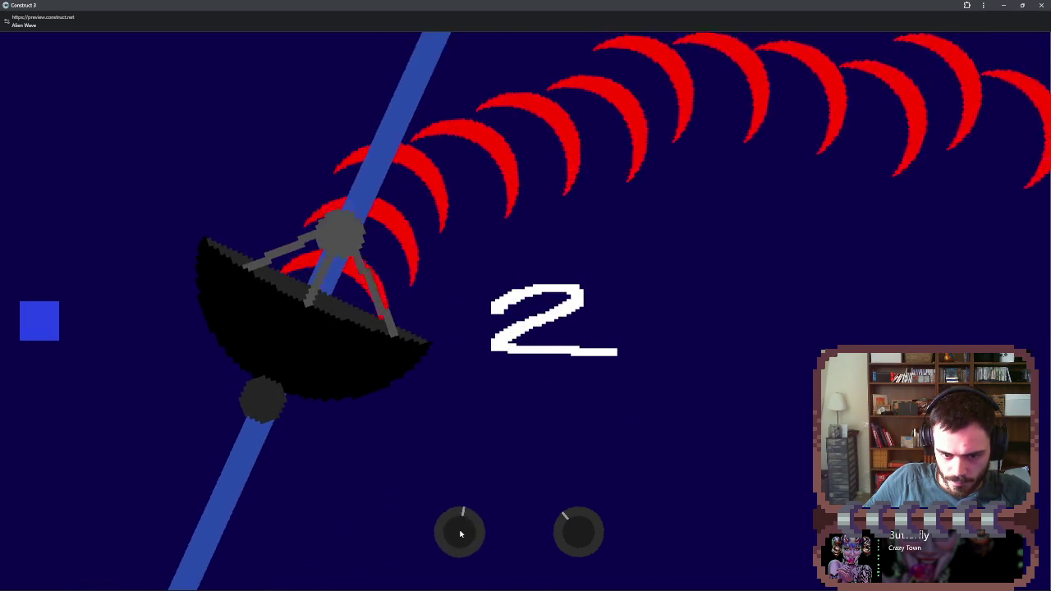
scroll(578, 540, up, 3)
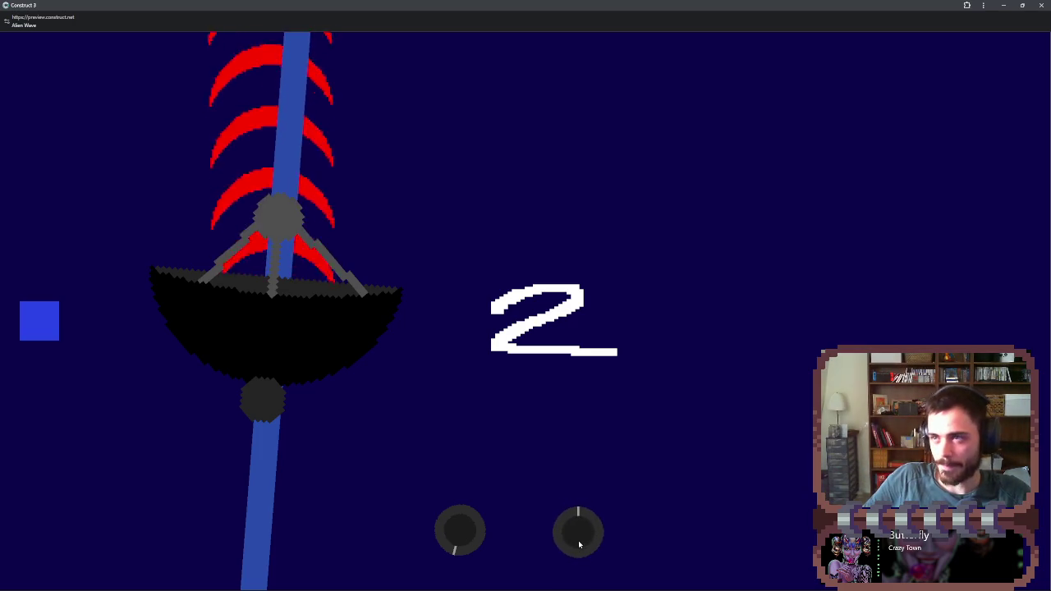
scroll(578, 540, down, 3)
scroll(461, 535, down, 3)
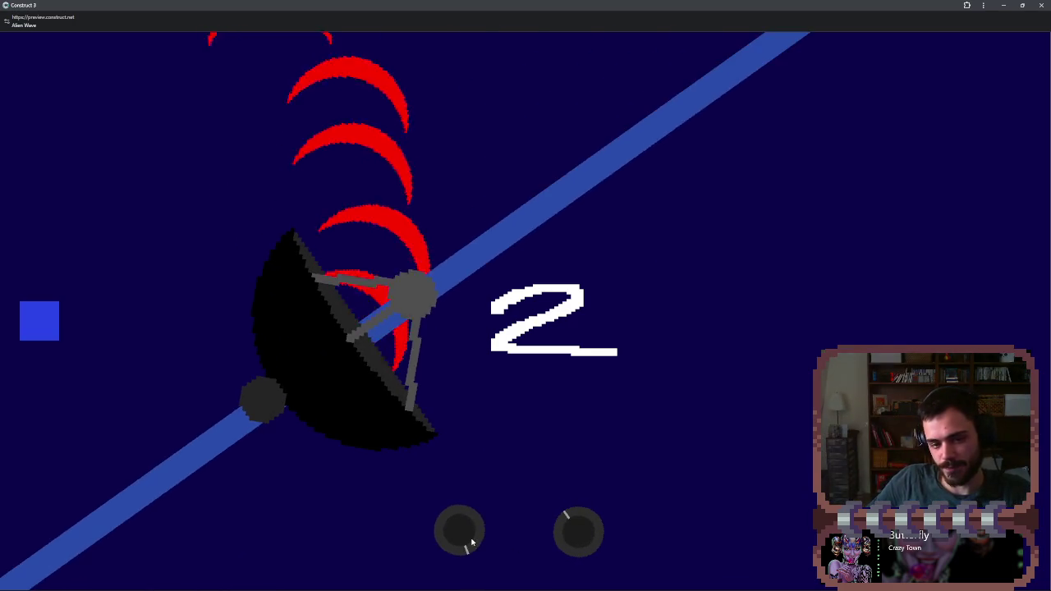
scroll(472, 542, down, 2)
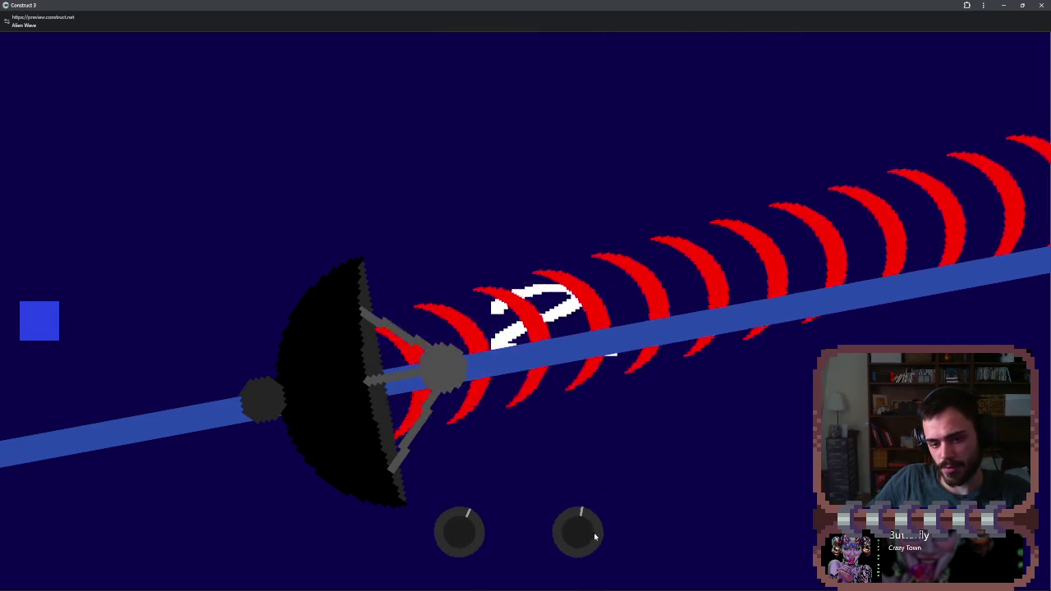
- Scroll over the knobs to swing the dish and its red waves back and forth
scroll(594, 536, down, 3)
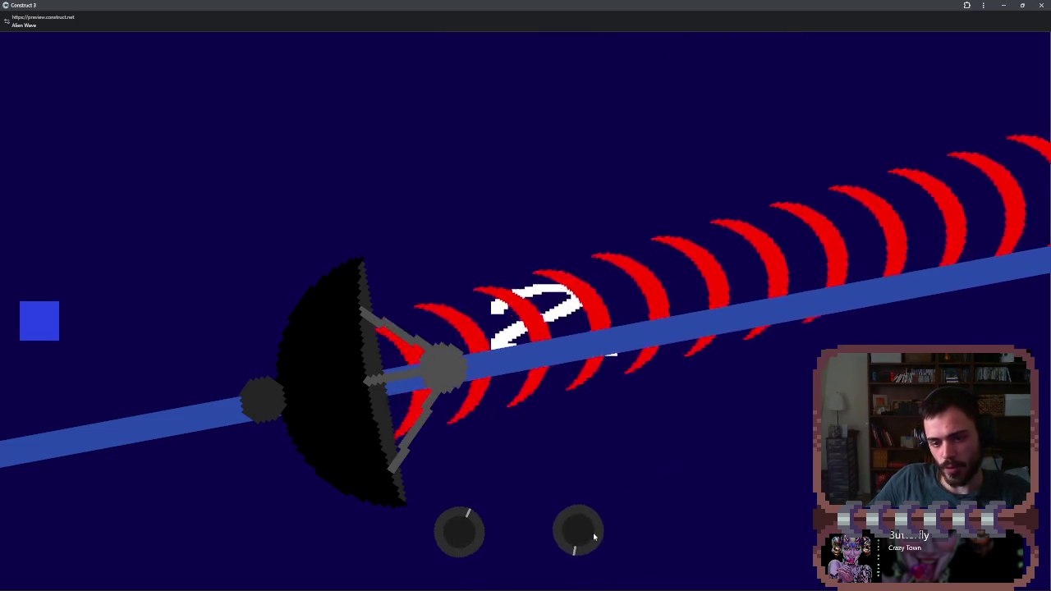
scroll(474, 539, up, 5)
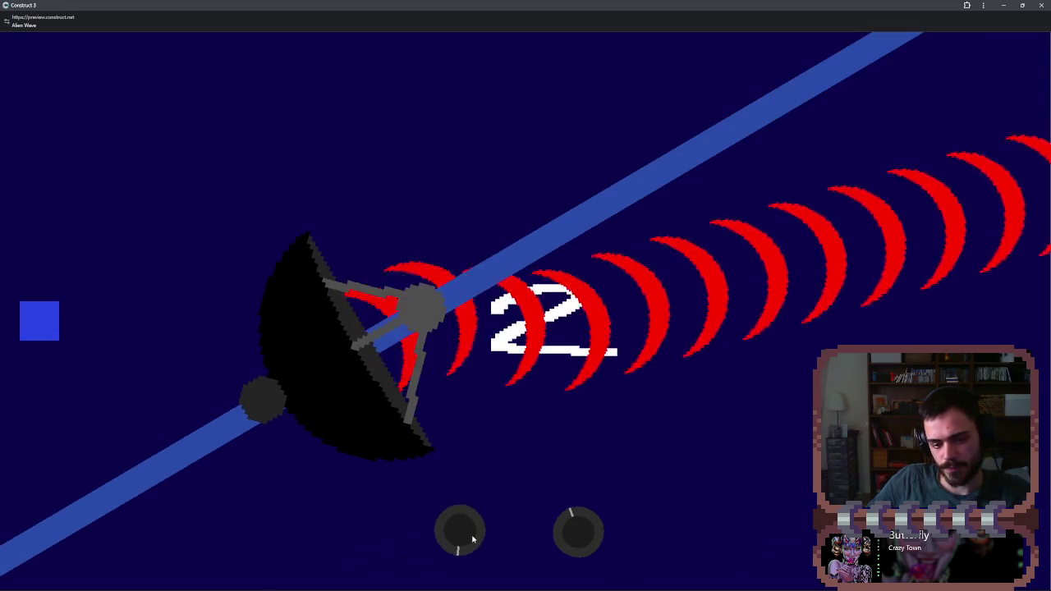
scroll(470, 539, up, 3)
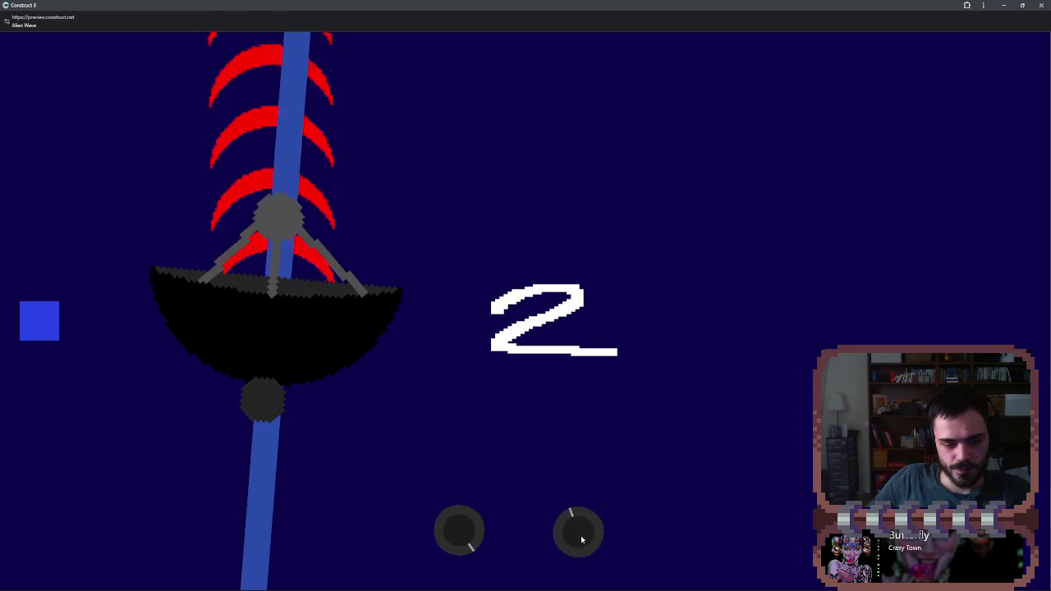
scroll(459, 538, down, 5)
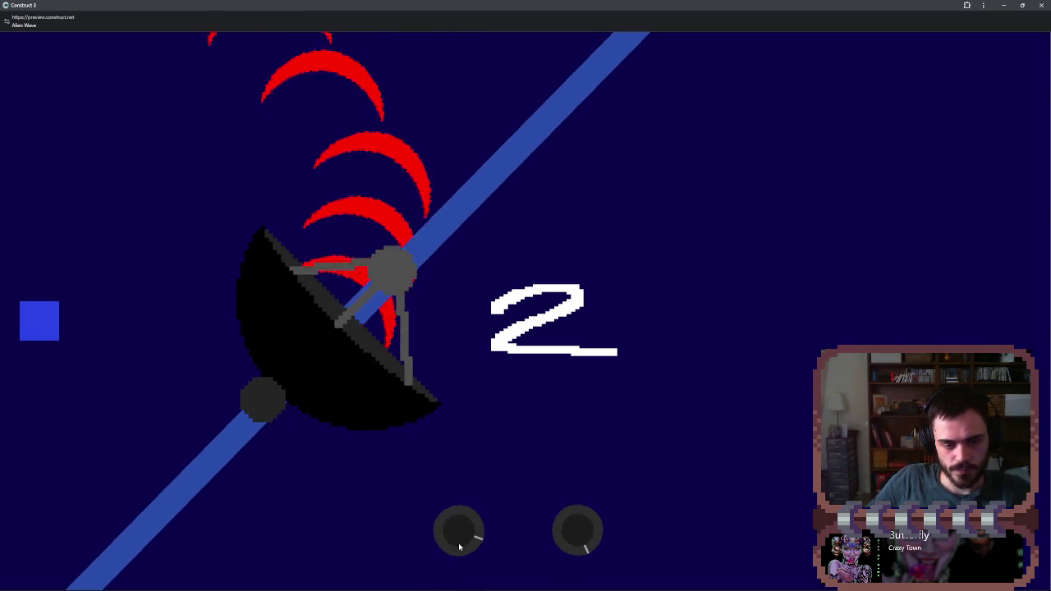
scroll(460, 538, down, 5)
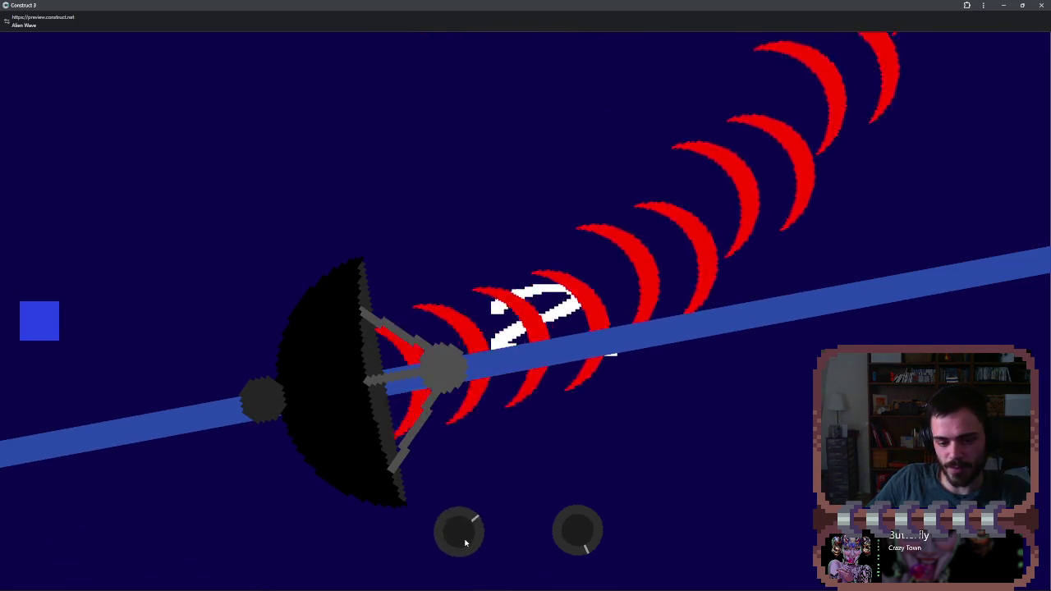
scroll(461, 545, up, 3)
scroll(464, 543, up, 5)
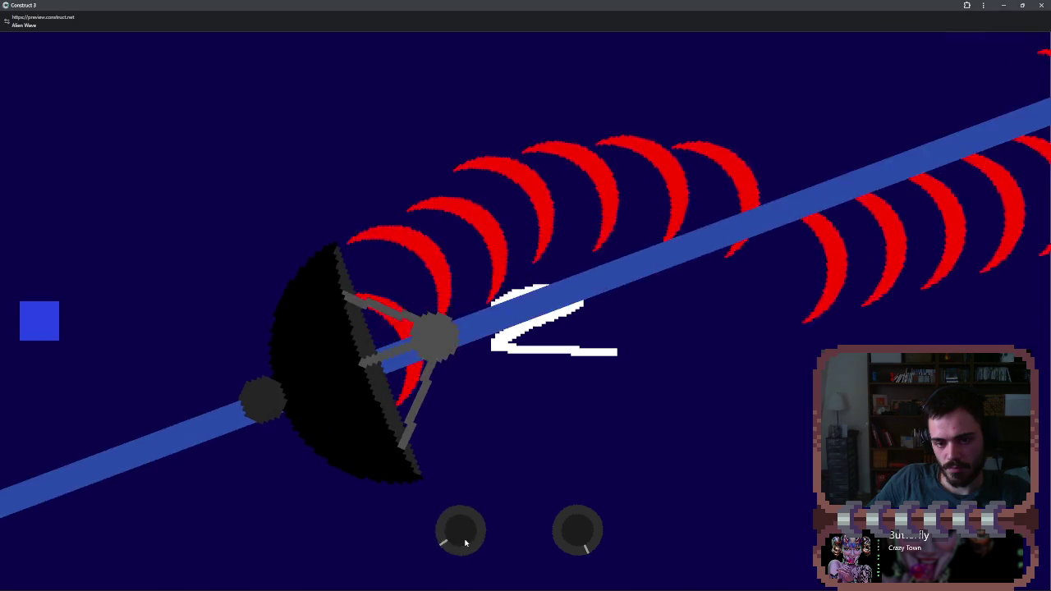
scroll(465, 543, up, 4)
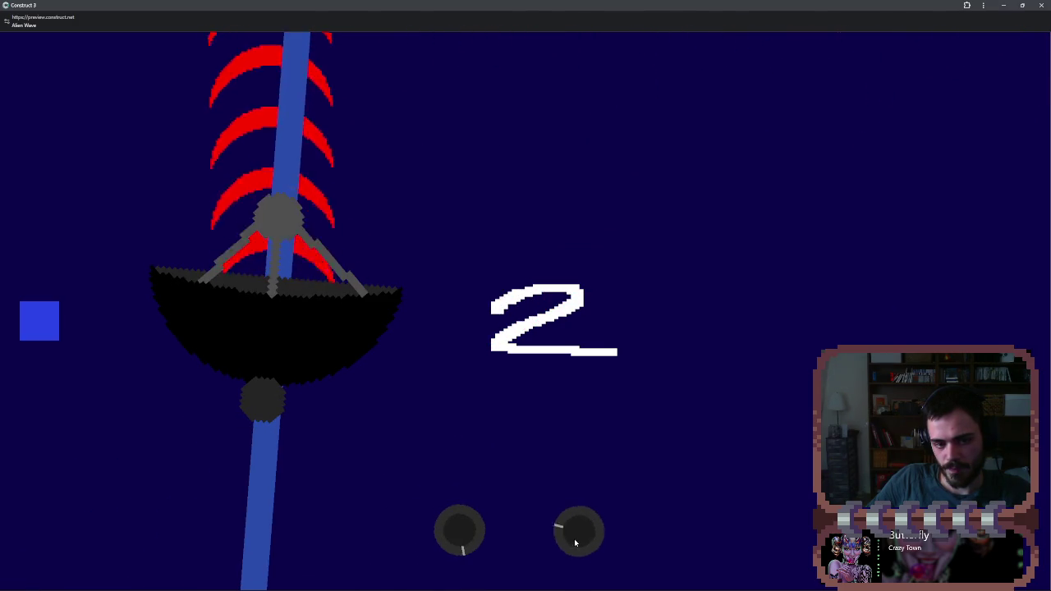
scroll(463, 539, down, 3)
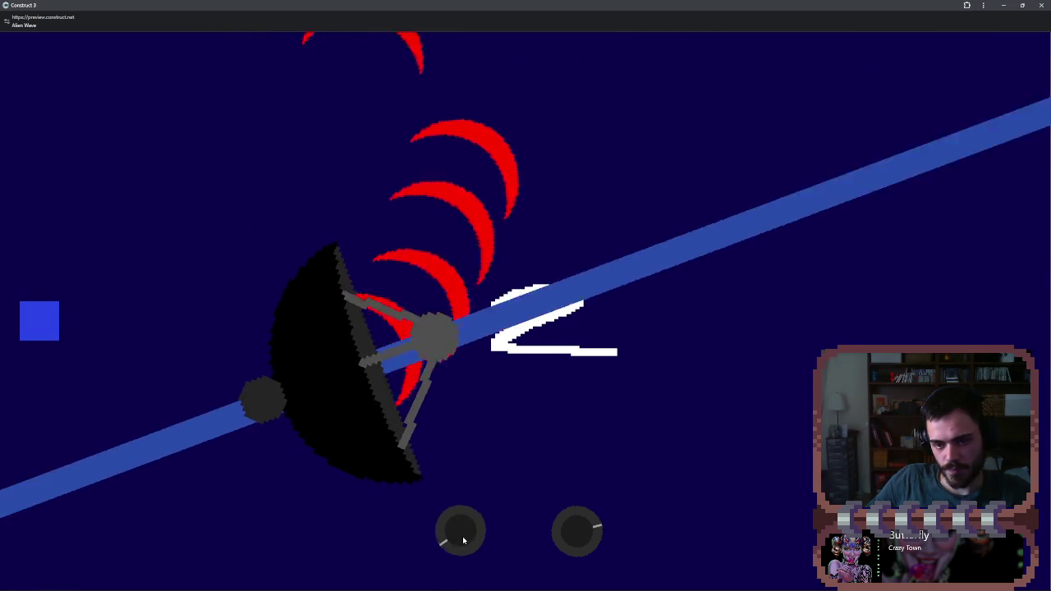
scroll(463, 539, up, 3)
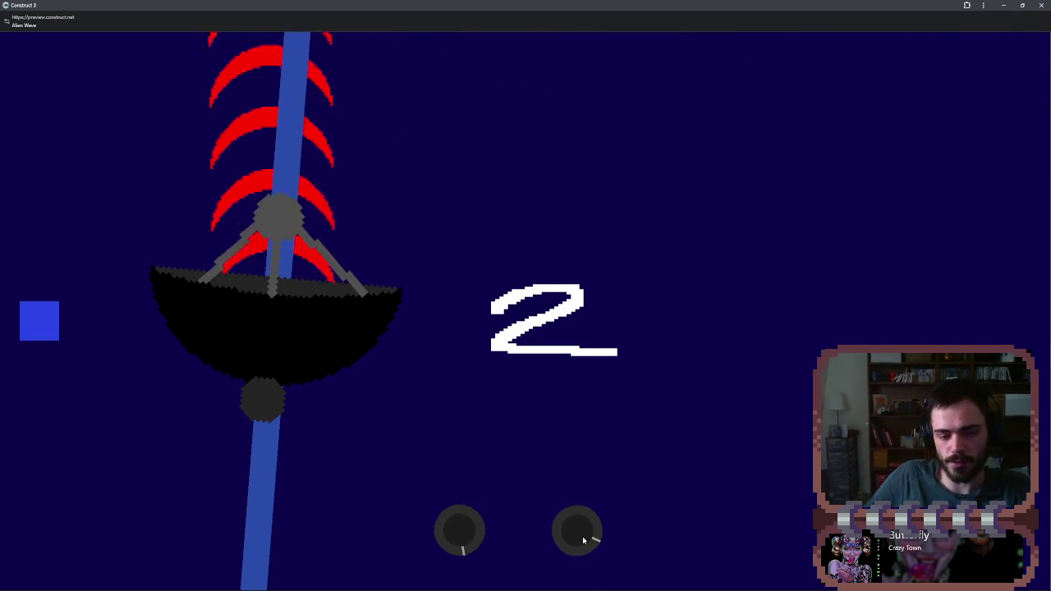
scroll(582, 536, up, 5)
scroll(582, 538, up, 3)
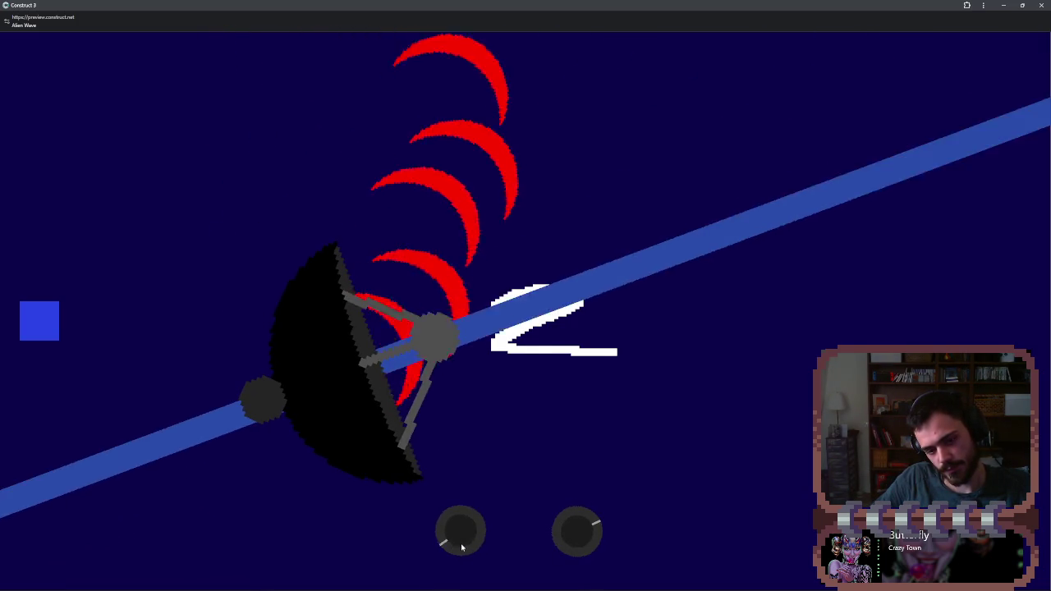
scroll(462, 547, down, 2)
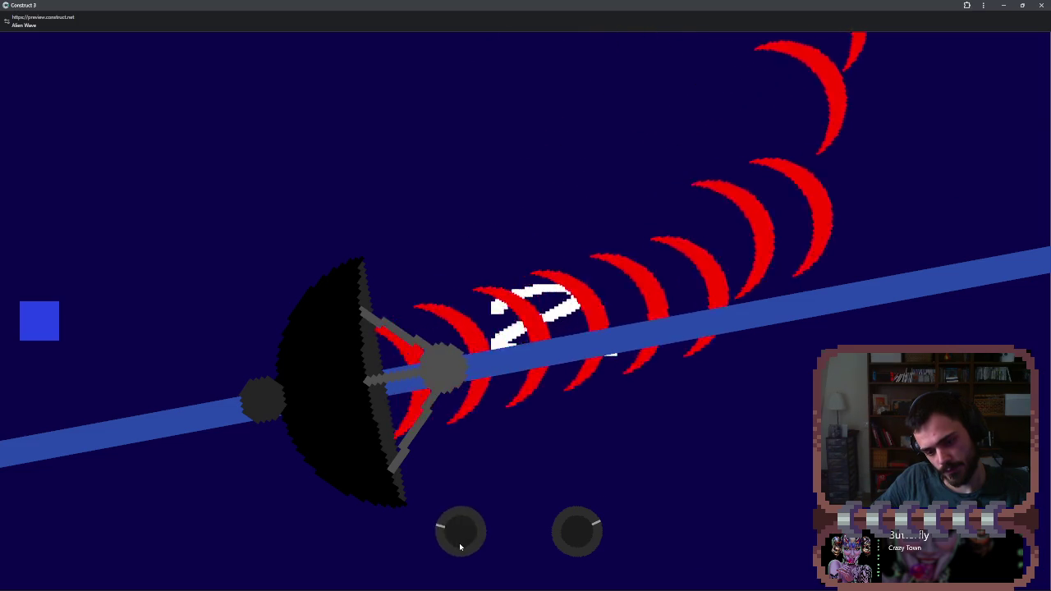
scroll(460, 547, down, 3)
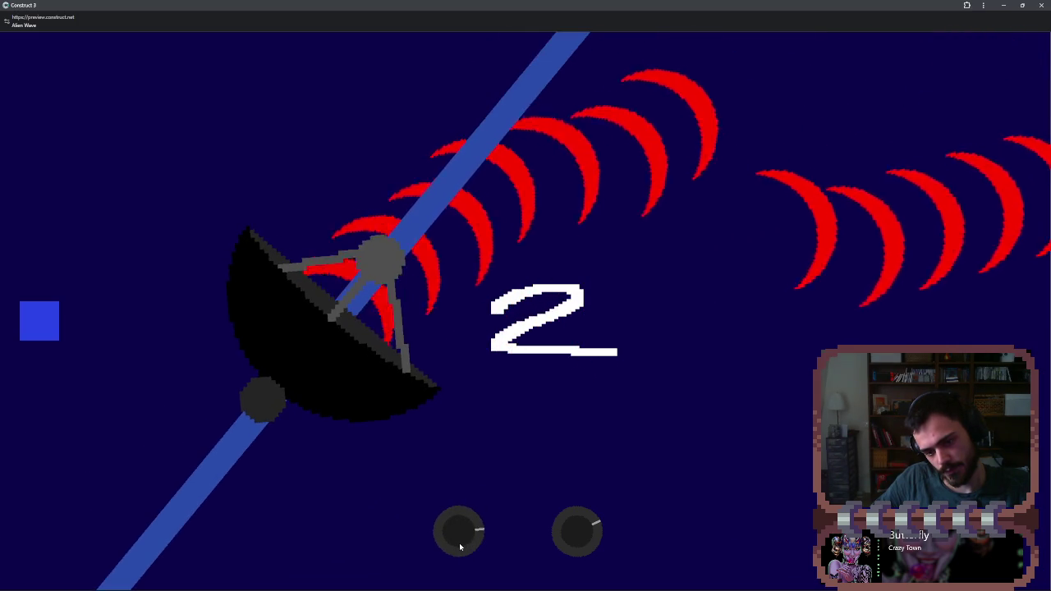
scroll(460, 546, up, 3)
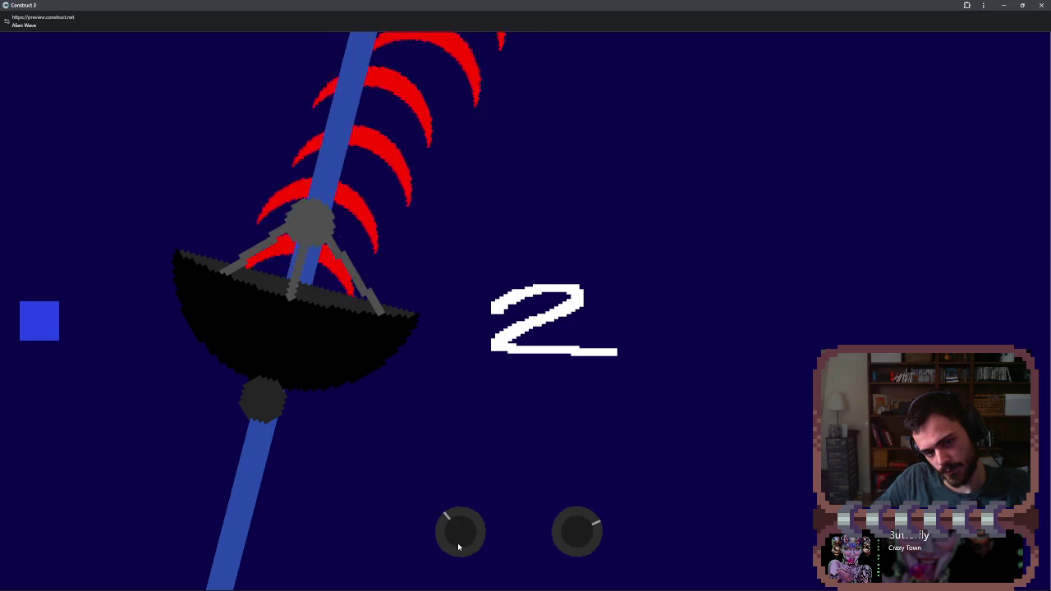
scroll(459, 547, down, 1)
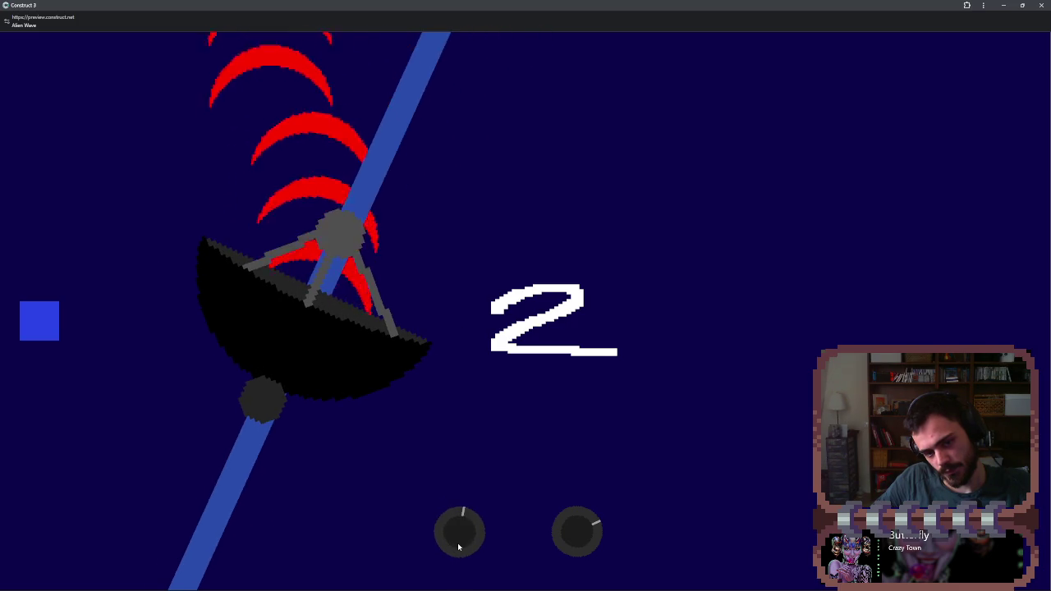
scroll(459, 547, up, 2)
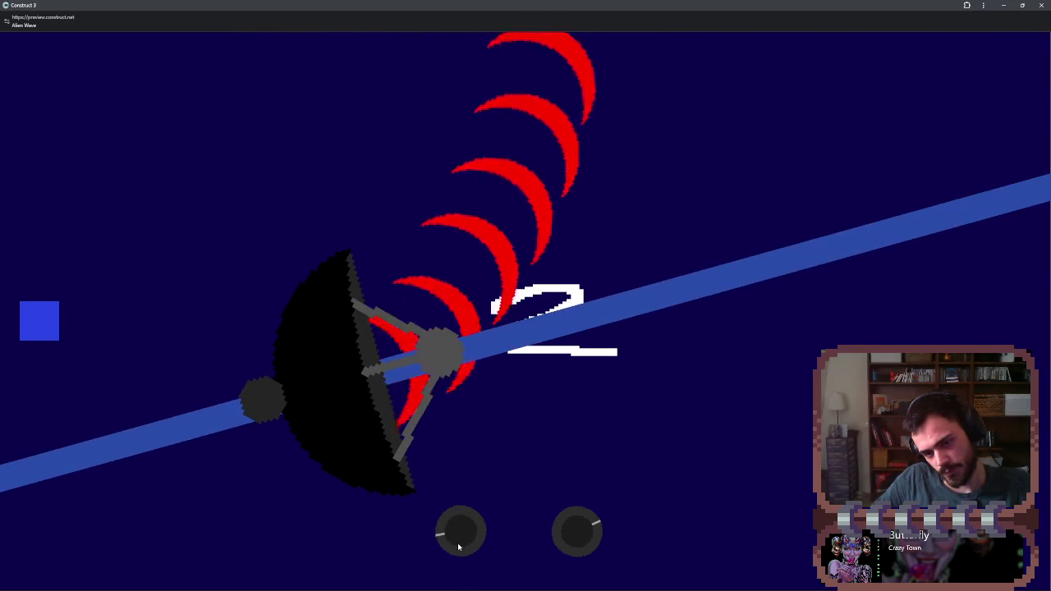
scroll(459, 547, down, 2)
scroll(576, 544, up, 1)
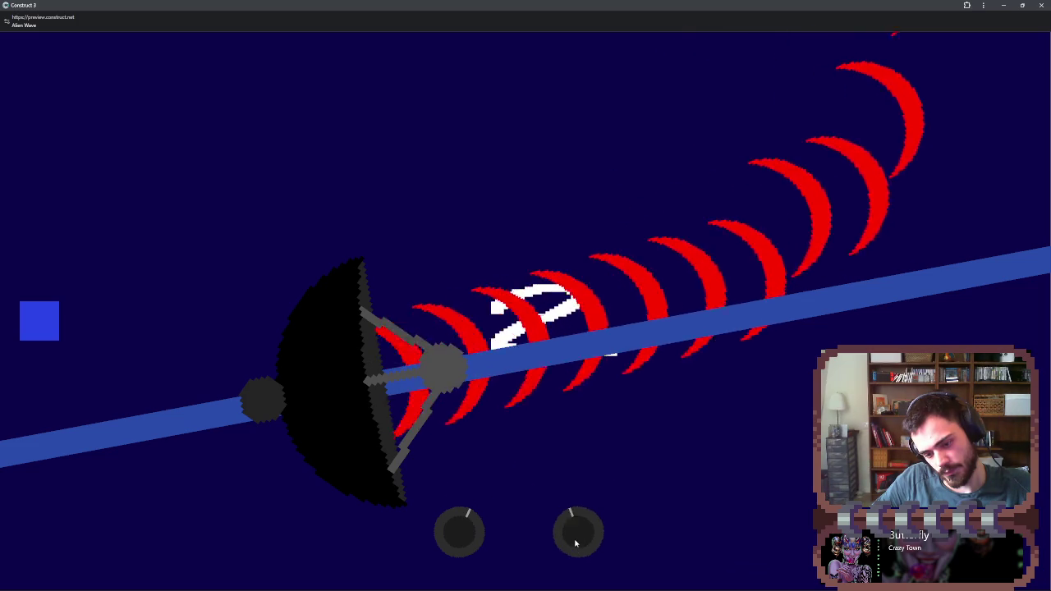
scroll(575, 544, up, 3)
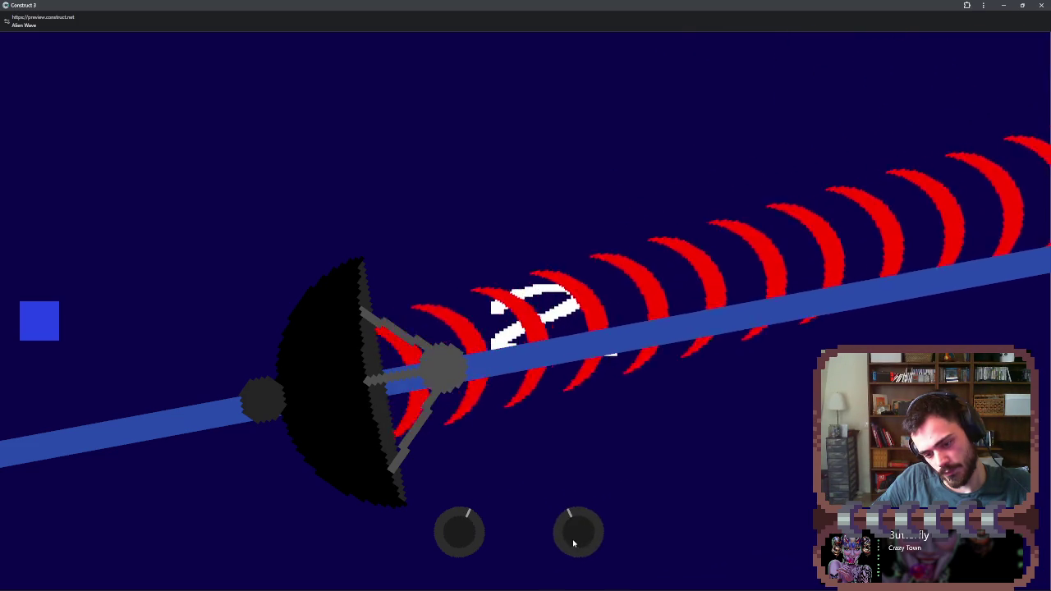
scroll(474, 544, down, 1)
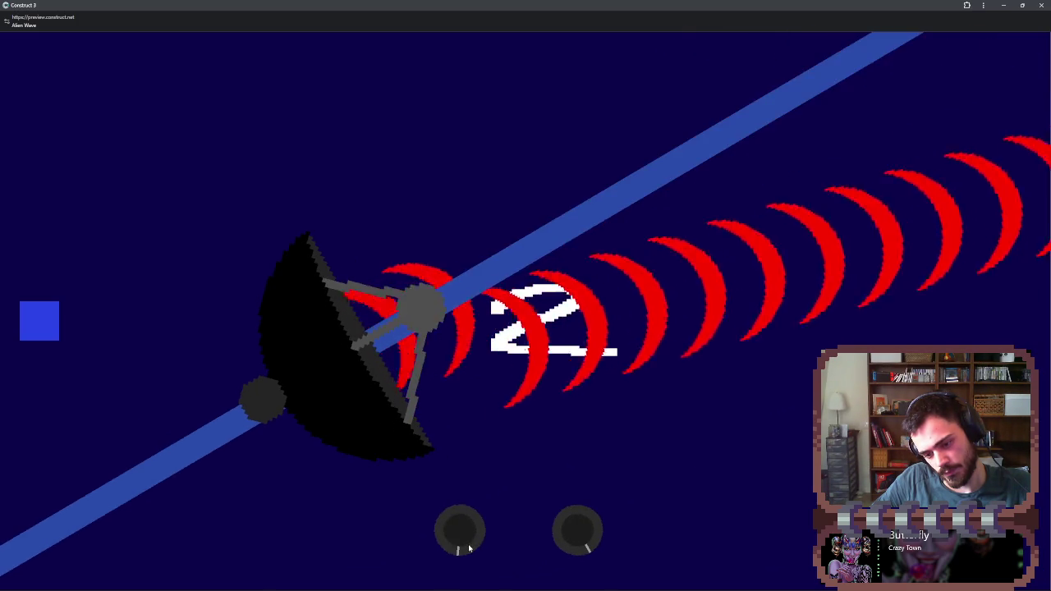
scroll(466, 548, down, 2)
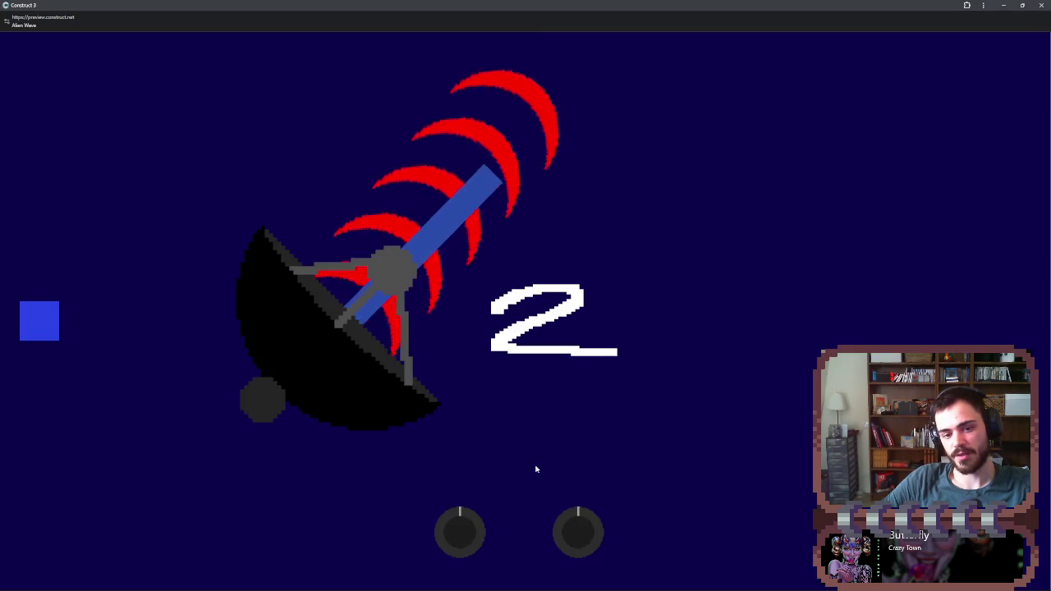
- Drag the knobs to lengthen the beam, lay the dish nearly flat, then steepen it, and close the preview
drag(585, 548, 581, 538)
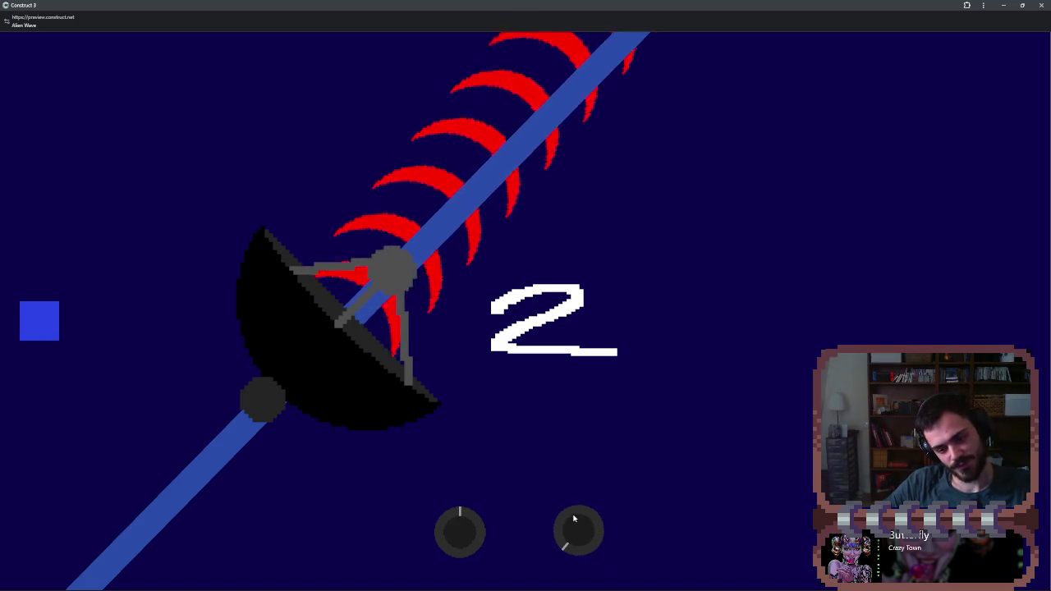
mouse_move(456, 529)
mouse_down()
mouse_move(460, 540)
mouse_move(446, 514)
mouse_move(459, 513)
mouse_up()
mouse_move(574, 525)
mouse_down()
mouse_move(591, 516)
mouse_move(578, 513)
mouse_move(569, 535)
mouse_up()
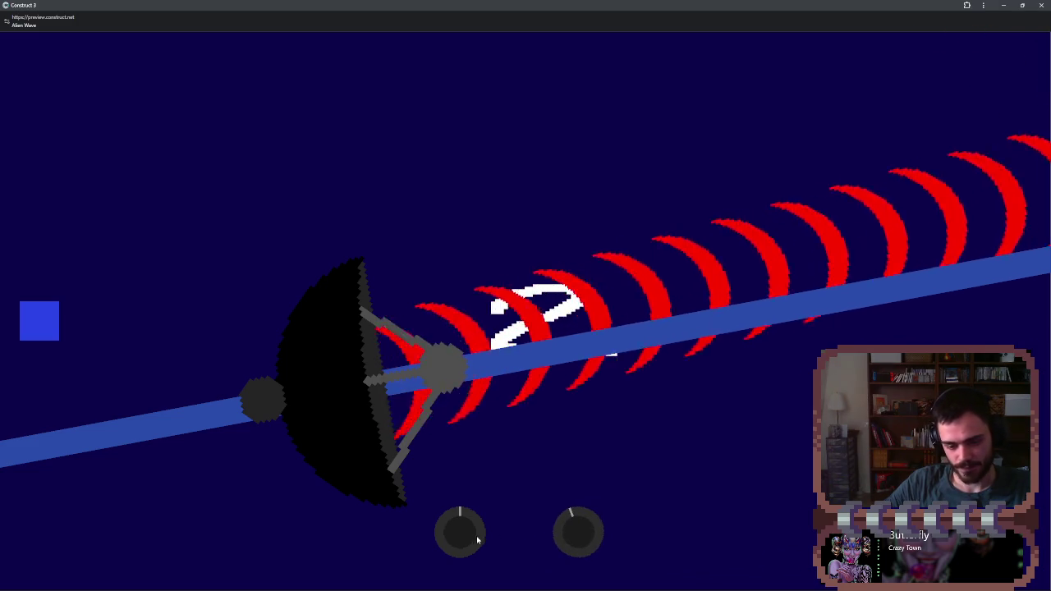
drag(472, 539, 462, 536)
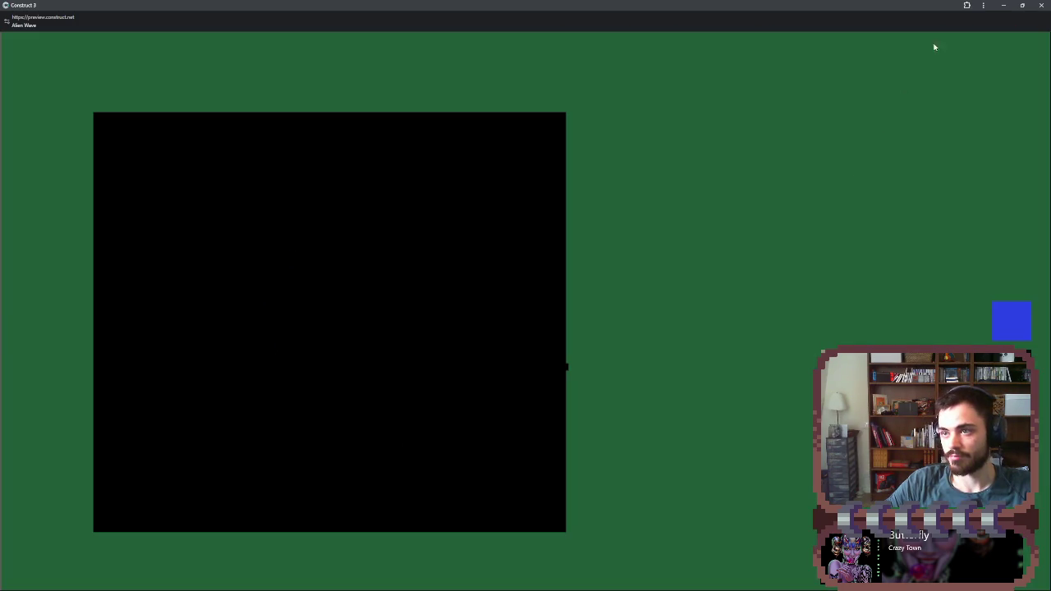
click(1040, 6)
- Relaunch a full-screen preview and swing the dish between shallow, steep and straight-up angles
click(243, 19)
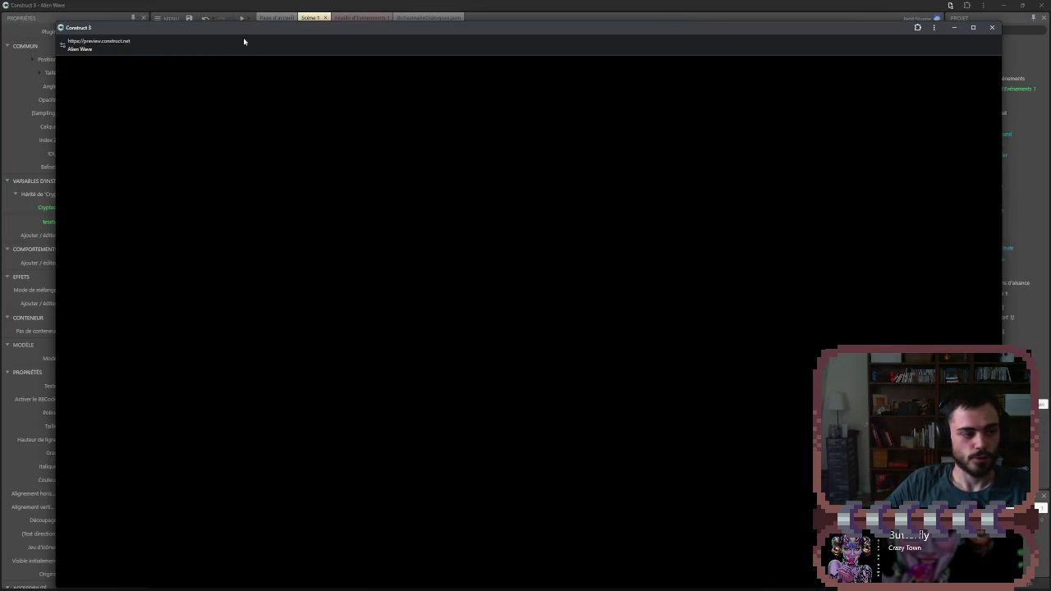
click(973, 27)
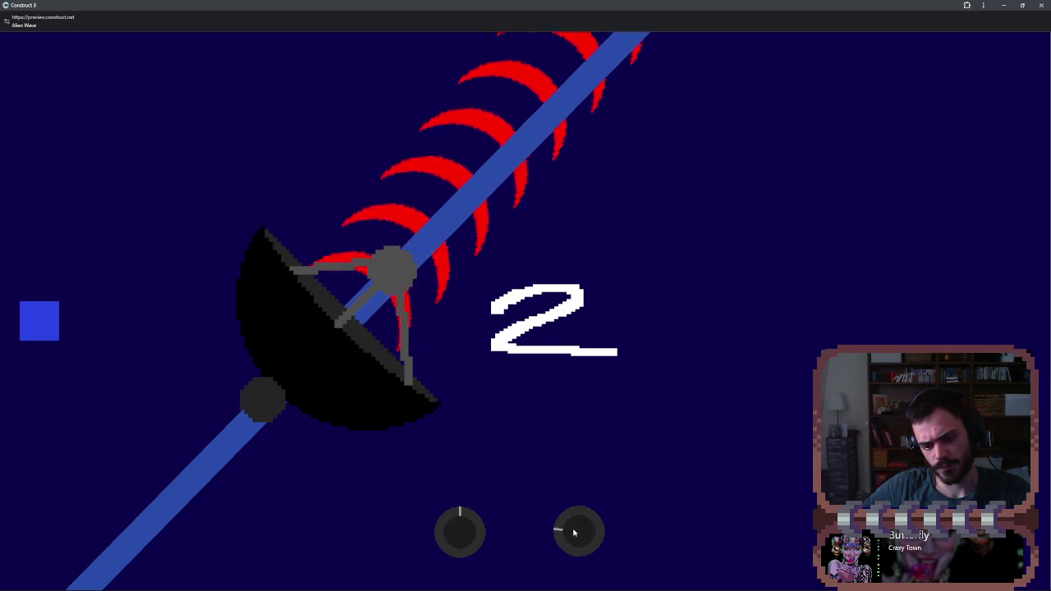
mouse_move(487, 548)
mouse_down()
mouse_move(459, 534)
mouse_move(463, 517)
mouse_up()
mouse_move(584, 534)
mouse_down()
mouse_move(588, 521)
mouse_move(460, 539)
mouse_move(578, 534)
mouse_up()
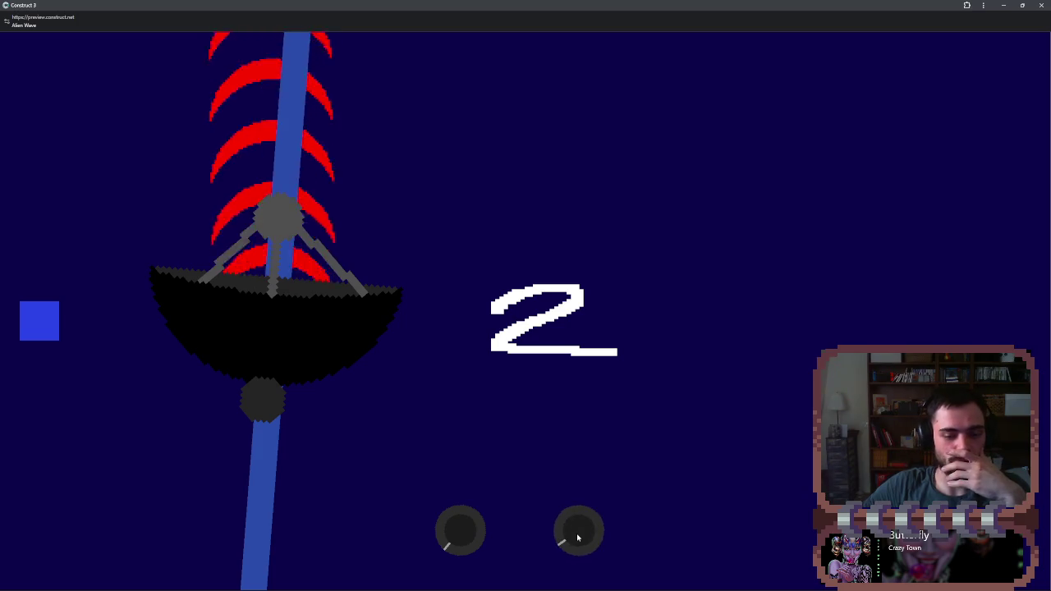
drag(468, 539, 467, 538)
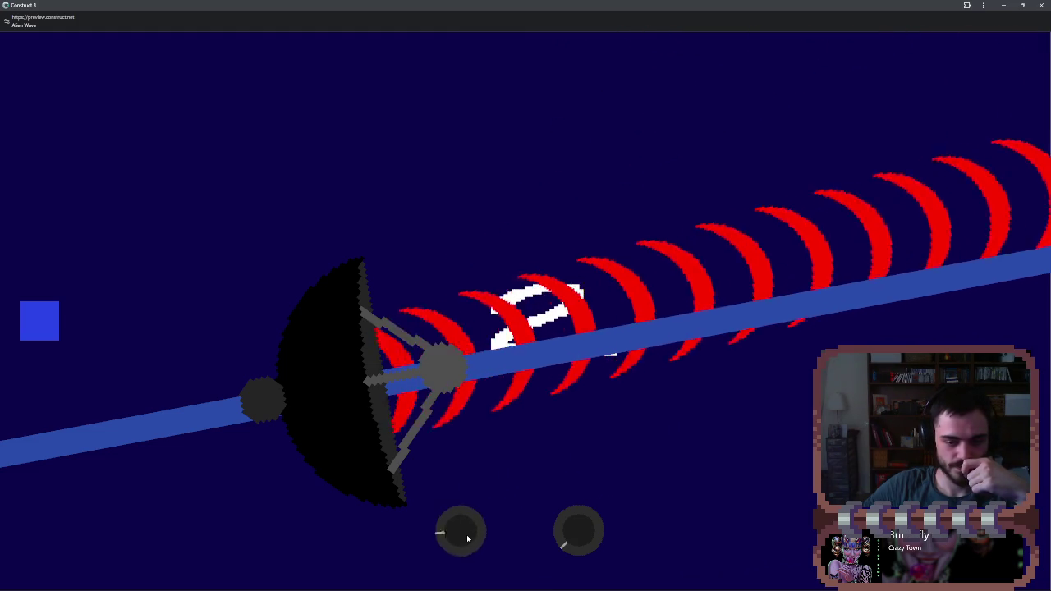
drag(467, 536, 569, 536)
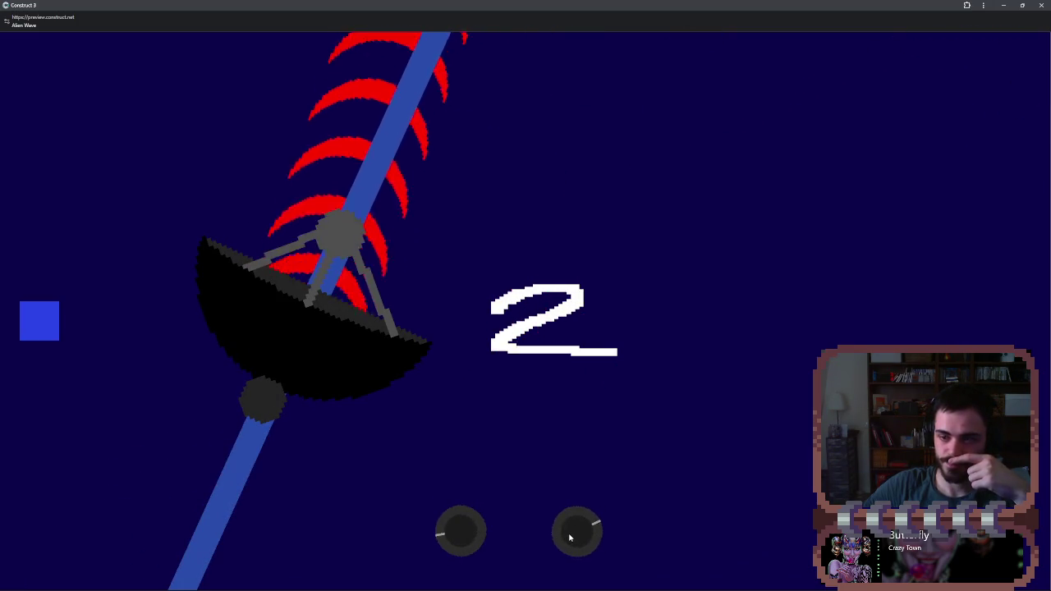
drag(484, 535, 466, 532)
- Tighten the wave spacing with the right knob, swing the dish flat and steep, then close the preview
drag(579, 535, 589, 537)
drag(473, 537, 473, 538)
drag(564, 537, 564, 538)
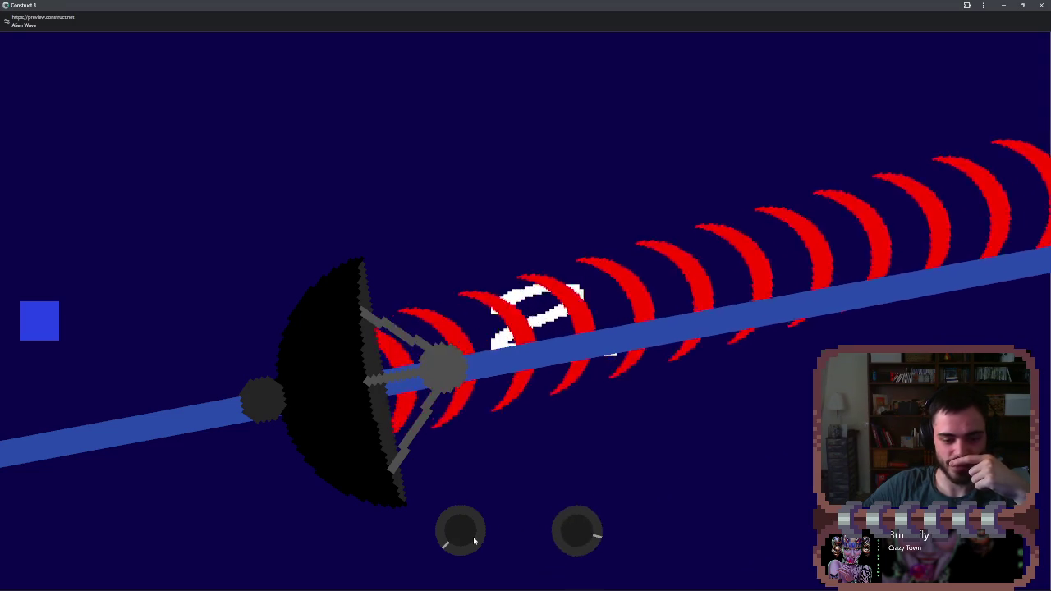
drag(473, 540, 471, 539)
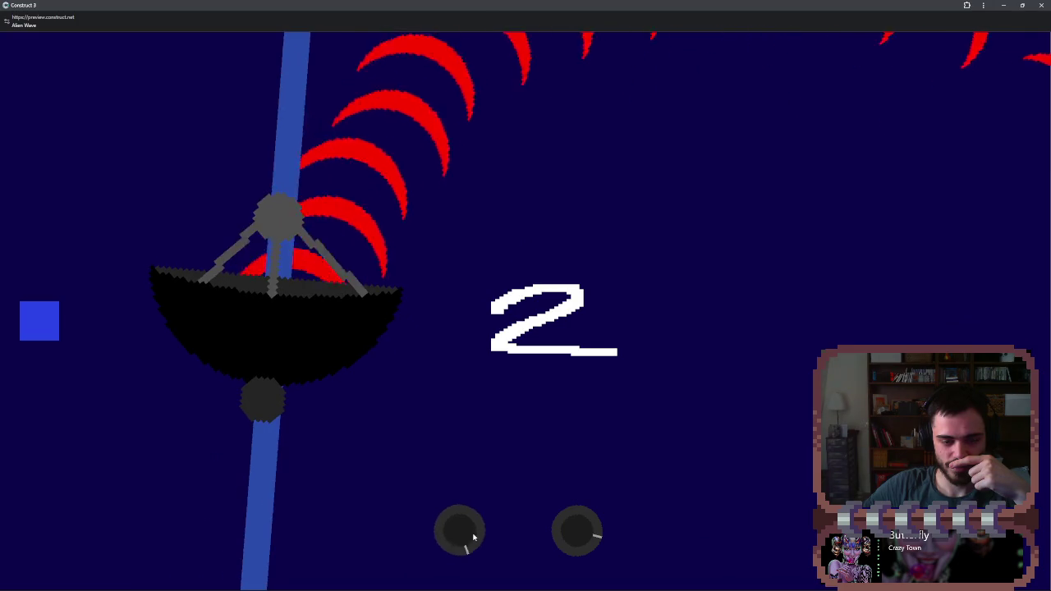
click(1003, 6)
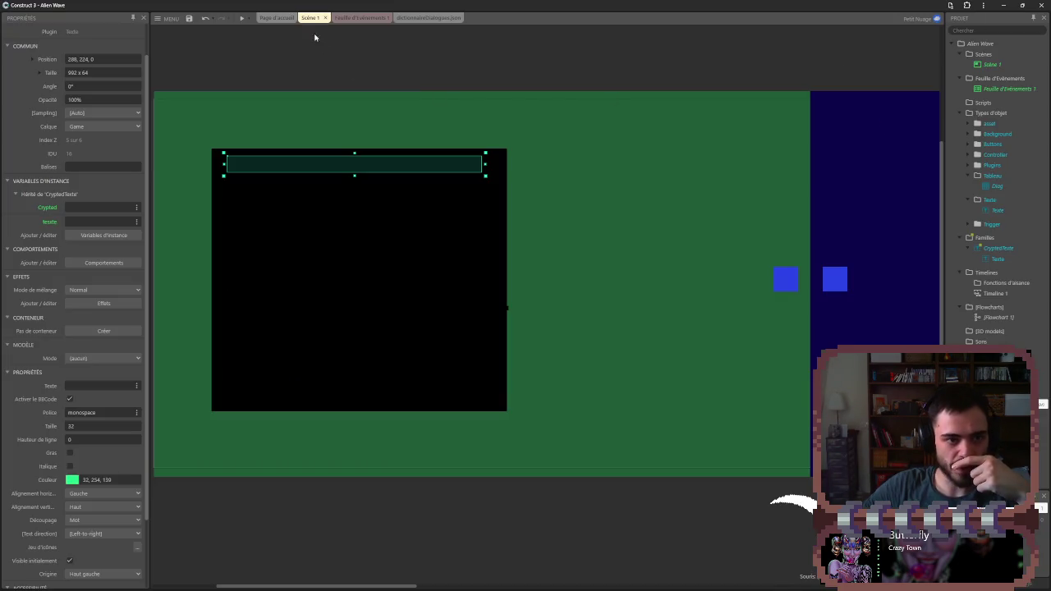
- Start a Déboguer la scène preview, allow the blocked popup with Réessayer, and maximize it with the Inspecteur popped out
click(251, 19)
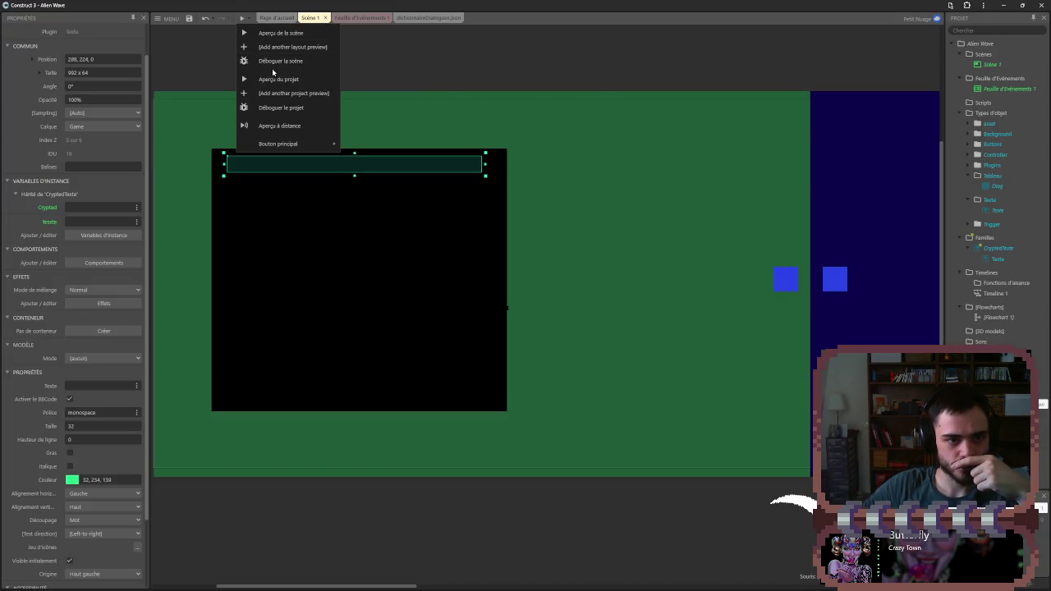
click(274, 64)
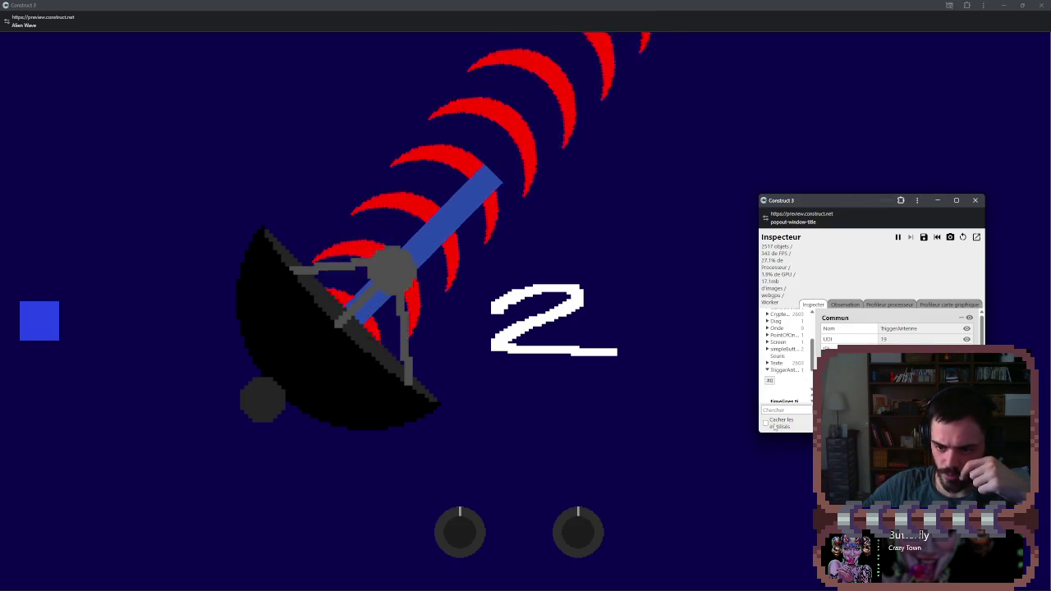
click(962, 237)
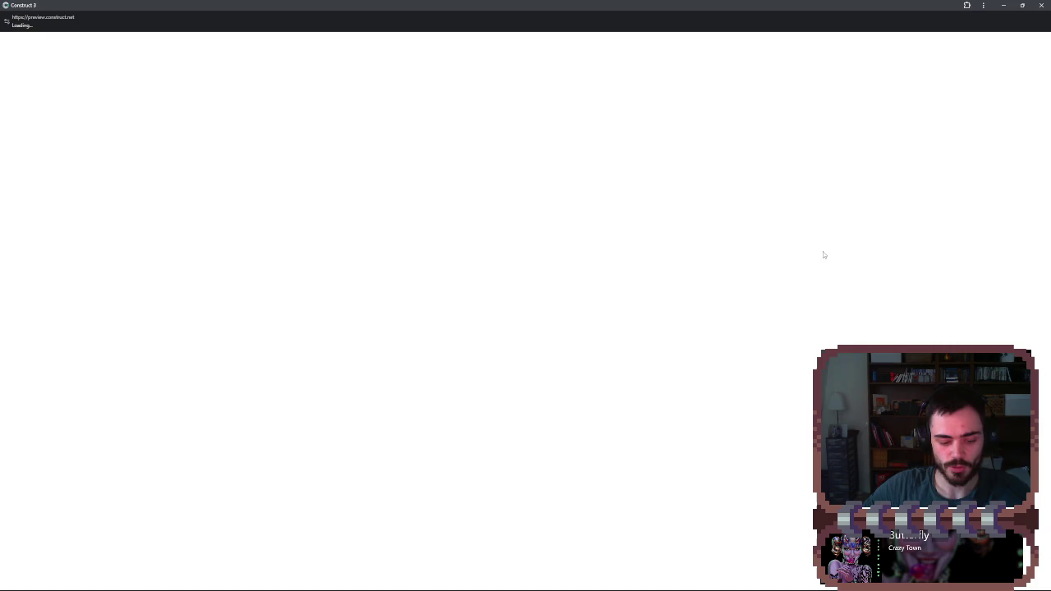
click(1040, 4)
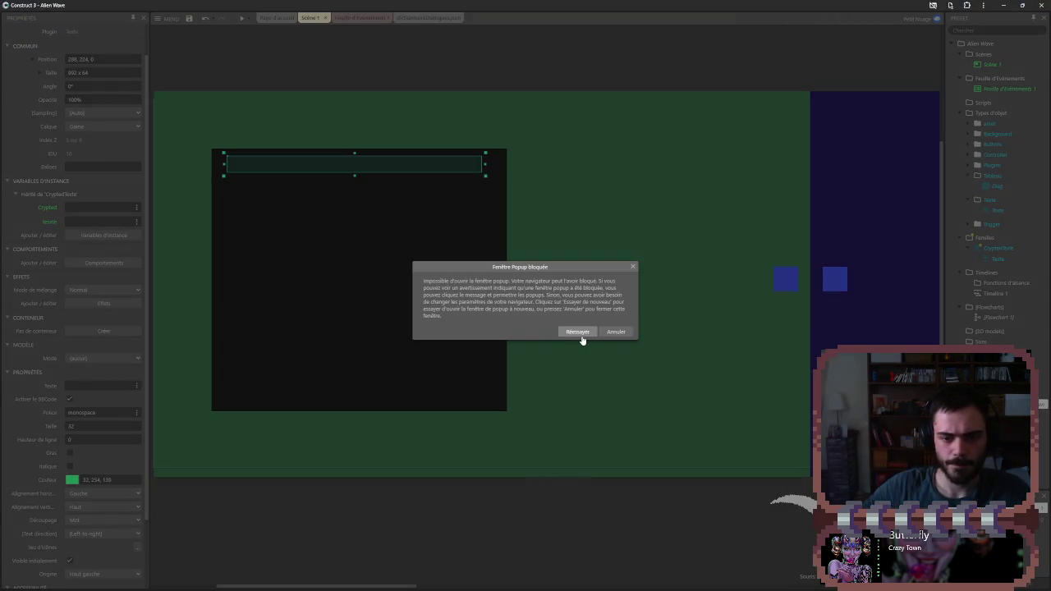
click(578, 334)
click(974, 27)
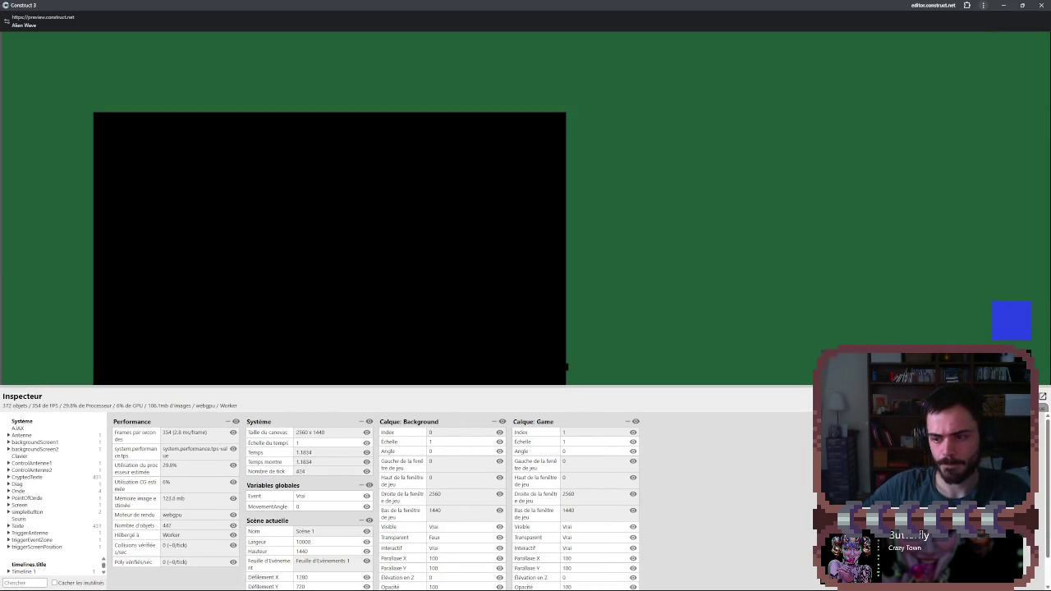
click(1042, 396)
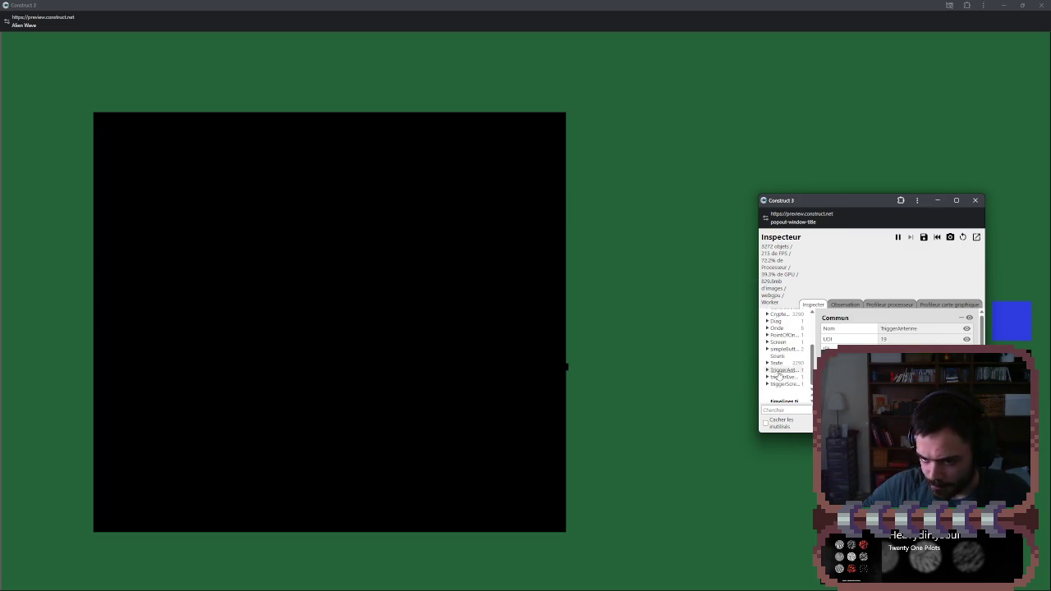
- Move the Inspecteur window aside and nudge both knobs in the running game
scroll(897, 328, down, 2)
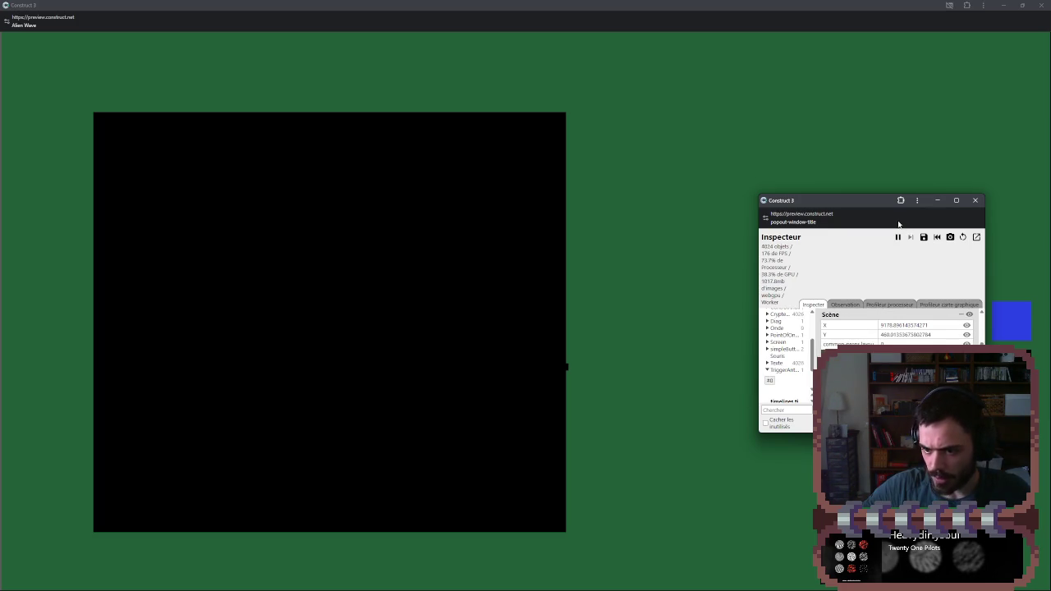
drag(877, 207, 469, 195)
click(1009, 318)
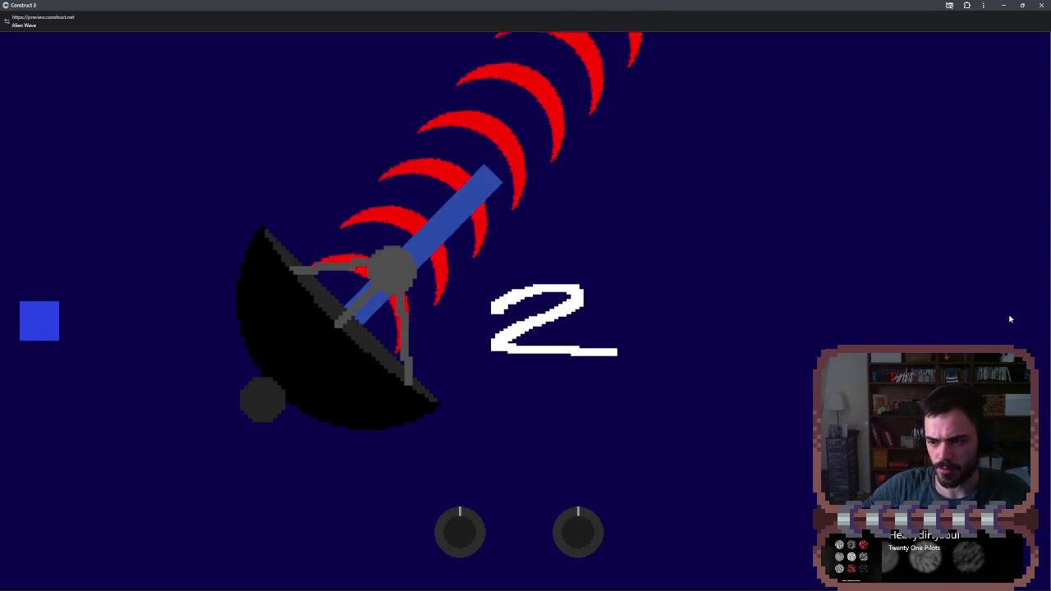
drag(588, 524, 585, 523)
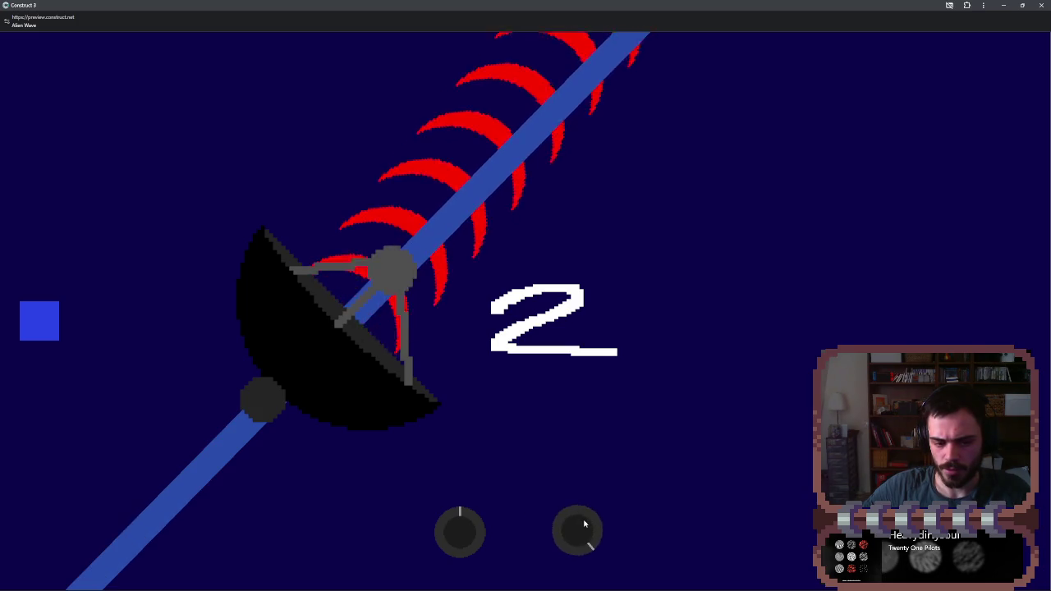
drag(484, 534, 489, 525)
- Scroll over the left knob to swing the dish and blue beam, then close the debug preview
key(alt+Tab)
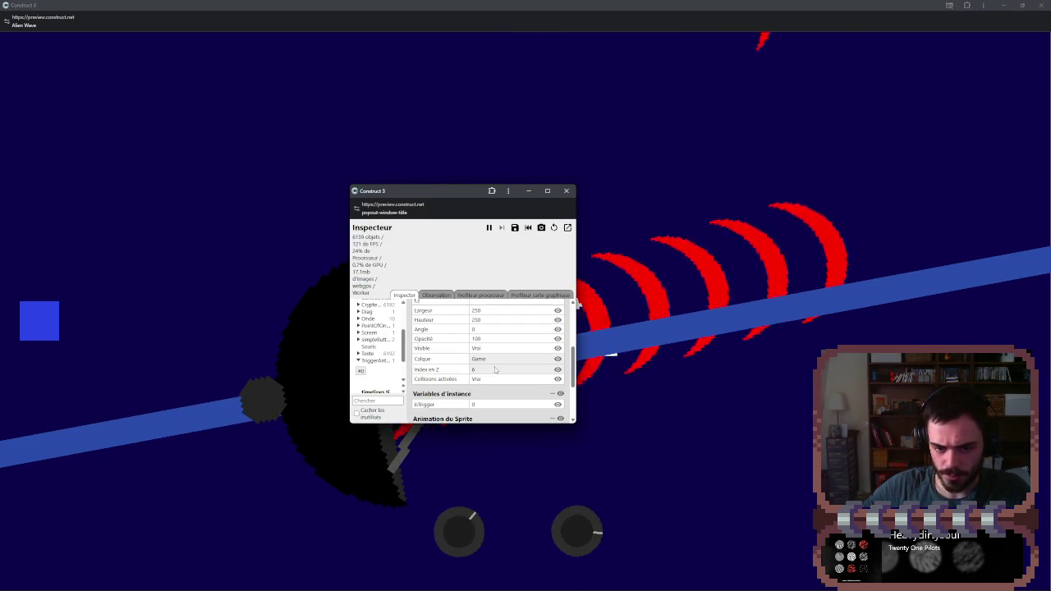
scroll(578, 526, down, 1)
scroll(579, 527, down, 1)
scroll(579, 527, up, 2)
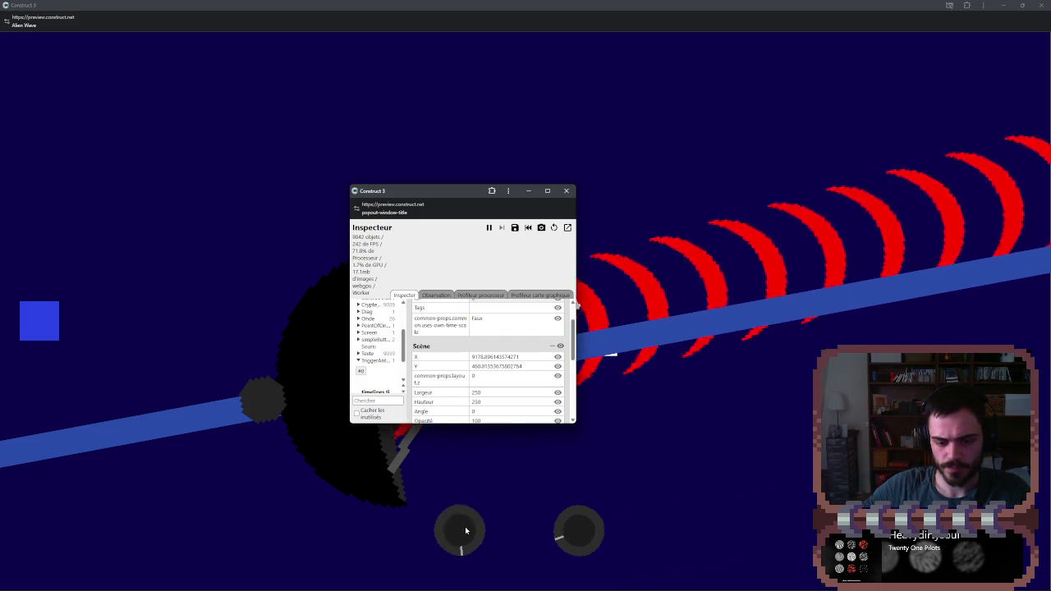
scroll(466, 530, down, 5)
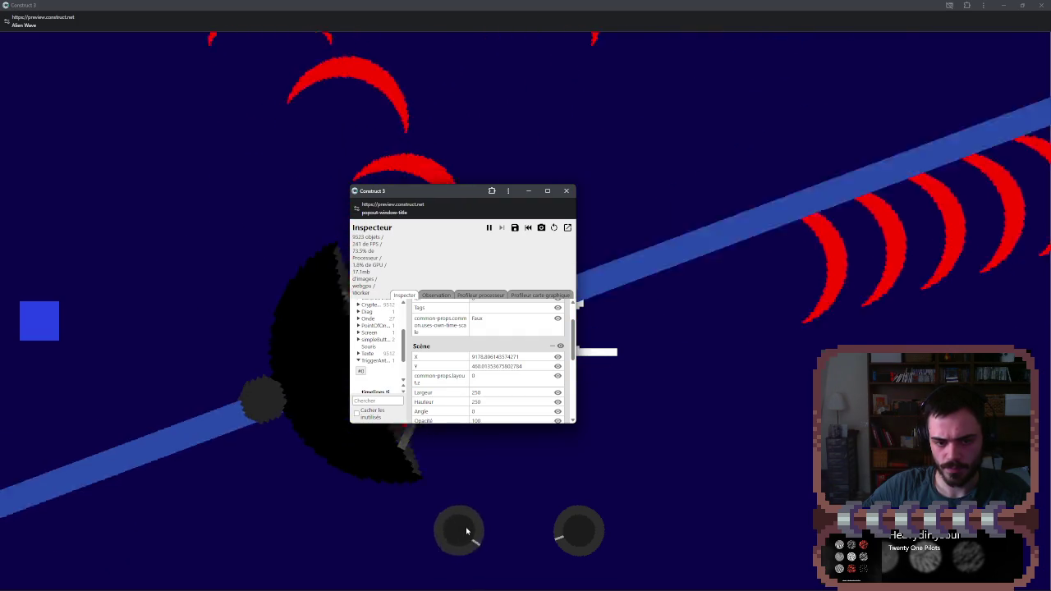
scroll(465, 531, down, 6)
scroll(588, 534, down, 5)
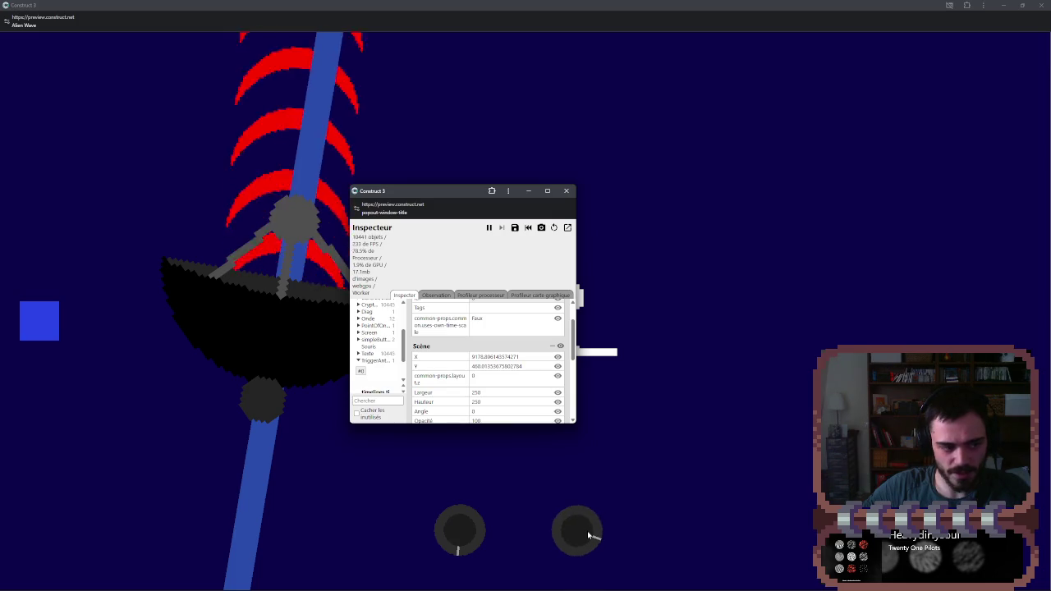
scroll(470, 526, up, 5)
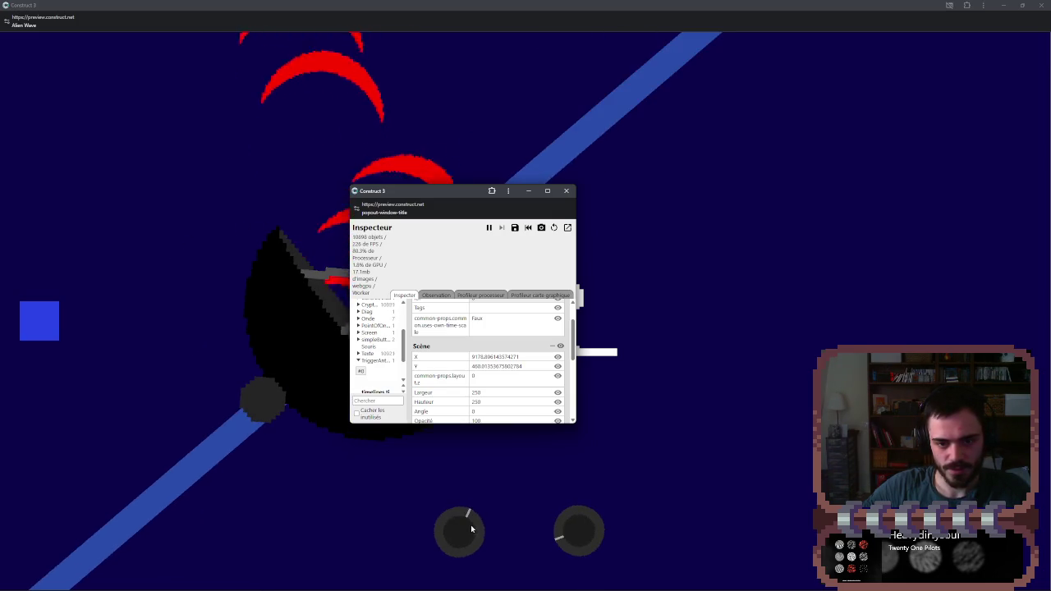
scroll(479, 528, down, 5)
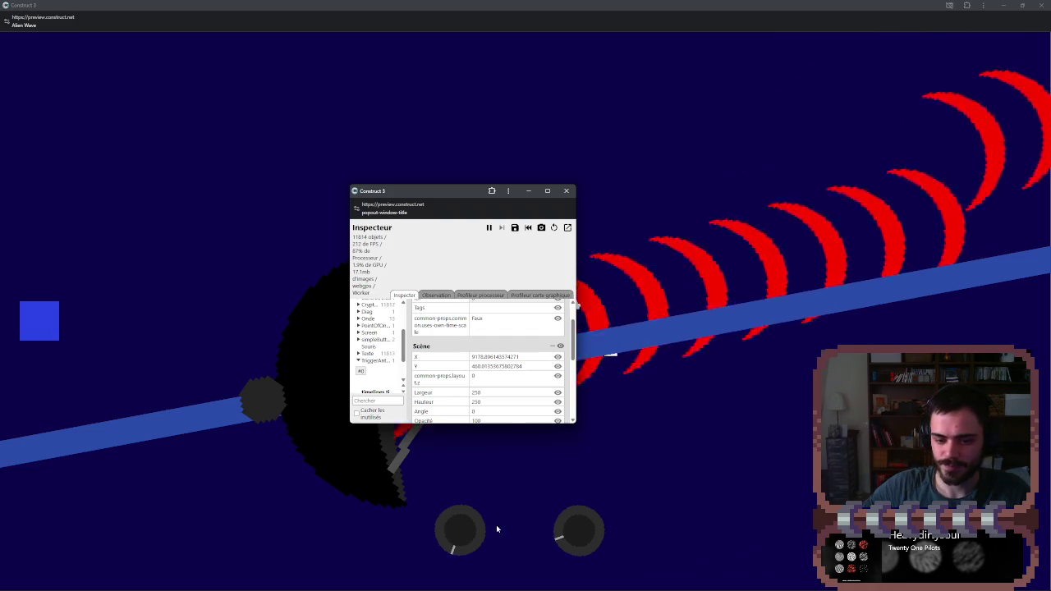
scroll(466, 534, up, 6)
scroll(464, 532, up, 5)
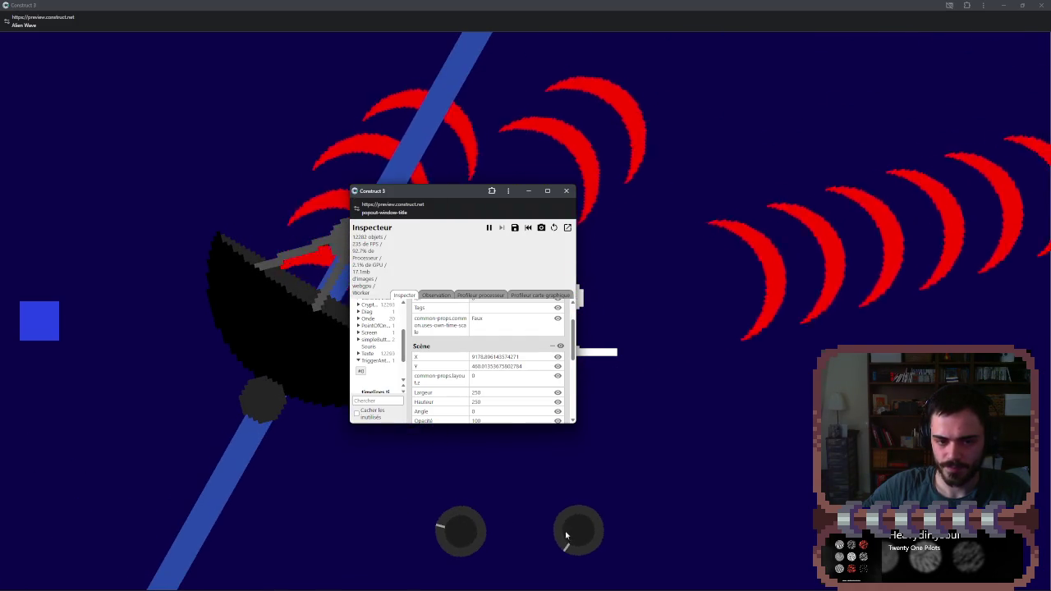
scroll(564, 534, up, 2)
scroll(565, 534, up, 5)
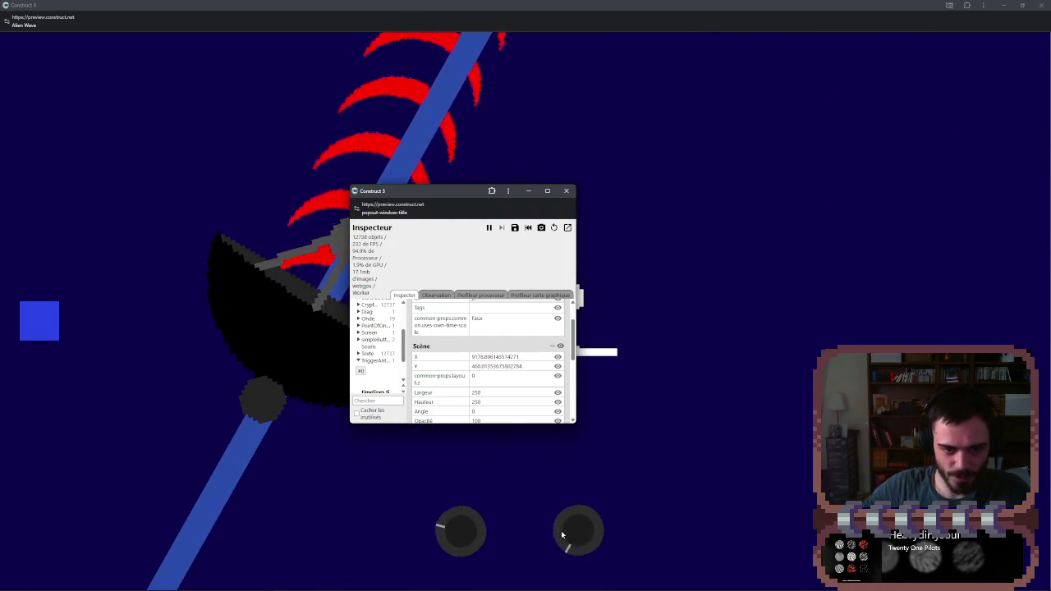
scroll(556, 532, down, 1)
scroll(462, 532, down, 10)
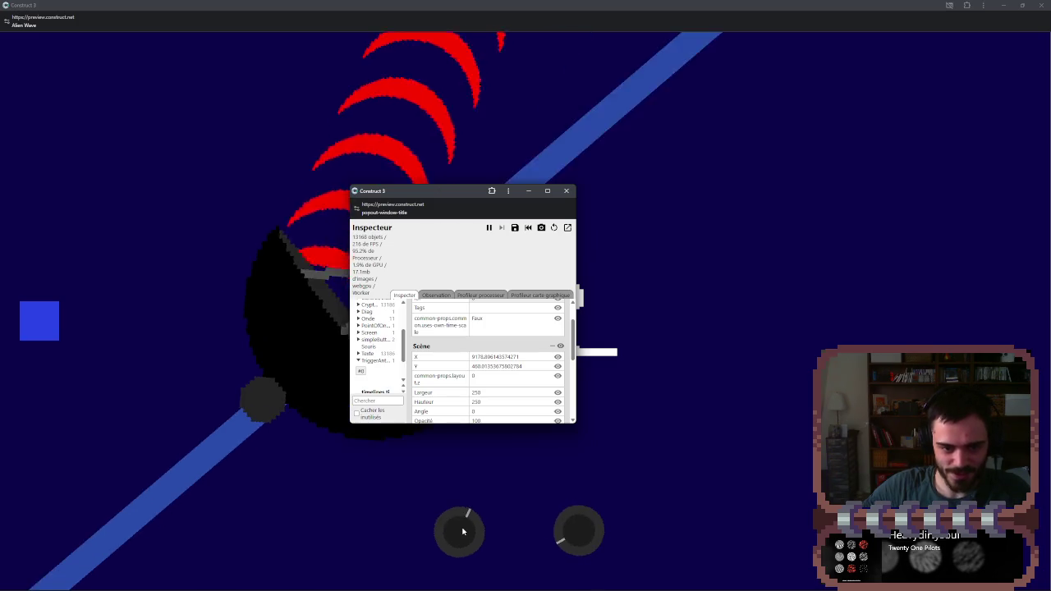
scroll(462, 532, down, 5)
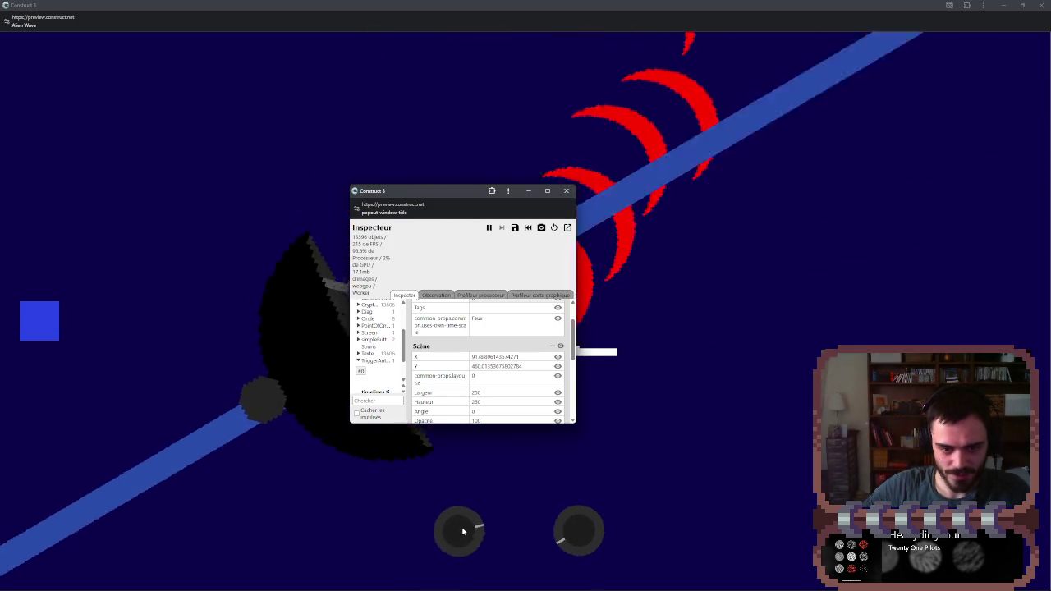
scroll(460, 529, up, 8)
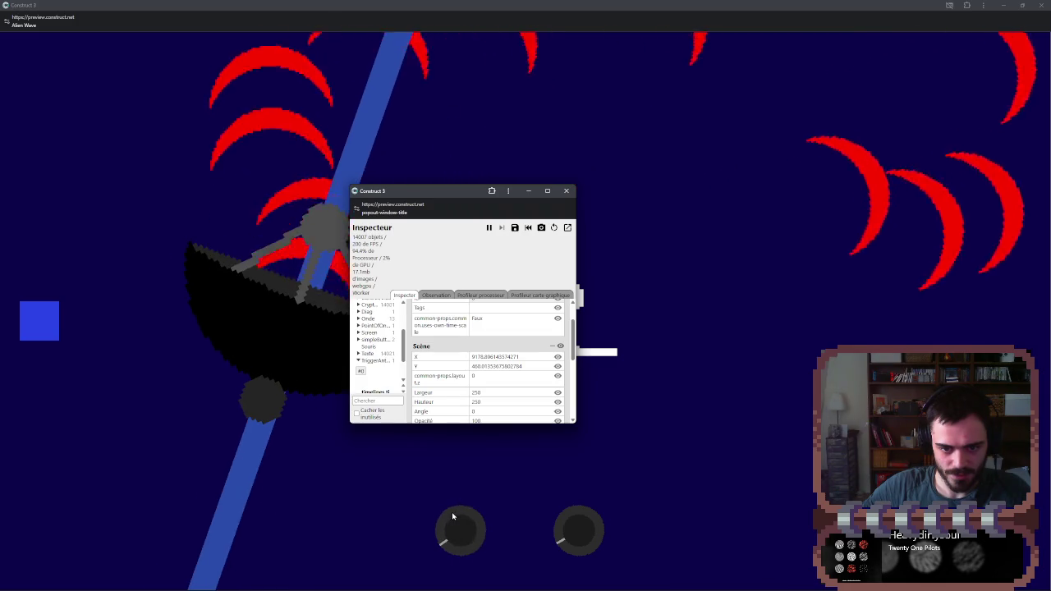
click(565, 190)
- Close the preview and select the PointOfOnde beam sprite in the layout
click(1041, 5)
scroll(589, 206, down, 3)
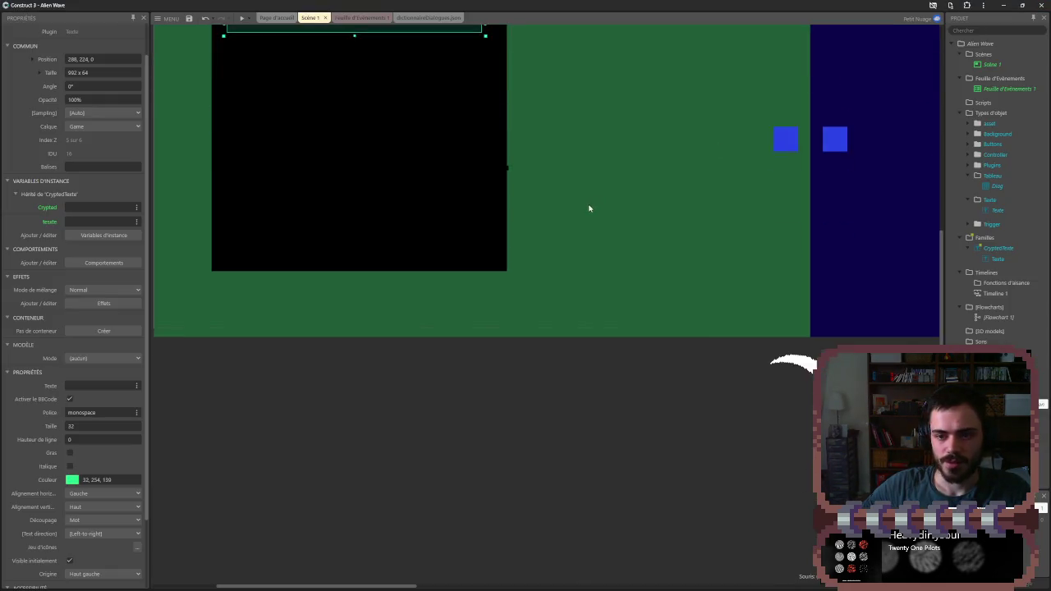
ctrl+scroll(588, 206, down, 6)
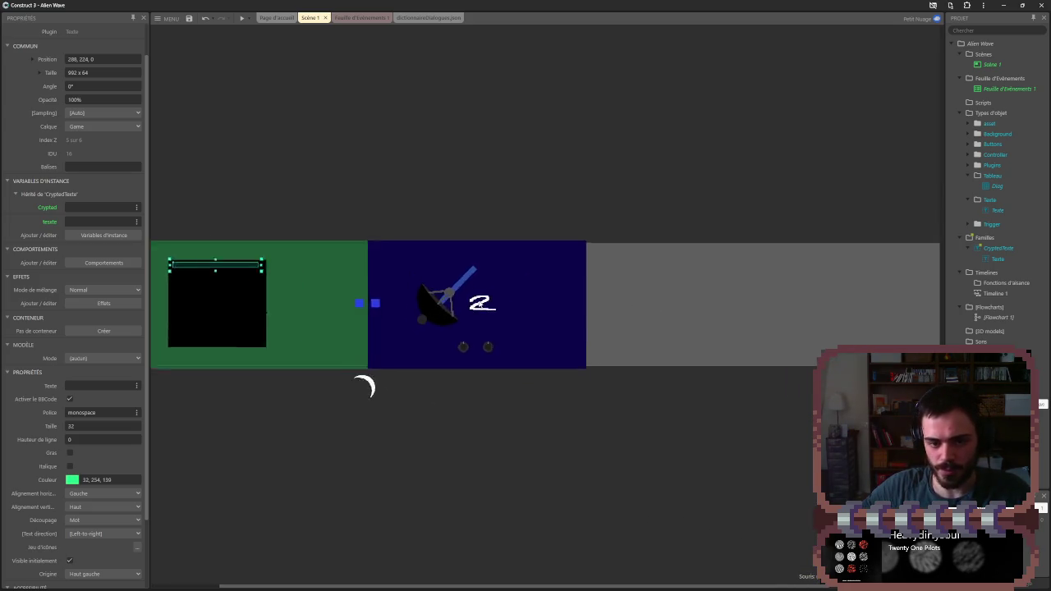
ctrl+scroll(441, 288, up, 5)
click(445, 282)
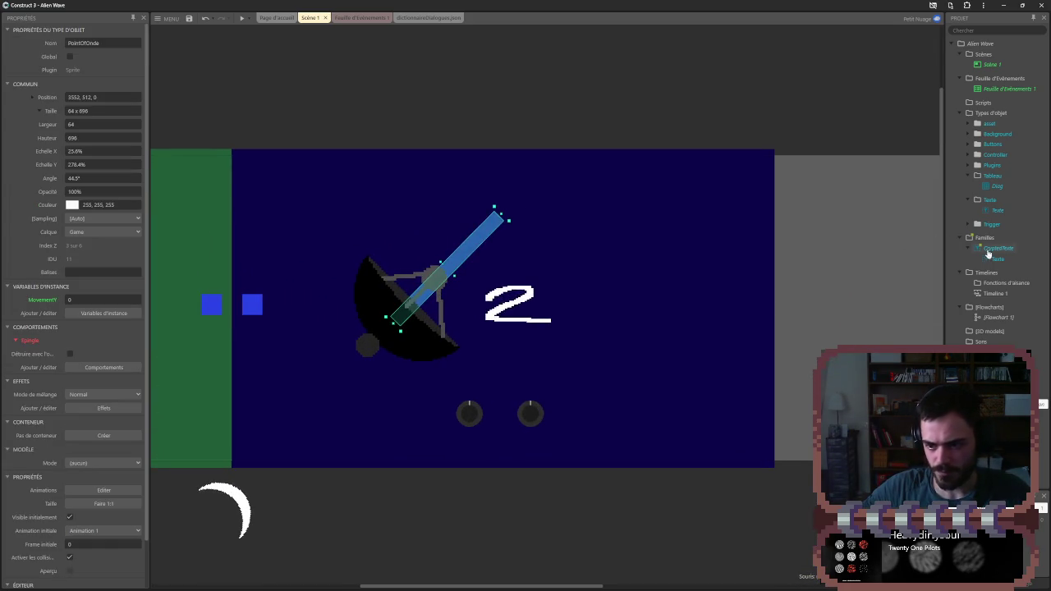
click(335, 39)
- Start a debug preview and inspect TriggerAntenne in the popped-out Inspector
click(250, 18)
click(279, 61)
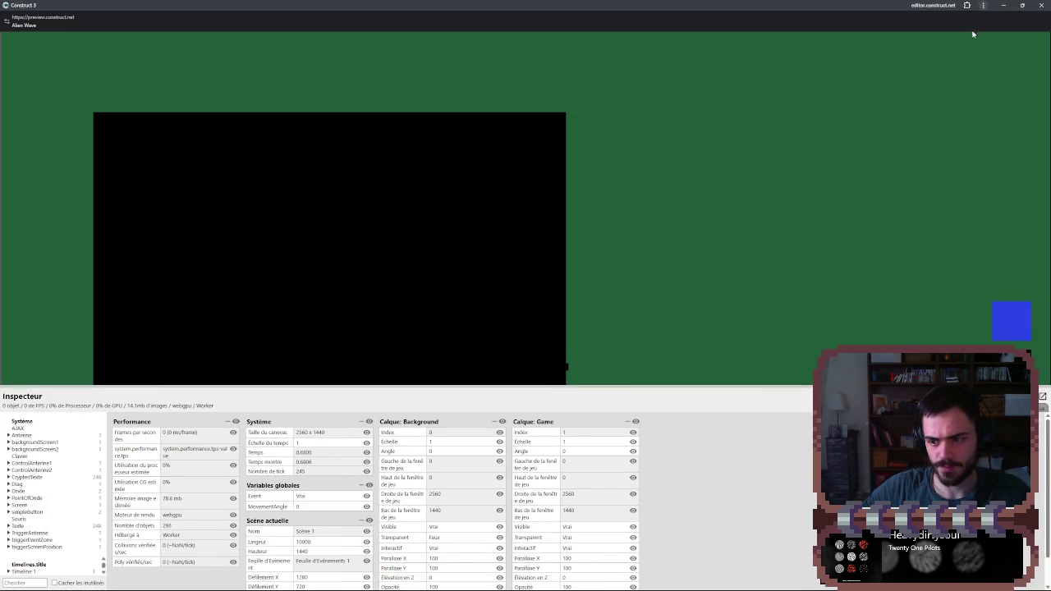
click(1042, 396)
key(alt+Tab)
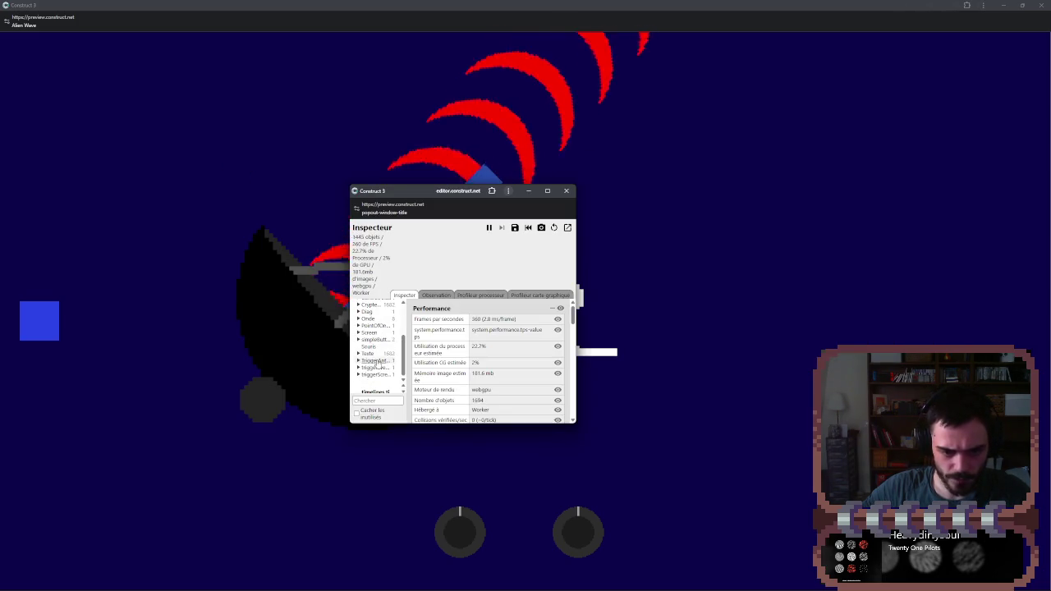
click(375, 361)
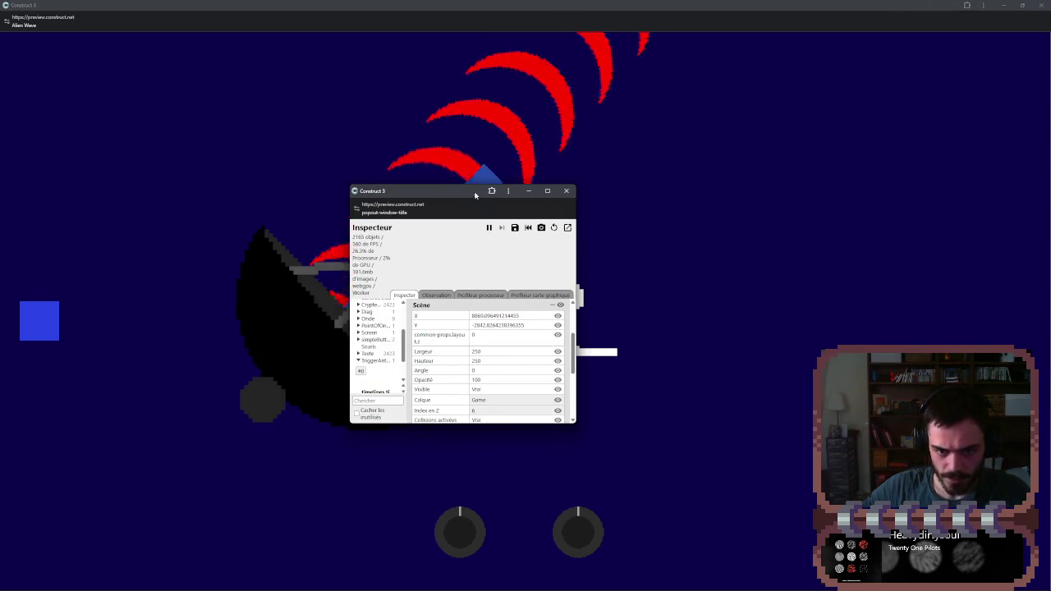
key(alt+Tab)
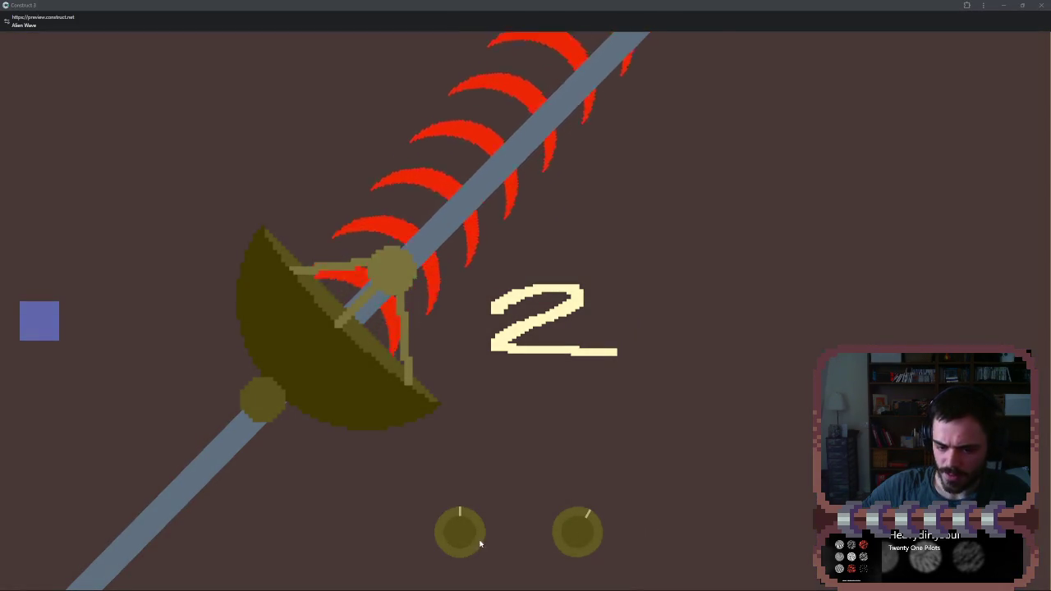
- Turn the left knob through several angles until the dish's beam points straight up
drag(480, 543, 442, 533)
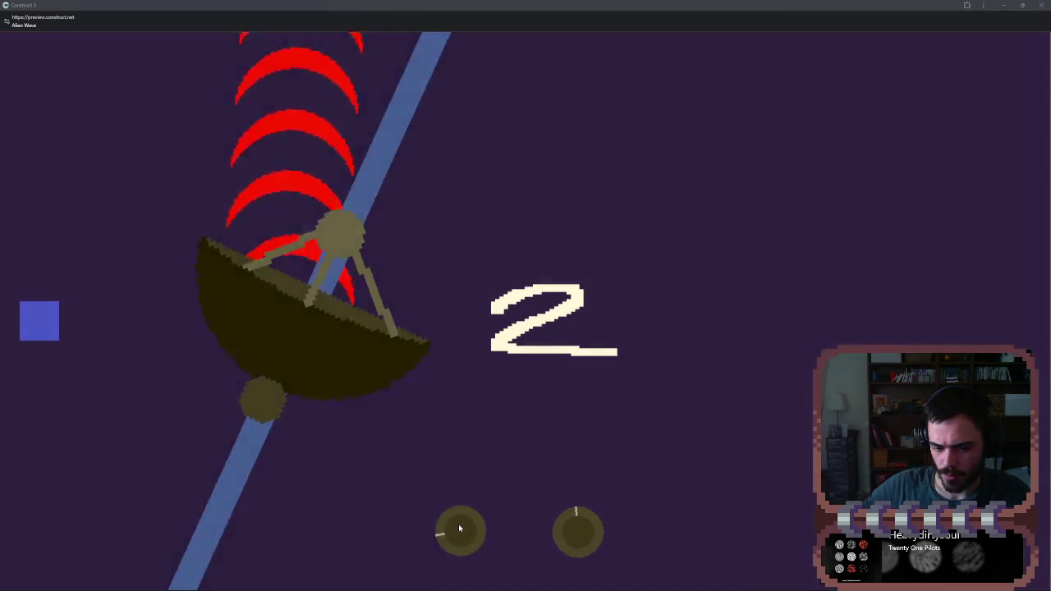
click(458, 524)
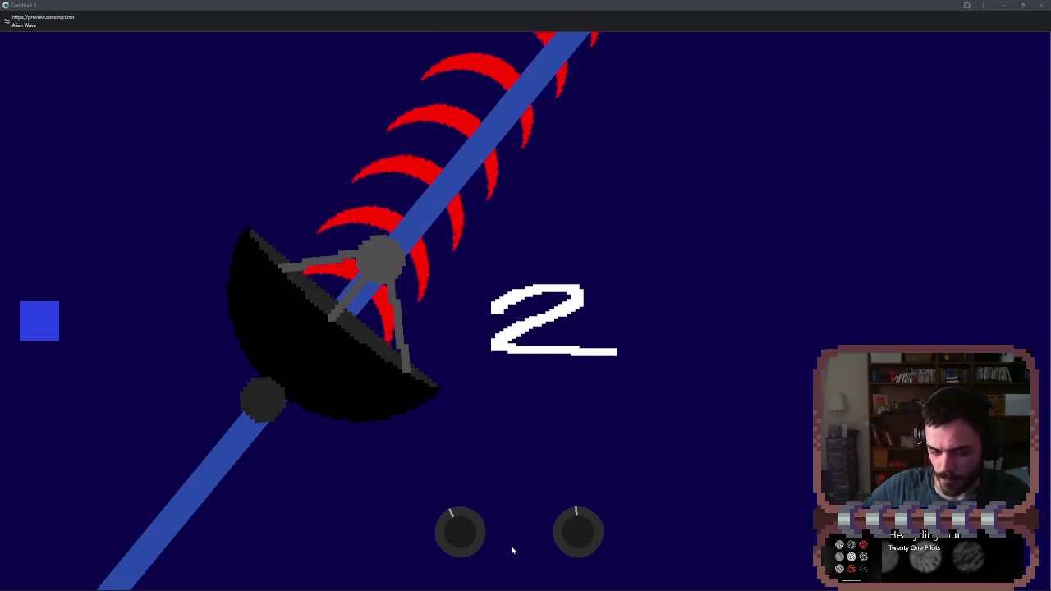
click(463, 540)
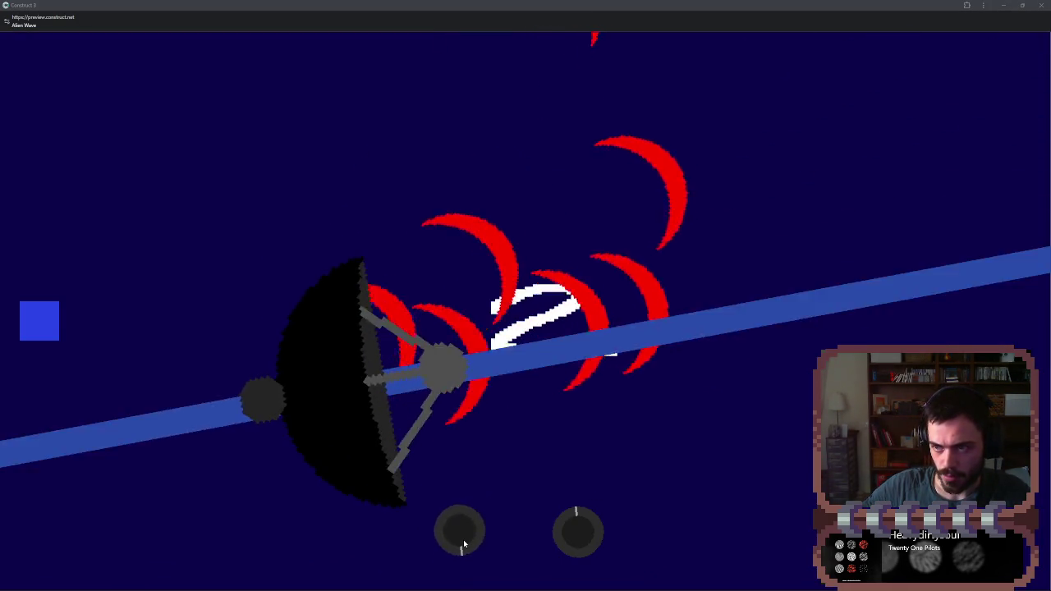
drag(463, 545, 465, 542)
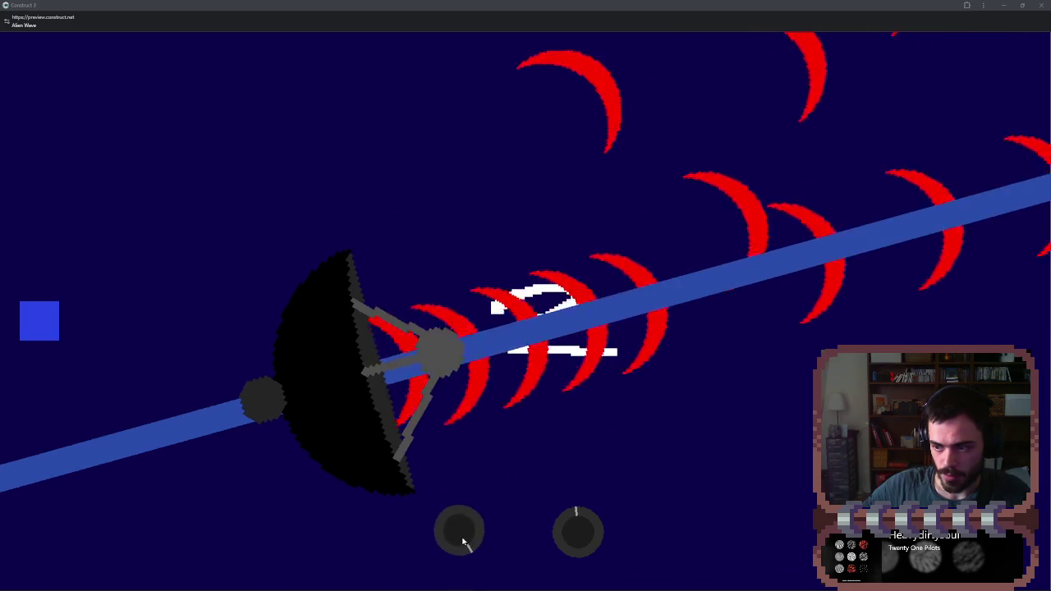
click(462, 539)
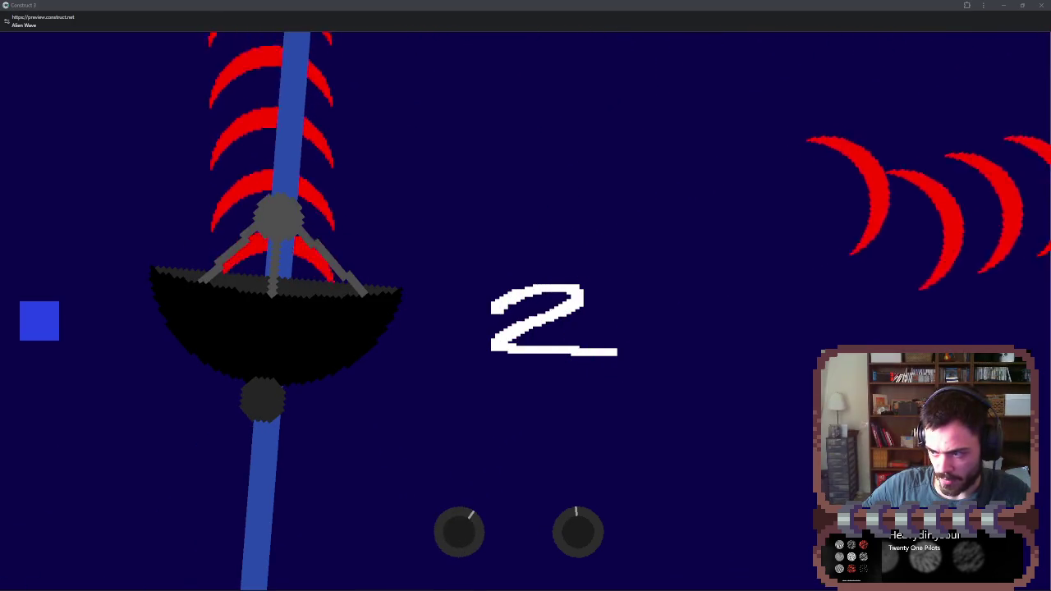
click(1041, 5)
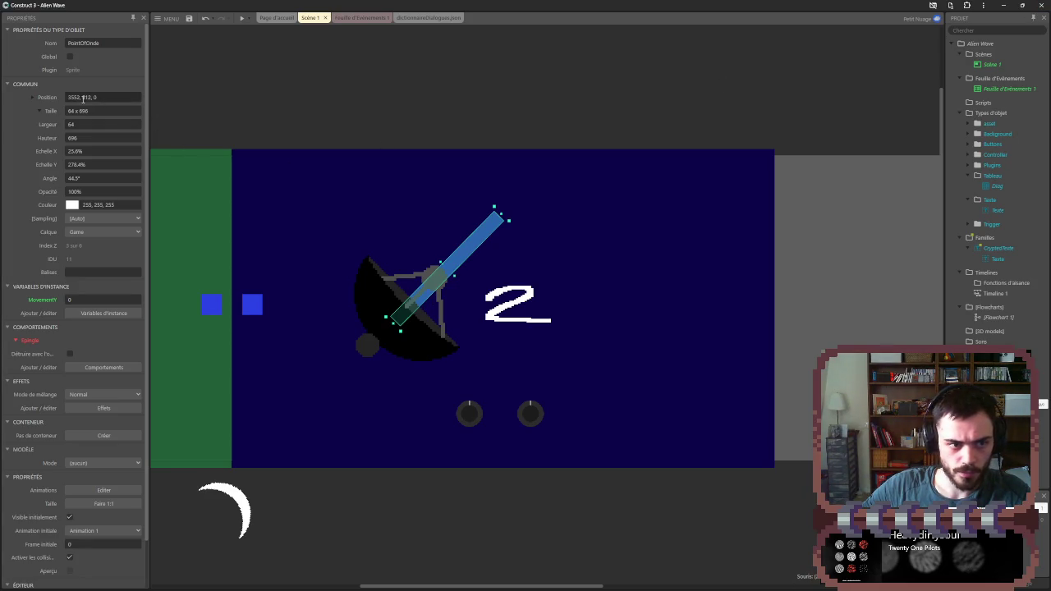
- Set the second blue button's Position Y to -2800
click(252, 304)
click(83, 97)
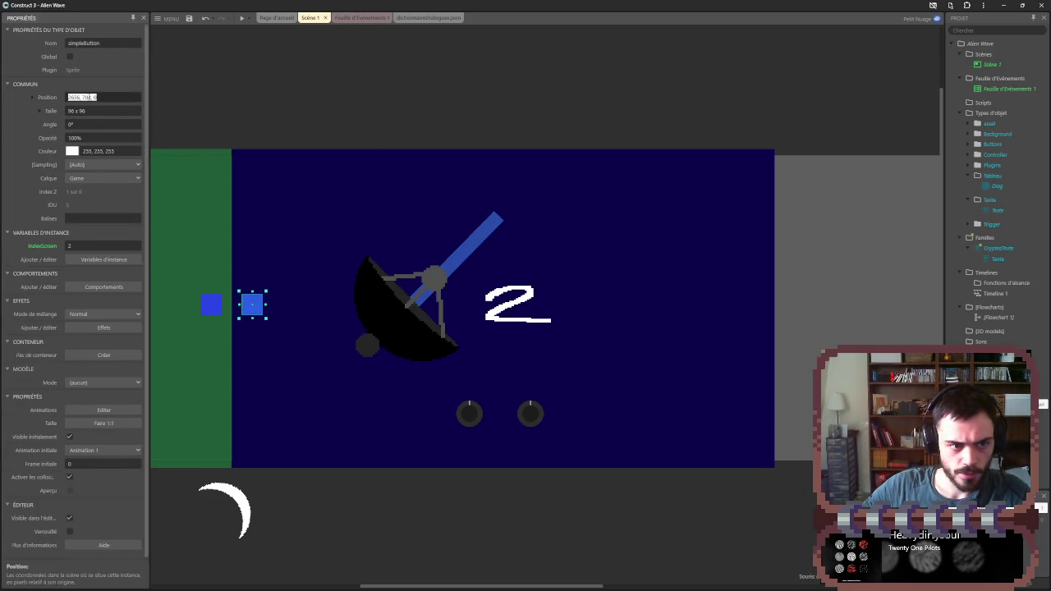
click(83, 97)
text(-280)
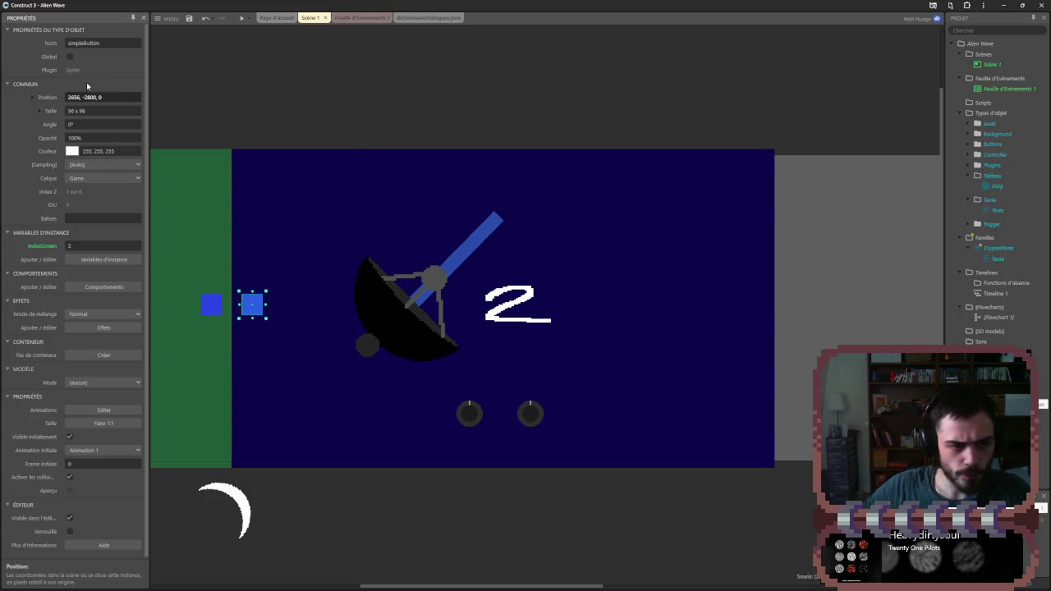
key(Return)
- Undo the button's move to restore its original position and collapse the Tableau folder
scroll(389, 153, down, 2)
scroll(427, 147, down, 3)
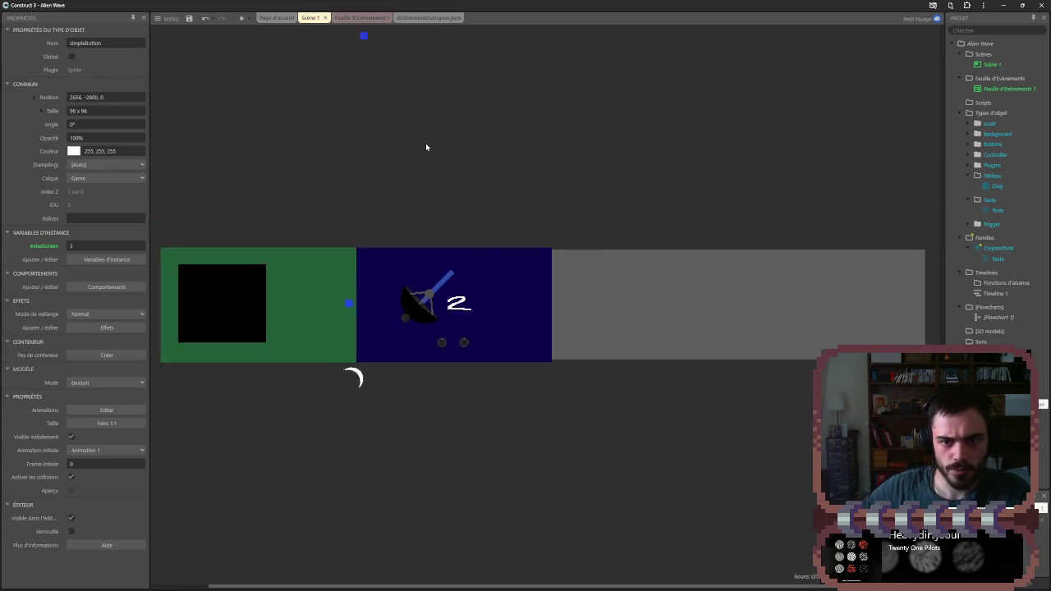
key(ctrl+z)
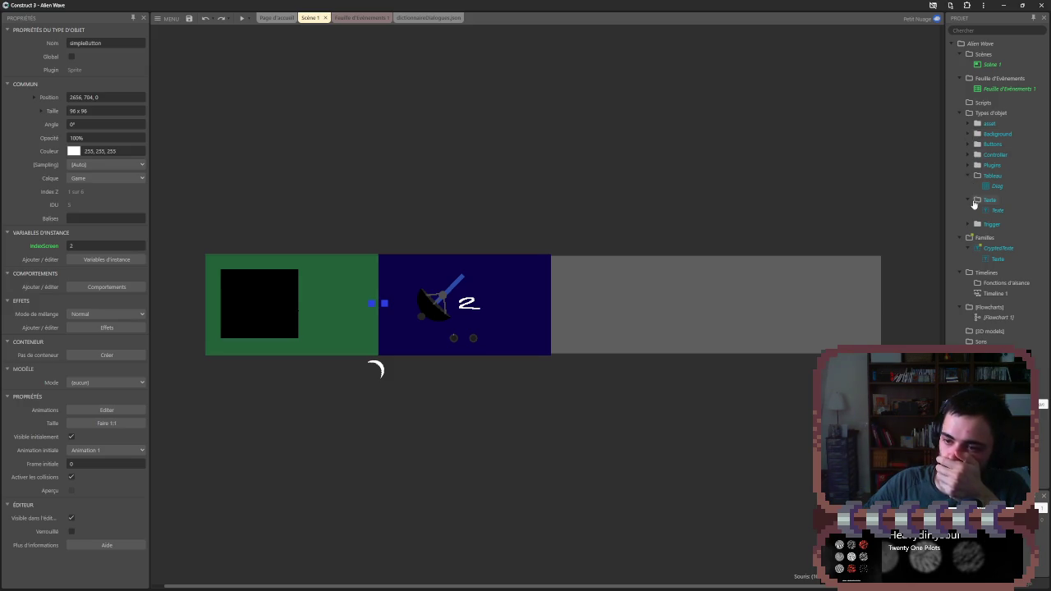
click(967, 176)
- Place and widen a large triggerEventZone above the blue area, then delete it
click(970, 186)
click(968, 197)
click(1000, 217)
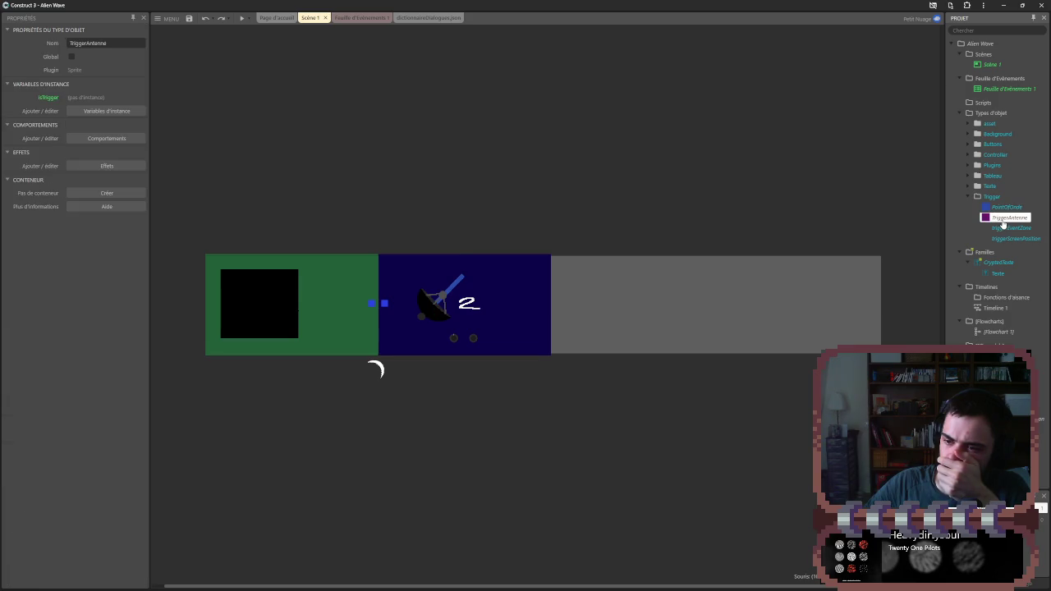
click(1008, 229)
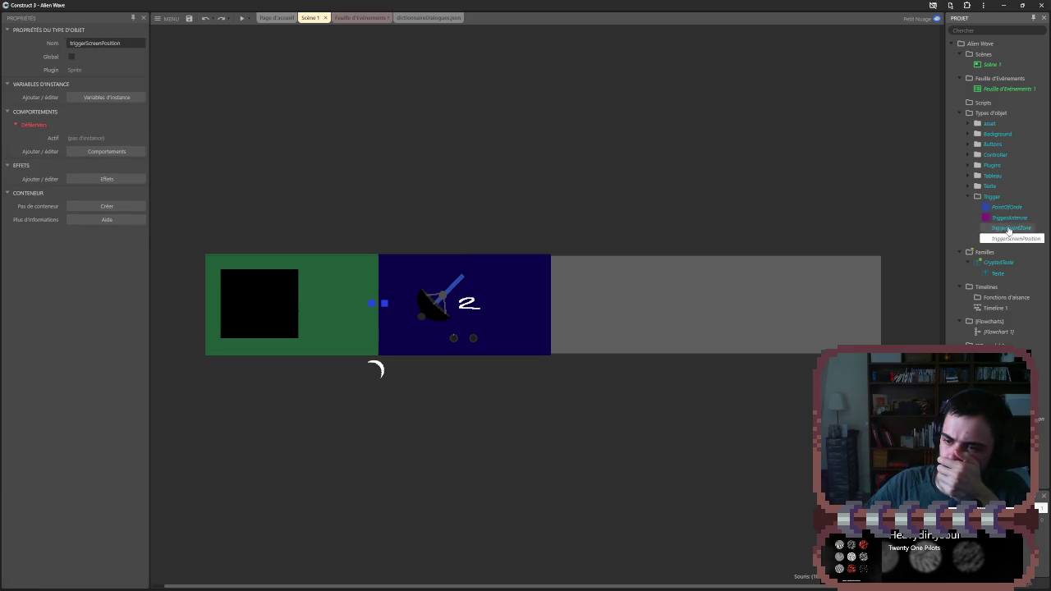
mouse_move(1009, 235)
mouse_down()
mouse_move(530, 136)
mouse_move(638, 104)
mouse_move(631, 114)
mouse_up()
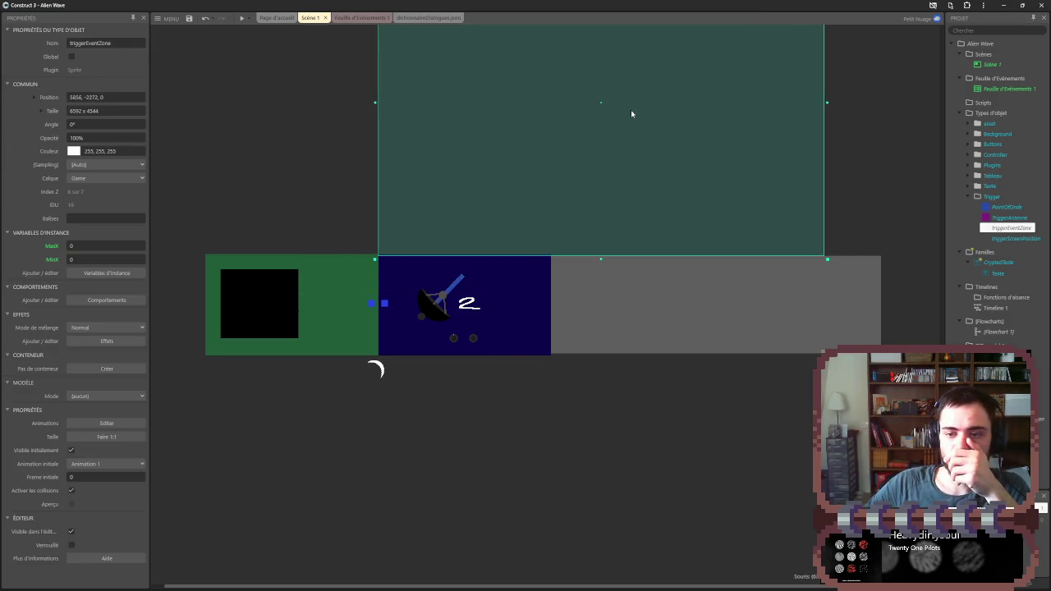
drag(825, 103, 884, 109)
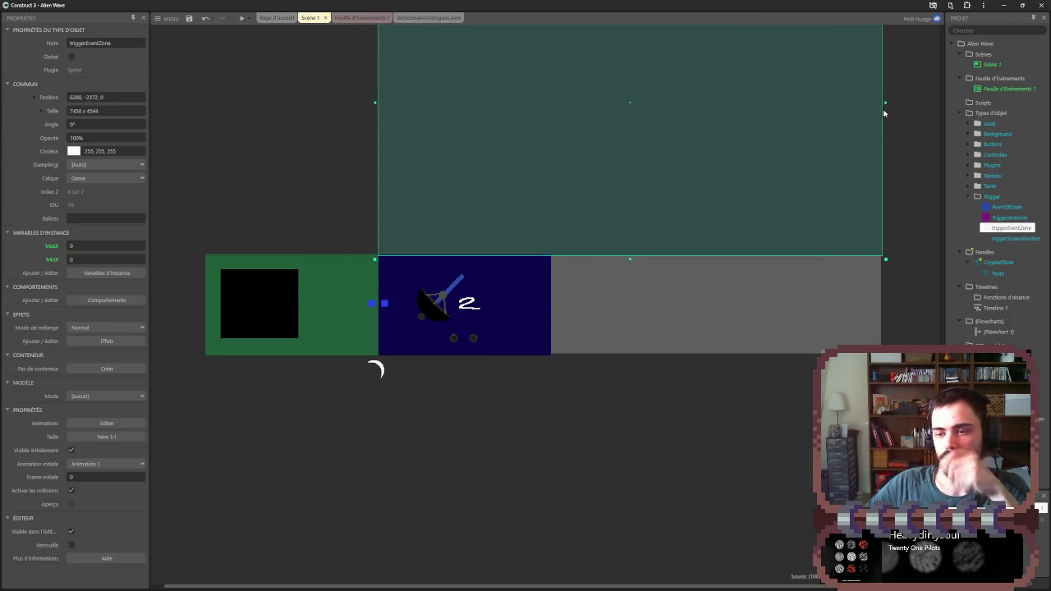
key(Delete)
- Unlock everything on the Game layer and place a new triggerEventZone above the blue area
right_click(737, 181)
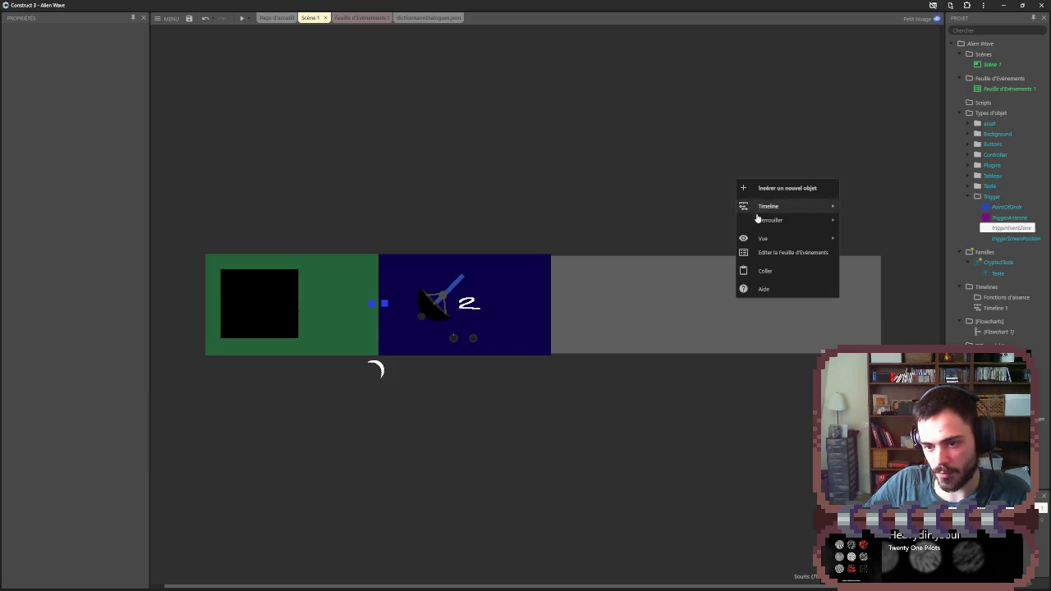
mouse_move(782, 223)
click(850, 220)
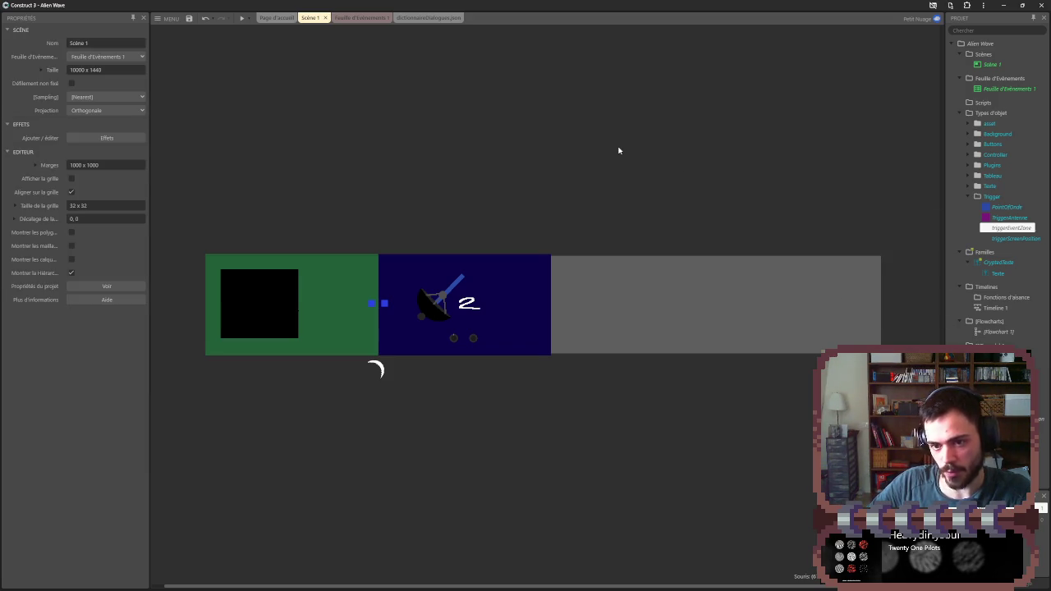
mouse_move(347, 136)
mouse_down()
mouse_move(722, 157)
mouse_move(800, 203)
mouse_up()
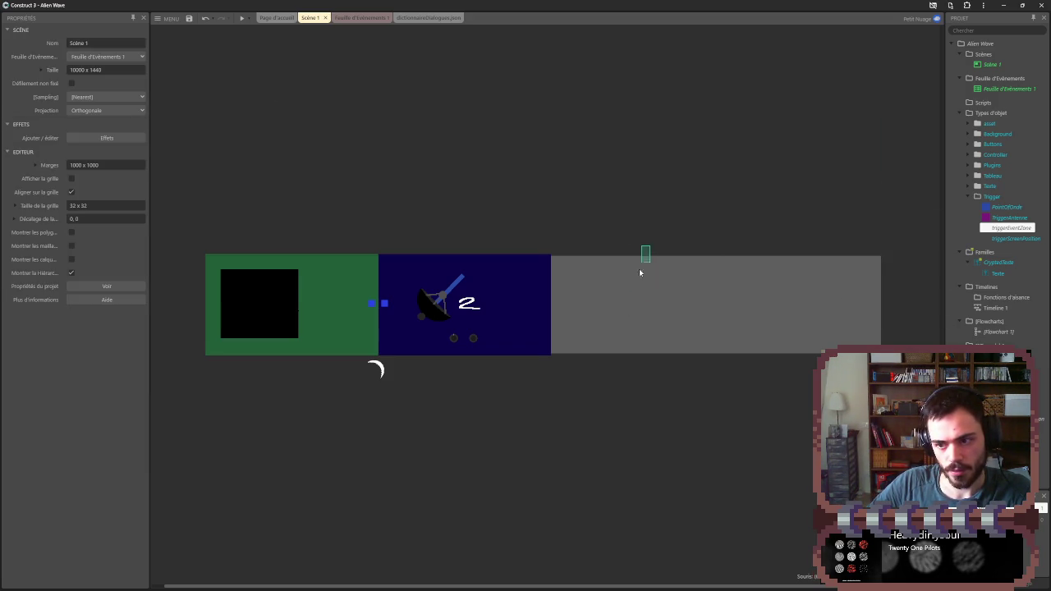
mouse_move(521, 123)
mouse_down()
mouse_move(607, 145)
mouse_move(633, 124)
mouse_move(629, 132)
mouse_up()
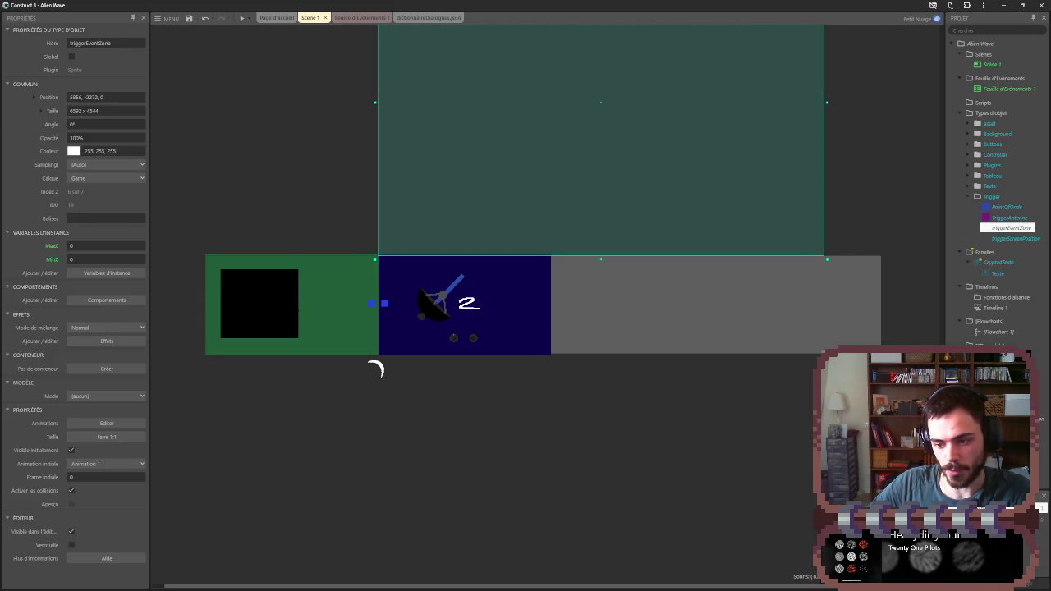
- Undo and redo the trigger zone placement, ending with the last placement undone
key(ctrl+z)
key(ctrl+z)
key(ctrl+z)
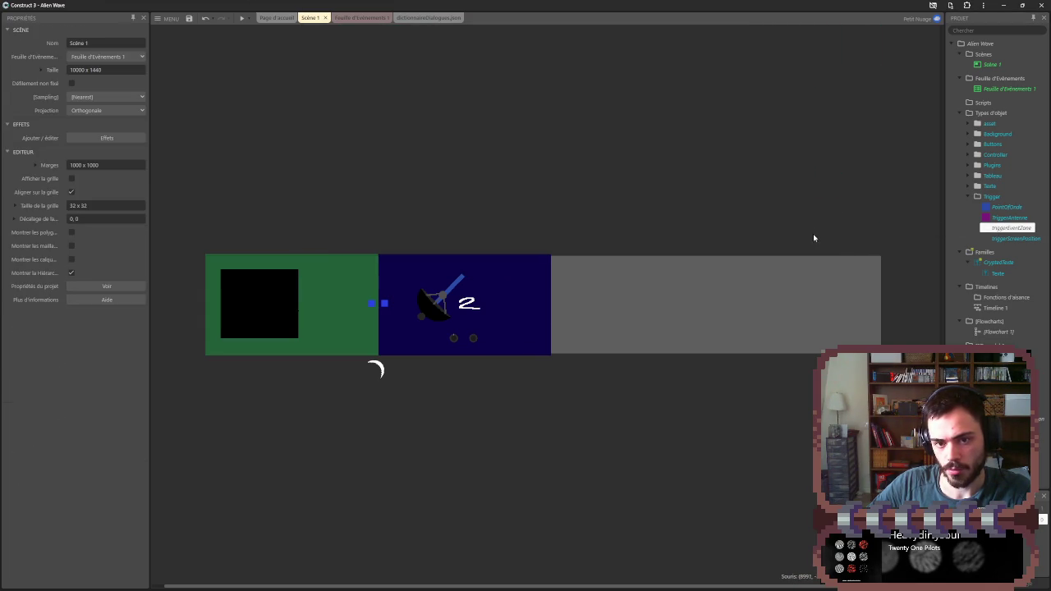
key(ctrl+y)
key(ctrl+z)
key(ctrl+z)
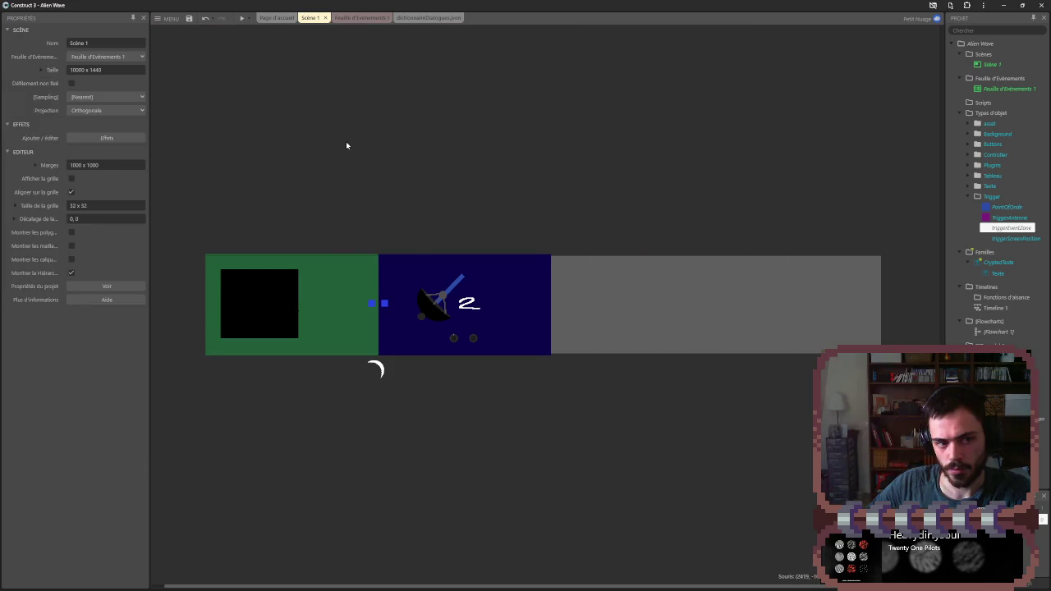
key(ctrl+y)
key(ctrl+y)
key(ctrl+y)
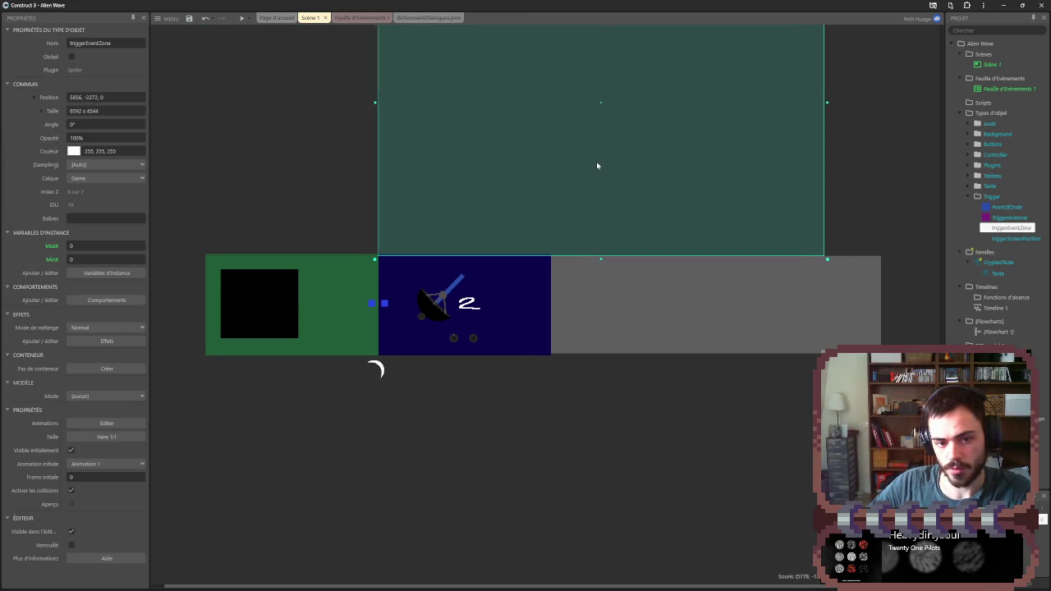
key(ctrl+z)
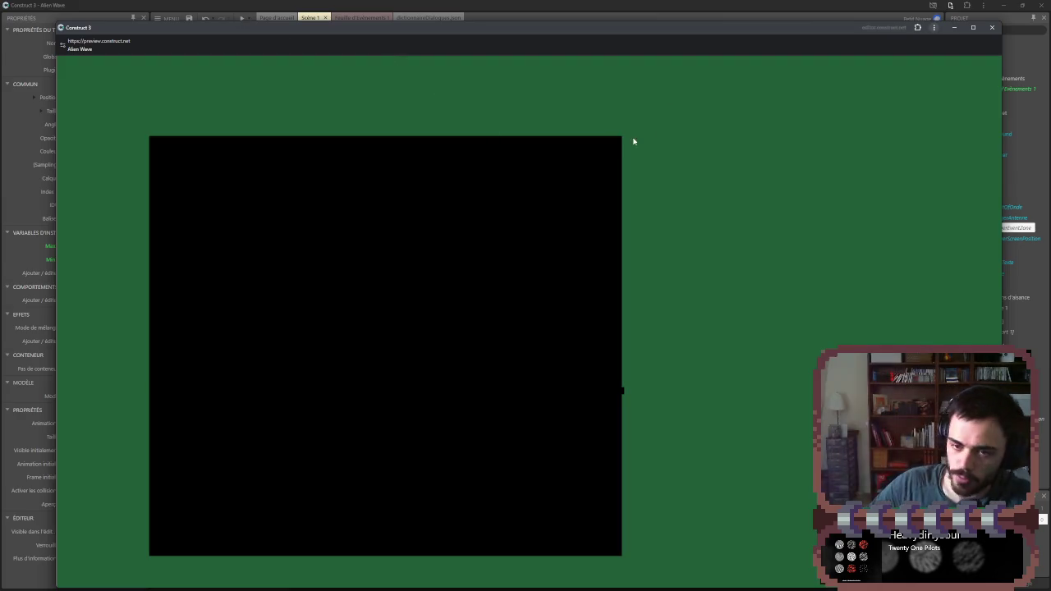
- Maximize the preview and turn the right and left knobs to change waves and swing the dish
click(972, 28)
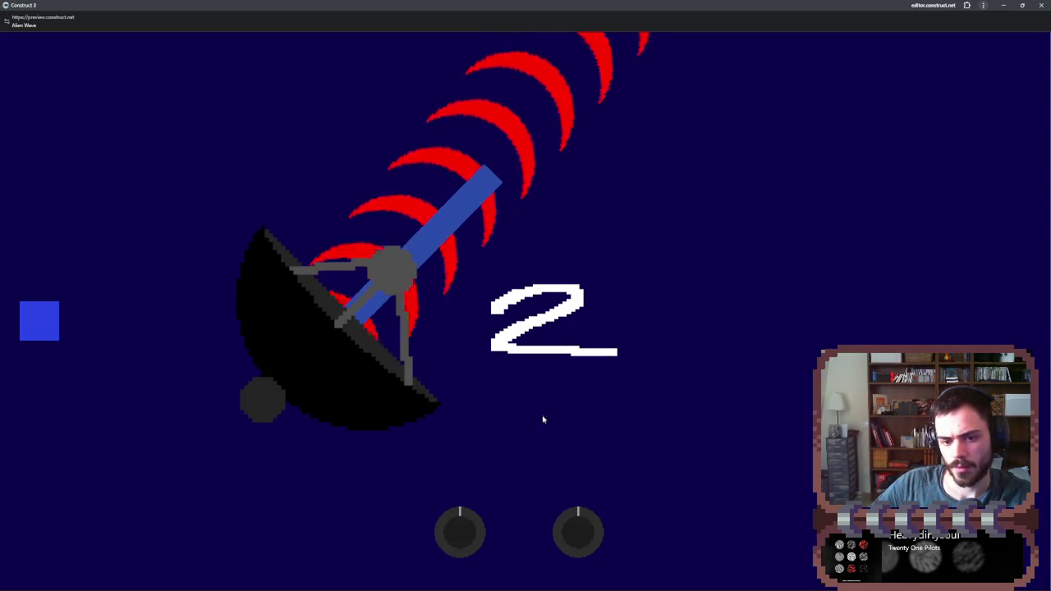
drag(586, 524, 586, 534)
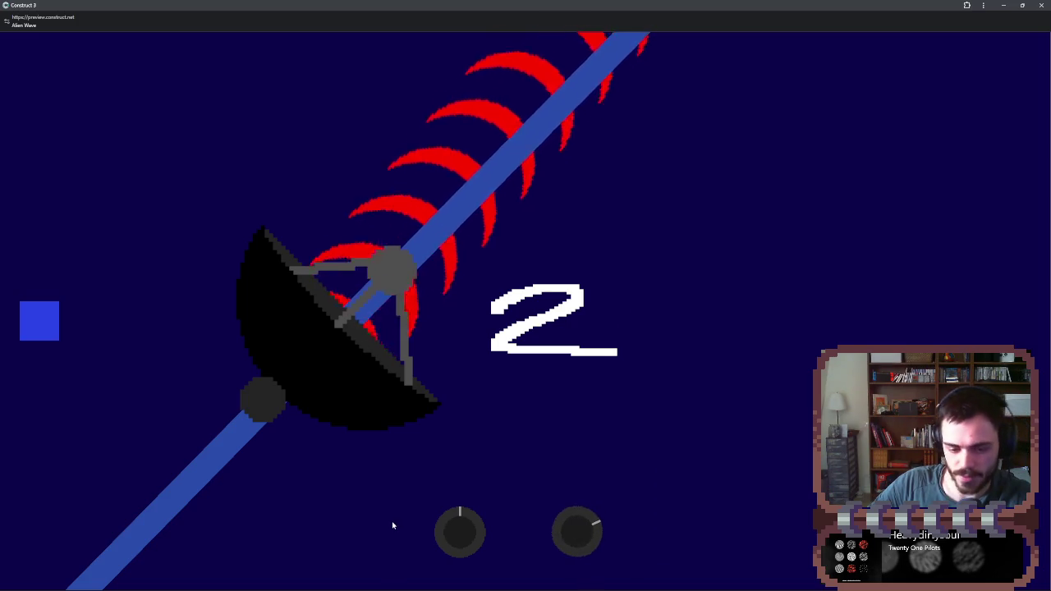
drag(465, 536, 471, 520)
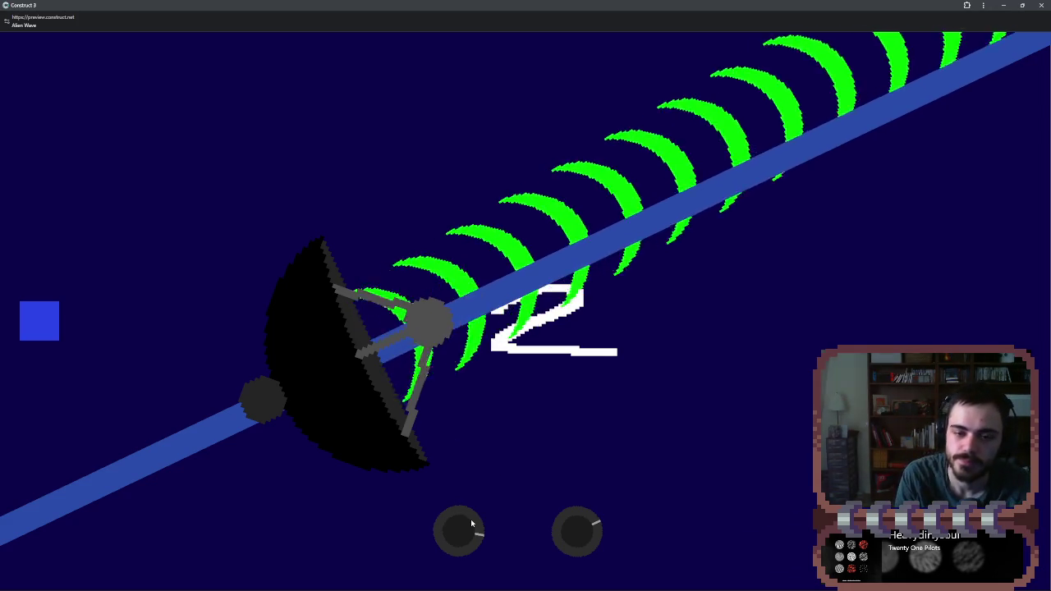
drag(569, 533, 572, 529)
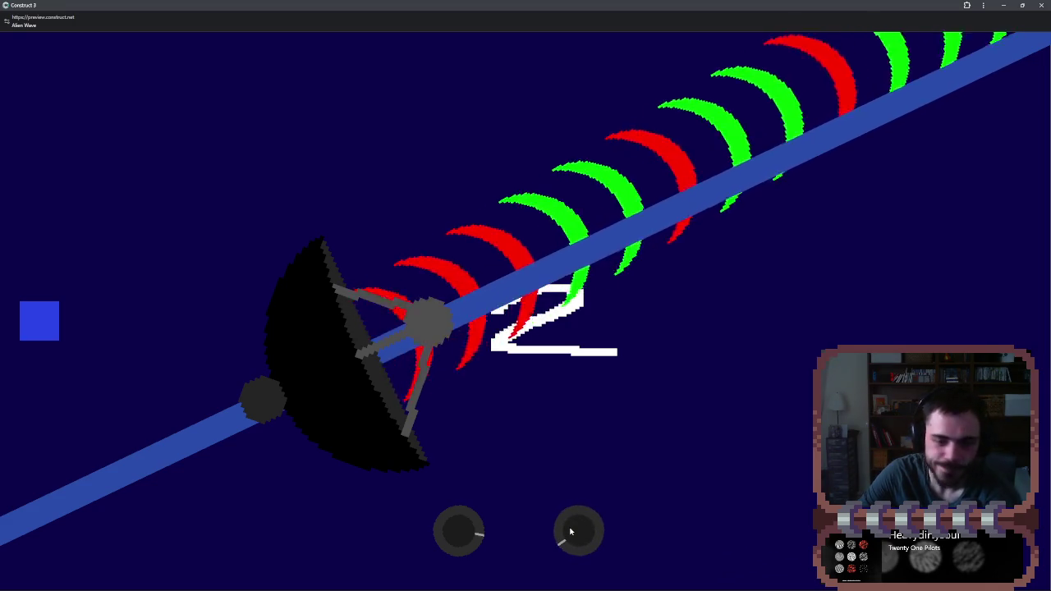
- Switch the waves between red and green with the knobs, close the preview, and select PointOfOnde
drag(573, 535, 576, 535)
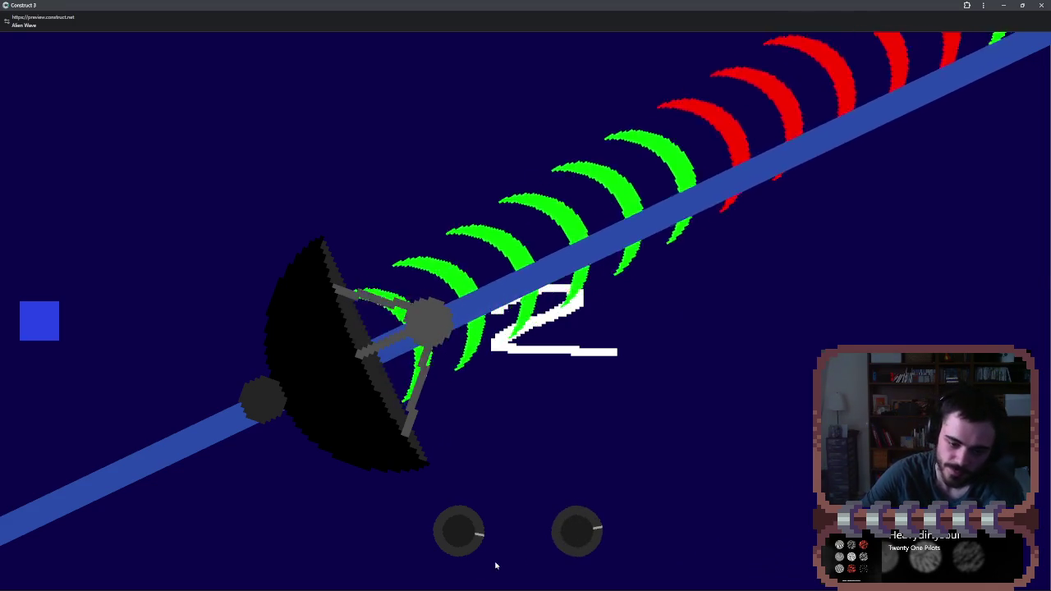
click(474, 539)
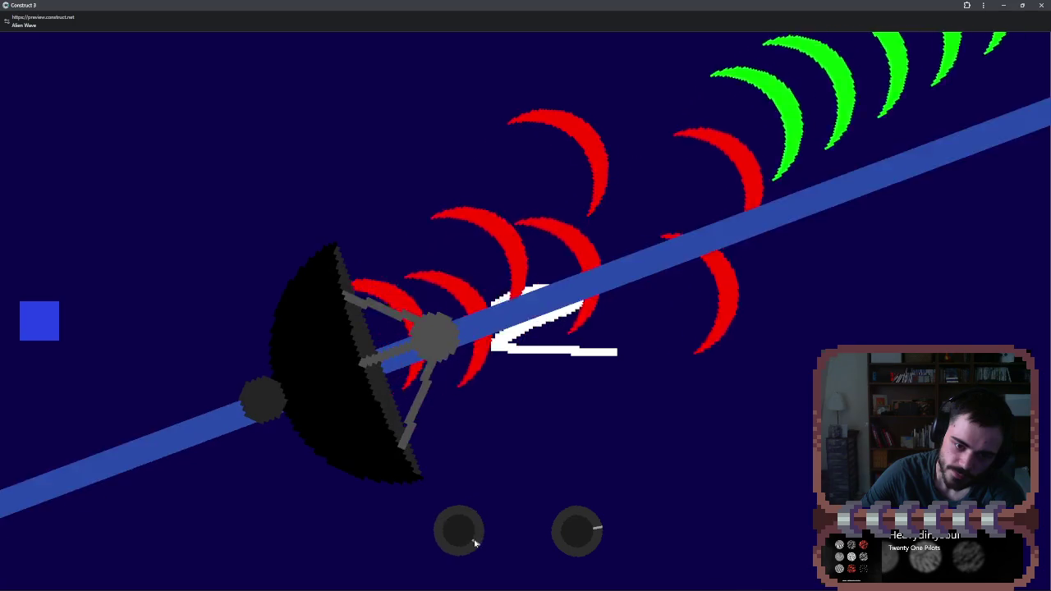
click(474, 542)
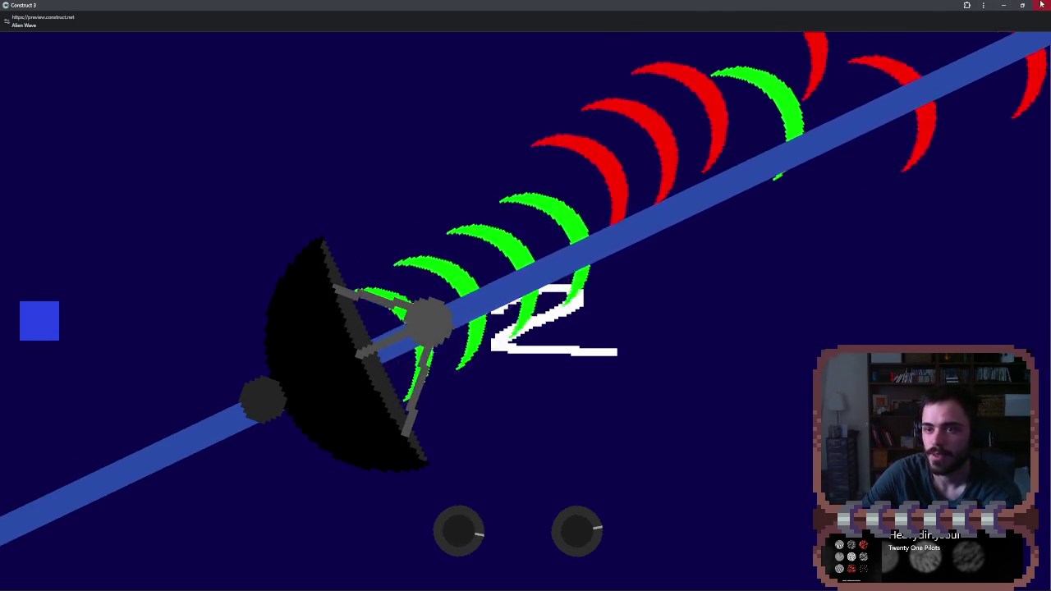
click(1041, 5)
drag(375, 256, 824, 25)
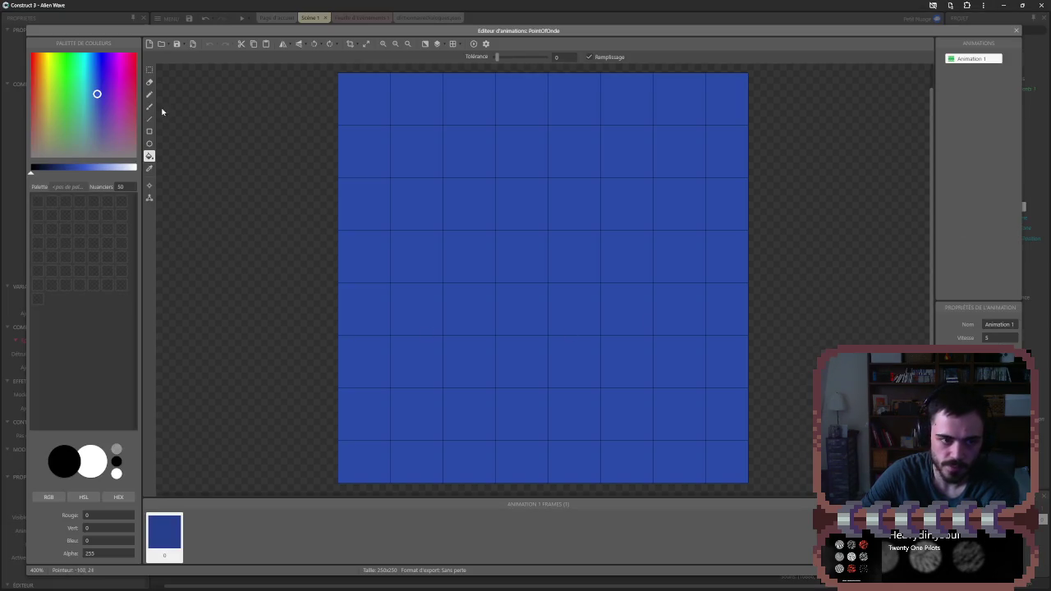
- Erase the PointOfOnde beam image in the image editor
click(149, 82)
click(469, 244)
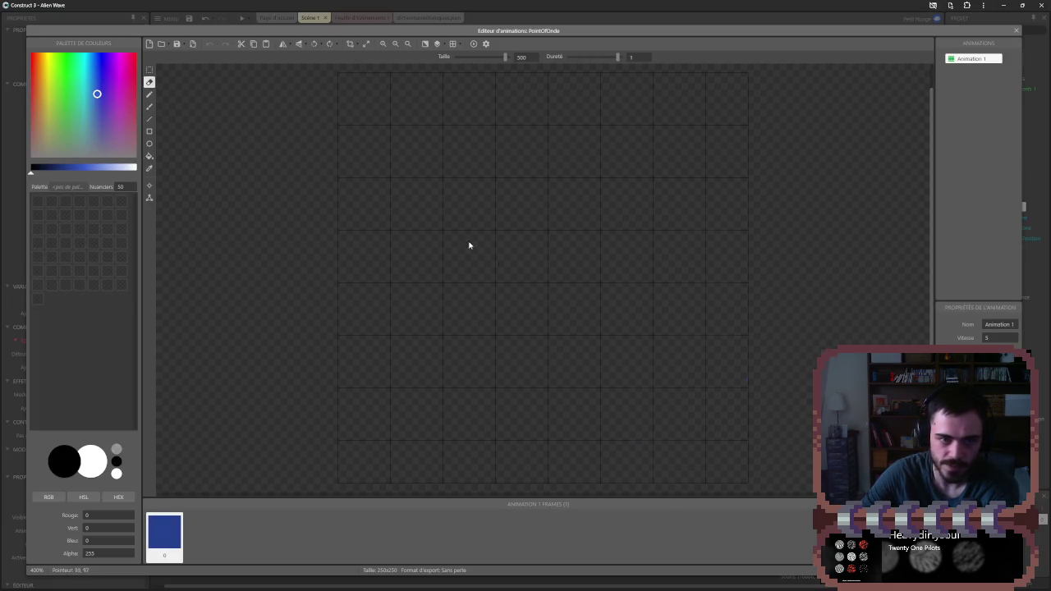
click(1016, 30)
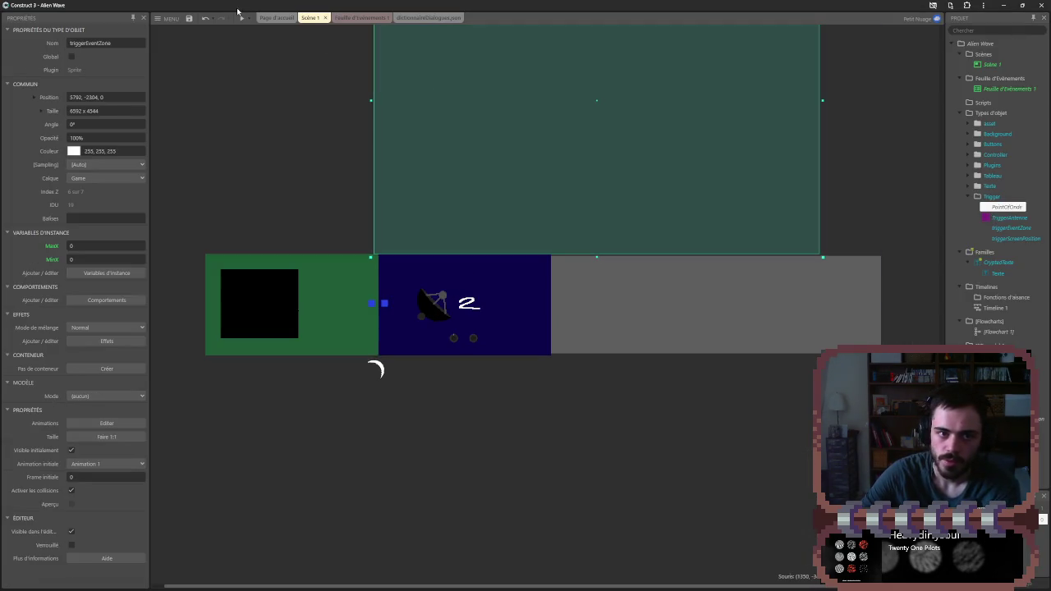
- Preview full screen, turning the knobs with the scroll wheel to test the dish and waves without the beam
click(243, 24)
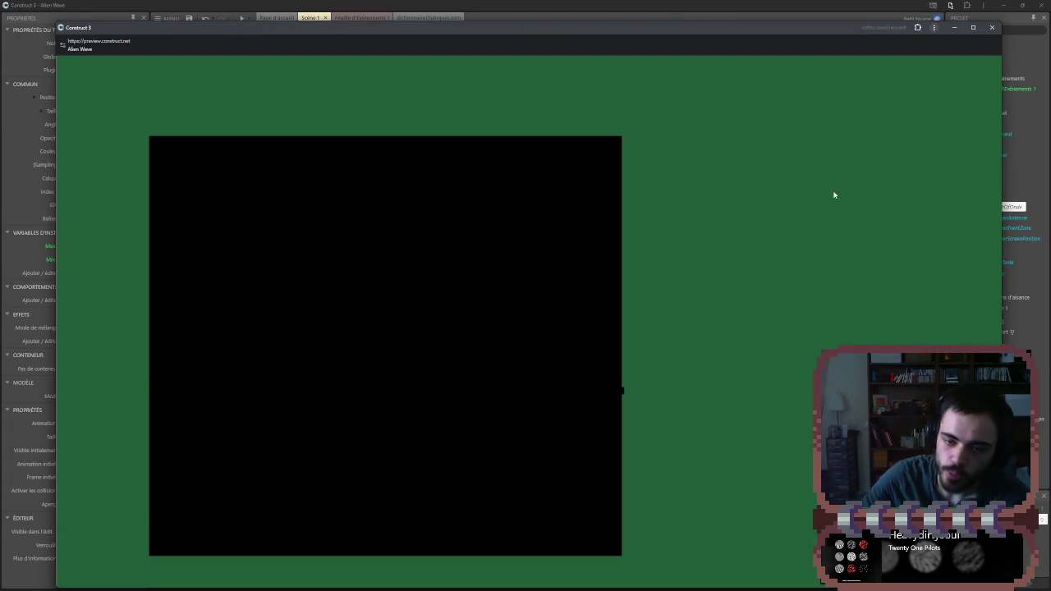
click(972, 27)
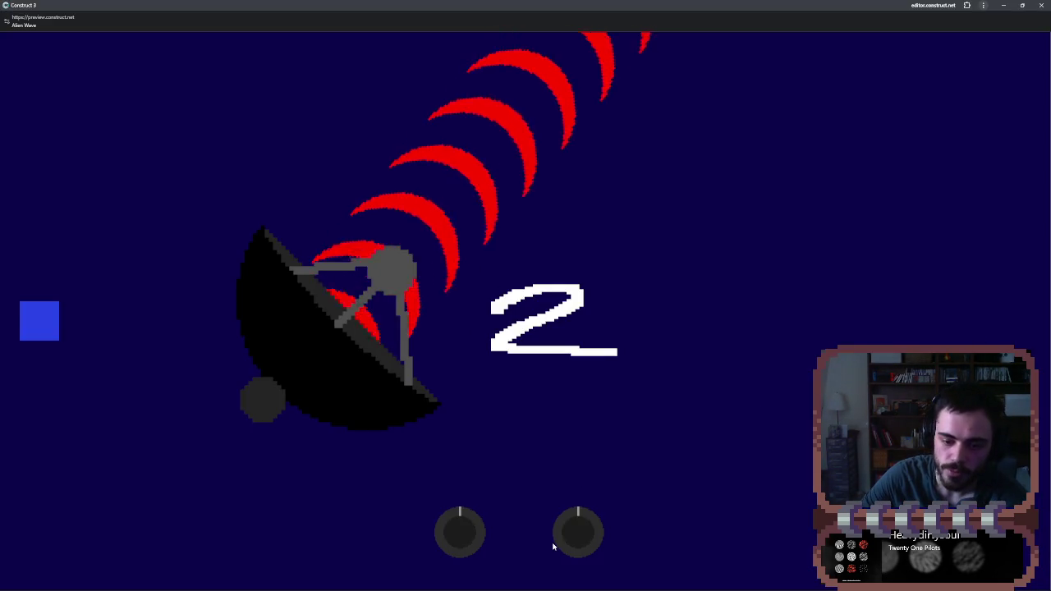
scroll(452, 533, down, 3)
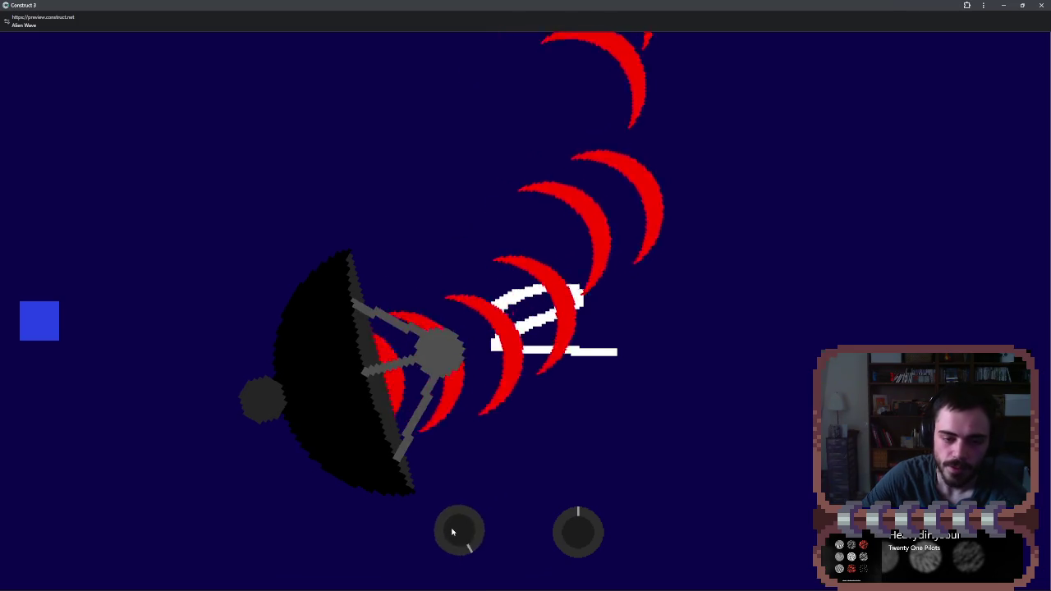
scroll(456, 533, down, 3)
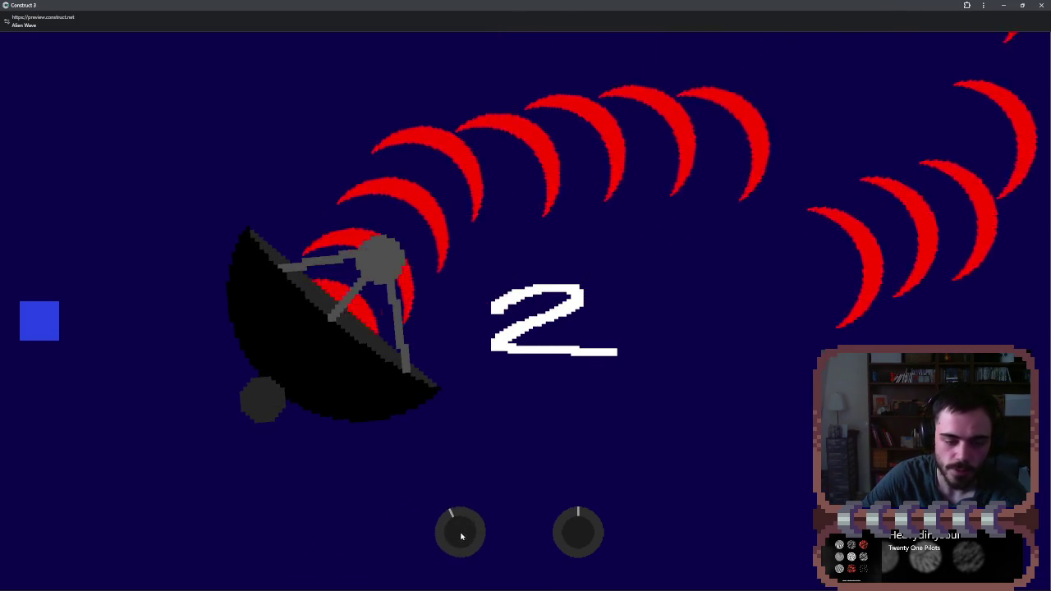
scroll(575, 535, down, 3)
scroll(578, 534, down, 2)
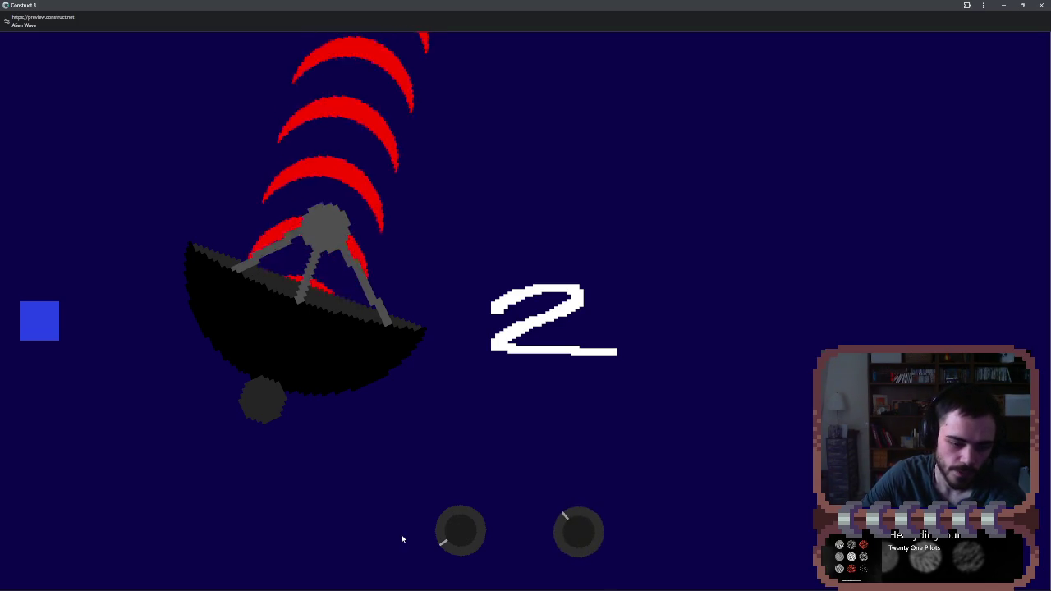
scroll(451, 535, down, 4)
scroll(451, 535, down, 3)
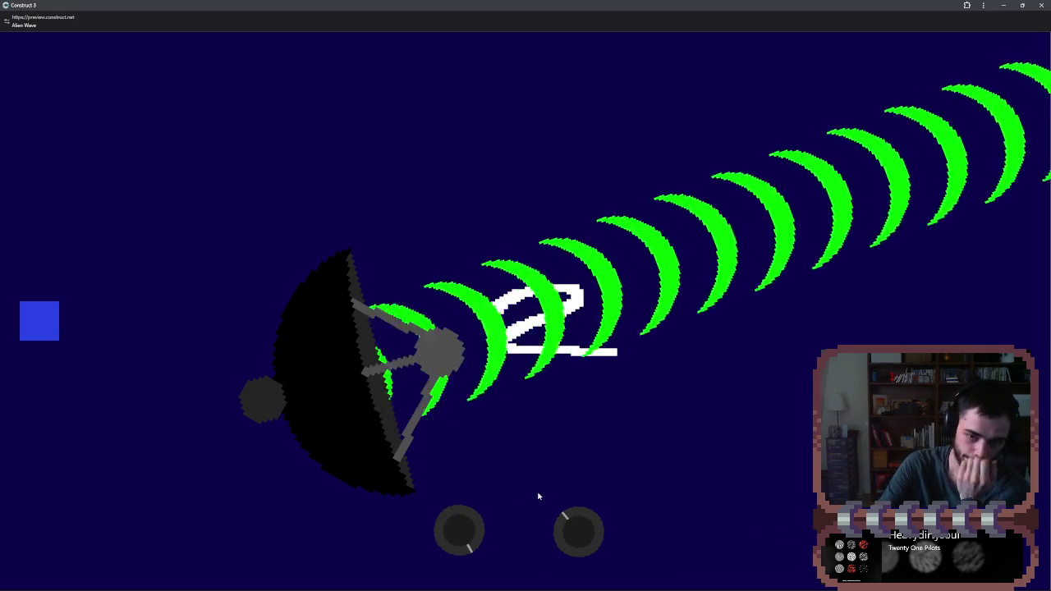
scroll(464, 520, down, 2)
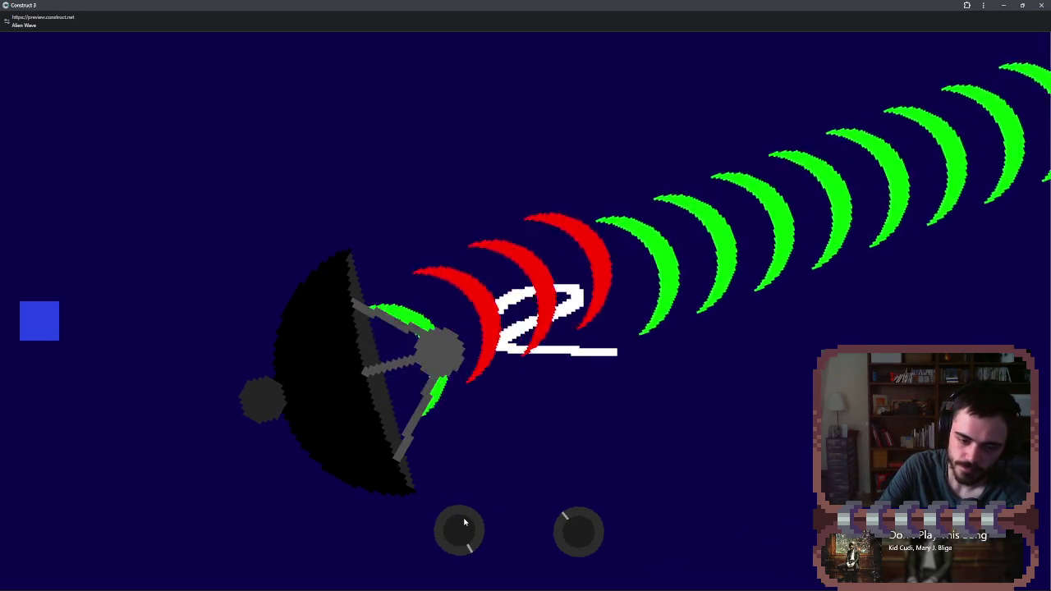
scroll(464, 522, up, 1)
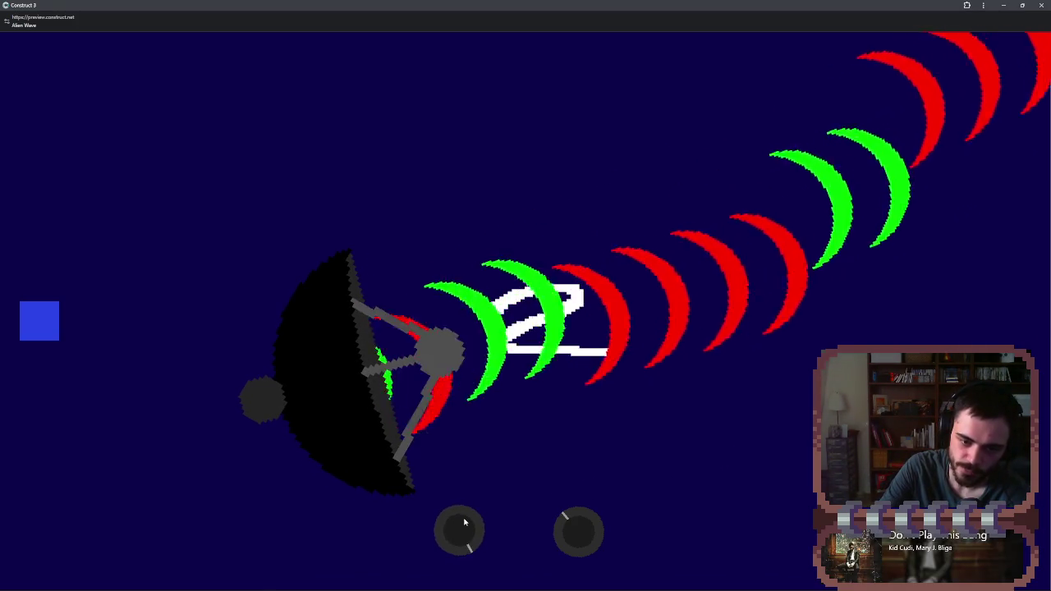
scroll(464, 522, down, 3)
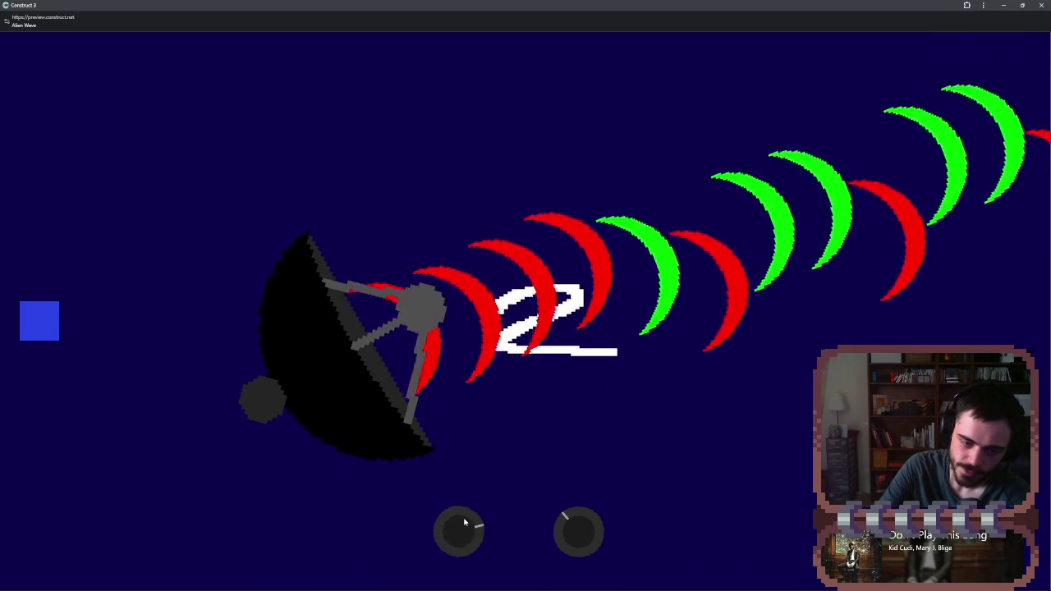
scroll(464, 525, up, 3)
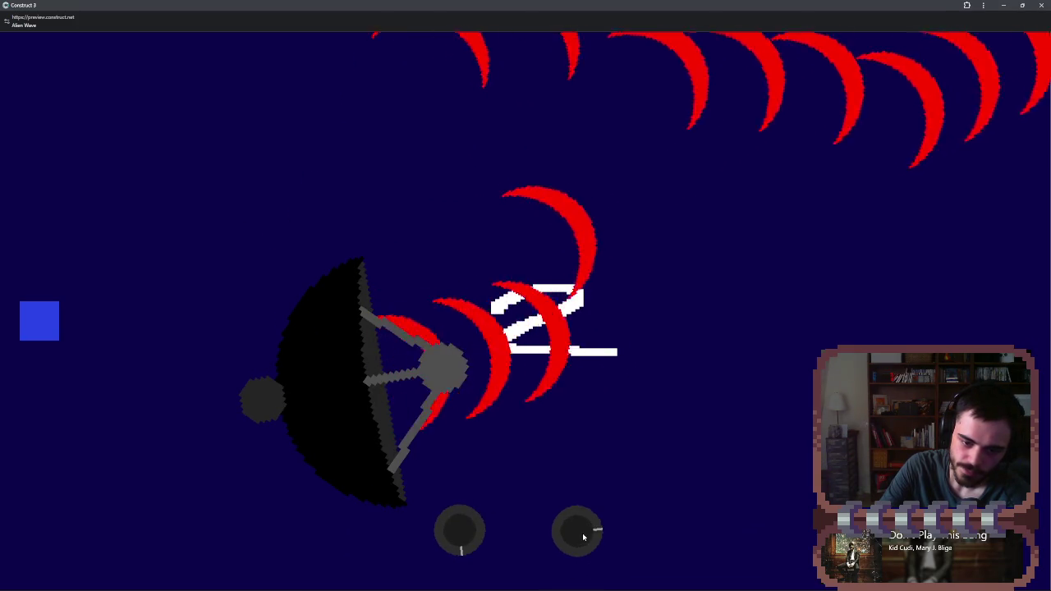
scroll(465, 533, up, 2)
scroll(591, 534, up, 2)
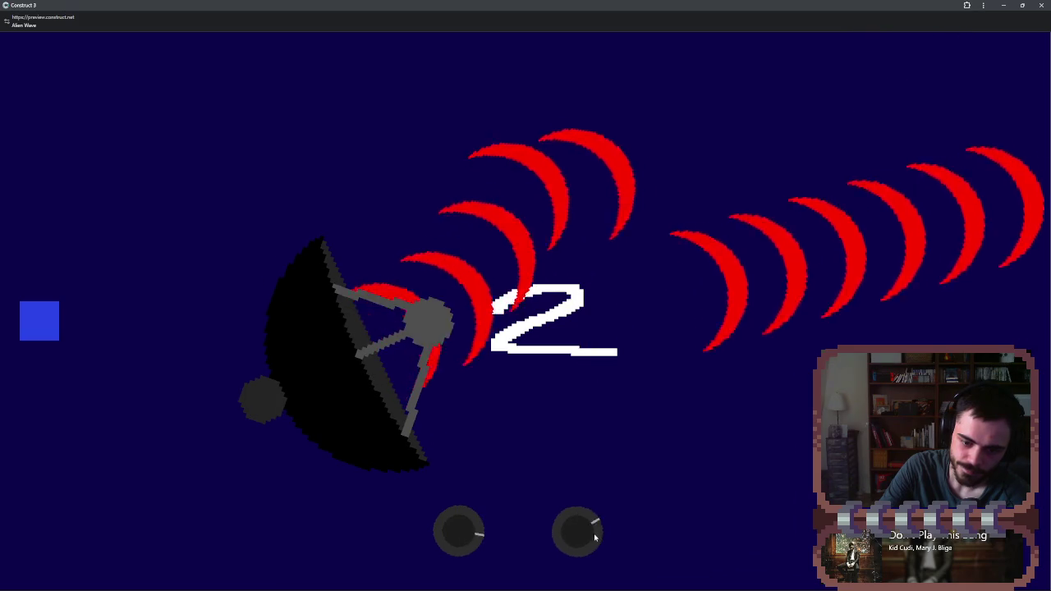
scroll(593, 532, up, 4)
scroll(466, 529, down, 1)
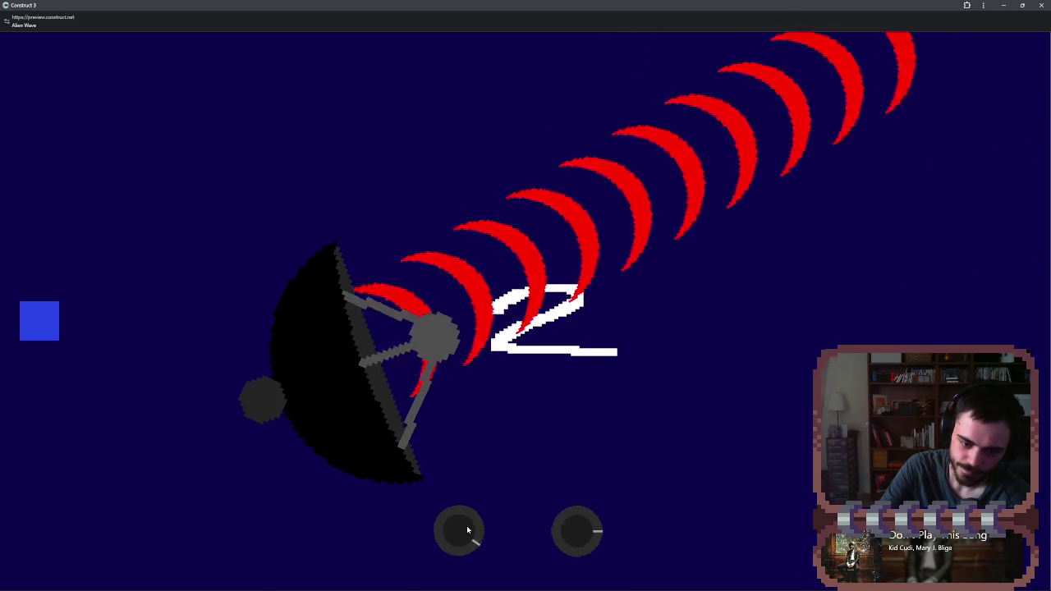
scroll(466, 529, down, 1)
scroll(584, 533, down, 2)
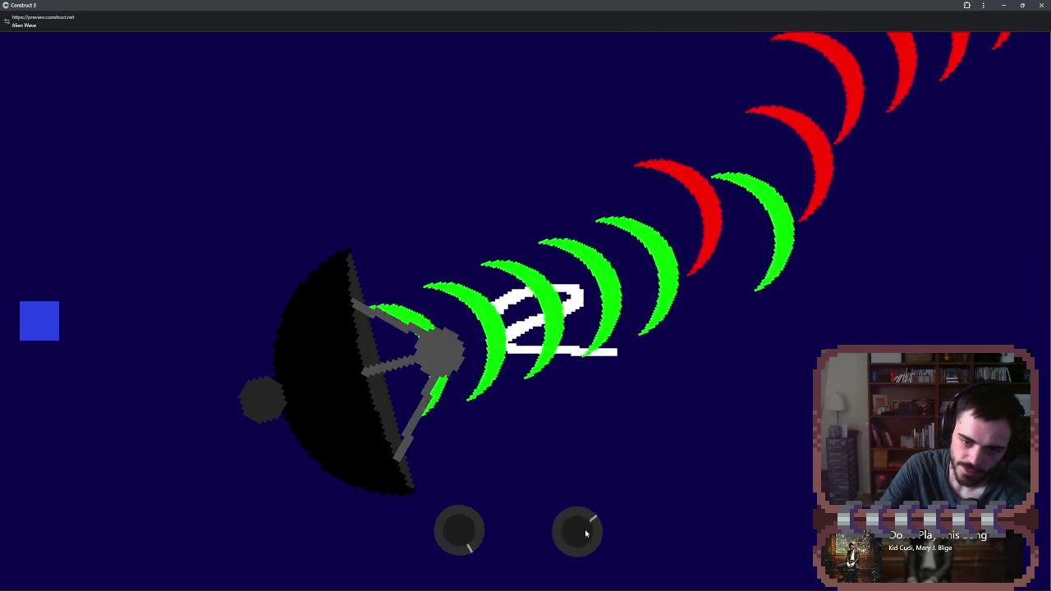
scroll(585, 534, up, 1)
scroll(584, 530, up, 1)
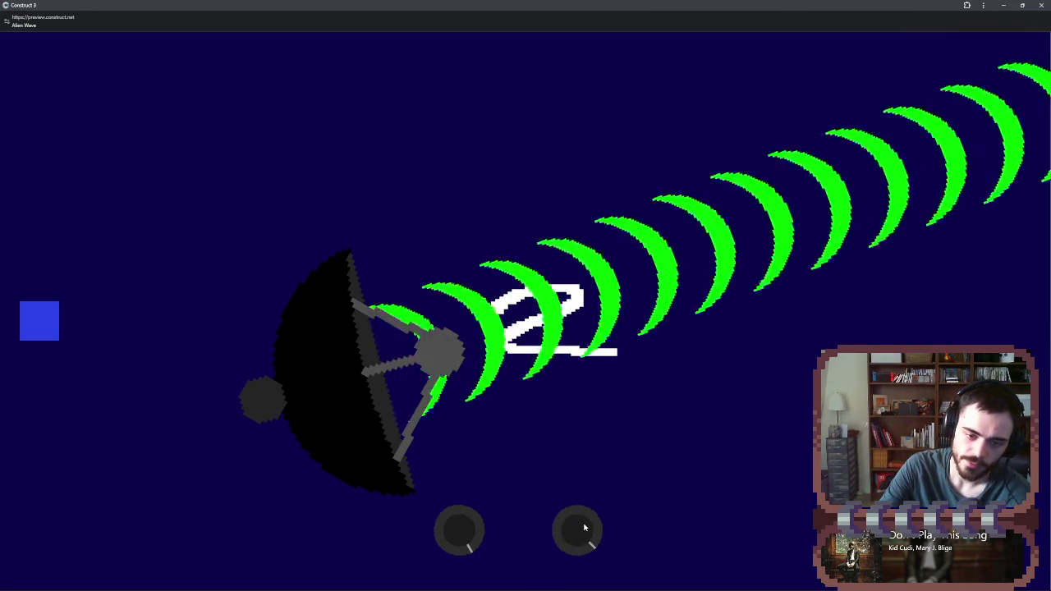
scroll(584, 530, down, 2)
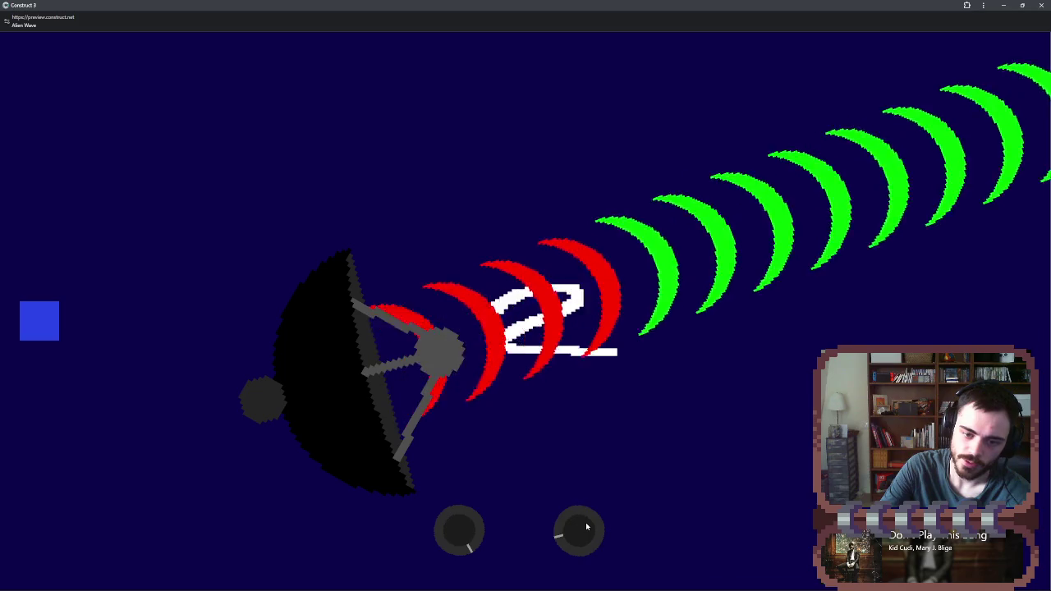
scroll(586, 526, down, 2)
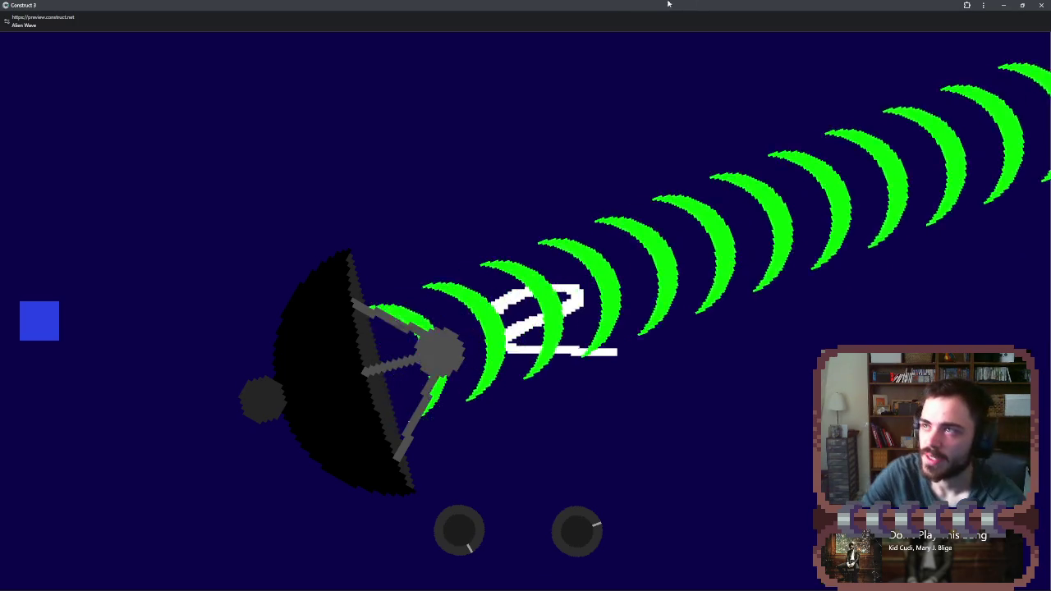
click(1041, 5)
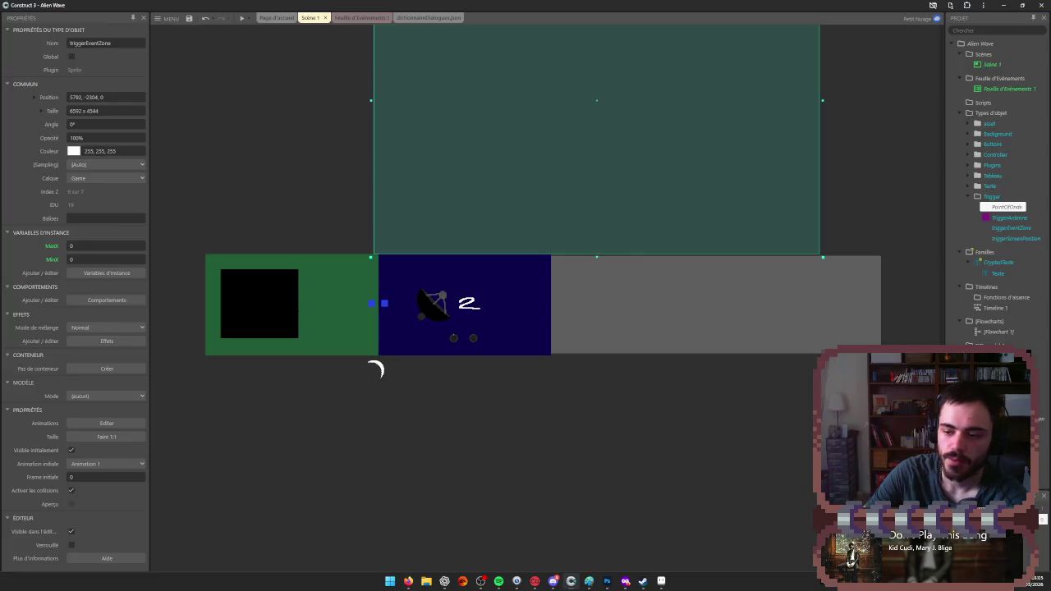
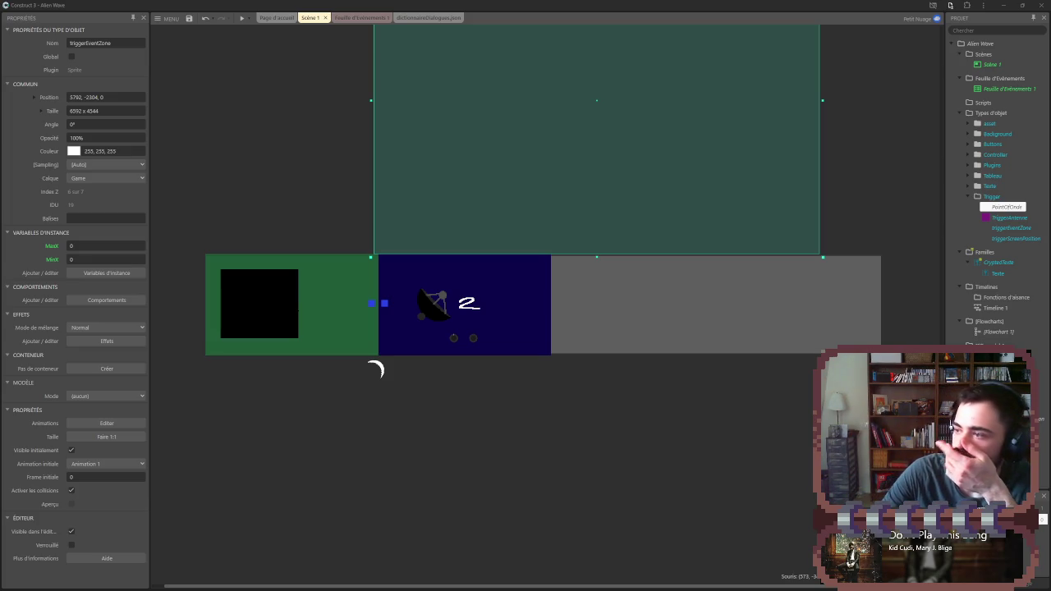
- Clear the trigger zone selection, select the Texte object and open the dictionnaireDialogues.json table
scroll(443, 487, left, 1)
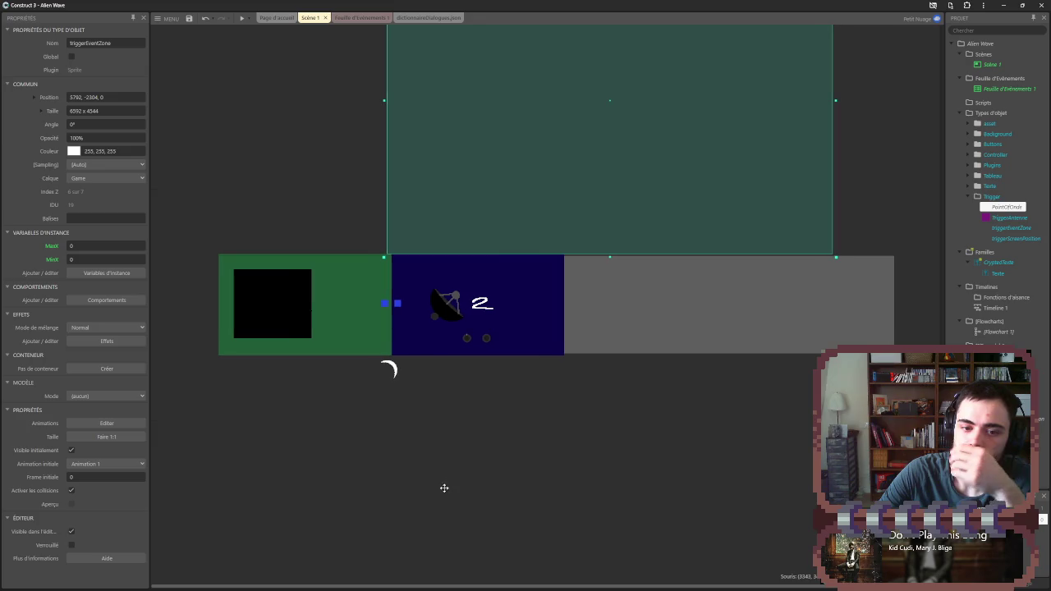
key(Delete)
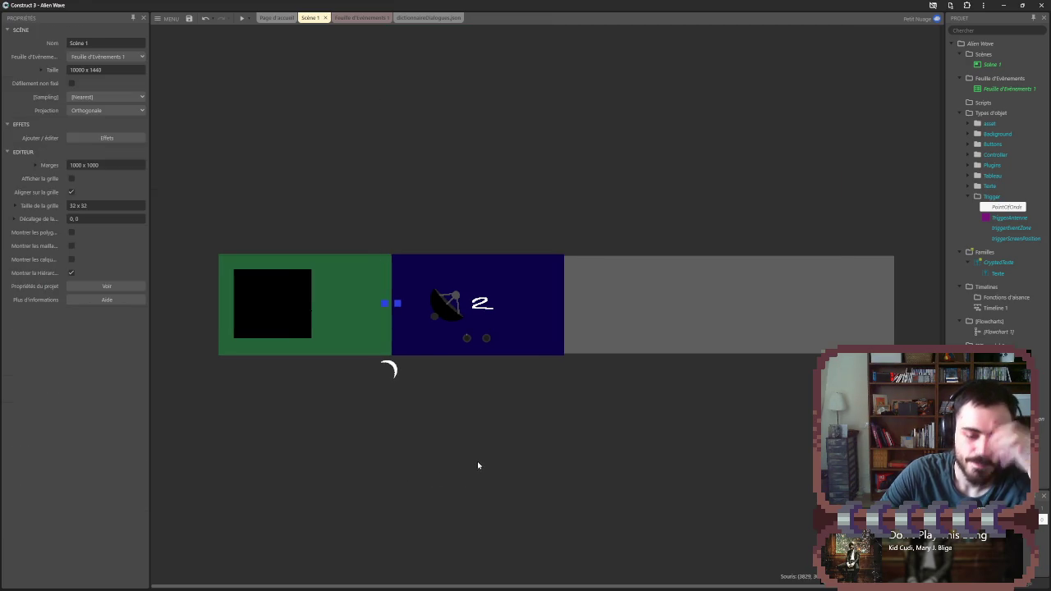
click(992, 274)
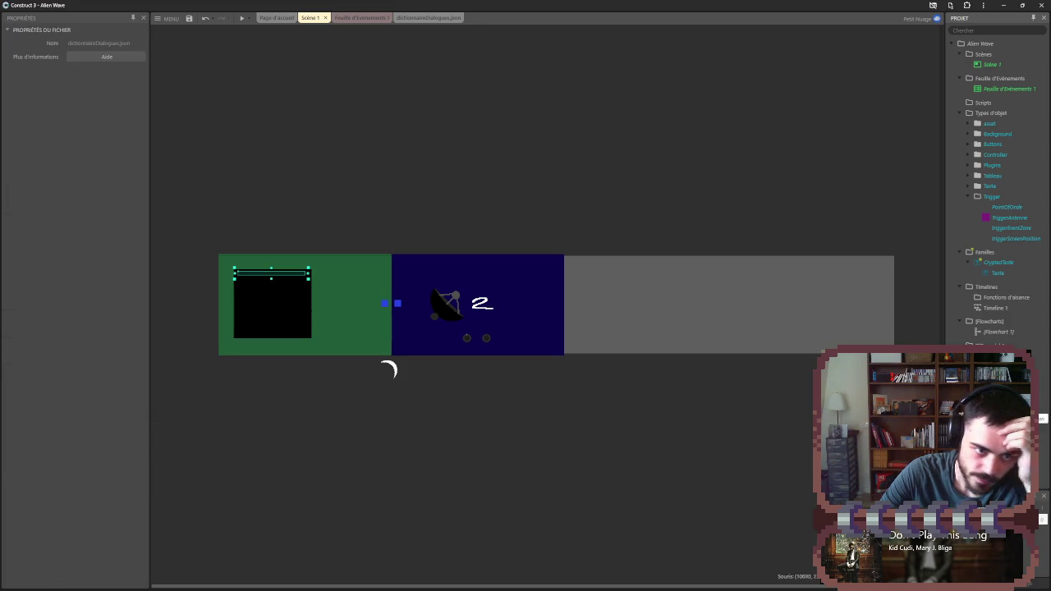
click(419, 18)
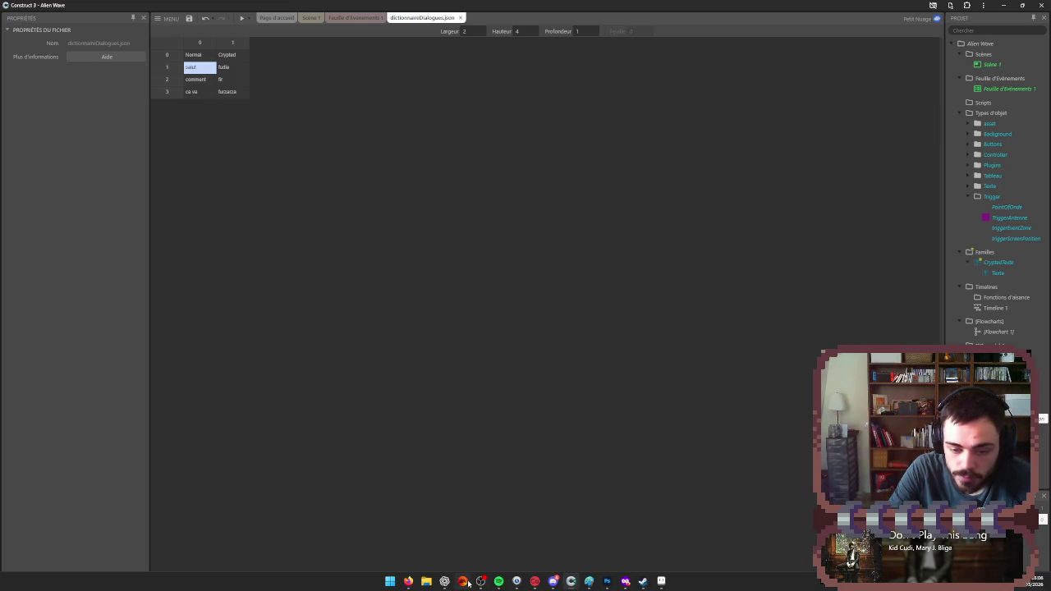
- Check the event sheet, then return to the Scène 1 layout and select the Screen sprite
mouse_move(480, 581)
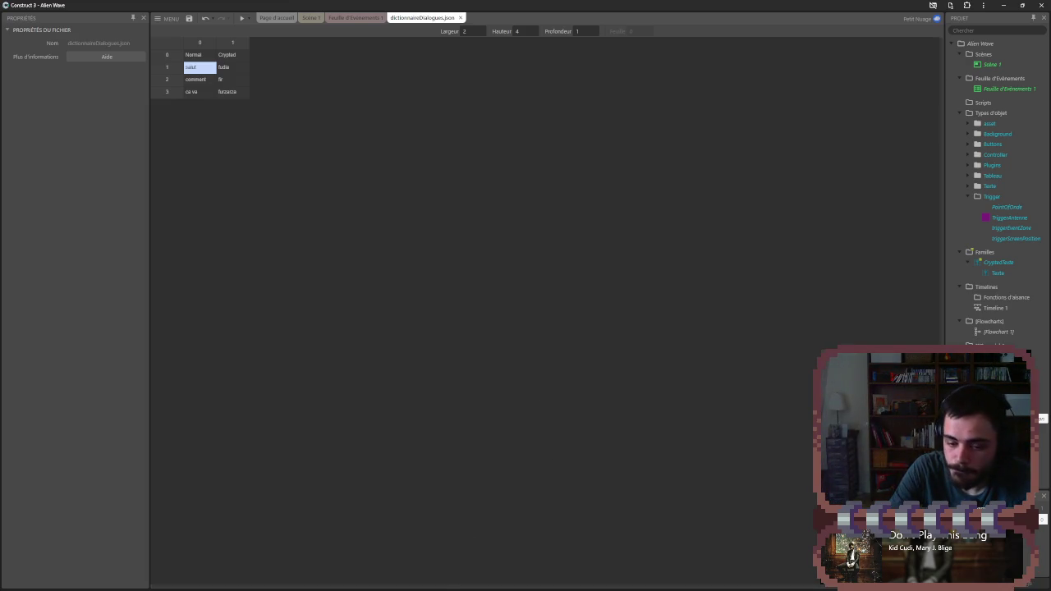
click(366, 18)
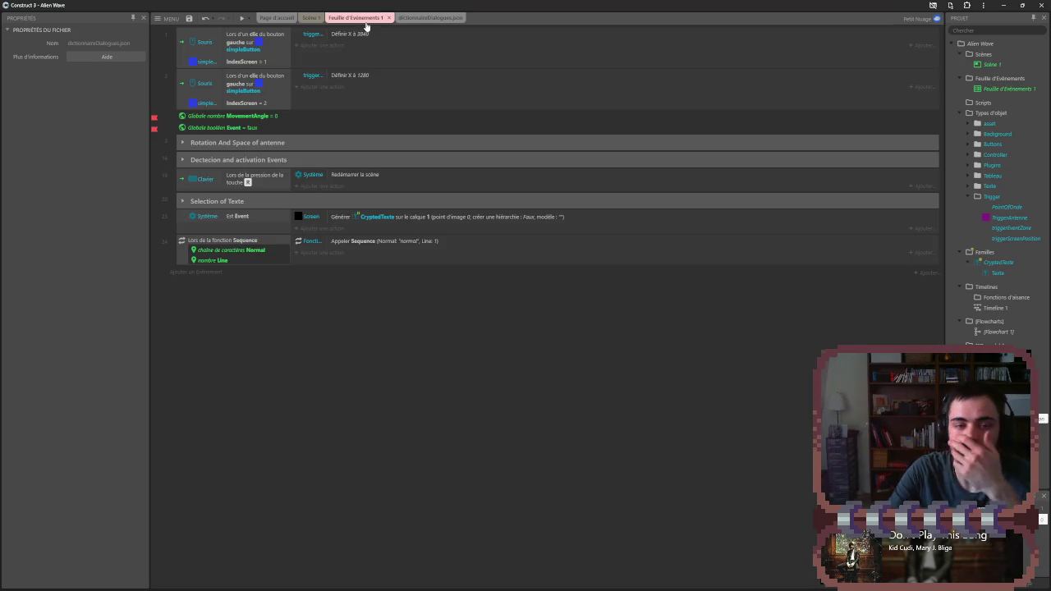
click(304, 18)
click(422, 128)
click(718, 320)
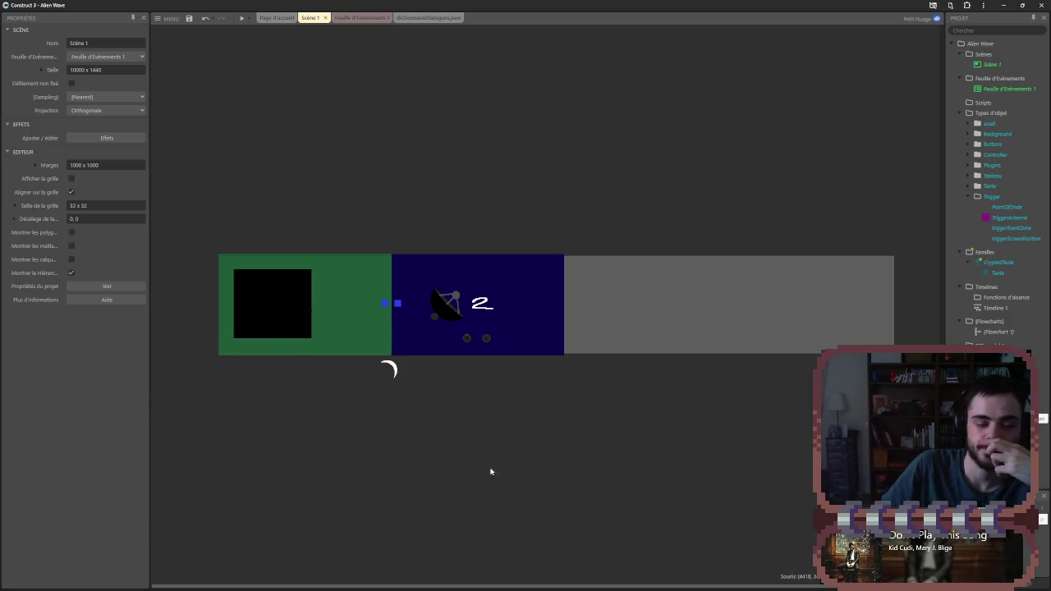
click(279, 316)
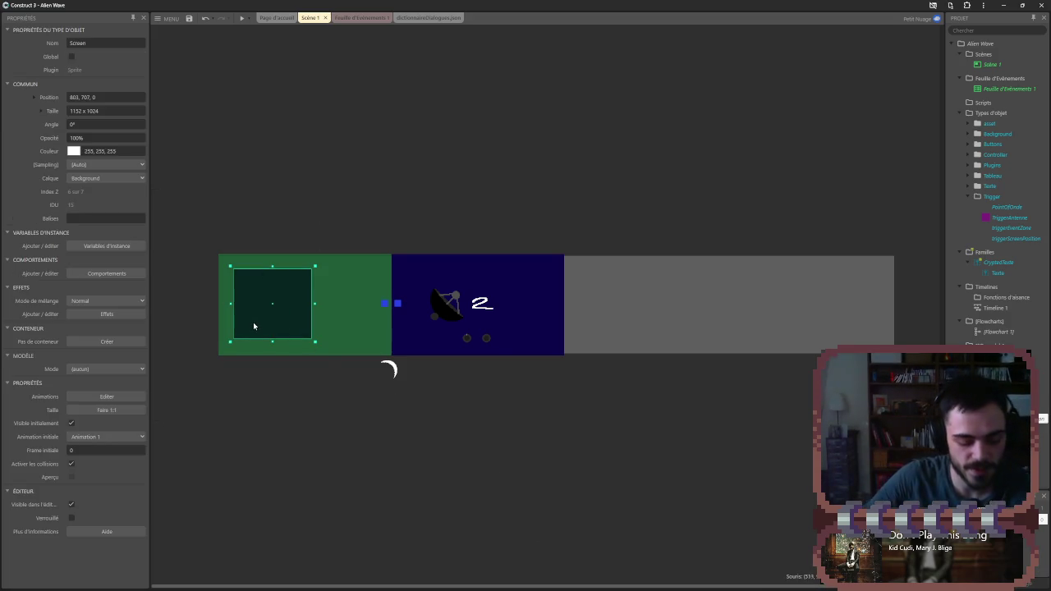
click(271, 329)
click(274, 320)
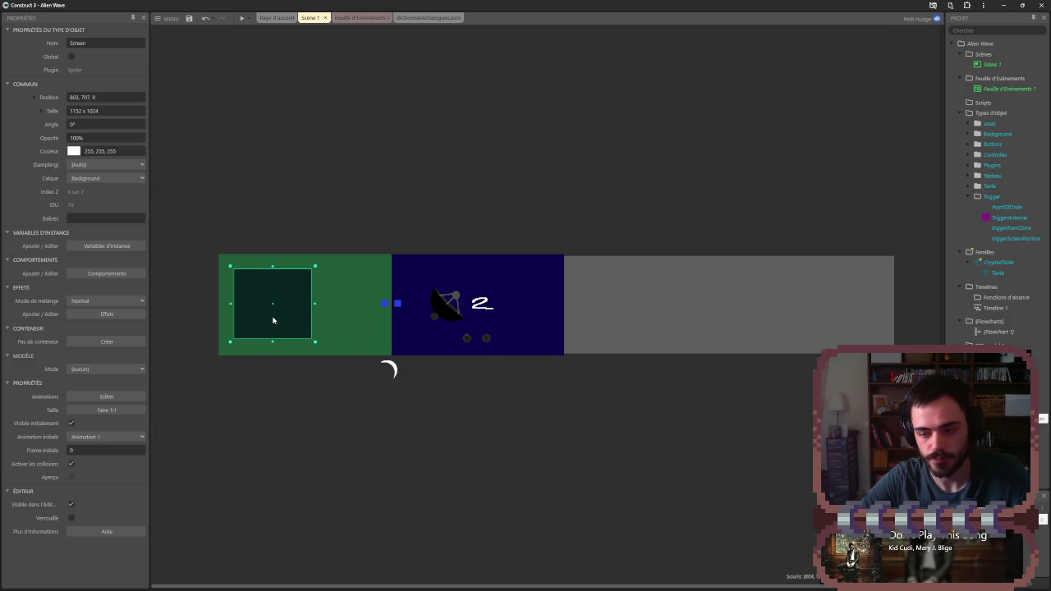
- Add the Lentille2 lens effect to the Screen sprite
scroll(246, 307, up, 5)
click(82, 314)
click(504, 354)
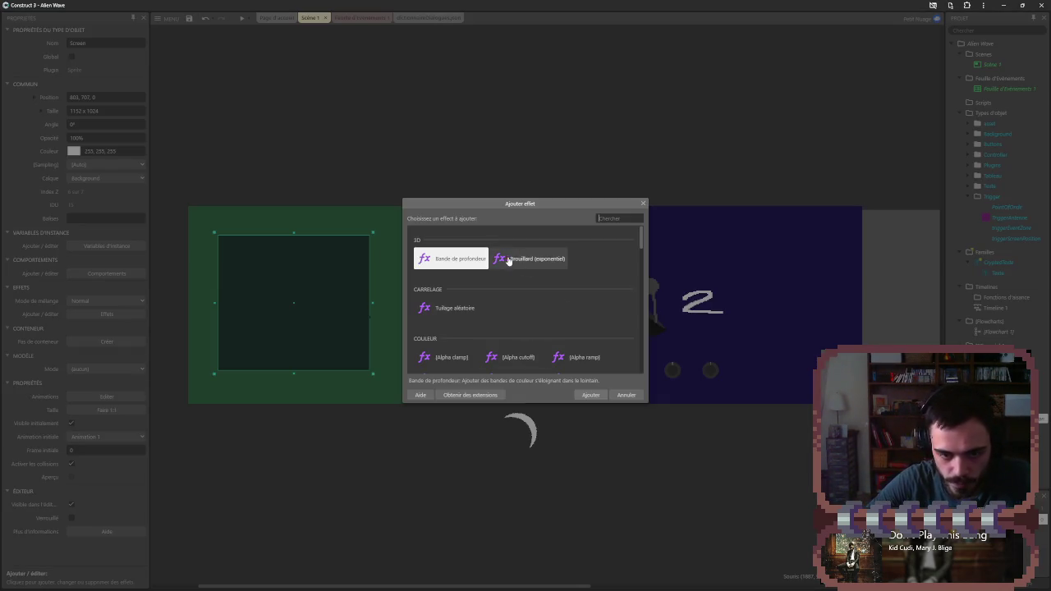
scroll(493, 303, down, 1)
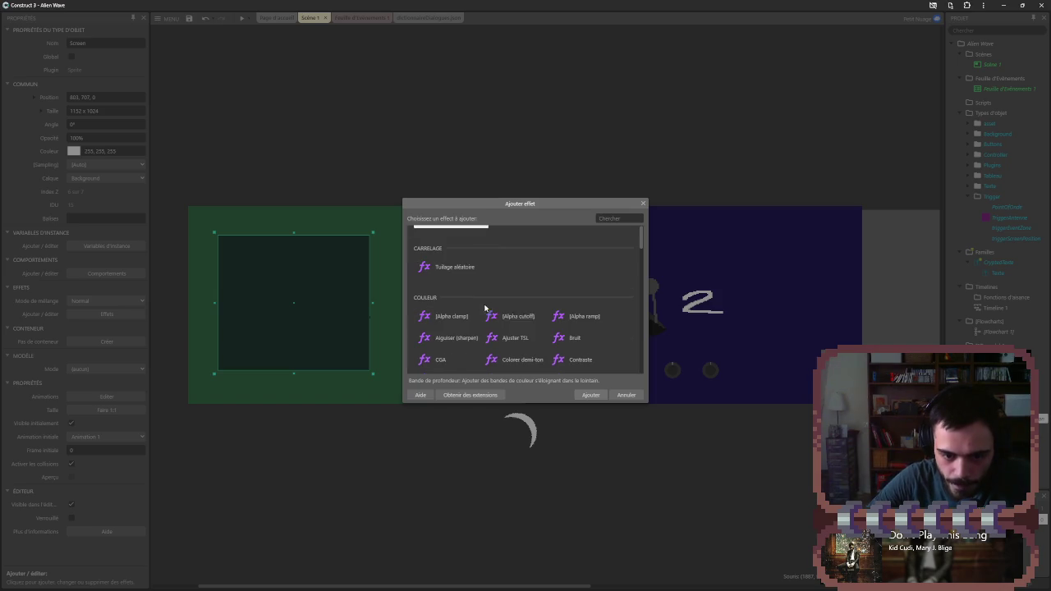
scroll(481, 316, down, 3)
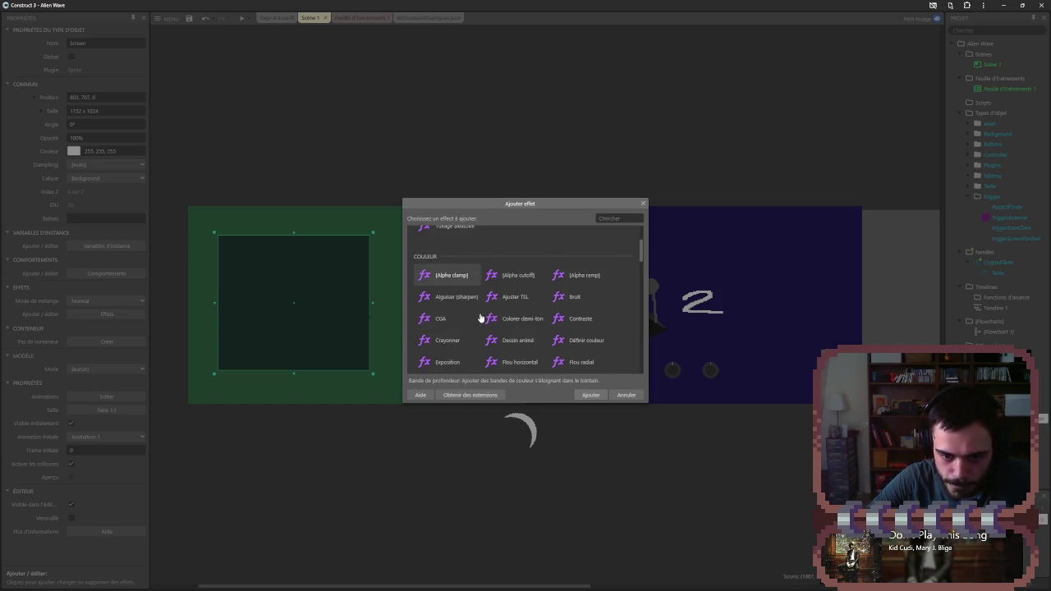
scroll(509, 316, up, 1)
scroll(521, 308, down, 5)
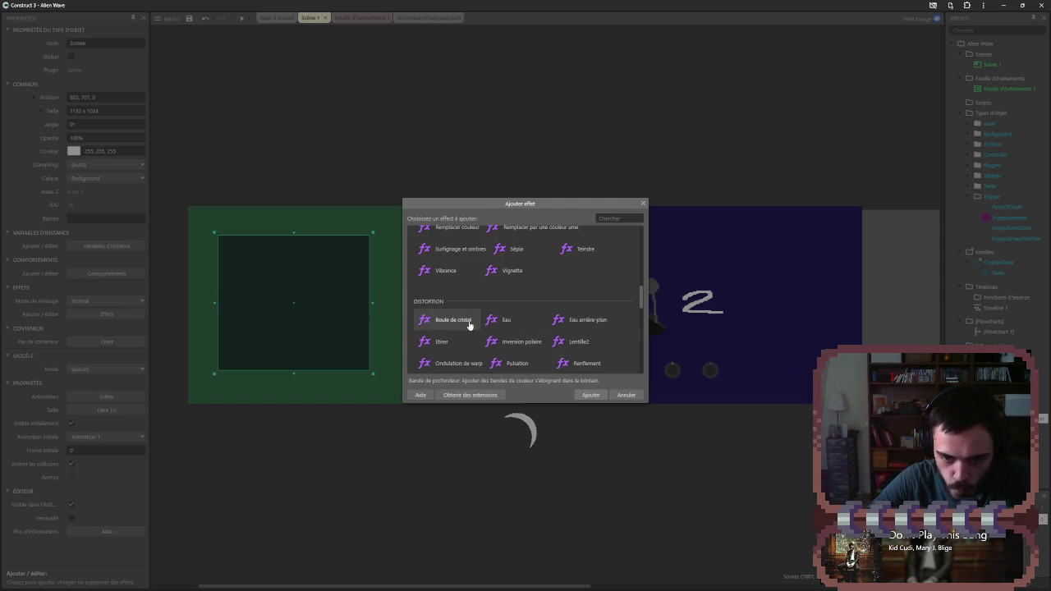
scroll(518, 320, down, 1)
double_click(579, 301)
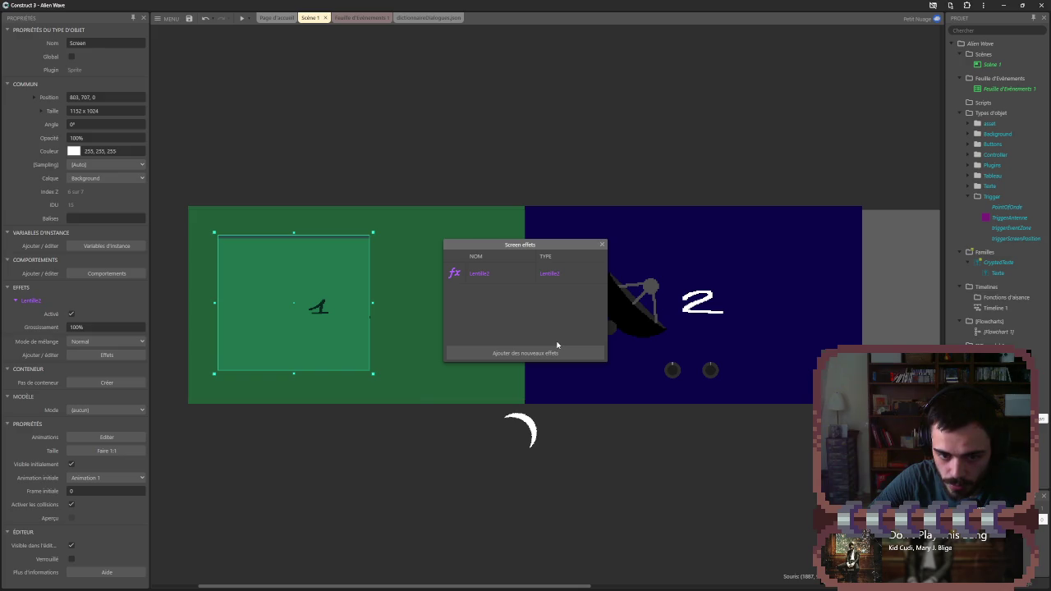
click(601, 245)
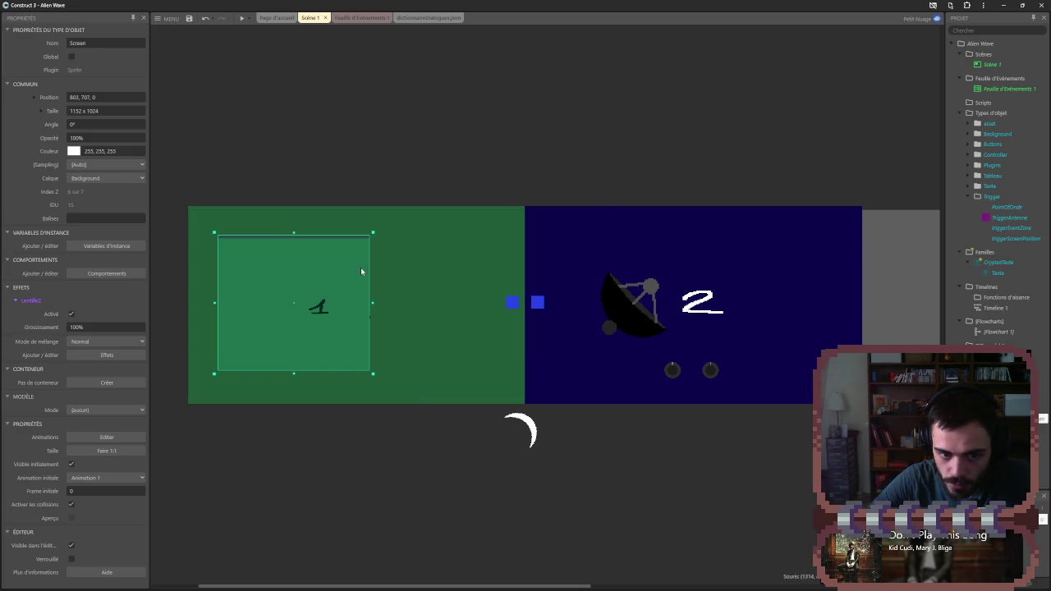
- Set the lens magnification to 116% and switch the Lentille2 effect off
double_click(363, 271)
key(Escape)
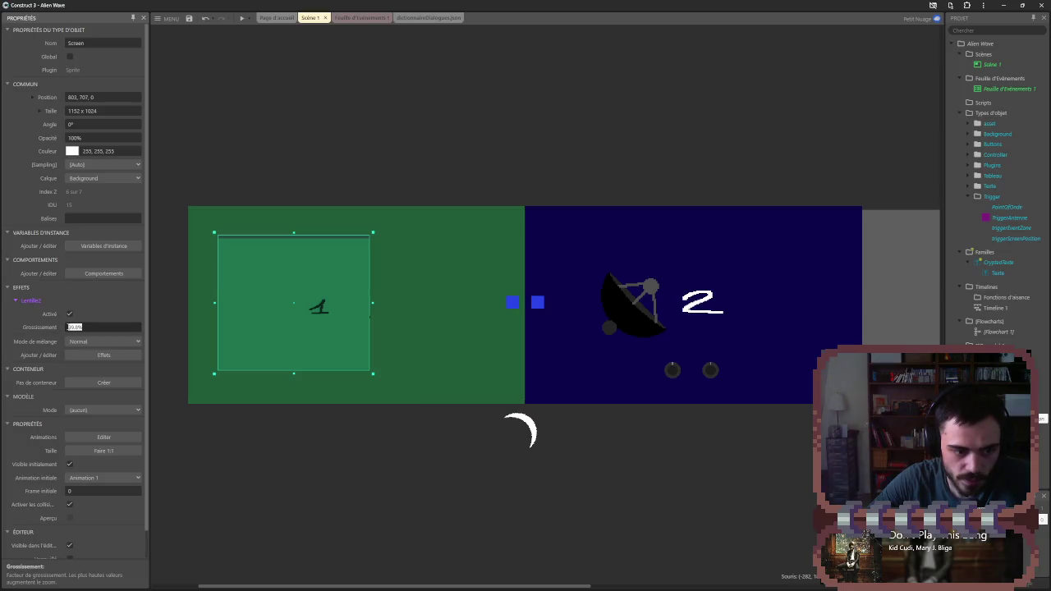
text(121.6)
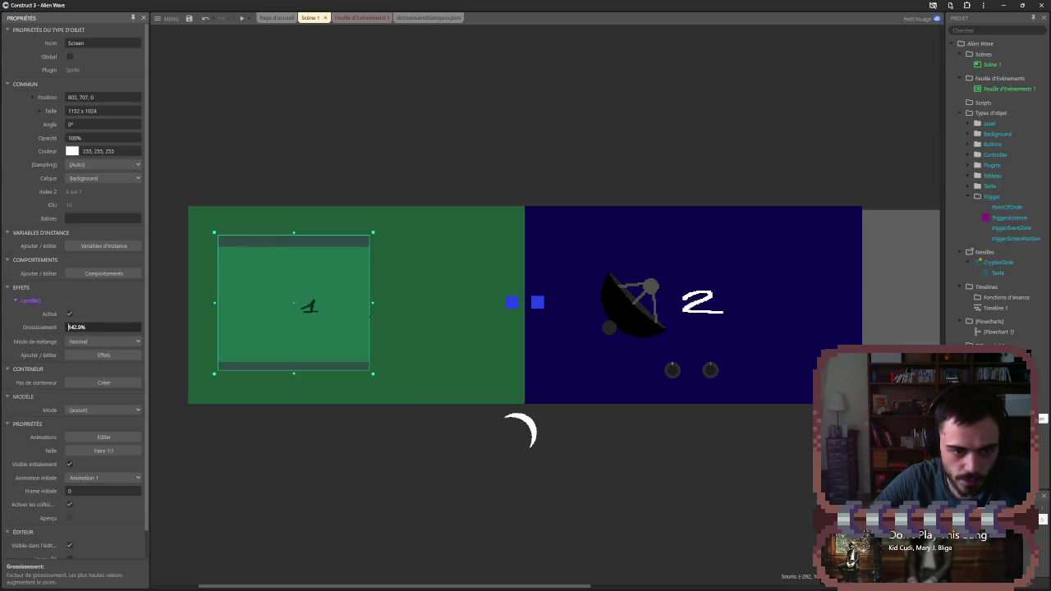
scroll(243, 245, left, 2)
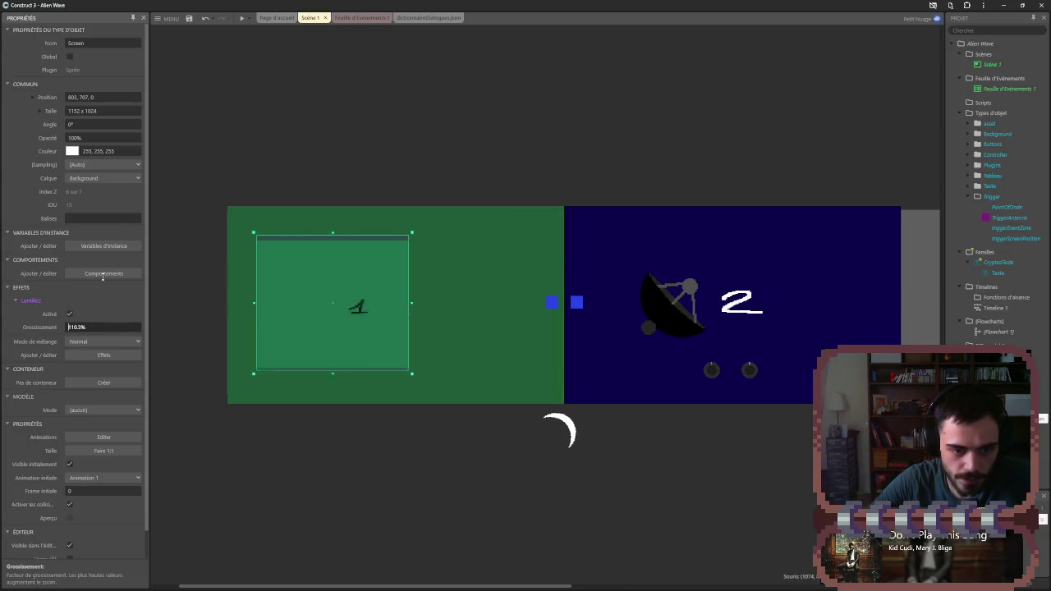
text(116)
mouse_move(358, 331)
mouse_down()
mouse_move(497, 333)
mouse_move(728, 365)
mouse_move(808, 315)
mouse_move(585, 364)
mouse_move(713, 463)
mouse_move(416, 341)
mouse_up()
click(69, 313)
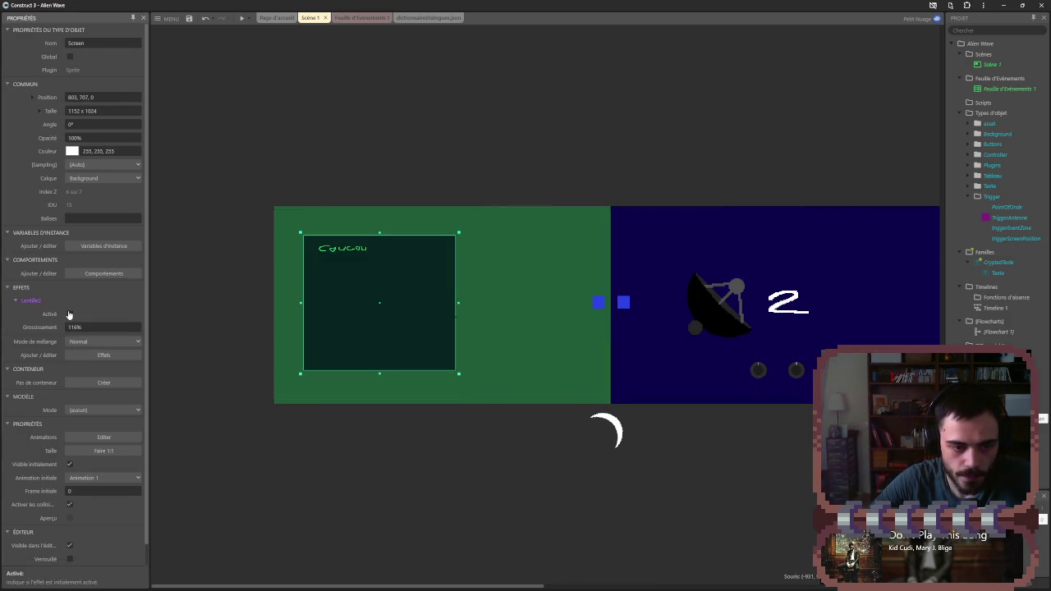
- Replace Screen's Lentille2 effect with the Ondulation de warp ripple effect
click(104, 355)
key(Delete)
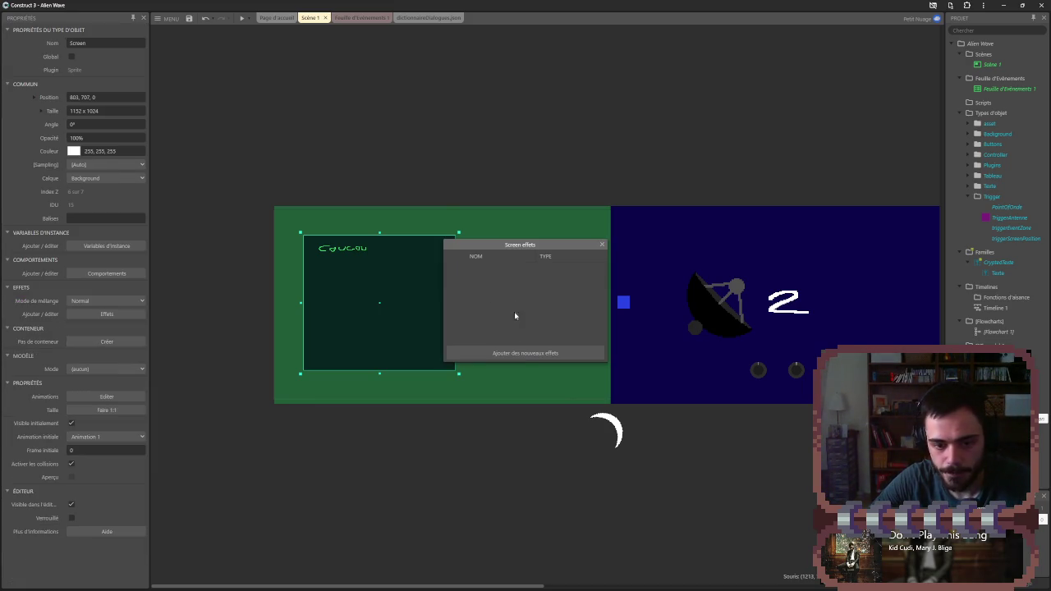
click(501, 355)
scroll(505, 357, down, 1)
scroll(508, 317, down, 6)
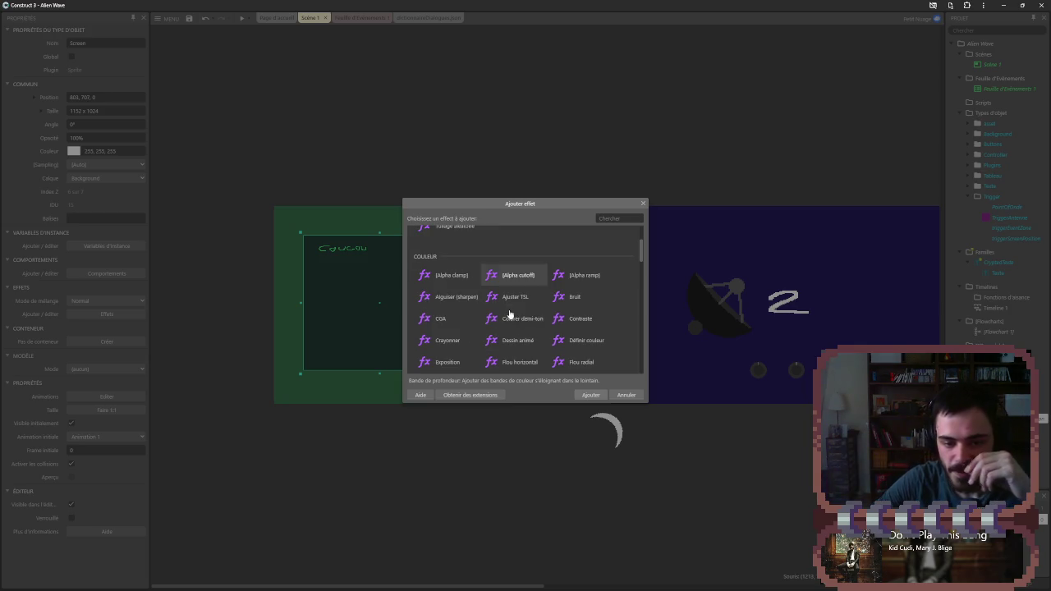
scroll(513, 327, down, 2)
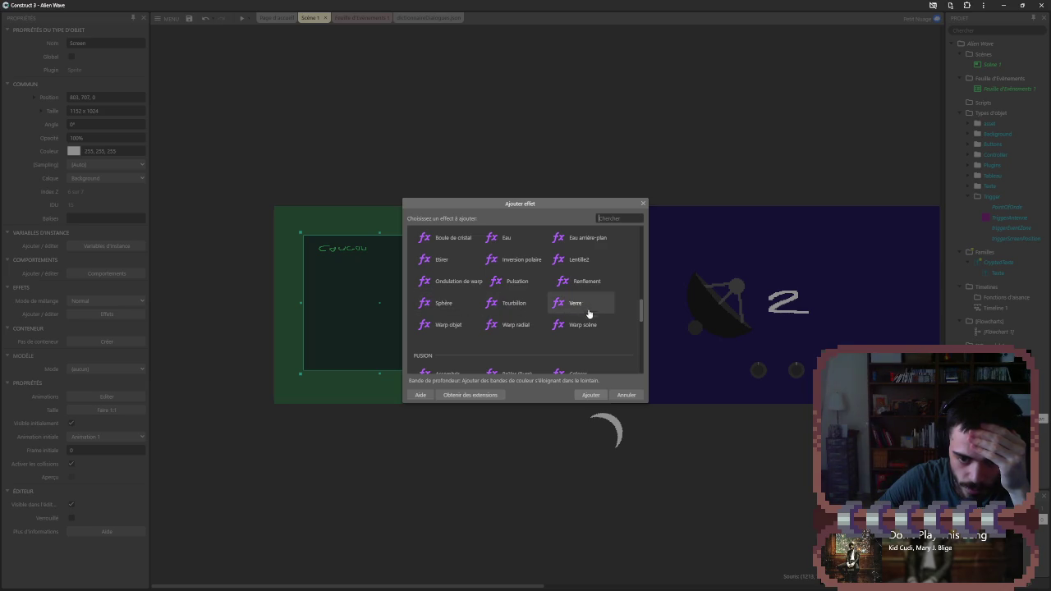
scroll(509, 329, down, 2)
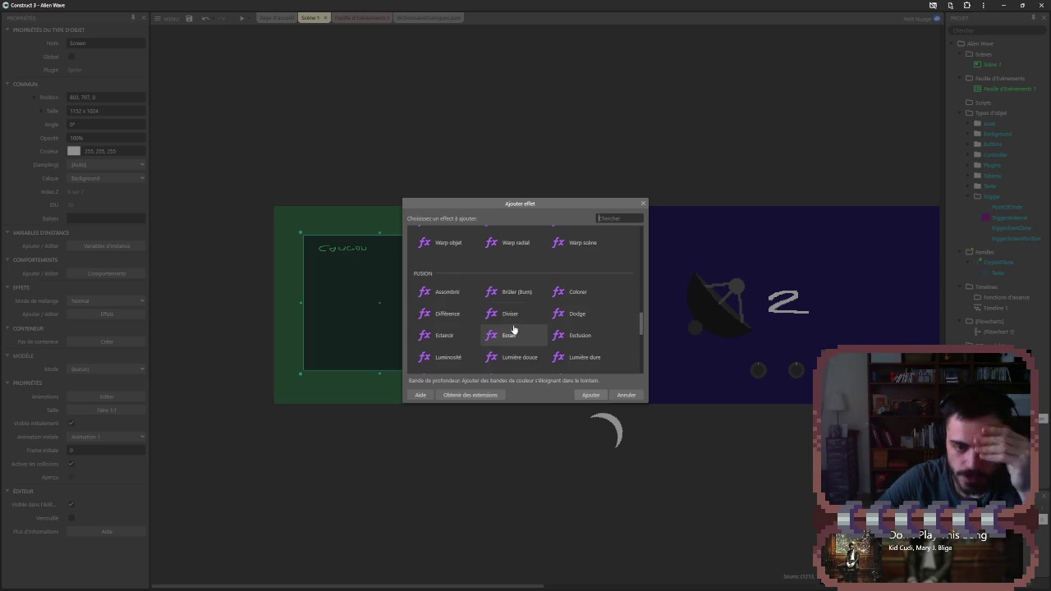
scroll(509, 328, down, 4)
scroll(499, 328, down, 2)
scroll(499, 329, up, 2)
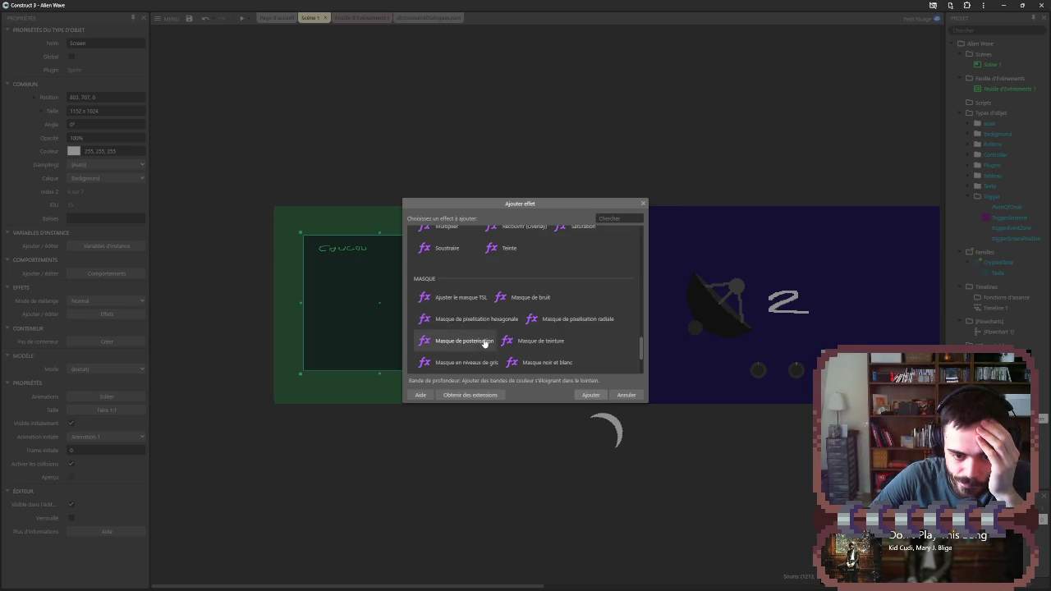
scroll(485, 343, down, 2)
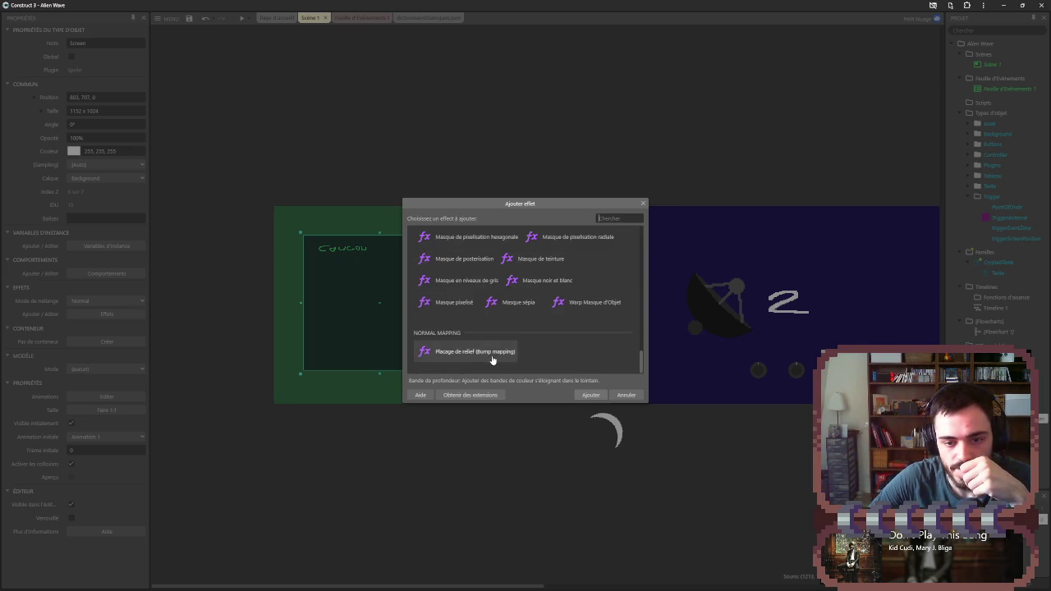
scroll(496, 353, up, 6)
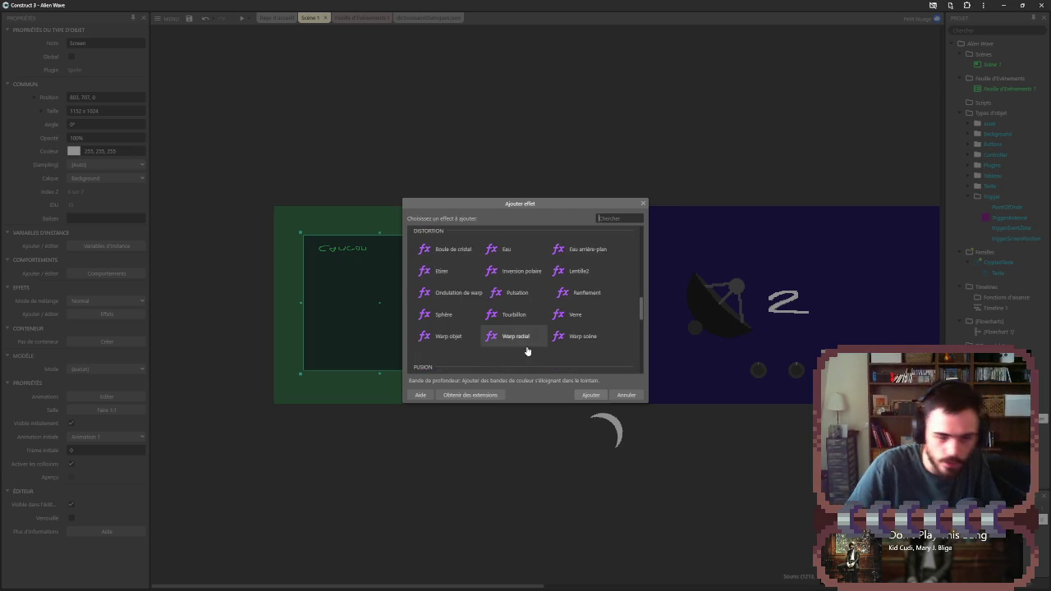
double_click(458, 293)
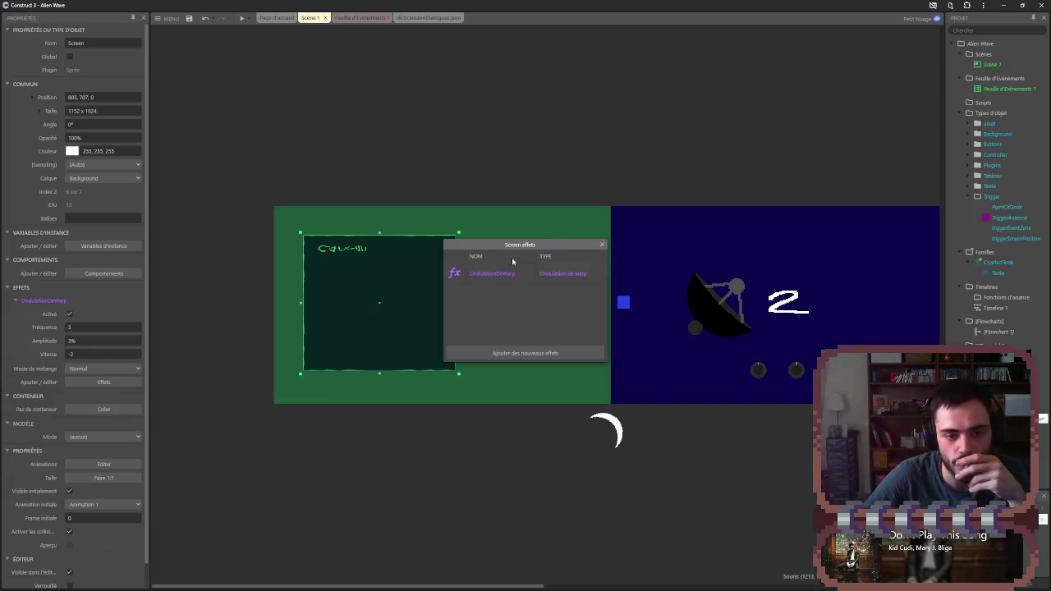
drag(535, 244, 627, 207)
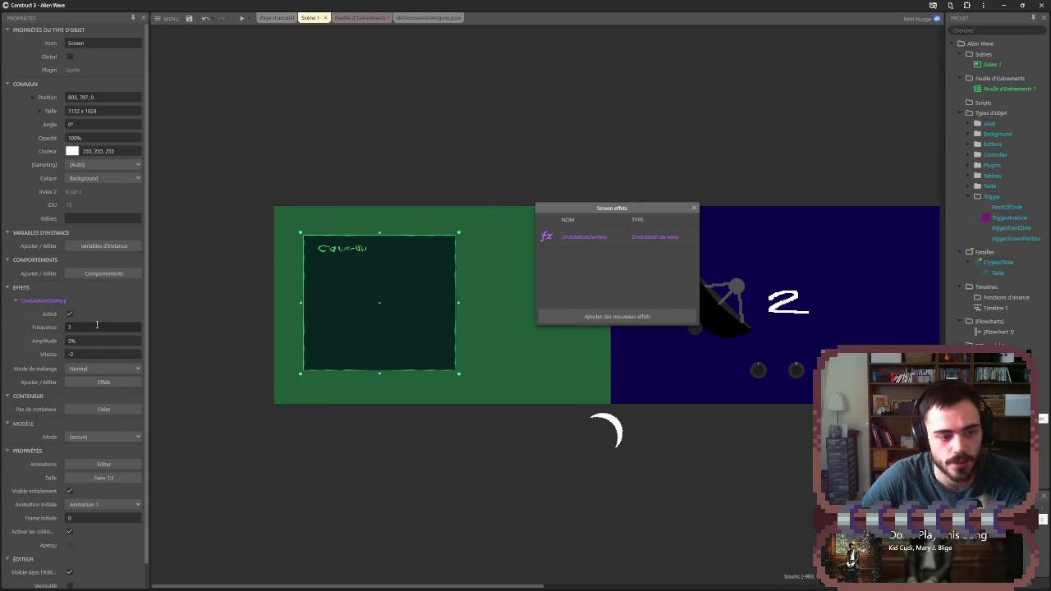
- Set the OndulationDeWarp Fréquence to 10
click(73, 328)
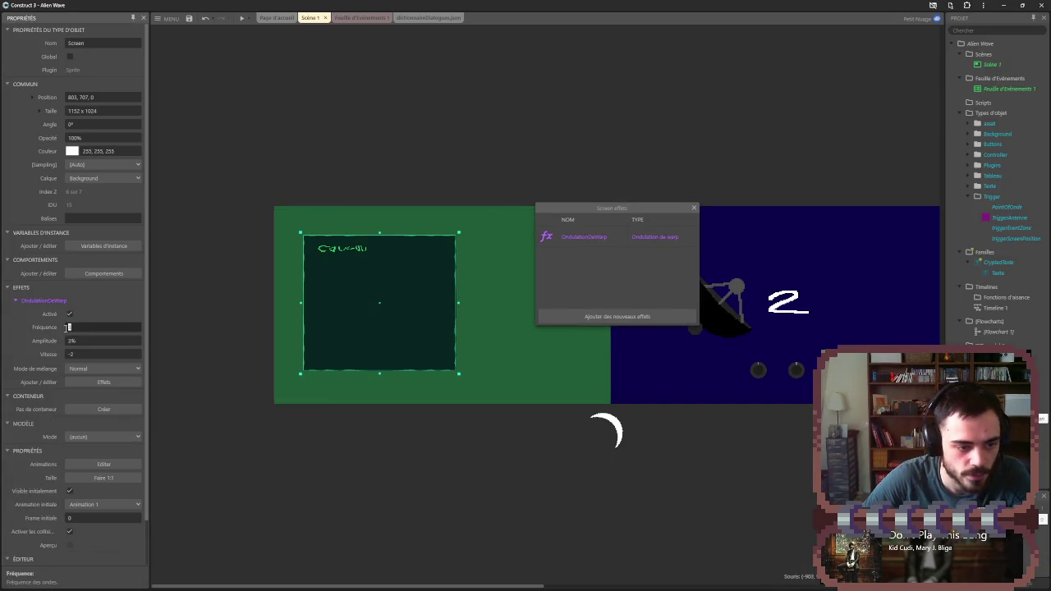
text(10)
key(Tab)
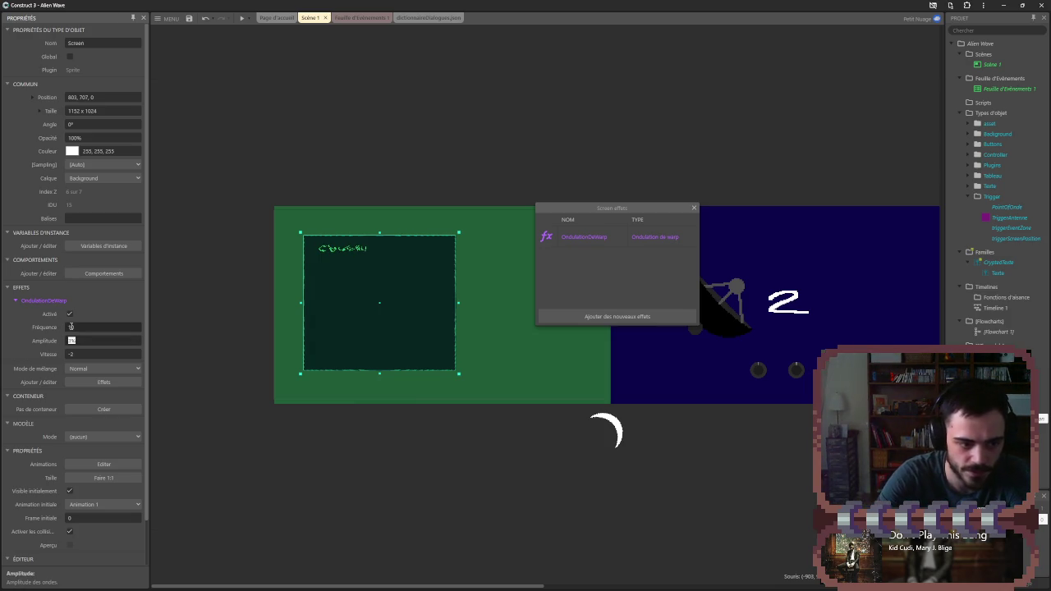
scroll(352, 321, up, 5)
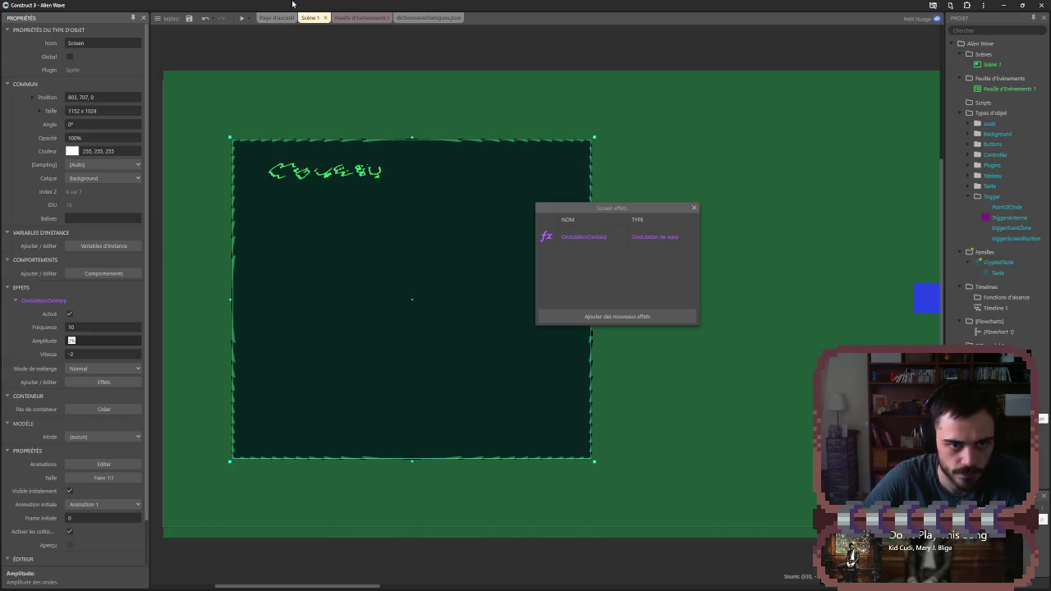
- Preview the warp ripple, then delete the OndulationDeWarp effect from Screen
click(243, 19)
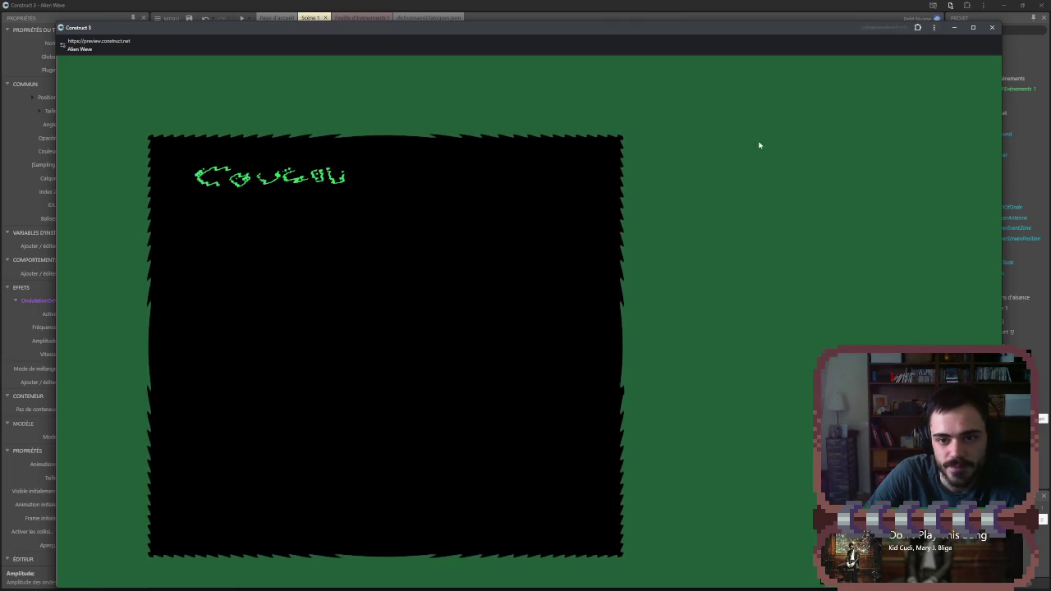
click(991, 27)
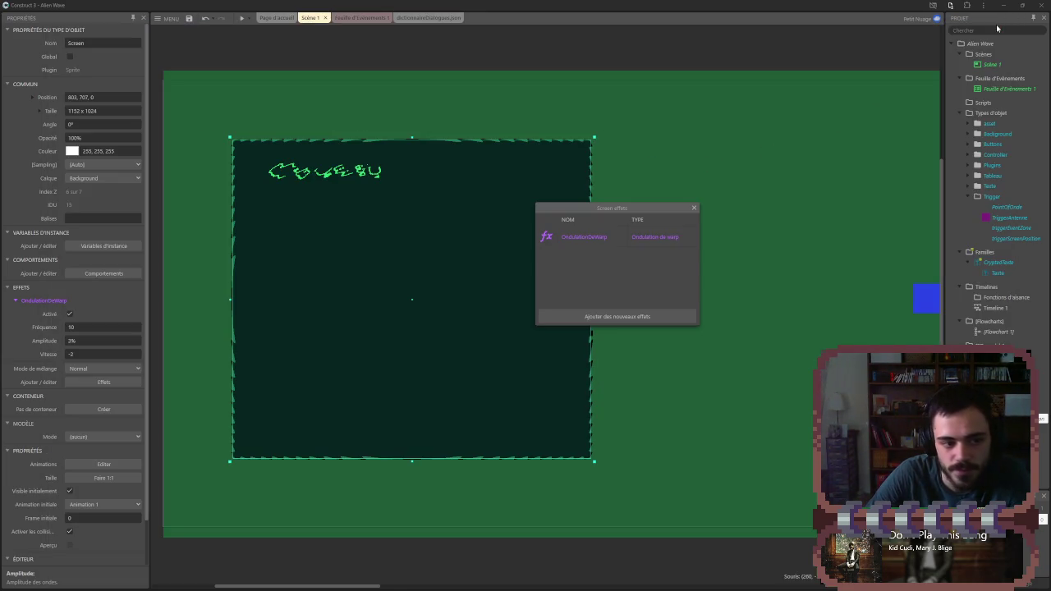
click(606, 242)
key(Delete)
- Add the Lignes de balayage scanline effect and preview the result
click(621, 316)
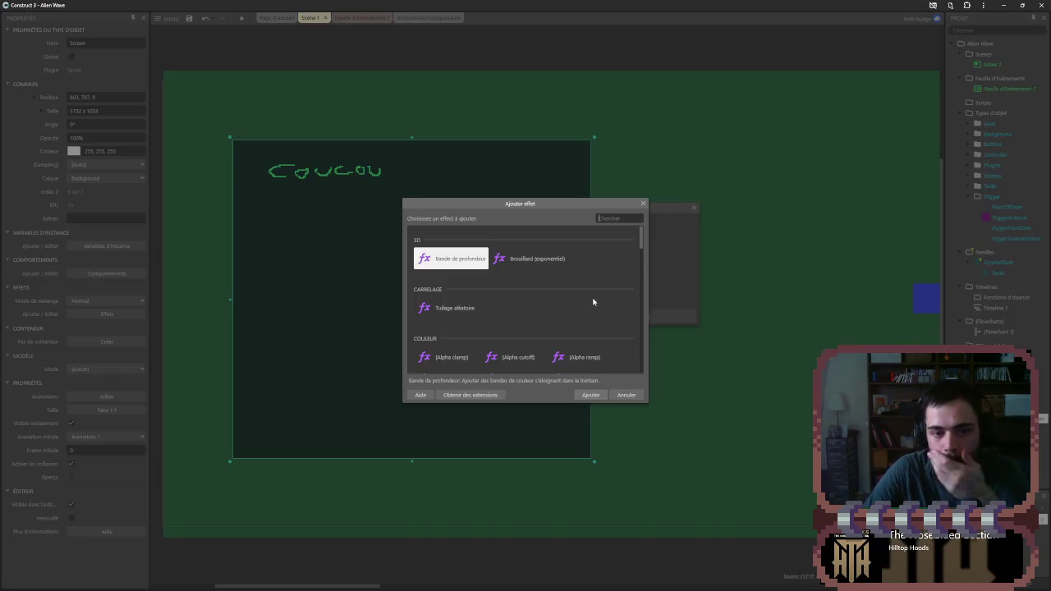
scroll(566, 296, down, 5)
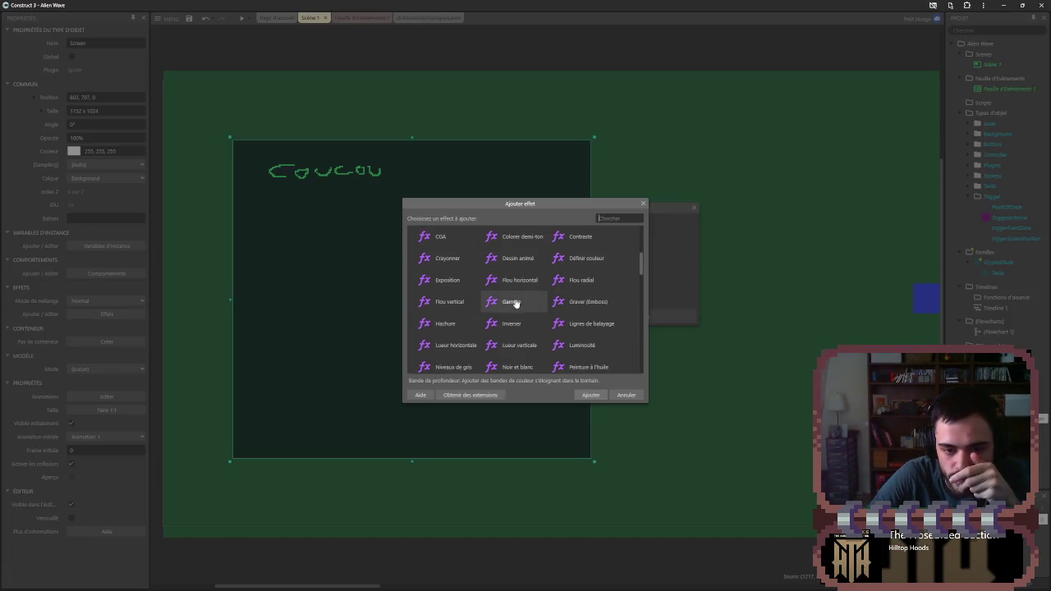
double_click(608, 325)
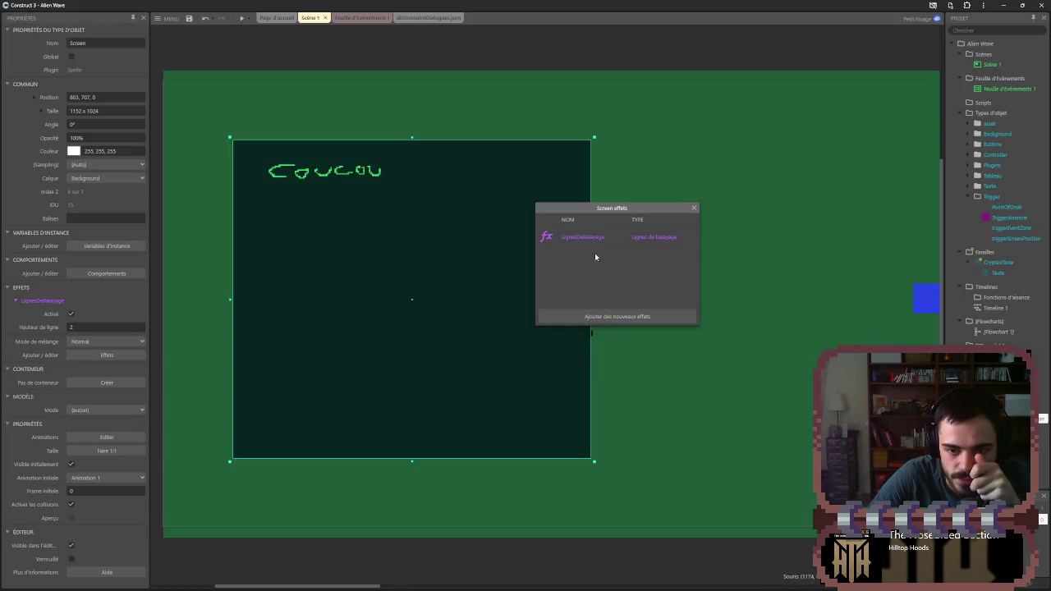
click(694, 208)
click(241, 18)
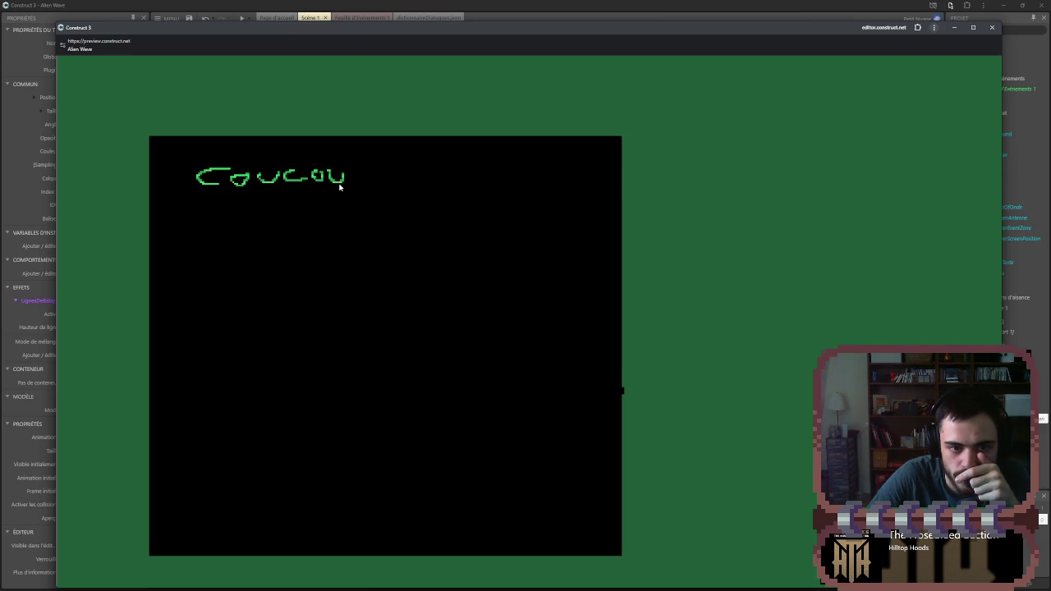
click(994, 29)
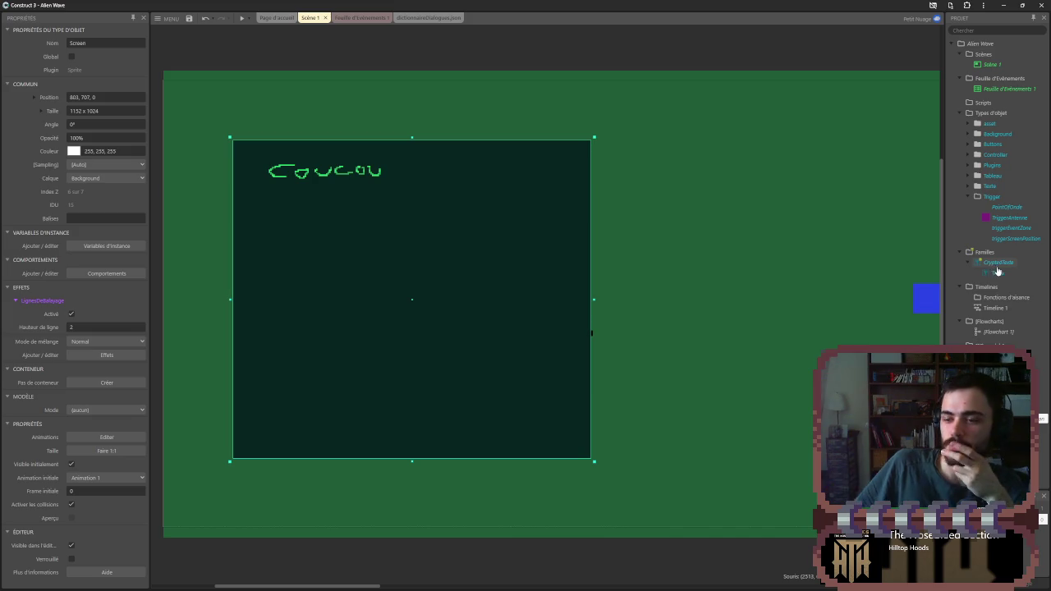
- In Screen's image editor, draw two overlapping green ellipses below Coucou
double_click(436, 227)
mouse_move(470, 187)
mouse_down()
mouse_move(511, 369)
mouse_move(463, 285)
mouse_up()
key(ctrl+z)
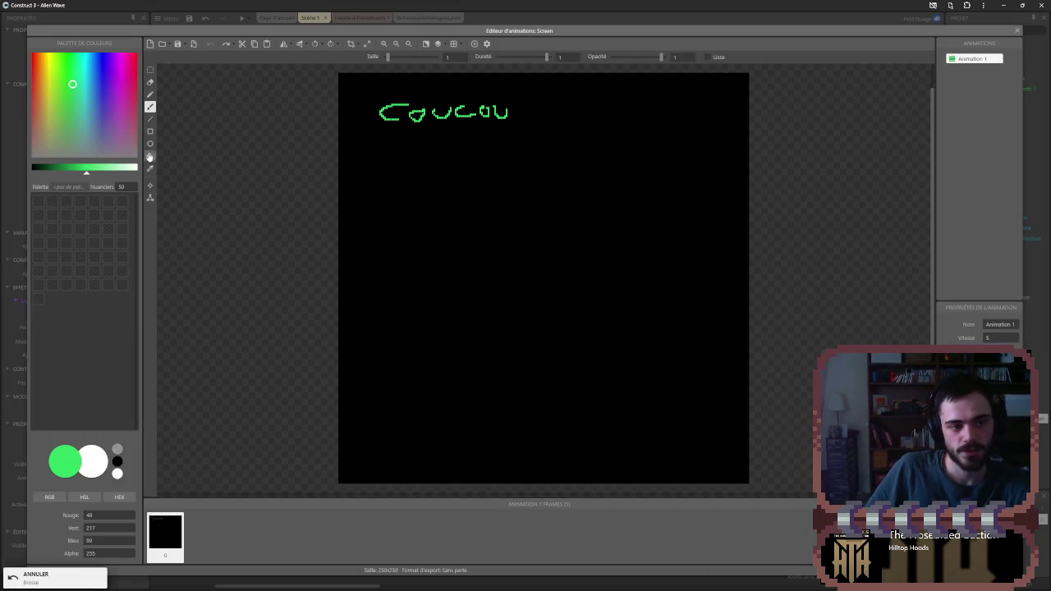
click(150, 142)
drag(405, 196, 612, 339)
key(ctrl+z)
mouse_move(414, 145)
mouse_down()
mouse_move(492, 155)
mouse_move(451, 172)
mouse_up()
mouse_move(482, 237)
mouse_down()
mouse_move(556, 291)
mouse_move(533, 296)
mouse_move(533, 285)
mouse_up()
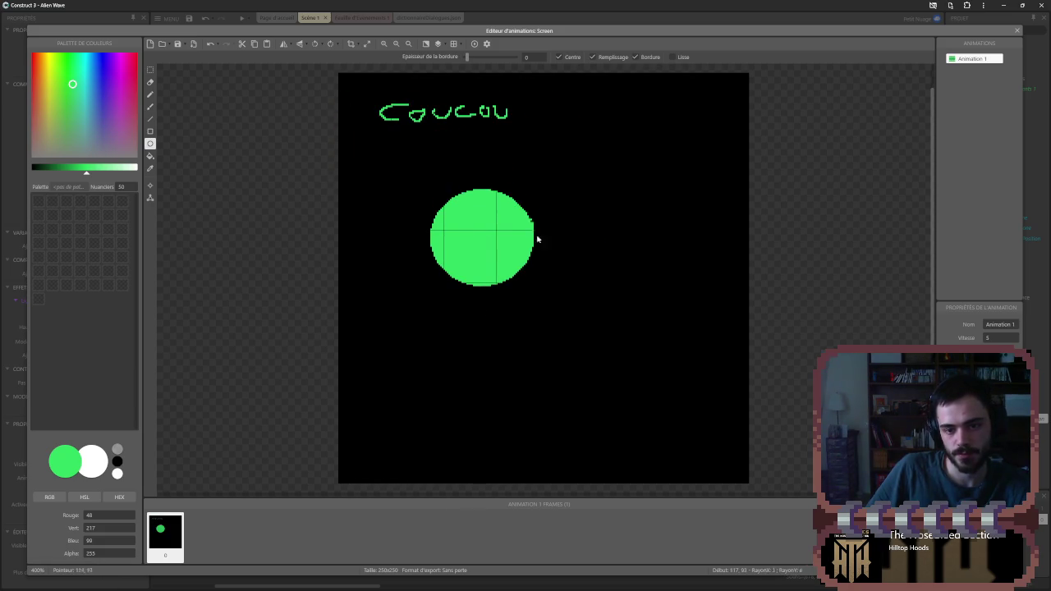
drag(531, 226, 578, 262)
- Add blue spots and a thin blue drip to the green blob, then close the editor
drag(106, 121, 100, 96)
mouse_move(483, 227)
mouse_down()
mouse_move(501, 244)
mouse_move(545, 234)
mouse_up()
drag(487, 249, 489, 267)
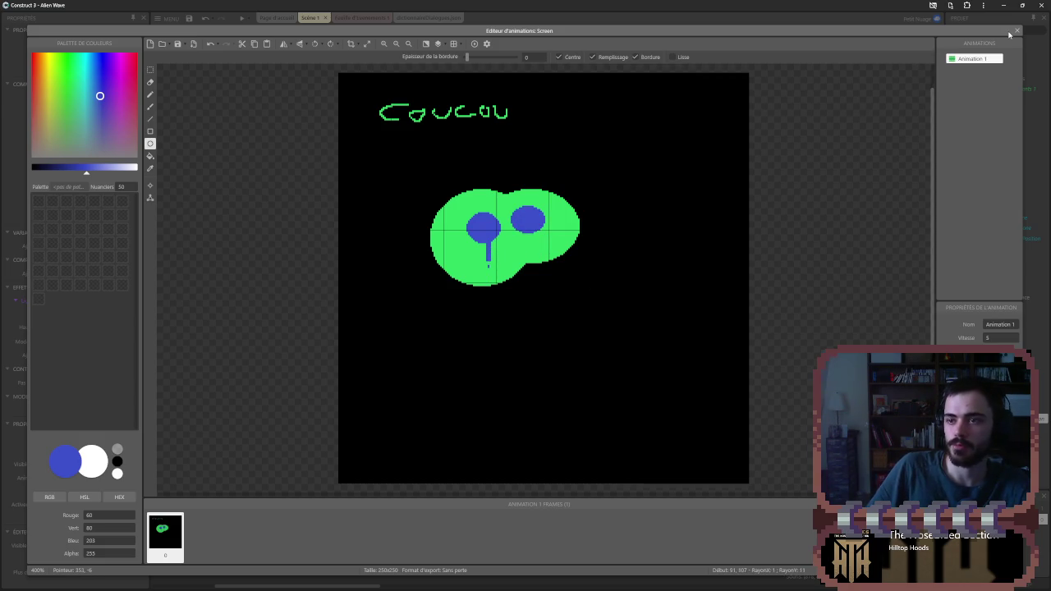
click(1017, 31)
click(693, 162)
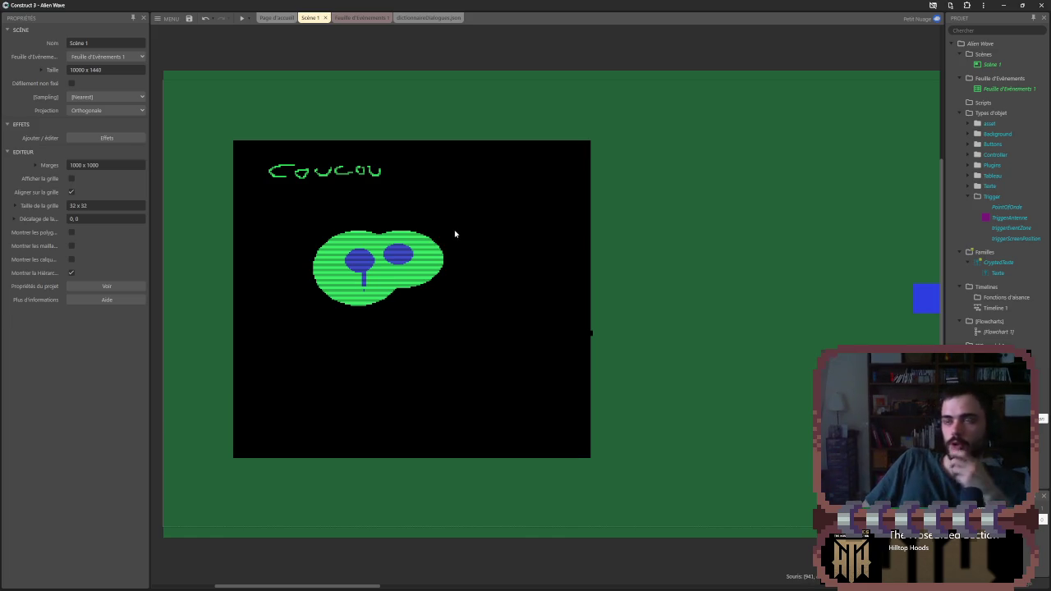
- Set the scanline Hauteur de ligne on Screen to 1
click(297, 241)
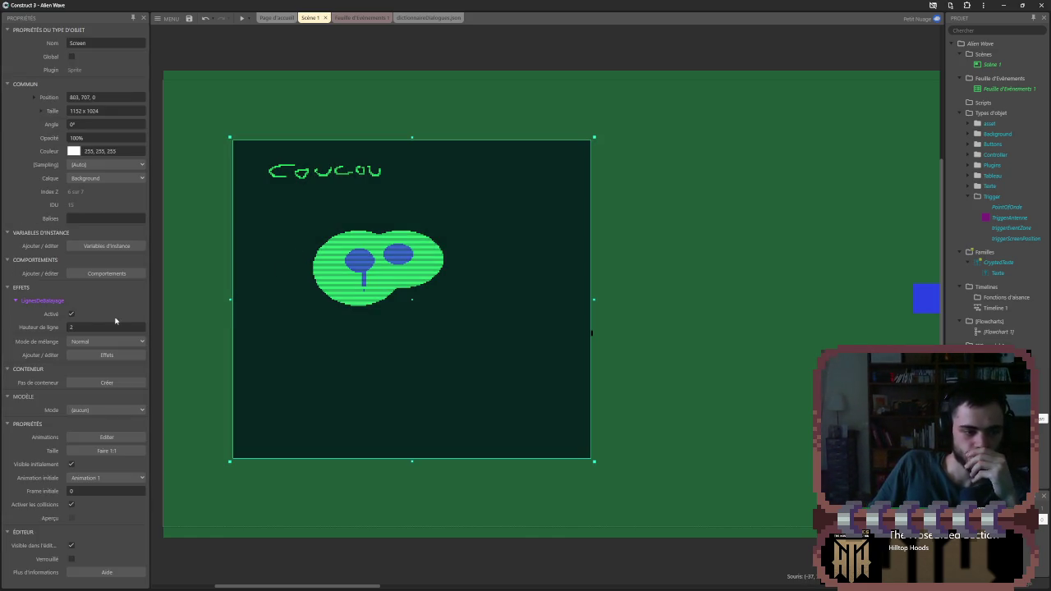
click(94, 326)
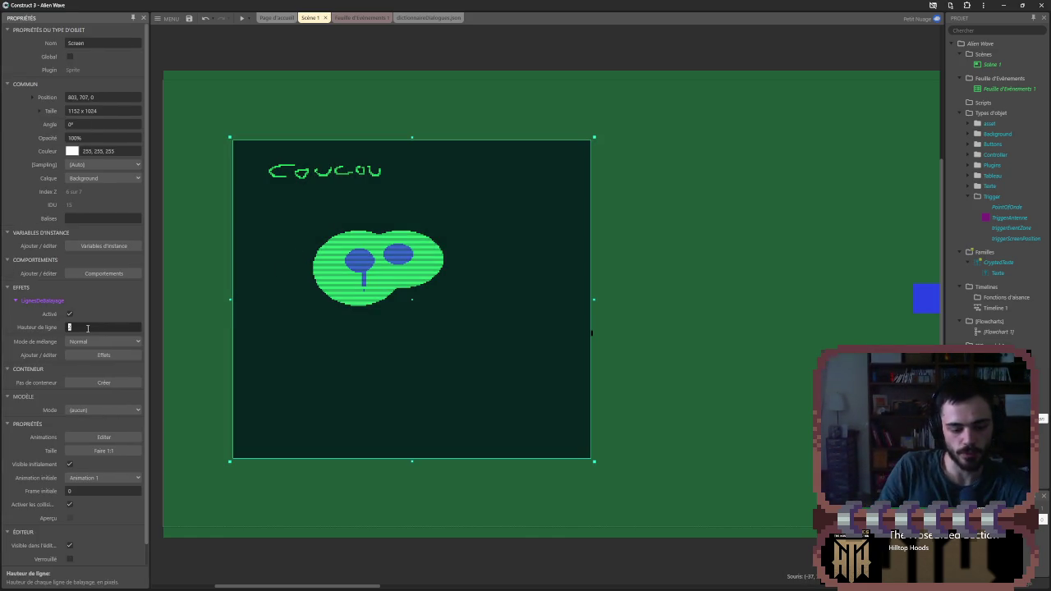
text(1)
key(Tab)
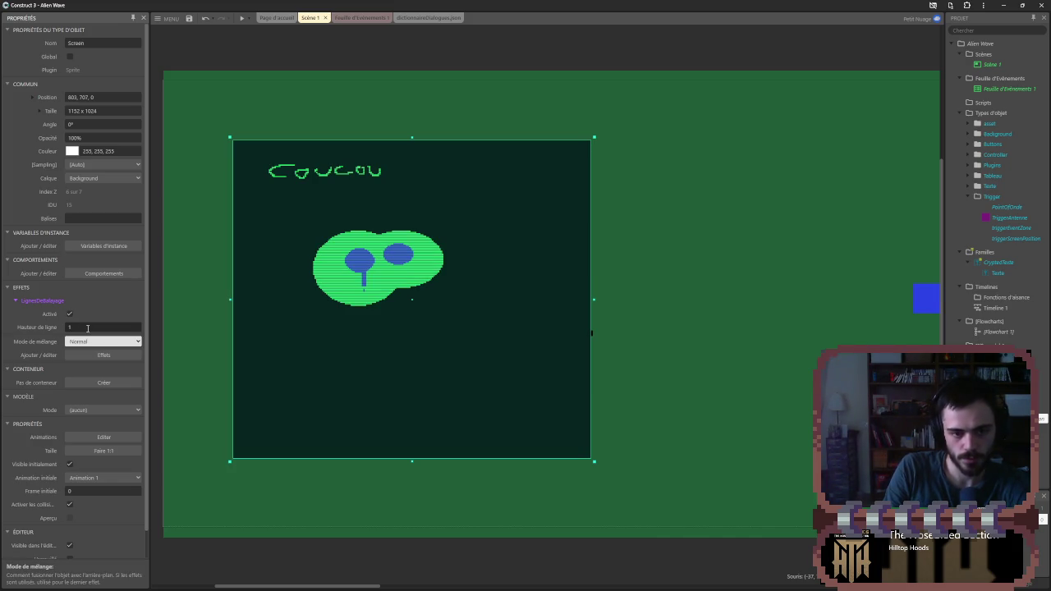
key(Escape)
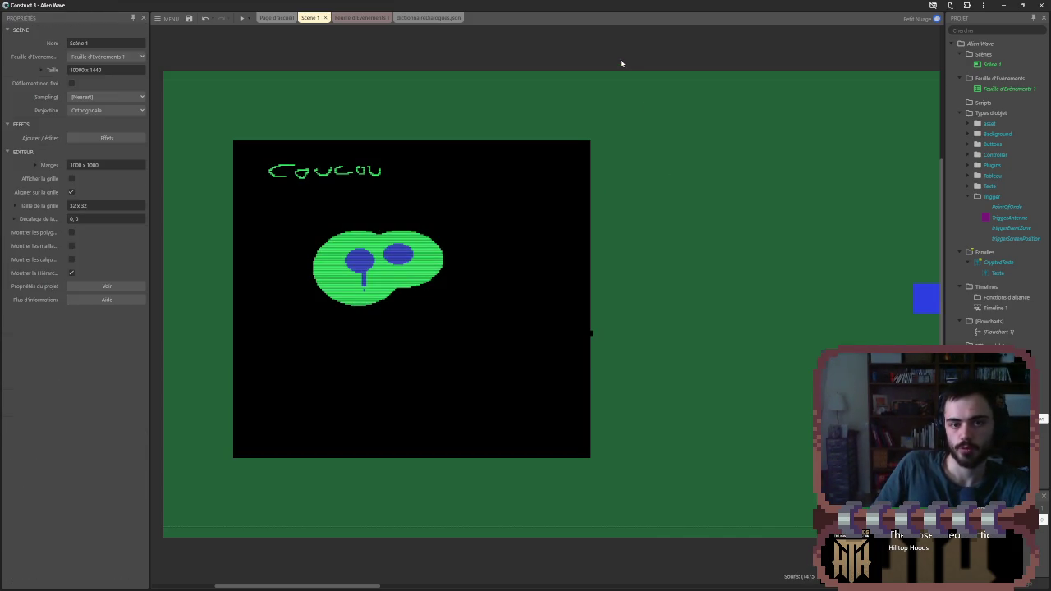
- Add the Boule de cristal distortion effect to the Screen sprite
click(462, 241)
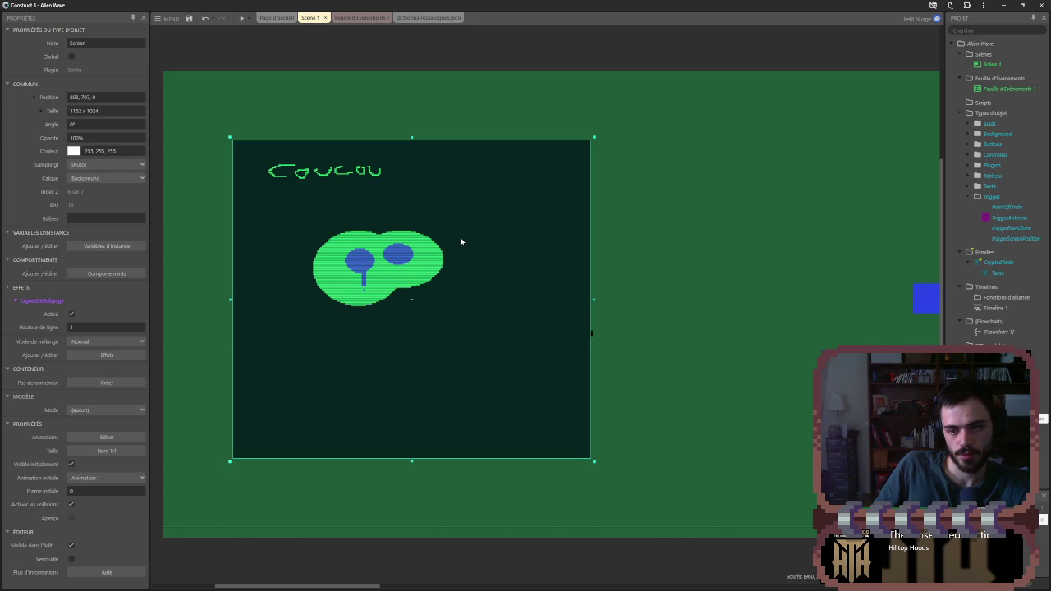
click(107, 341)
click(105, 345)
click(105, 354)
click(630, 316)
scroll(520, 302, down, 5)
scroll(512, 299, up, 5)
scroll(512, 299, down, 5)
scroll(502, 320, down, 1)
double_click(469, 323)
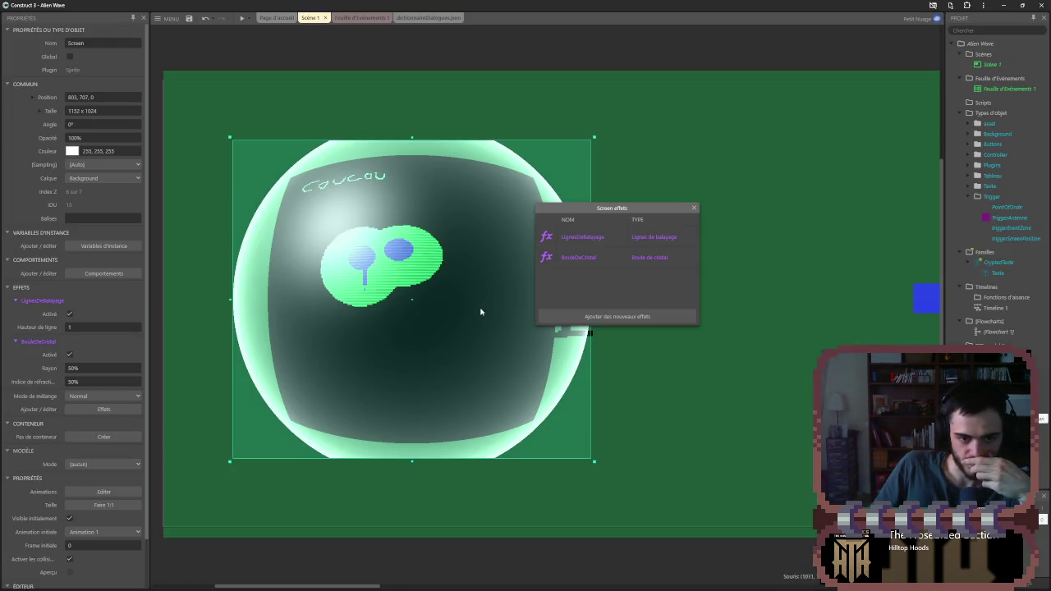
click(693, 208)
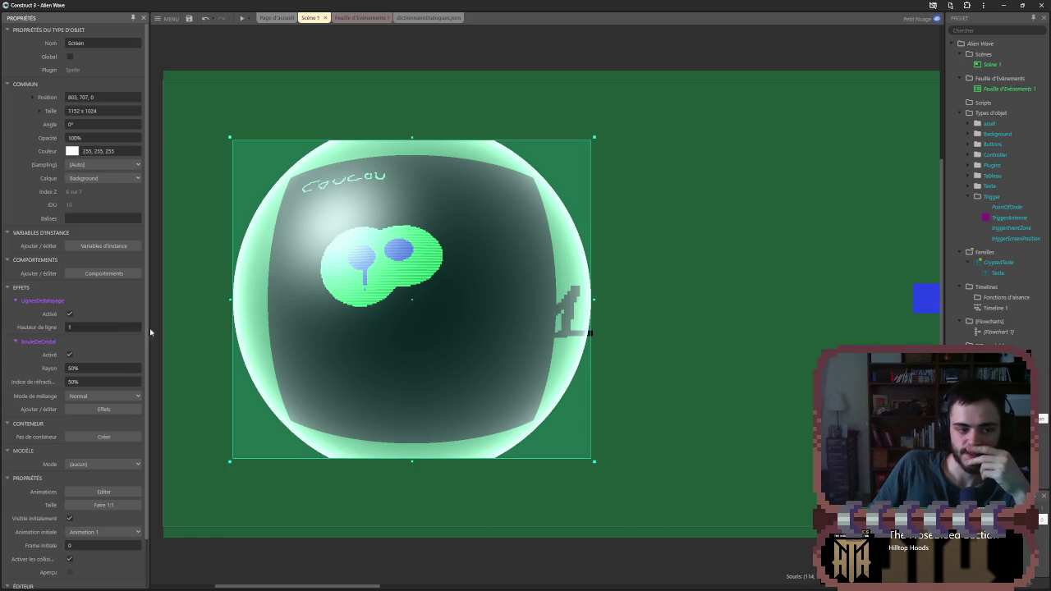
- Set the crystal ball radius to 83.7% and refraction index to 16.2%
click(71, 381)
text(11)
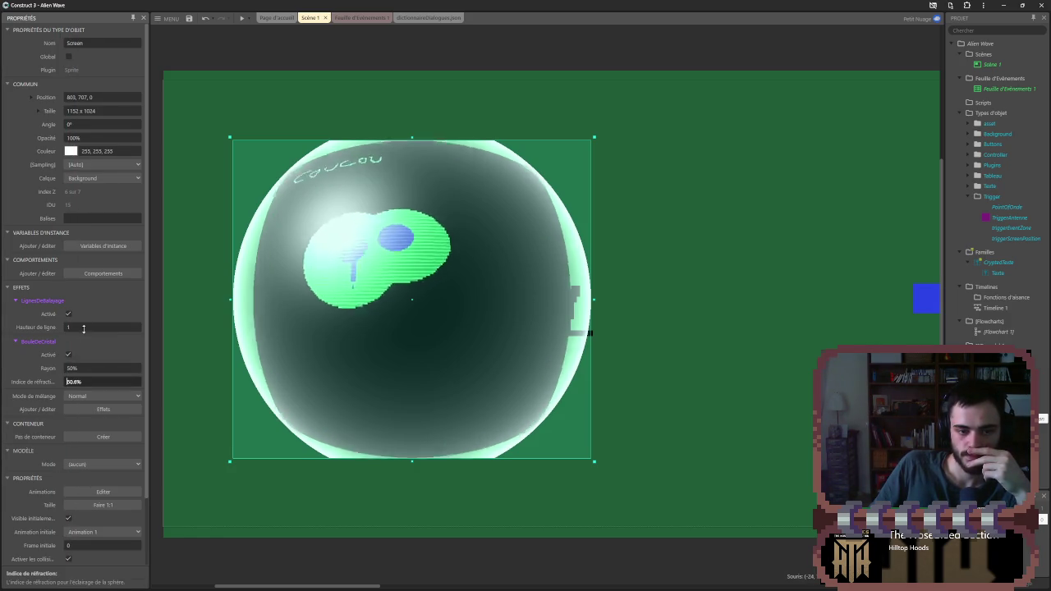
drag(124, 540, 119, 517)
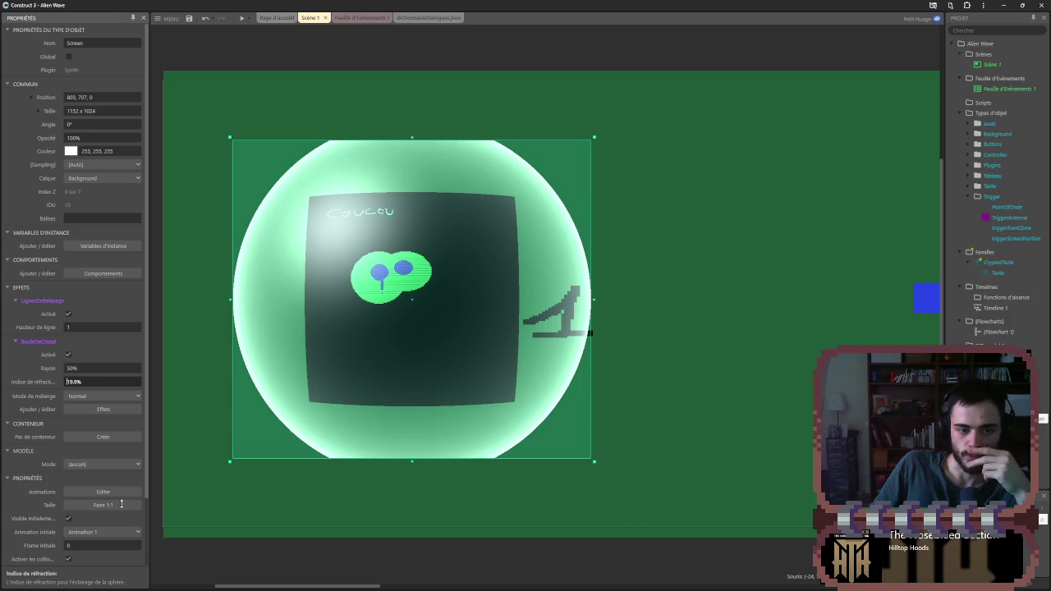
mouse_move(82, 368)
mouse_down()
mouse_move(147, 295)
mouse_move(183, 214)
mouse_move(167, 232)
mouse_move(169, 224)
mouse_up()
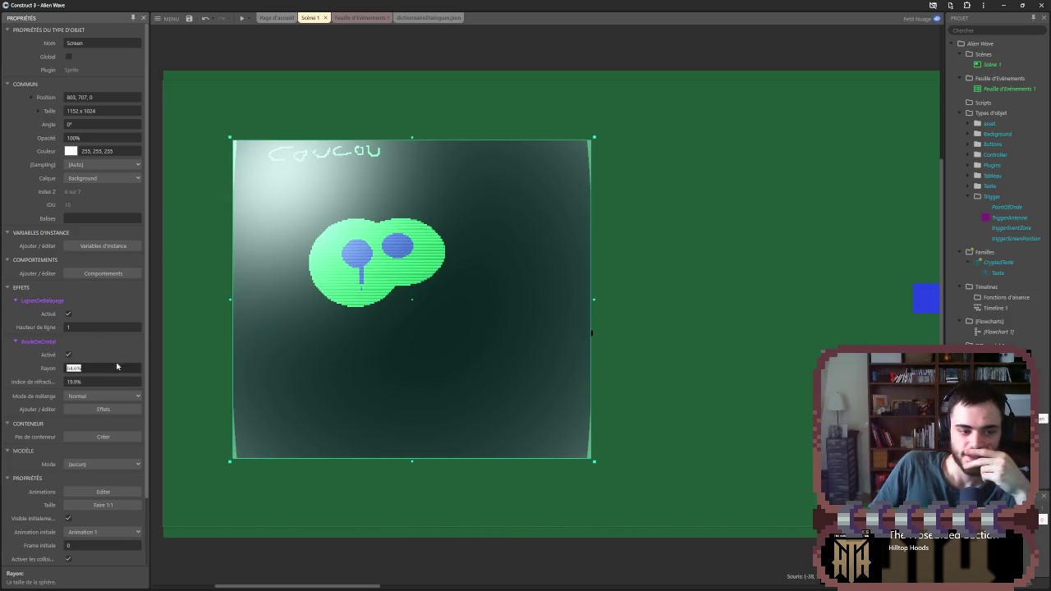
mouse_move(103, 382)
mouse_down()
mouse_move(33, 417)
mouse_move(78, 371)
mouse_up()
click(198, 391)
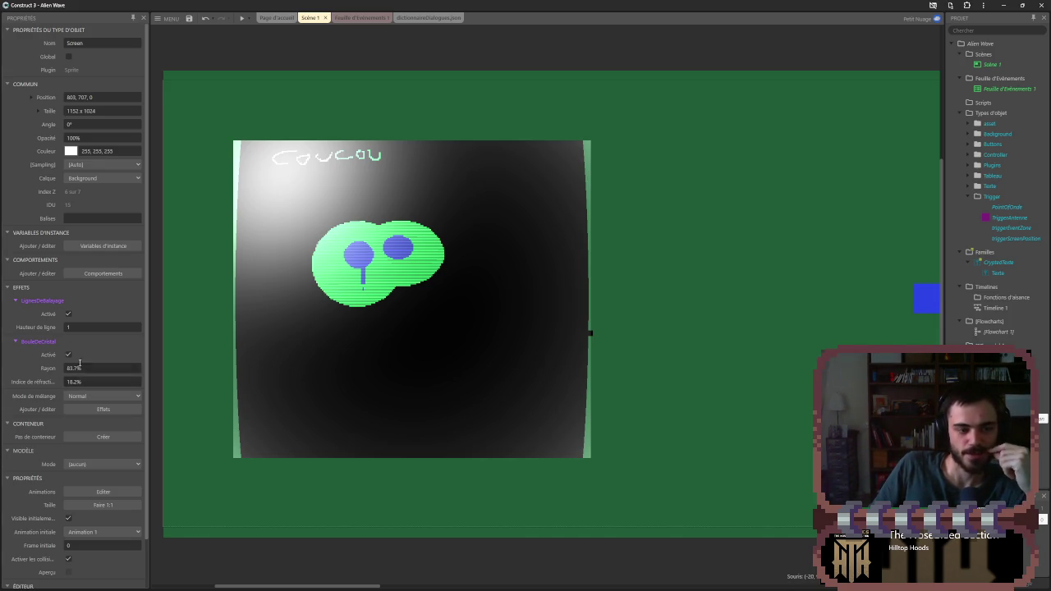
- Replace the BouleDeCristal effect on Screen with the Sphère distortion effect
click(103, 409)
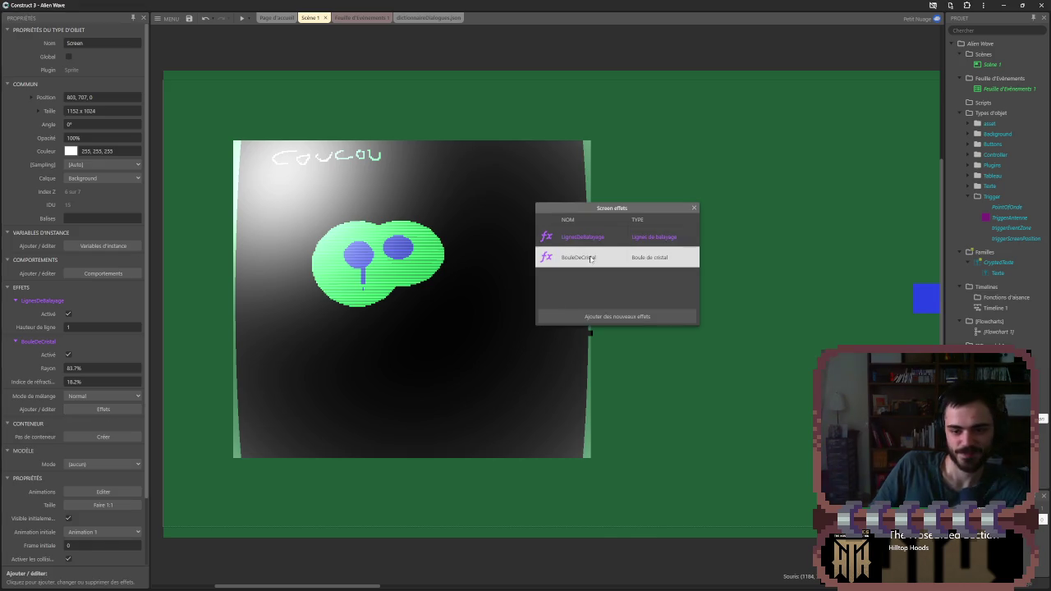
key(Delete)
click(612, 316)
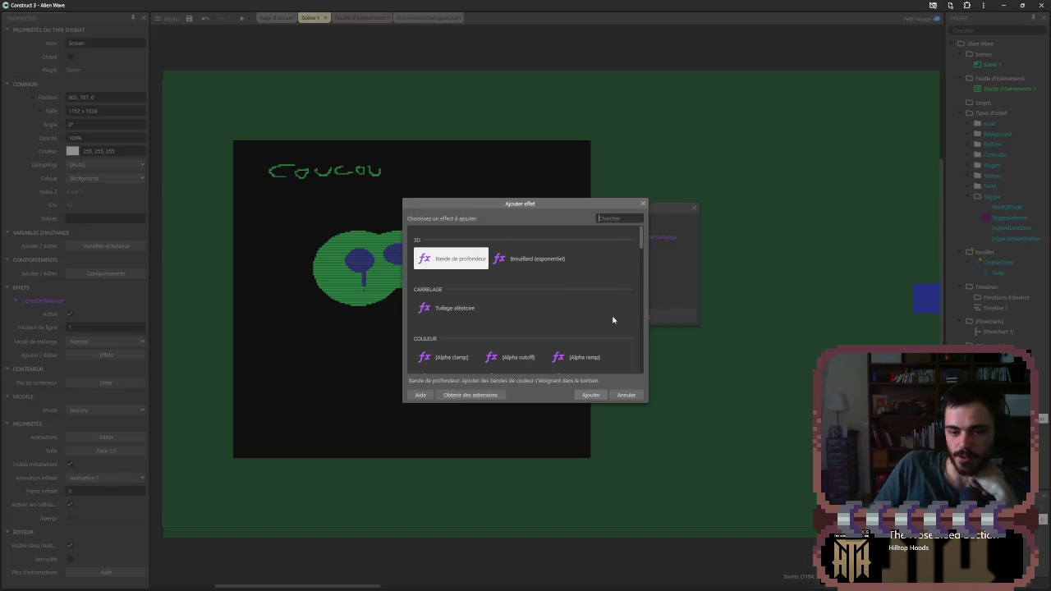
scroll(546, 319, down, 5)
scroll(536, 314, down, 2)
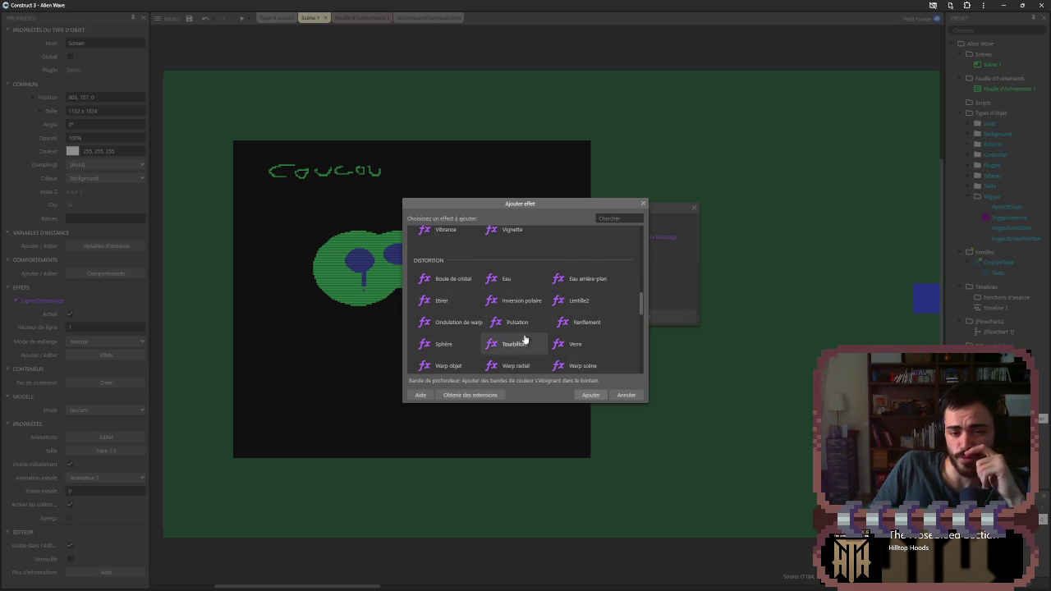
double_click(447, 343)
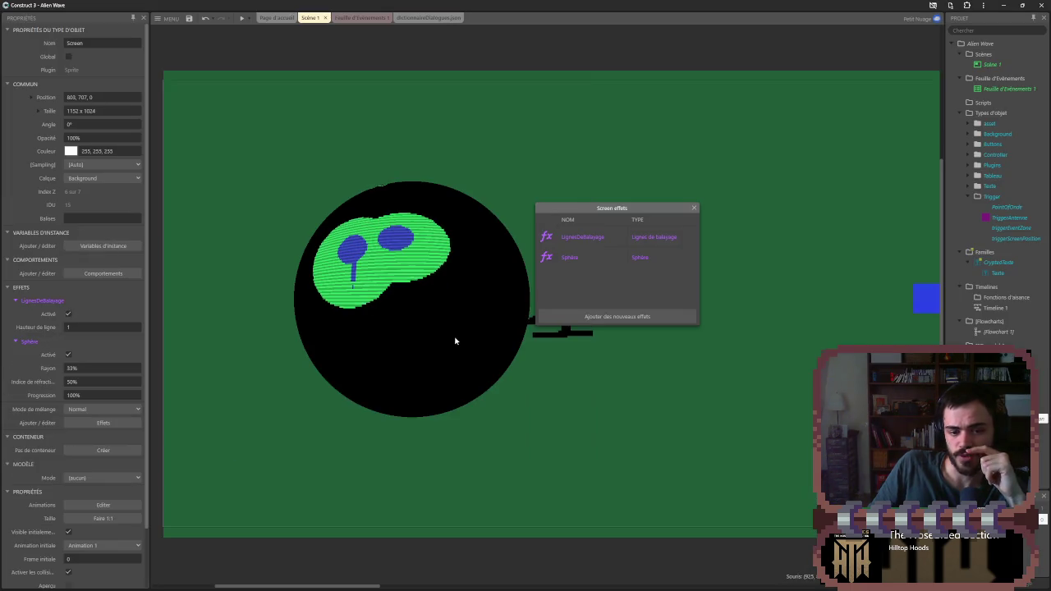
click(694, 210)
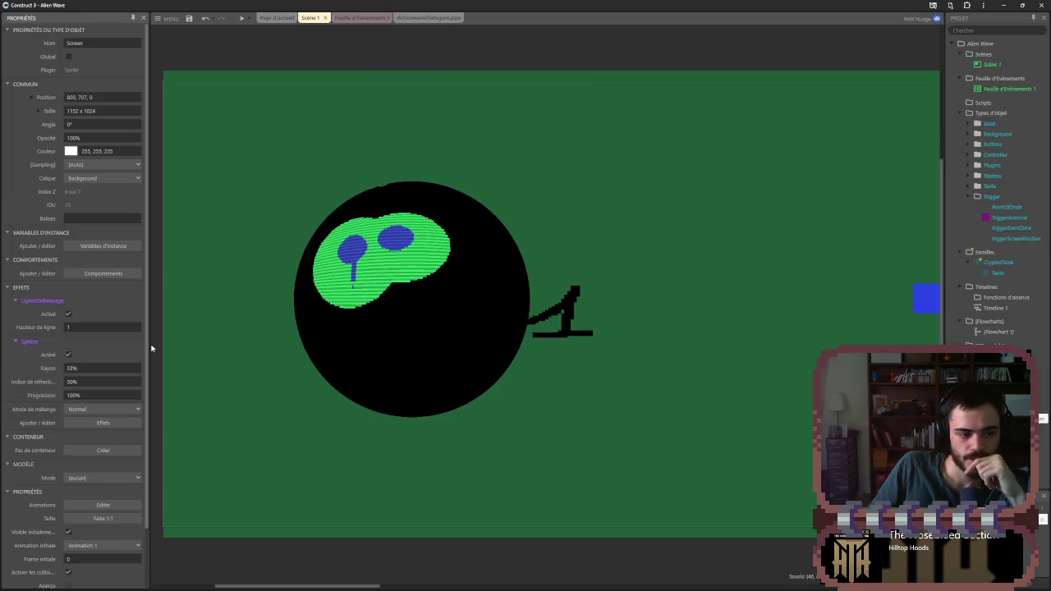
- Try various Sphère radius, refraction and progression values, then delete the Sphère effect
click(75, 381)
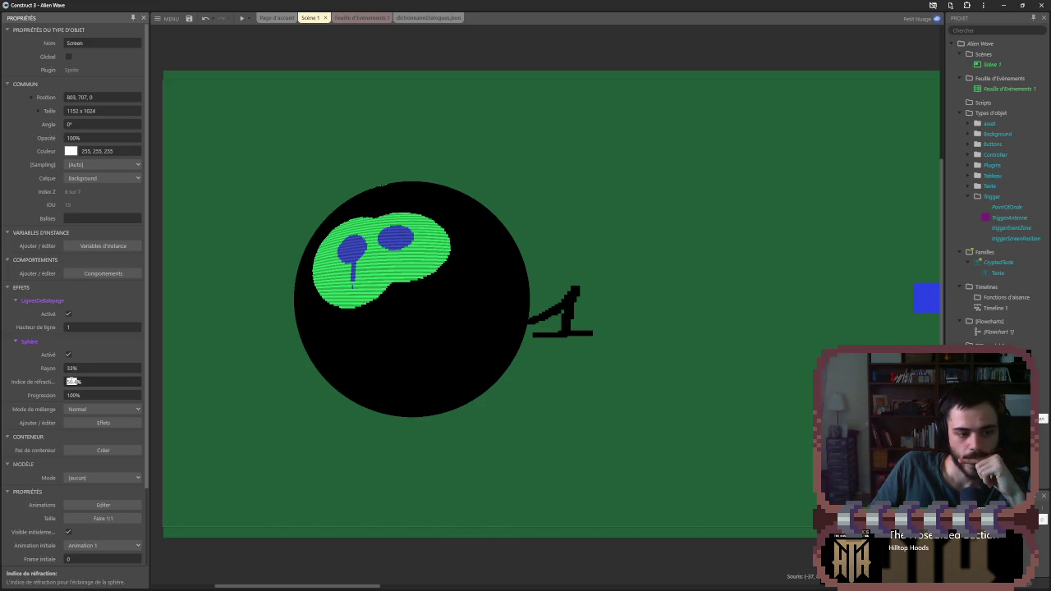
scroll(73, 379, down, 10)
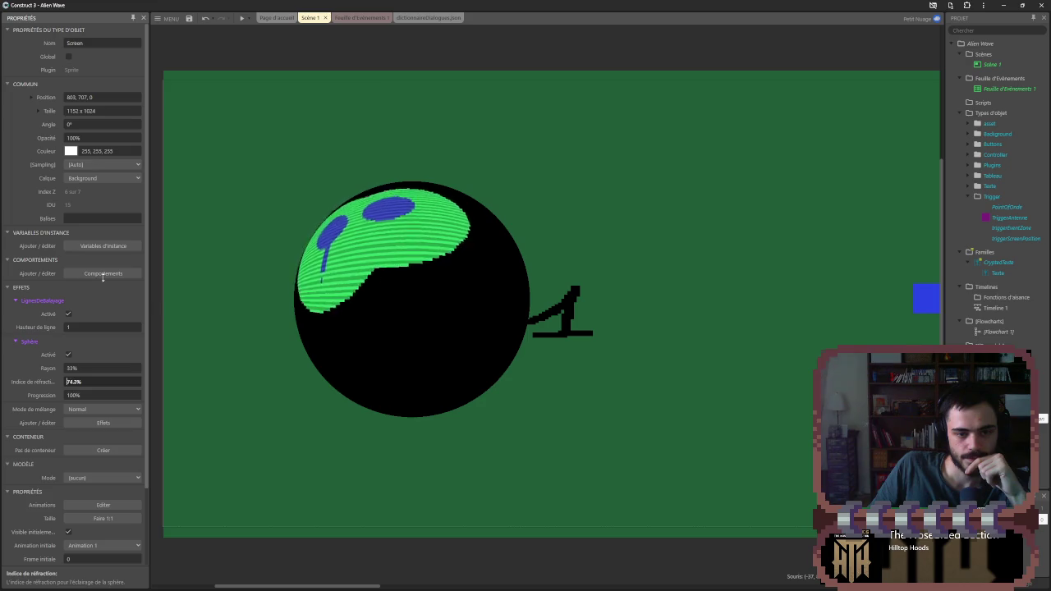
scroll(73, 382, up, 3)
click(74, 368)
scroll(74, 368, up, 2)
scroll(82, 343, up, 10)
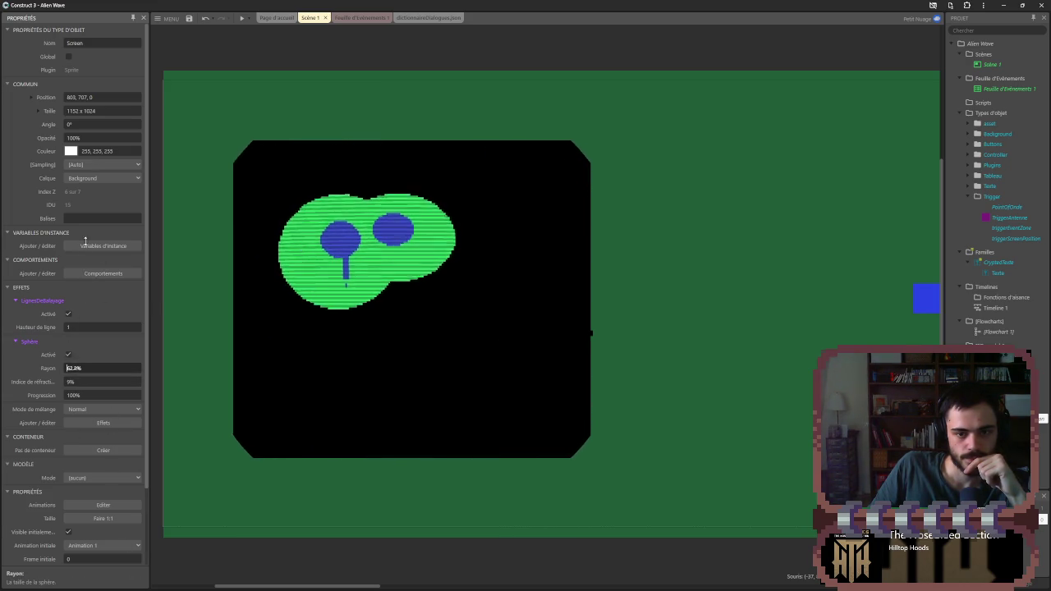
scroll(83, 263, down, 3)
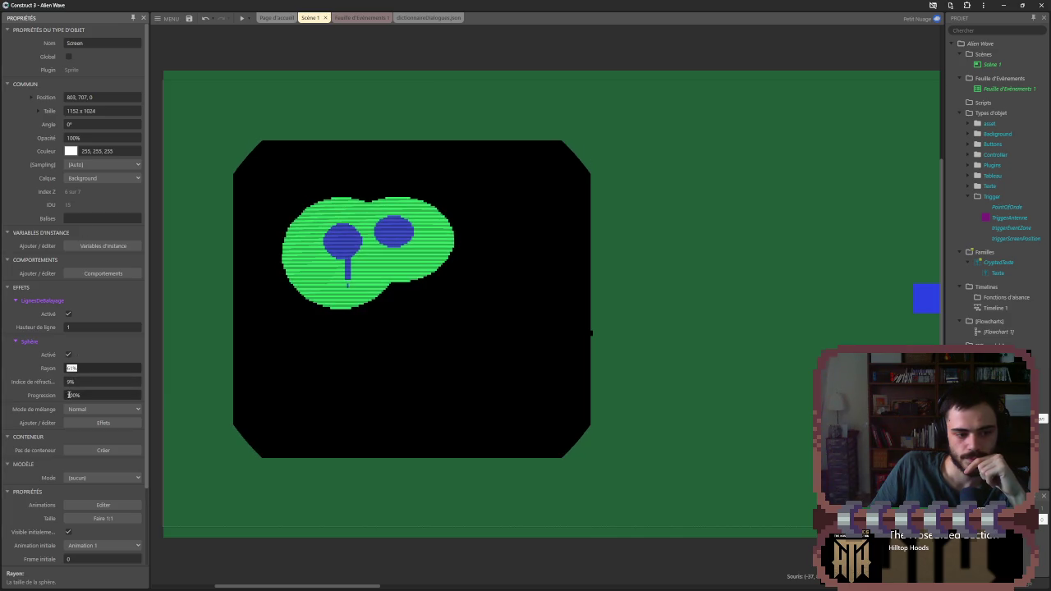
scroll(83, 395, up, 5)
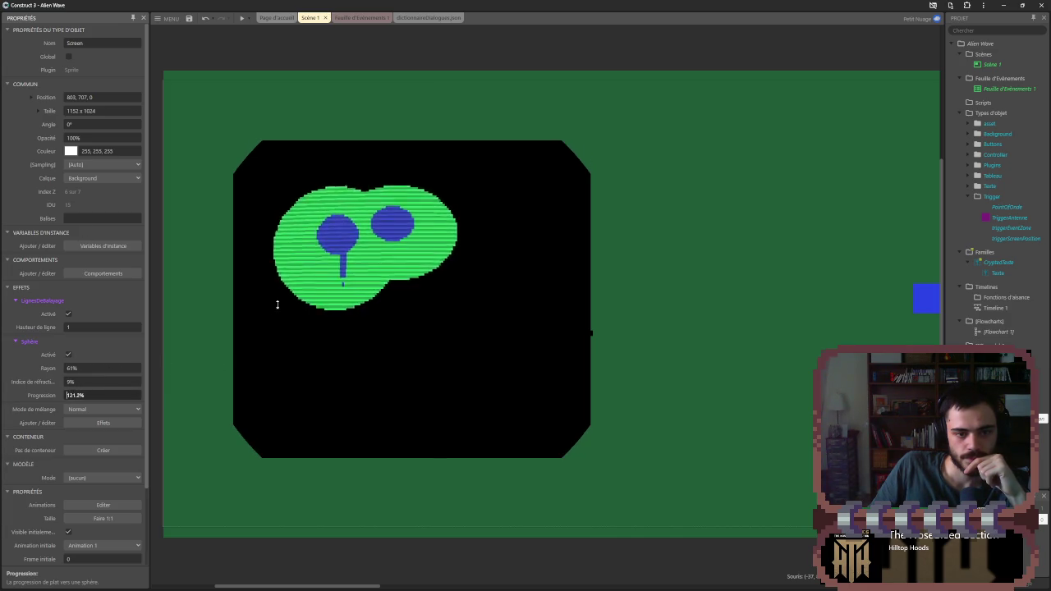
scroll(72, 367, down, 5)
click(91, 394)
scroll(90, 395, down, 3)
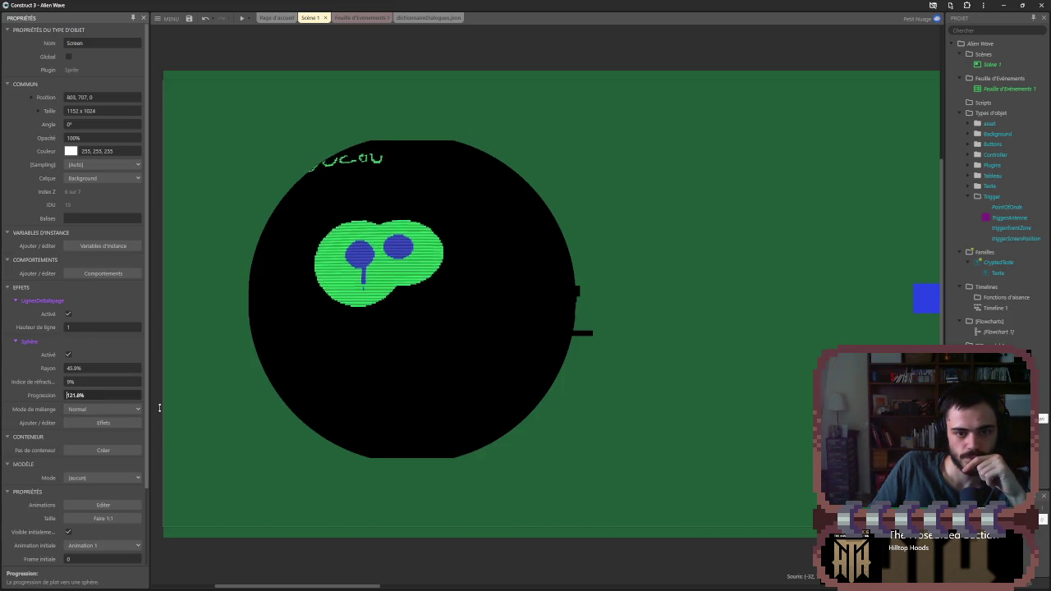
scroll(90, 382, down, 5)
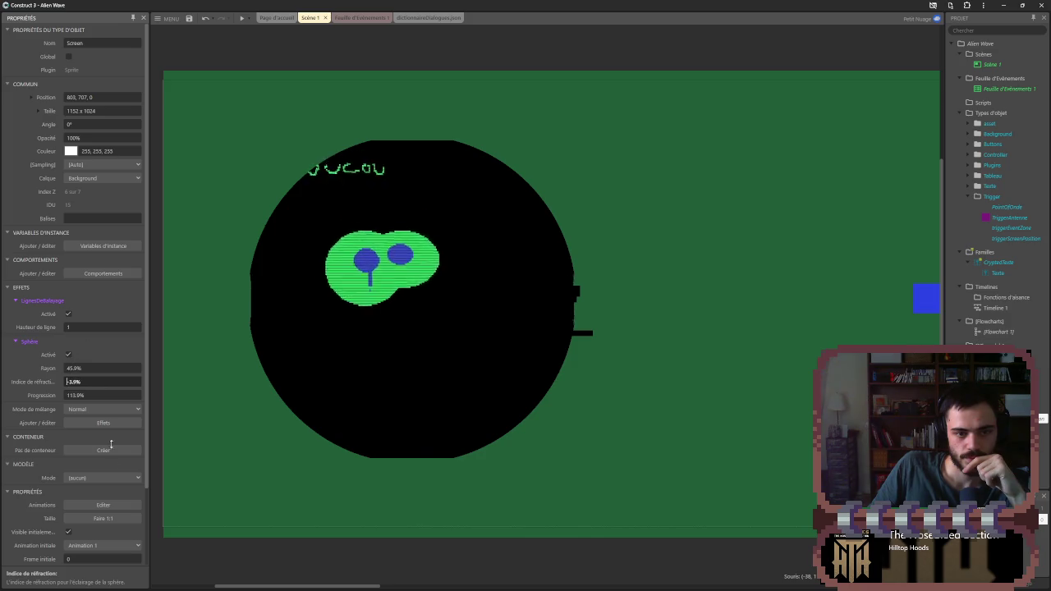
mouse_move(162, 382)
mouse_down()
mouse_move(165, 176)
mouse_move(129, 177)
mouse_move(115, 383)
mouse_move(137, 390)
mouse_up()
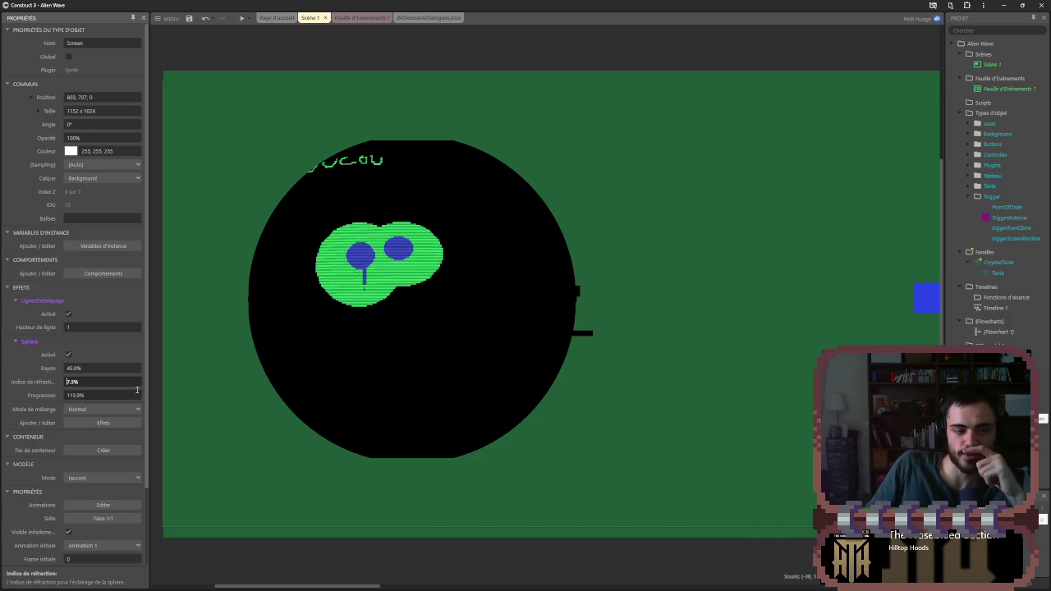
click(103, 423)
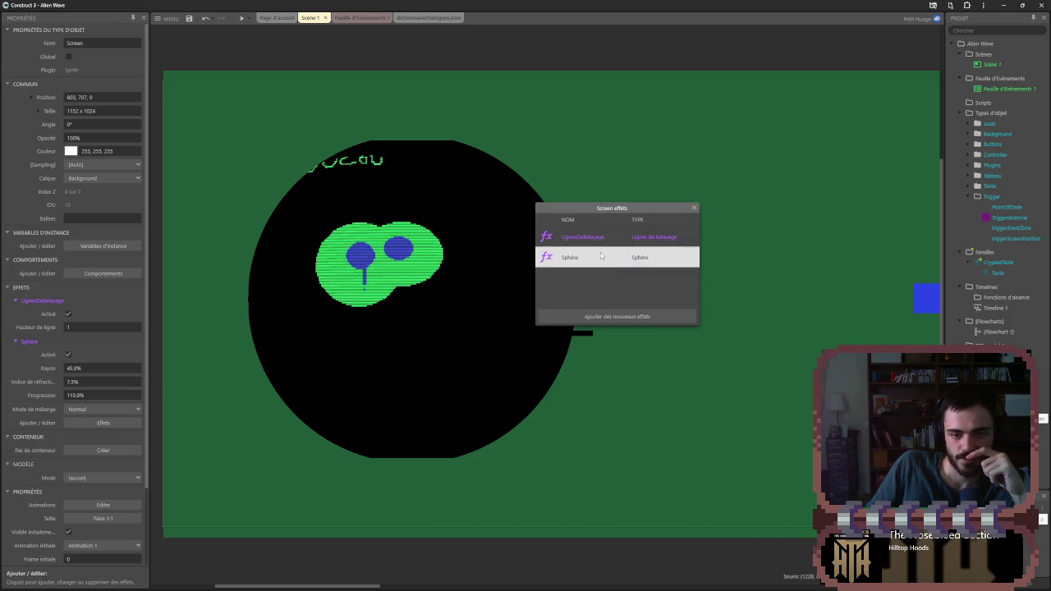
key(Delete)
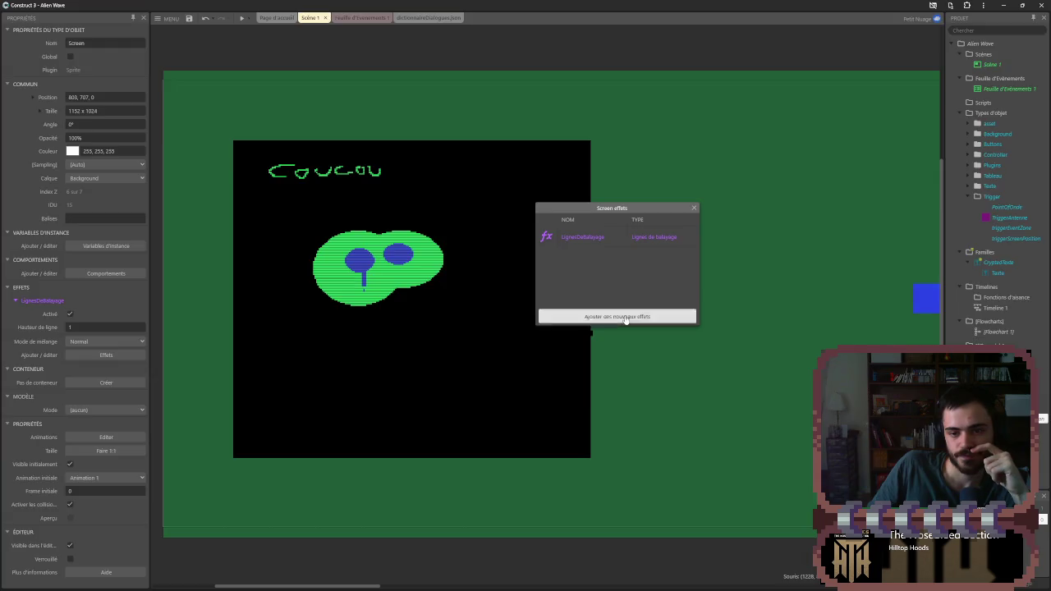
- Add the Lentille2 effect to Screen, then remove it again
click(611, 316)
scroll(528, 331, down, 10)
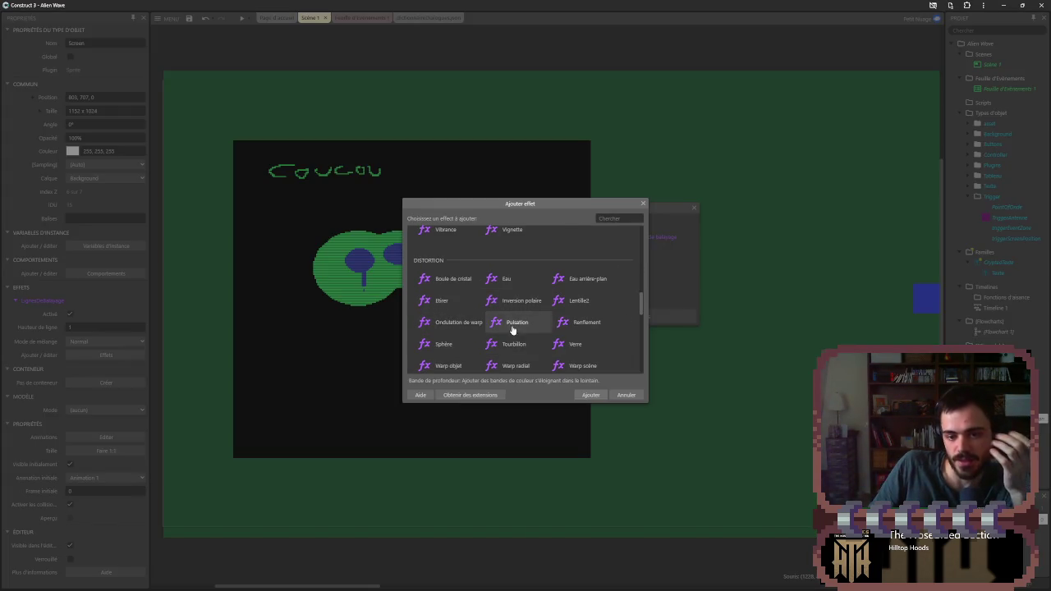
scroll(588, 335, down, 1)
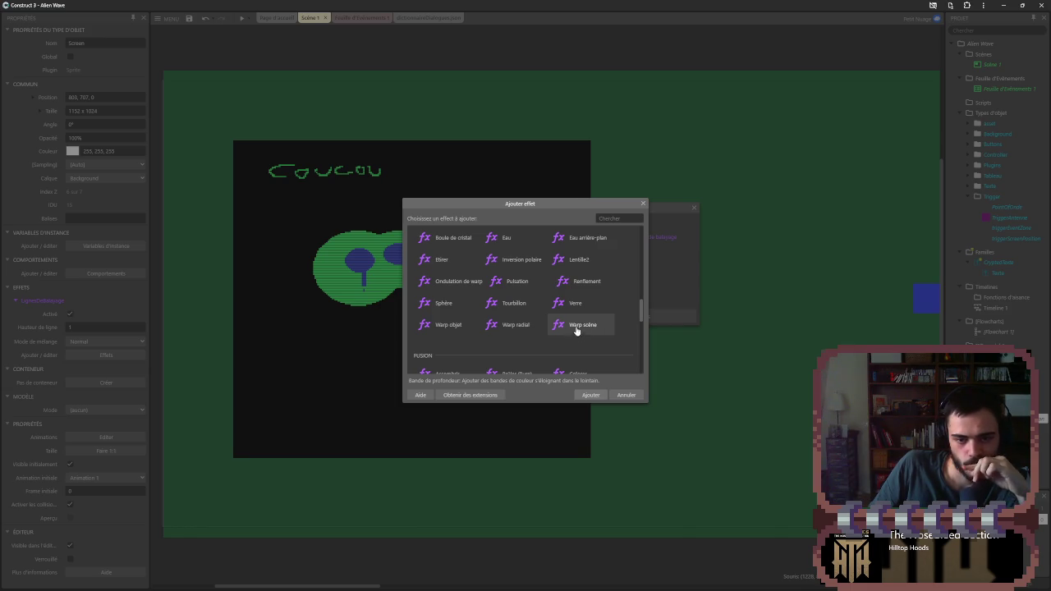
scroll(583, 306, up, 1)
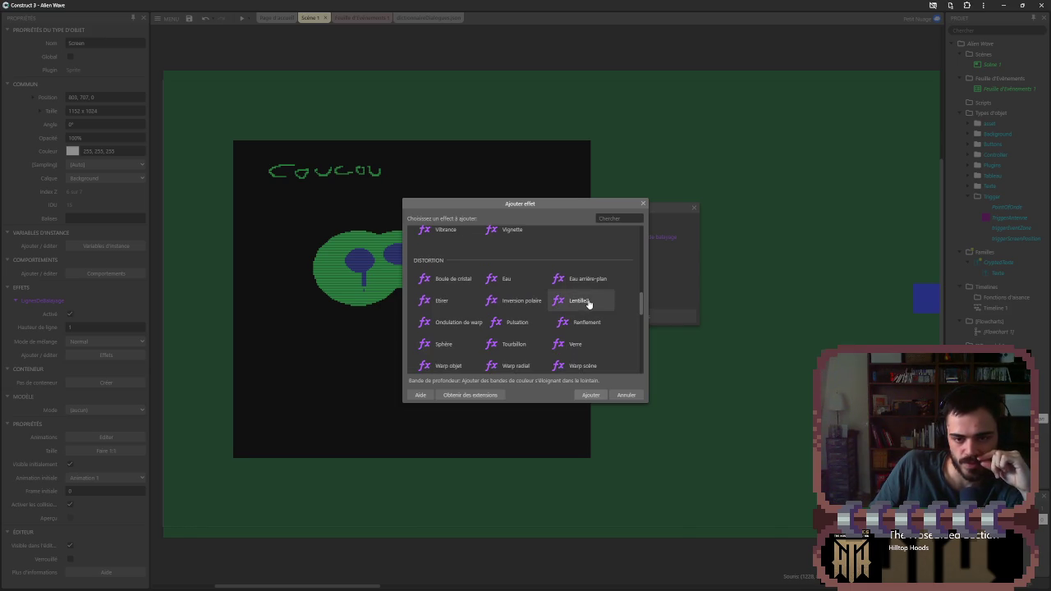
double_click(586, 304)
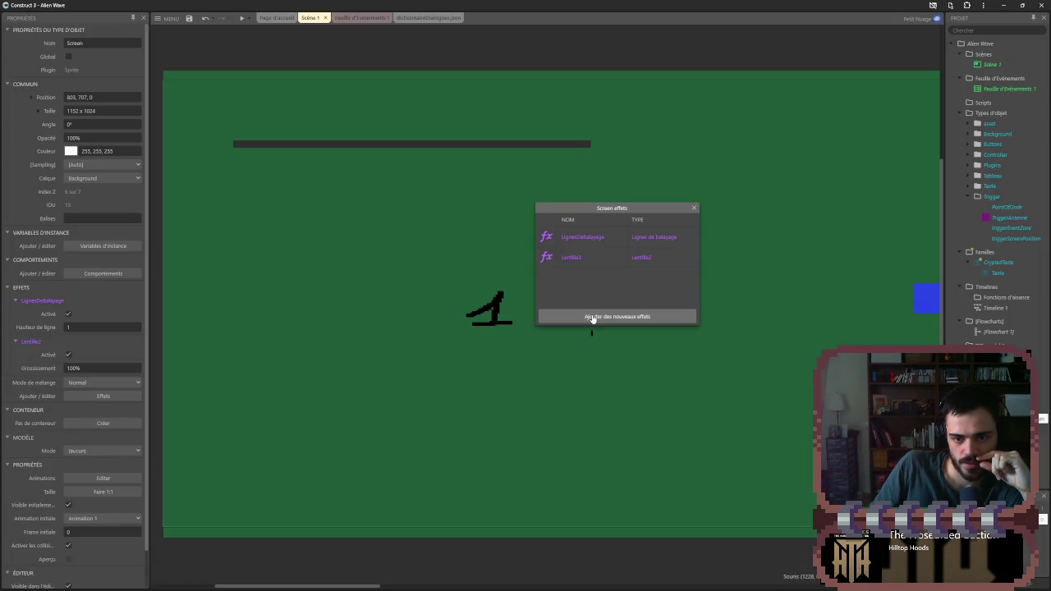
click(575, 255)
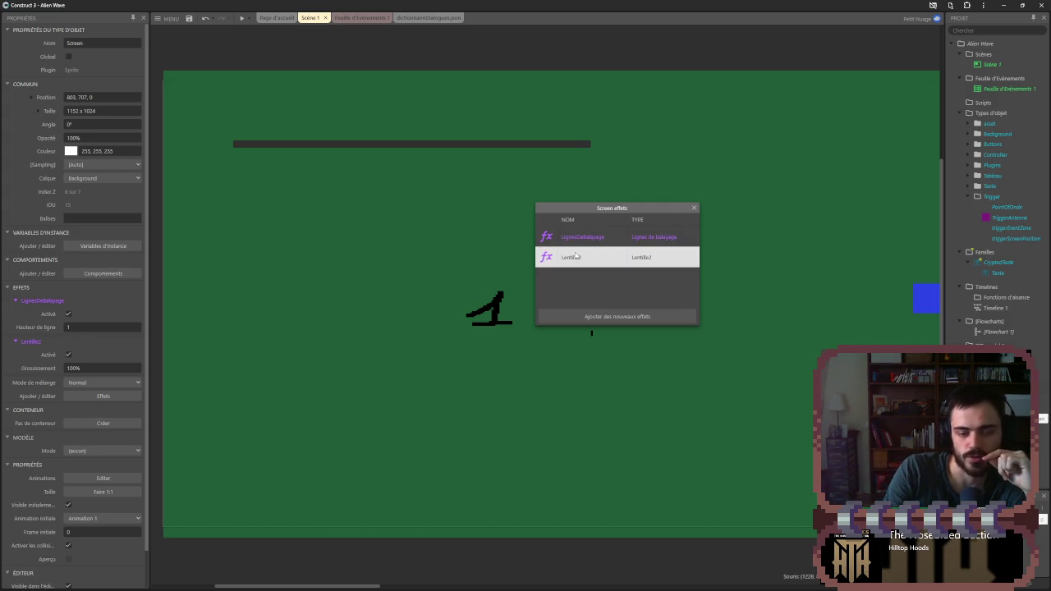
key(Delete)
- Compare distortion effects like Inversion polaire and Etirer, then add Verre to Screen
click(621, 317)
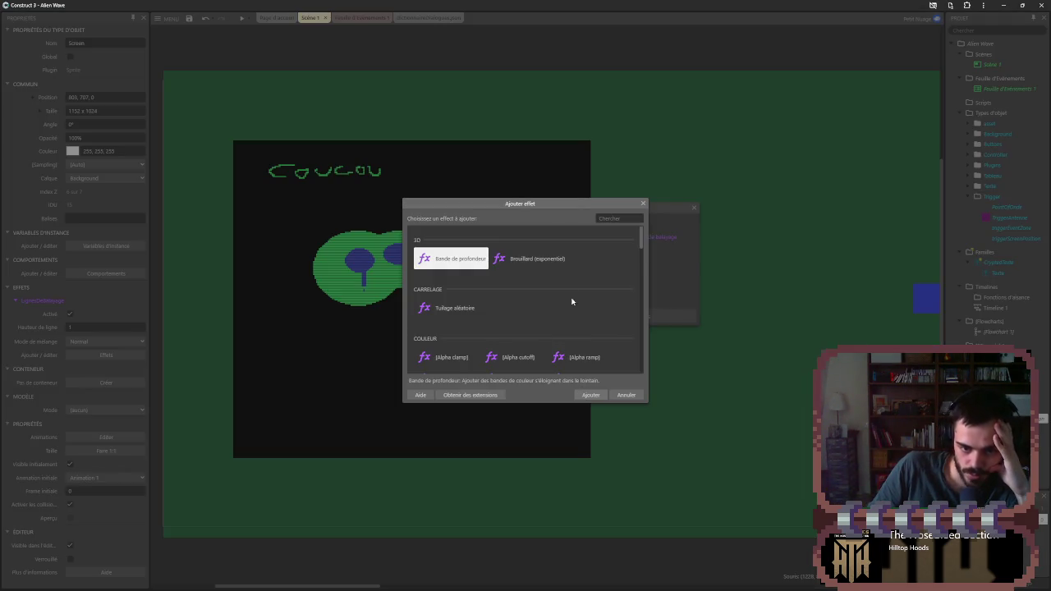
scroll(570, 298, down, 3)
scroll(559, 309, down, 3)
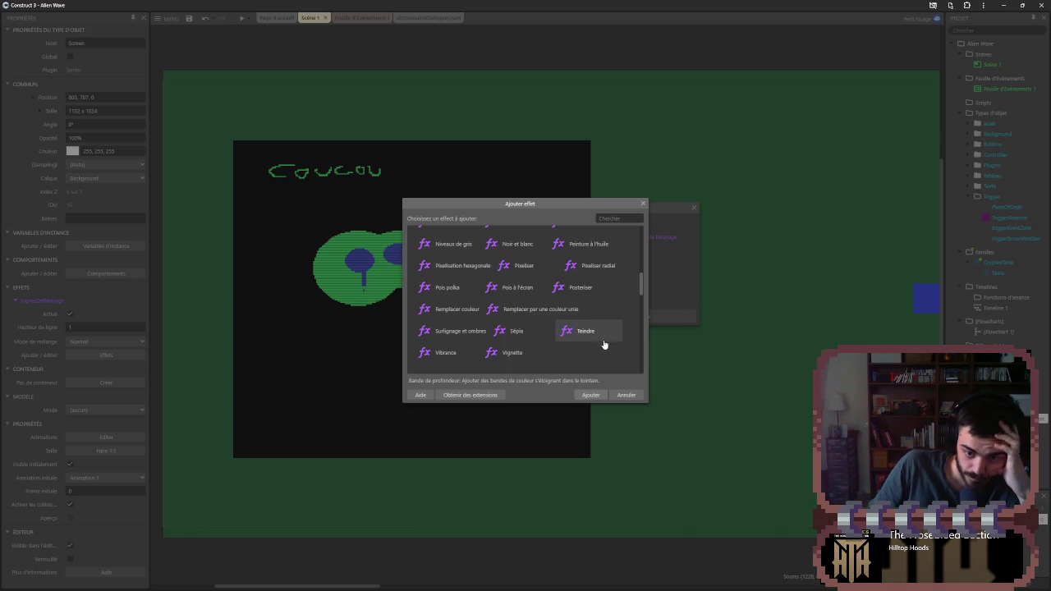
scroll(603, 345, down, 2)
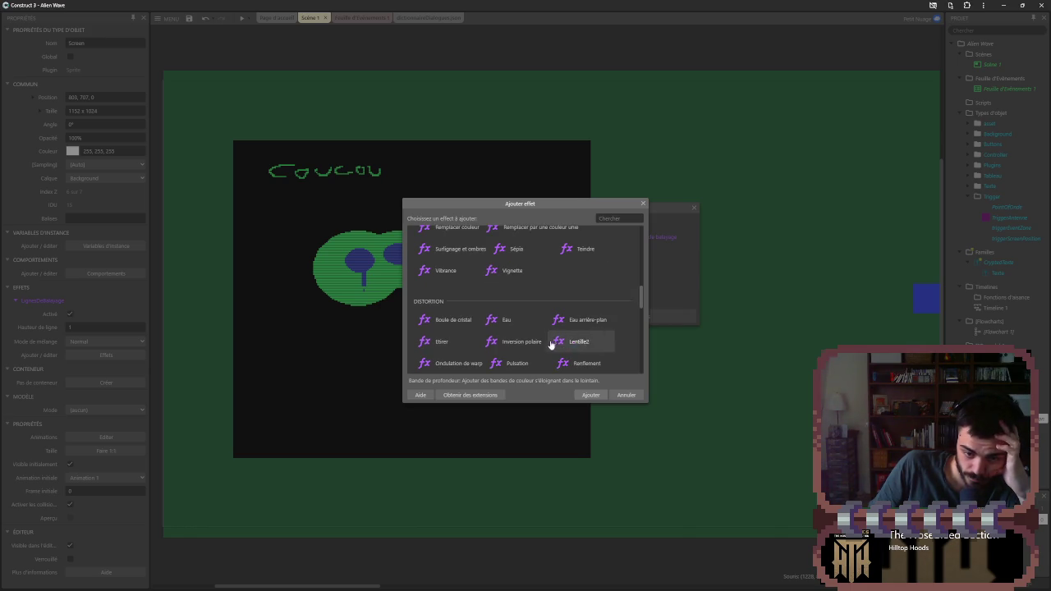
click(510, 341)
click(442, 341)
scroll(469, 323, down, 1)
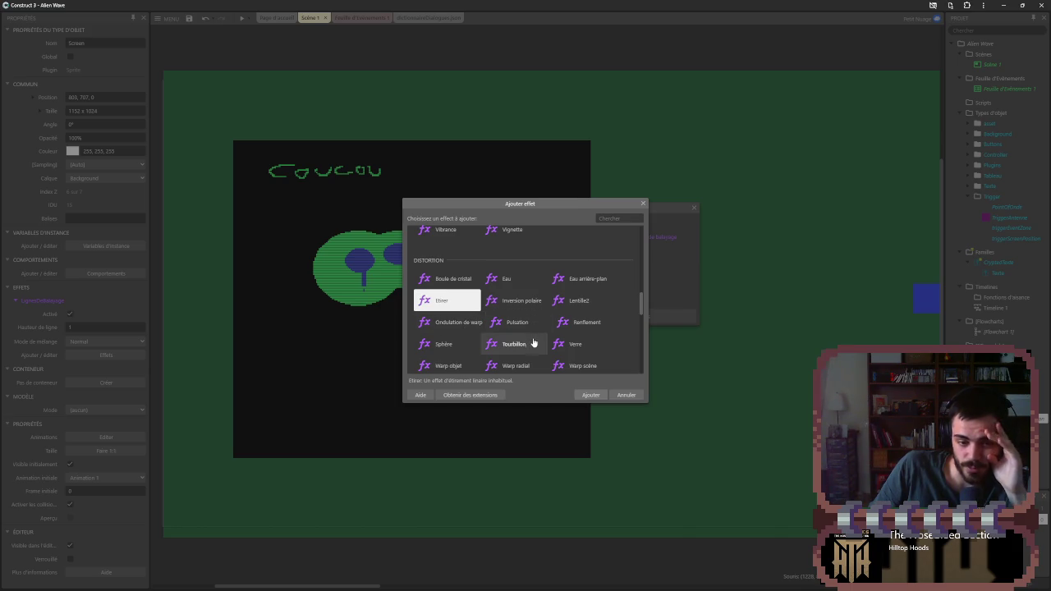
double_click(566, 351)
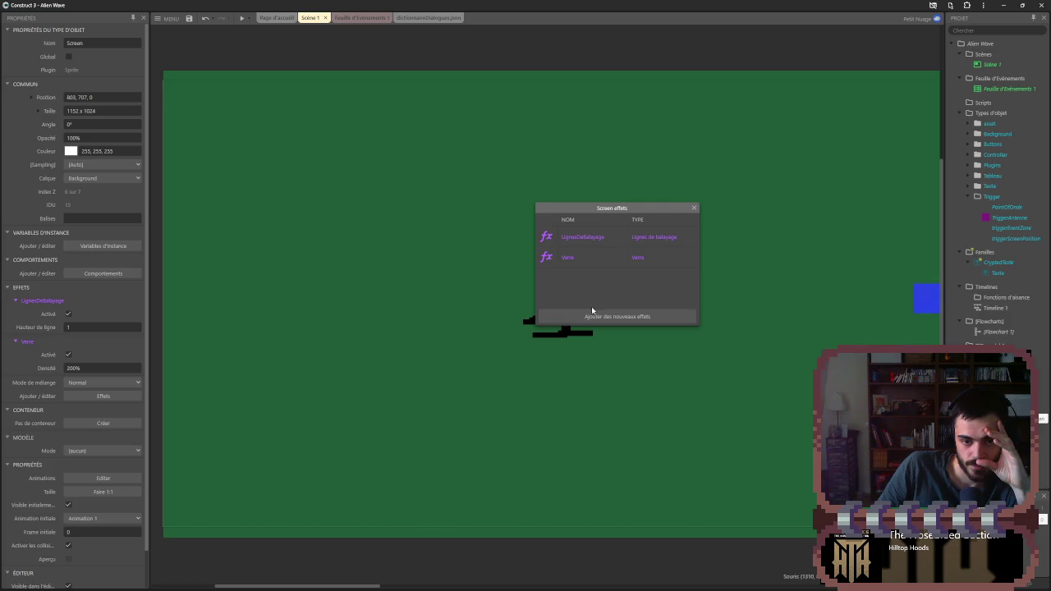
- Move the Screen sprite, try the Game layer, then return it to Background with Normal blend
click(694, 212)
mouse_move(361, 295)
mouse_down()
mouse_move(568, 301)
mouse_move(548, 321)
mouse_move(557, 377)
mouse_move(575, 340)
mouse_move(517, 339)
mouse_move(616, 349)
mouse_move(772, 316)
mouse_move(481, 326)
mouse_move(878, 326)
mouse_move(915, 364)
mouse_move(915, 344)
mouse_move(297, 334)
mouse_move(188, 344)
mouse_up()
scroll(351, 275, left, 3)
click(102, 138)
click(106, 150)
mouse_move(284, 326)
mouse_down()
mouse_move(822, 320)
mouse_move(842, 288)
mouse_move(875, 328)
mouse_move(890, 476)
mouse_move(867, 386)
mouse_move(811, 300)
mouse_move(799, 260)
mouse_move(525, 352)
mouse_move(152, 341)
mouse_move(352, 284)
mouse_move(340, 293)
mouse_move(251, 272)
mouse_up()
click(91, 139)
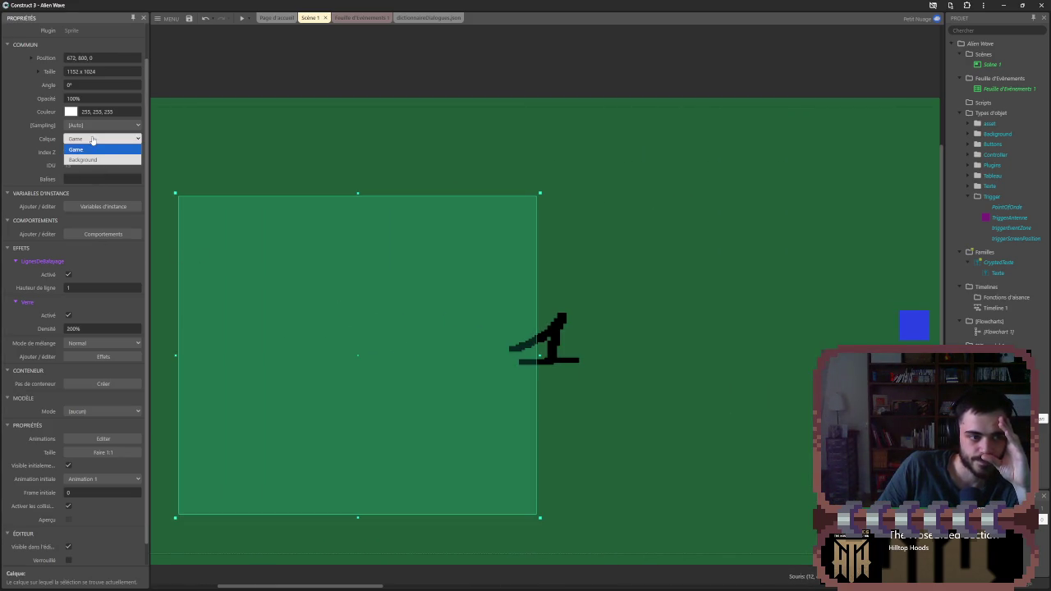
click(90, 156)
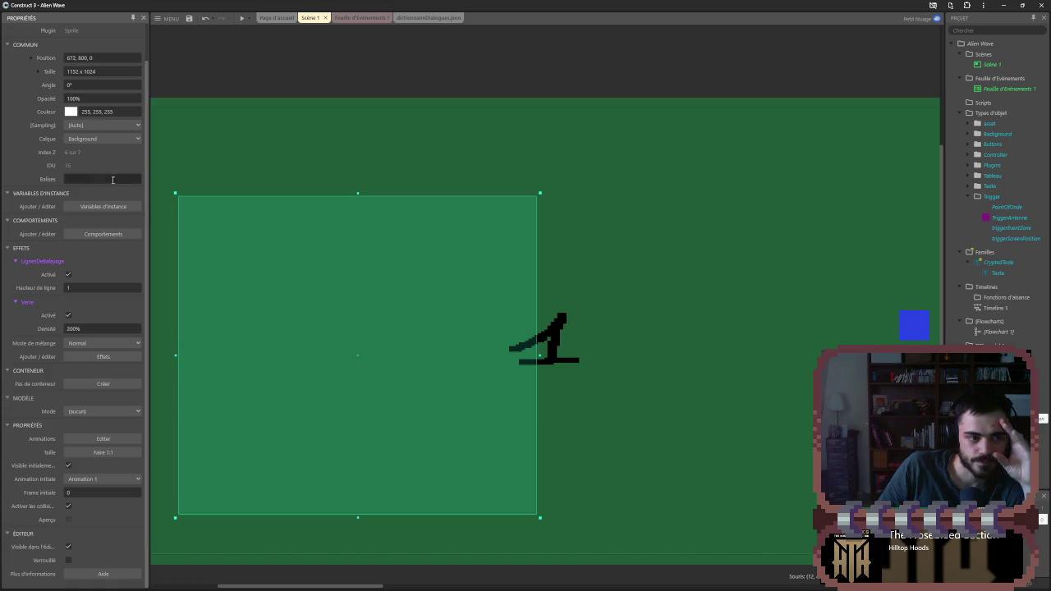
click(86, 343)
click(86, 345)
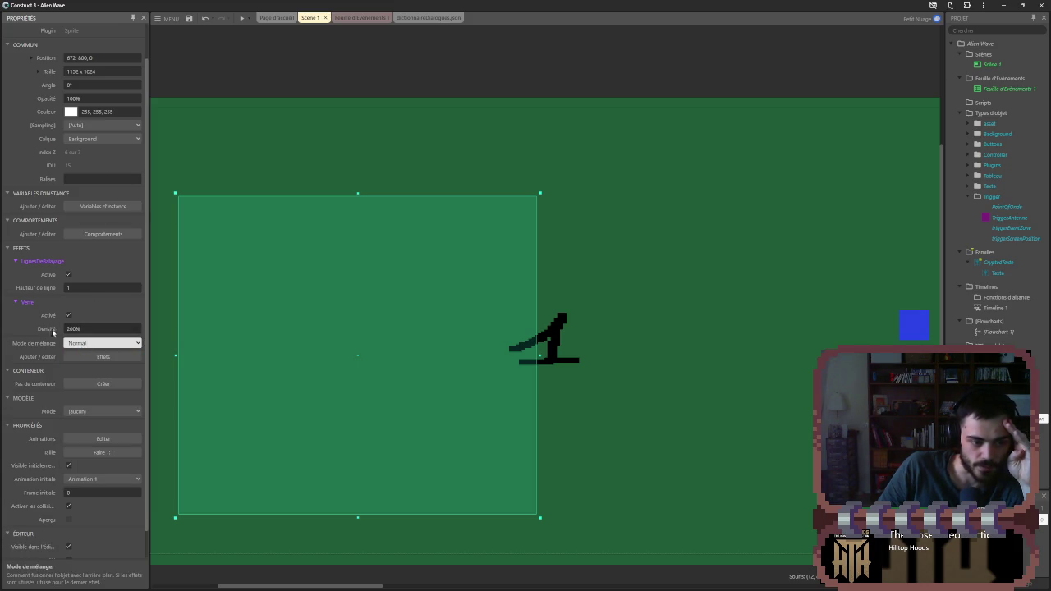
- Delete the Verre effect from Screen and pick Boule de cristal as the new effect
click(102, 357)
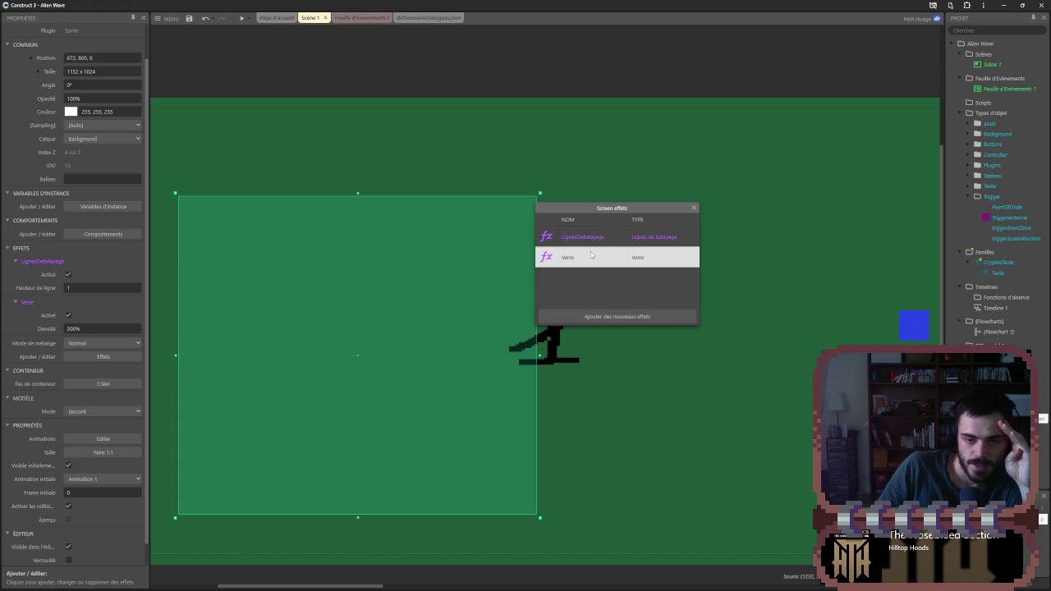
key(Delete)
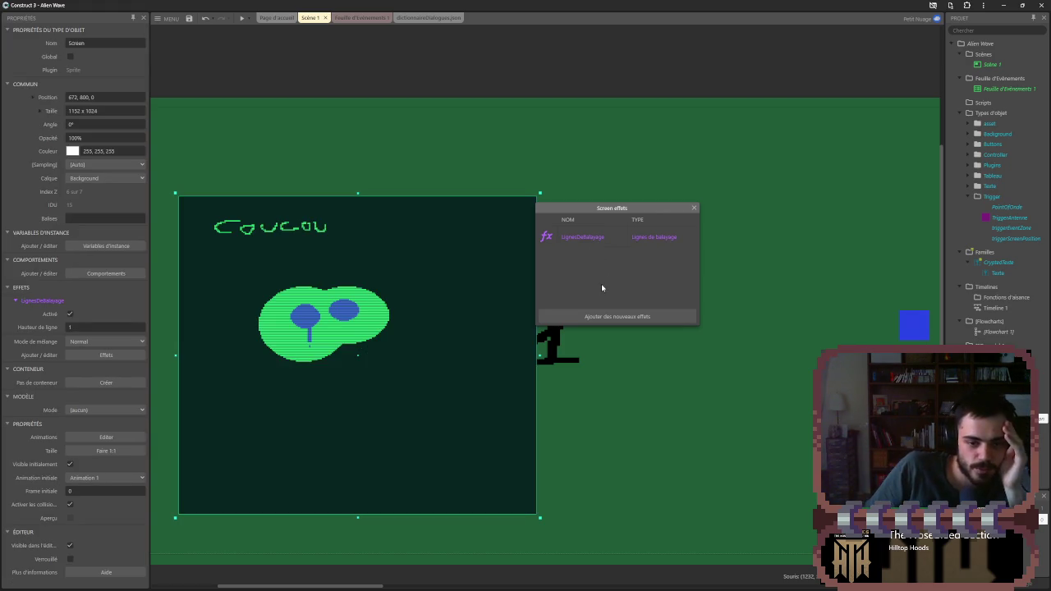
click(597, 316)
scroll(534, 320, down, 5)
click(444, 360)
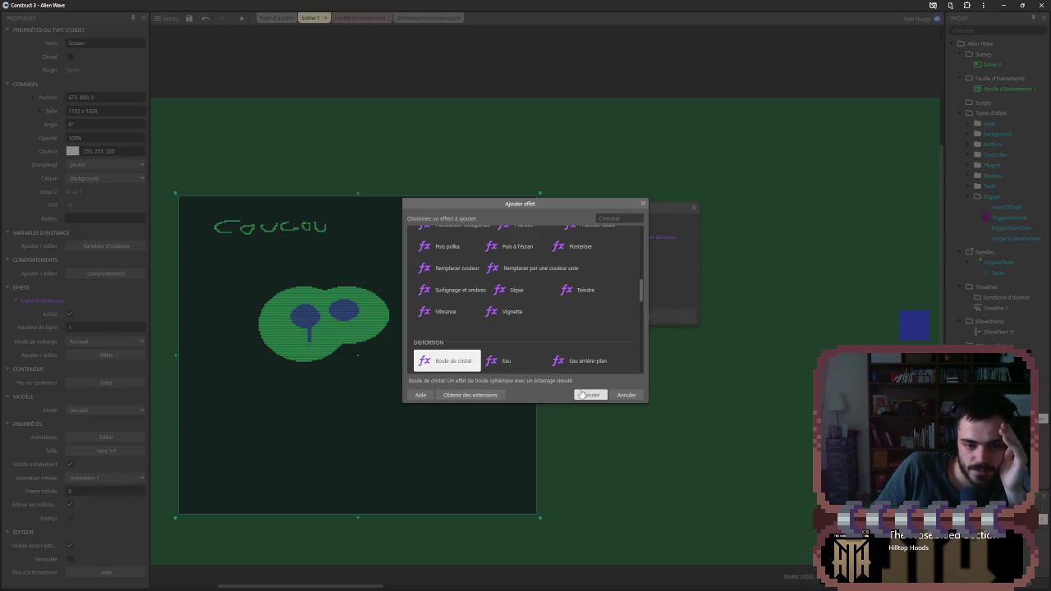
- Add Boule de cristal to Screen with radius 84.7% and refraction about 21.9%
click(581, 394)
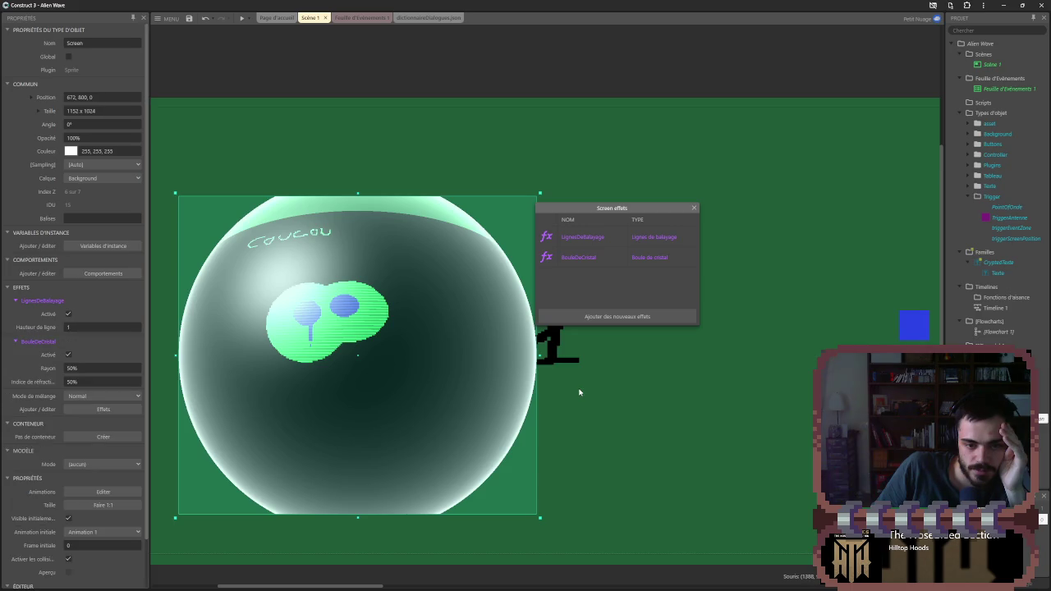
click(56, 369)
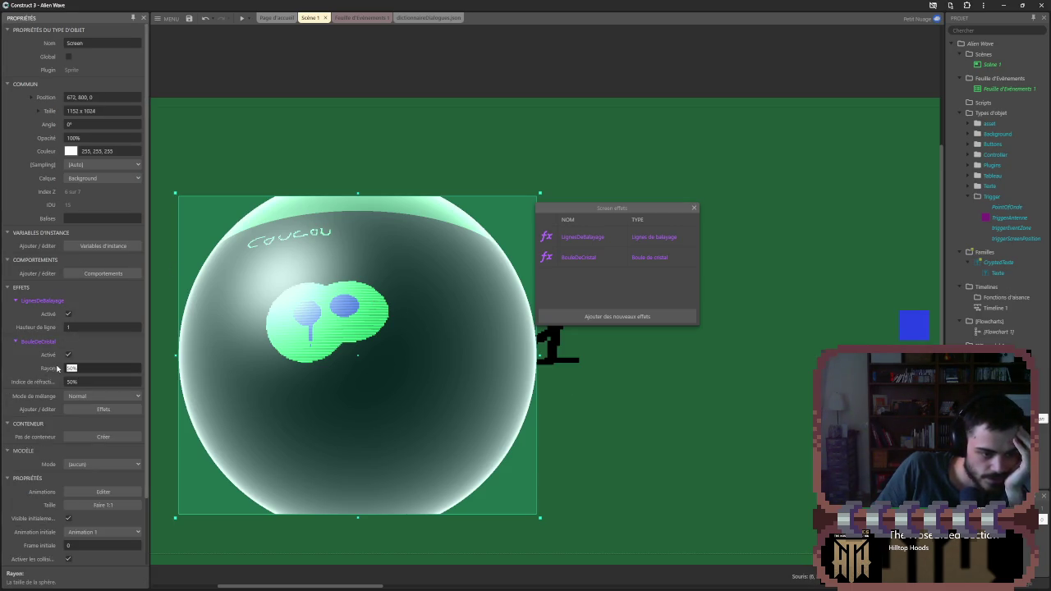
drag(60, 368, 36, 368)
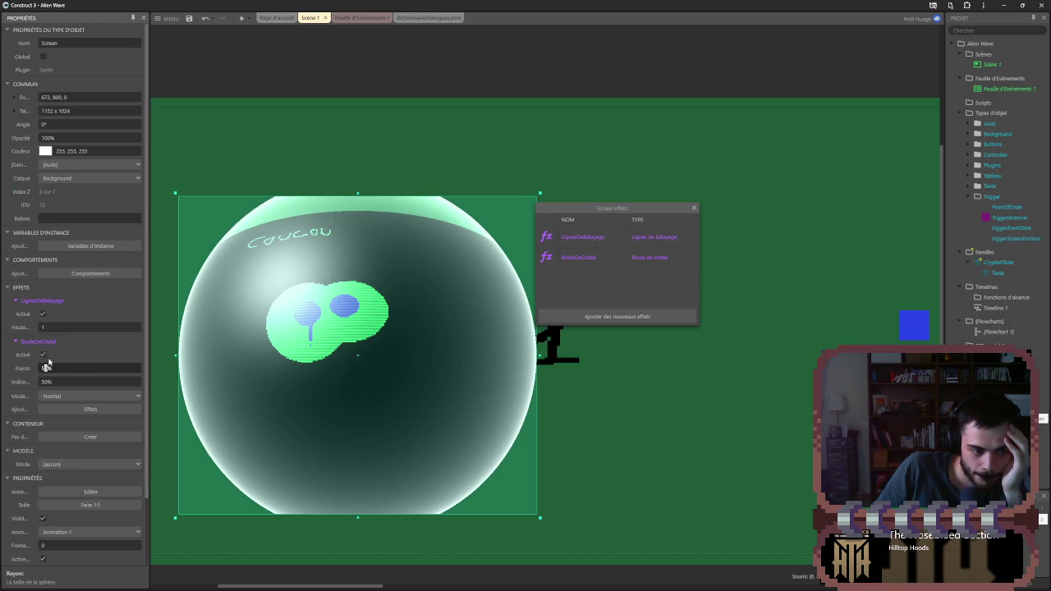
mouse_move(45, 368)
mouse_down()
mouse_move(62, 431)
mouse_move(33, 431)
mouse_up()
mouse_move(45, 381)
mouse_down()
mouse_move(104, 493)
mouse_move(109, 528)
mouse_move(57, 337)
mouse_move(72, 188)
mouse_up()
drag(42, 380, 37, 354)
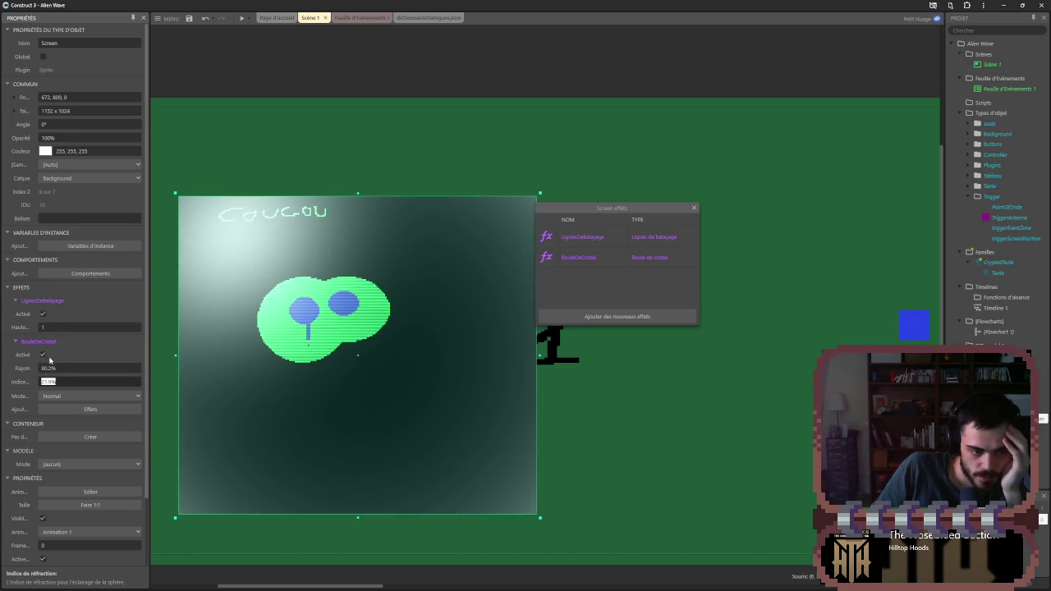
click(547, 399)
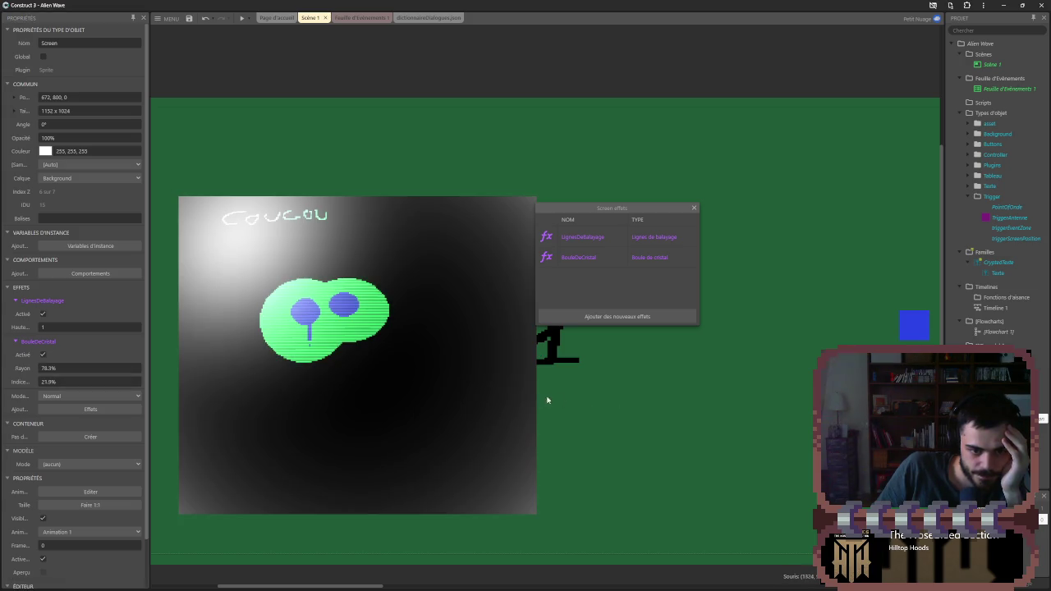
- Delete the BouleDeCristal effect from Screen and bring up the effects to add
click(488, 382)
click(639, 259)
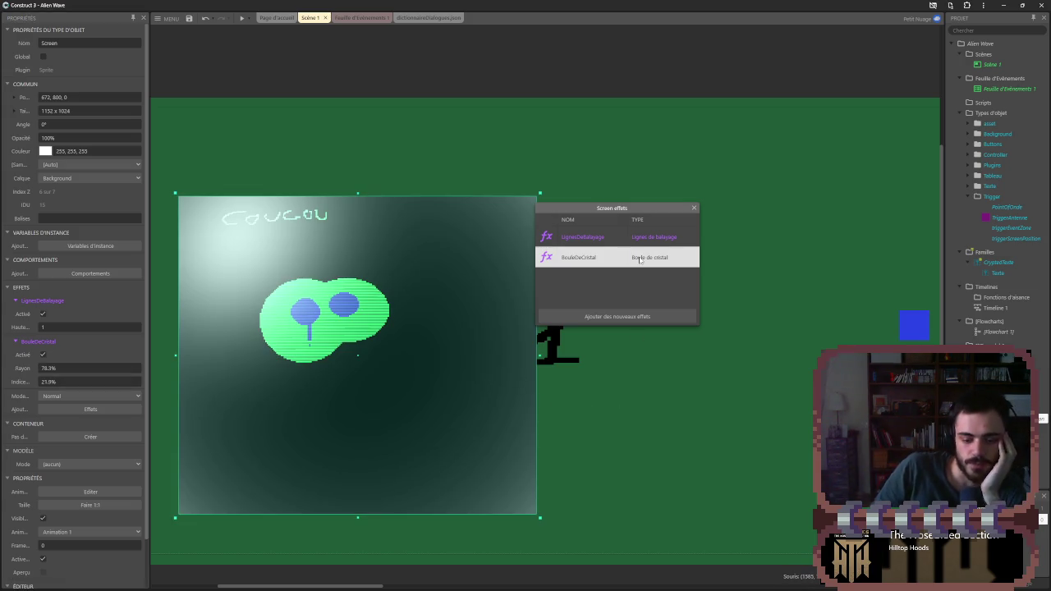
key(Delete)
click(652, 318)
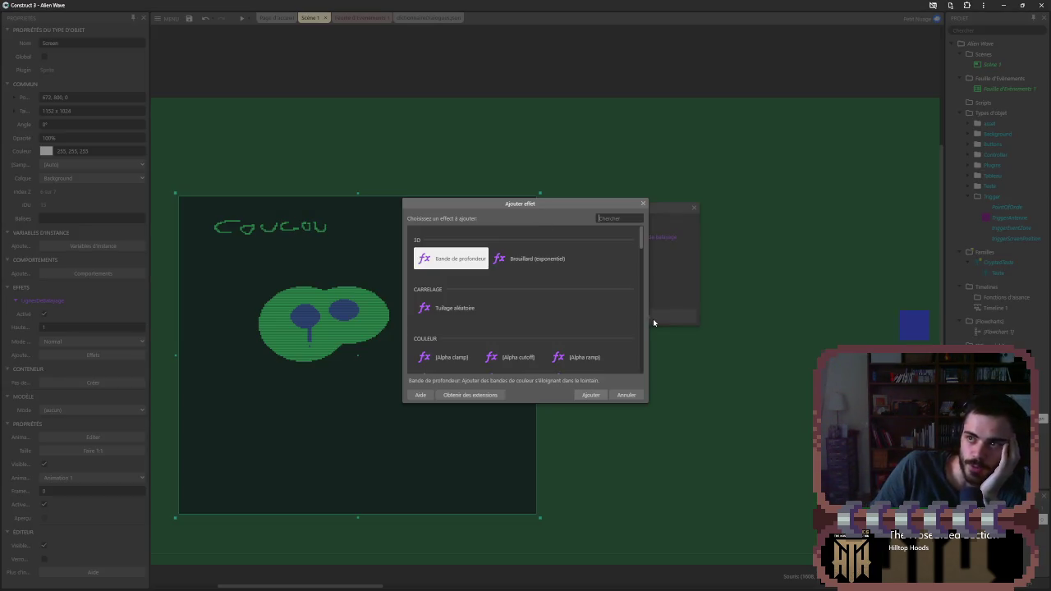
scroll(584, 327, down, 10)
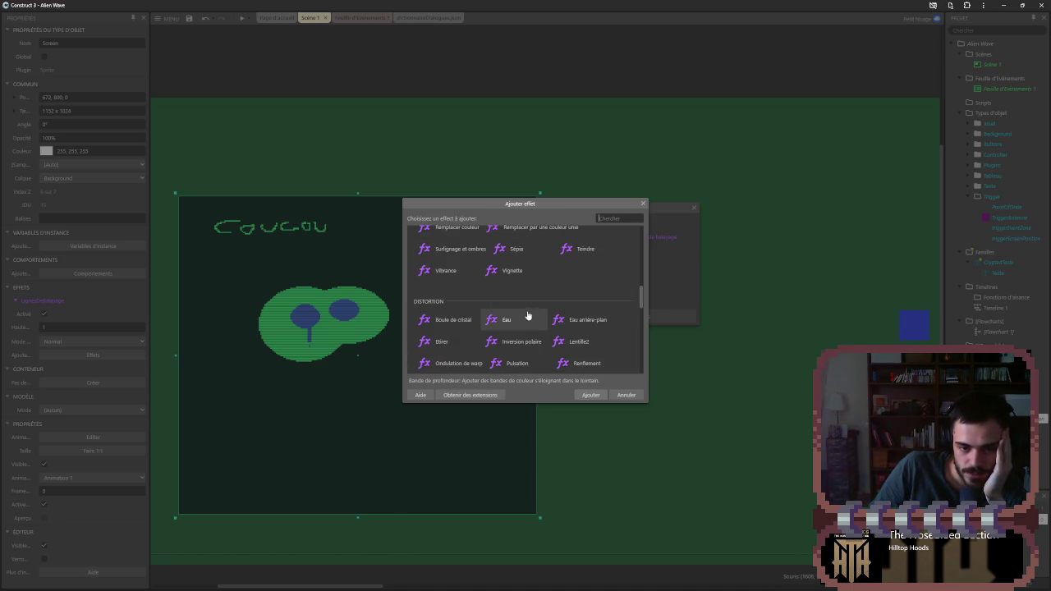
double_click(481, 325)
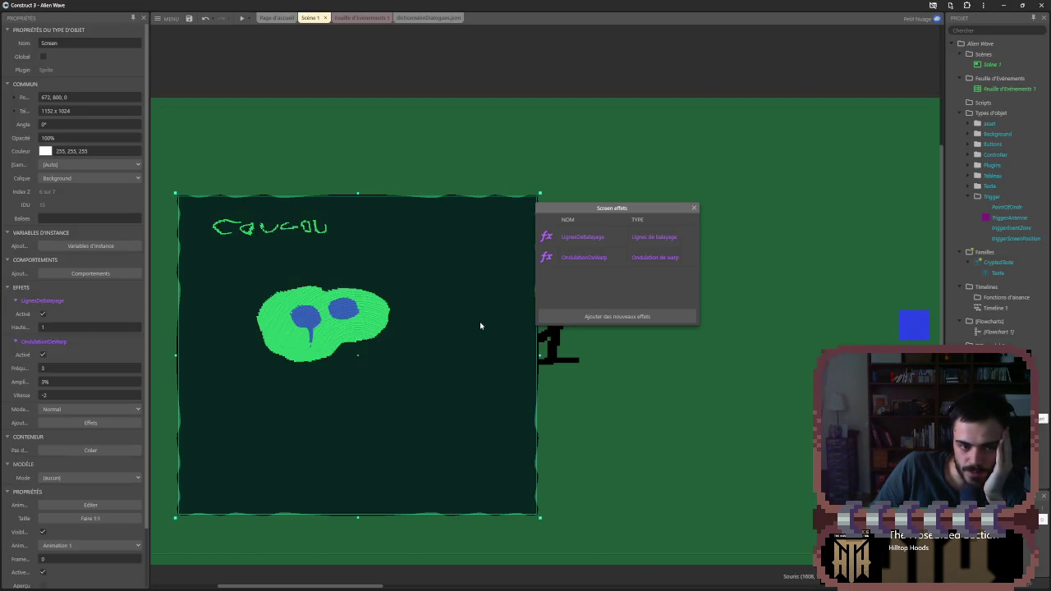
click(612, 258)
key(Delete)
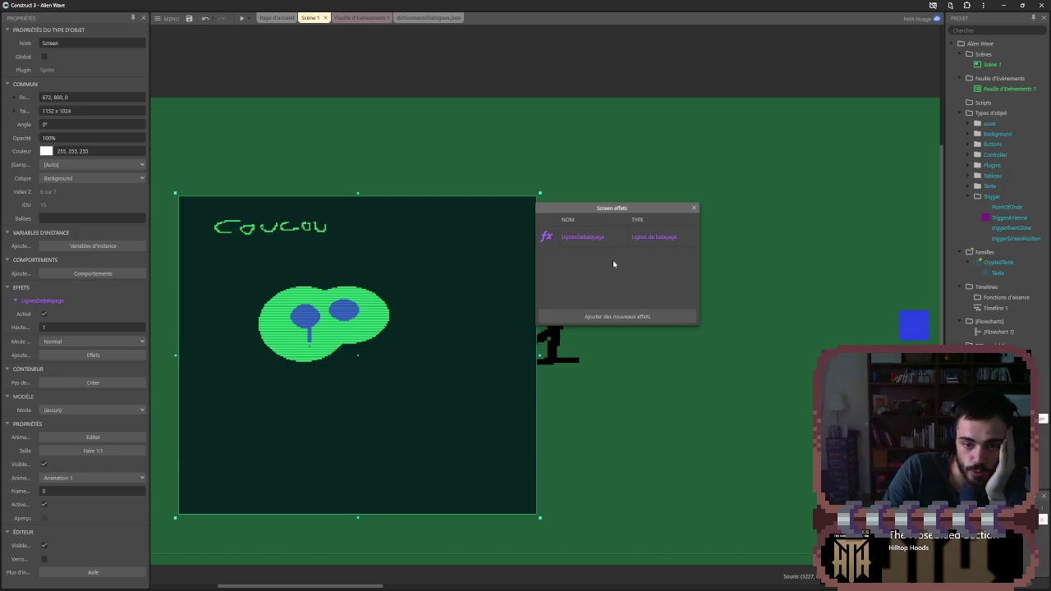
click(620, 314)
scroll(566, 324, down, 5)
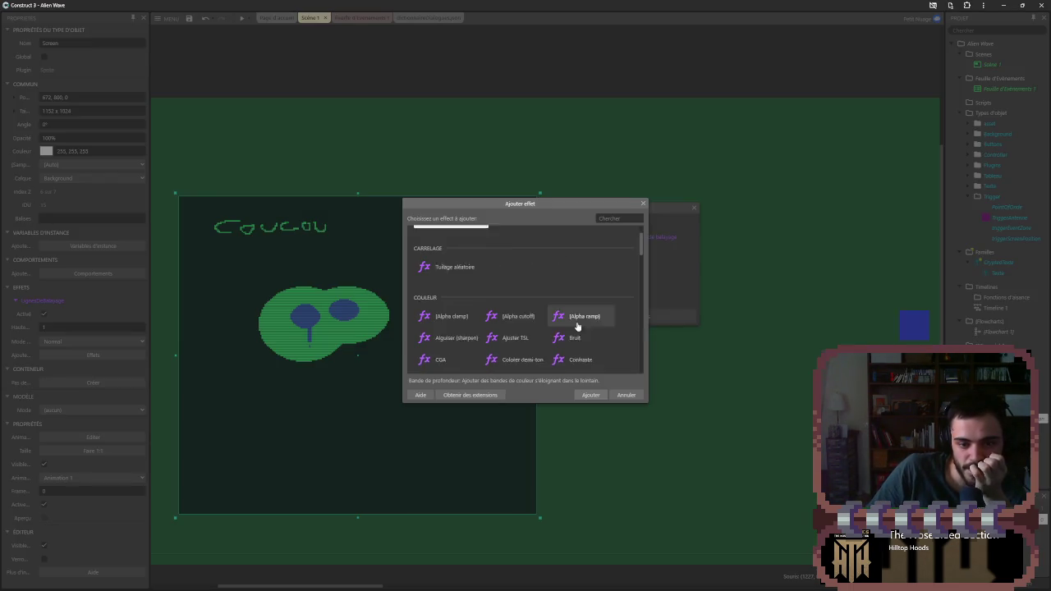
scroll(550, 324, down, 5)
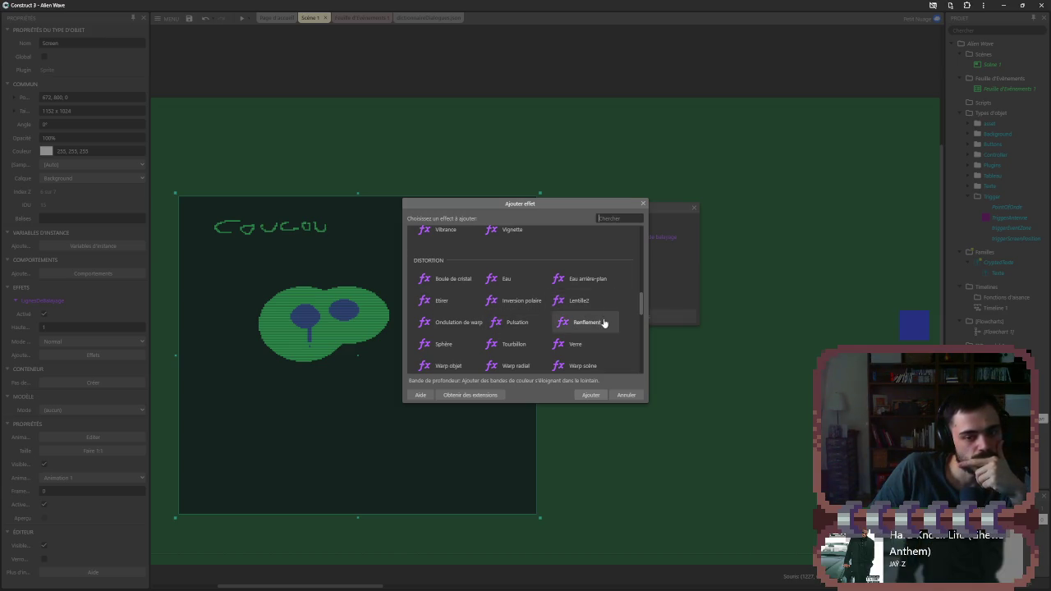
double_click(603, 323)
click(47, 368)
text(20.175.7)
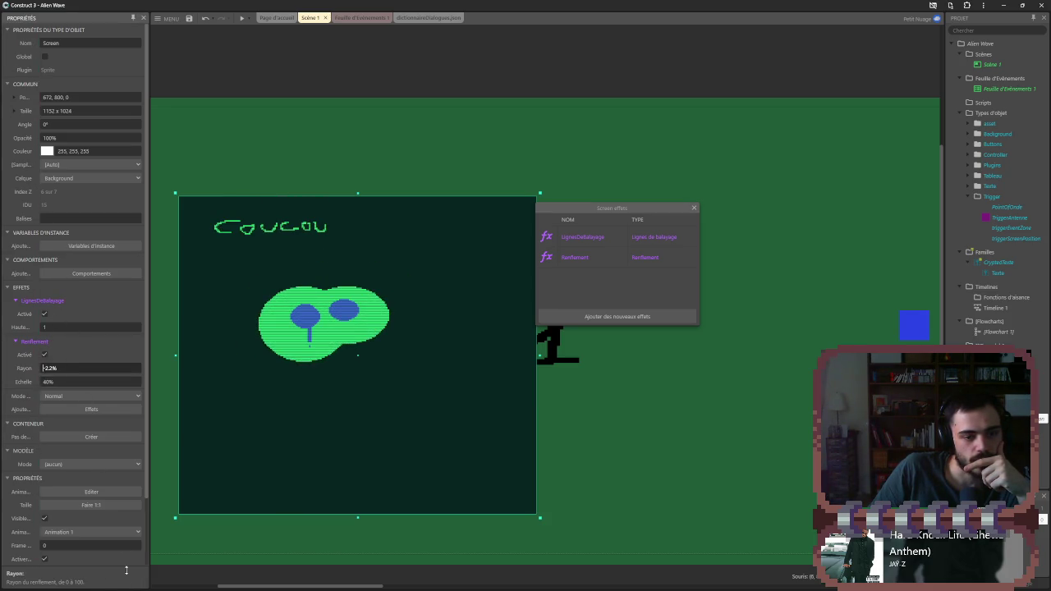
text(66.6)
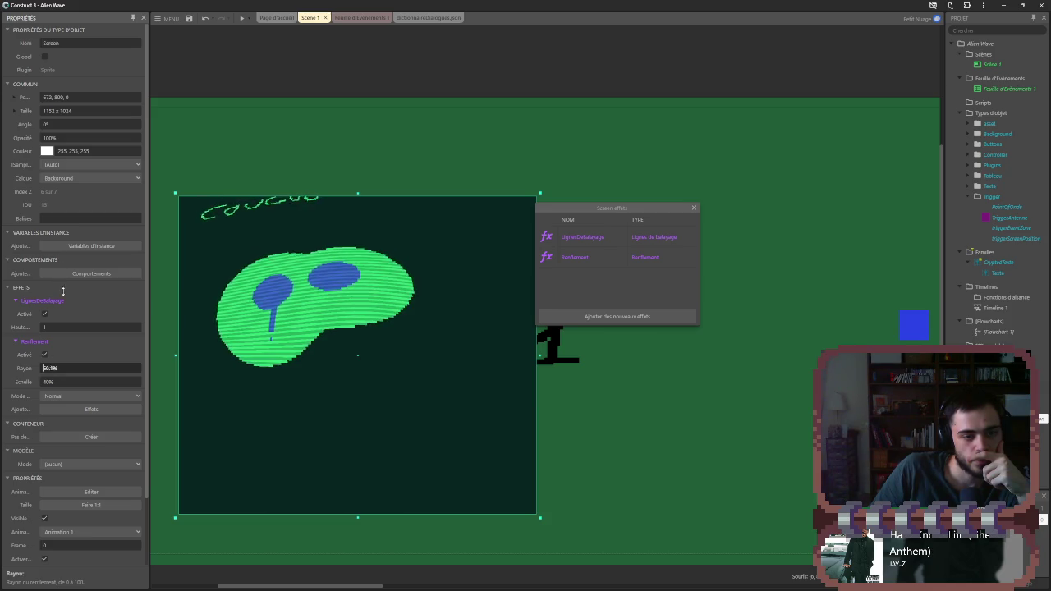
key(Tab)
text(63.7)
key(Delete)
text(23.7)
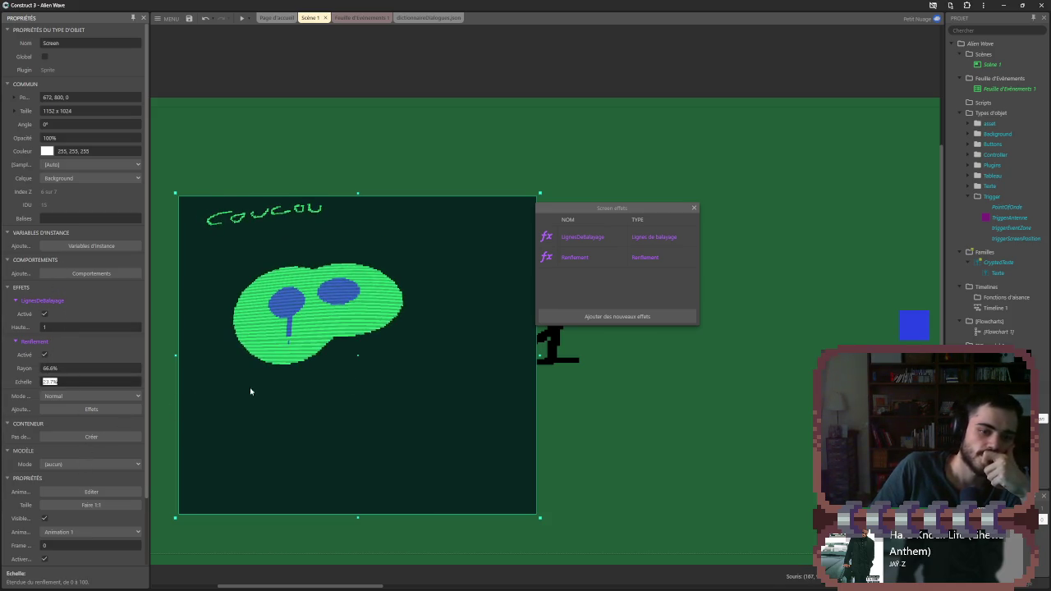
click(667, 423)
click(585, 257)
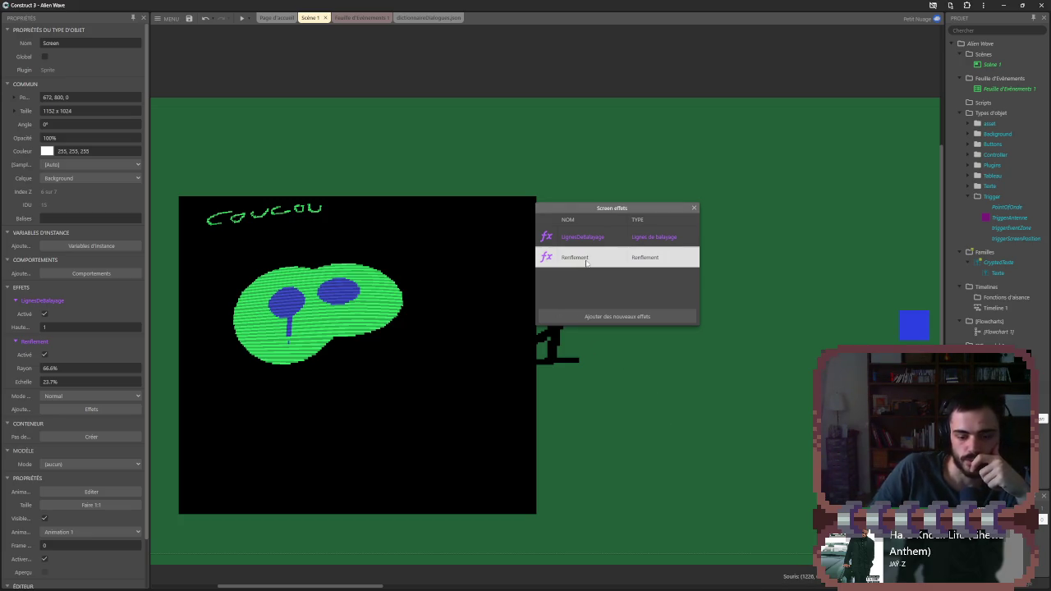
key(Delete)
click(606, 317)
scroll(529, 304, down, 5)
scroll(542, 303, down, 1)
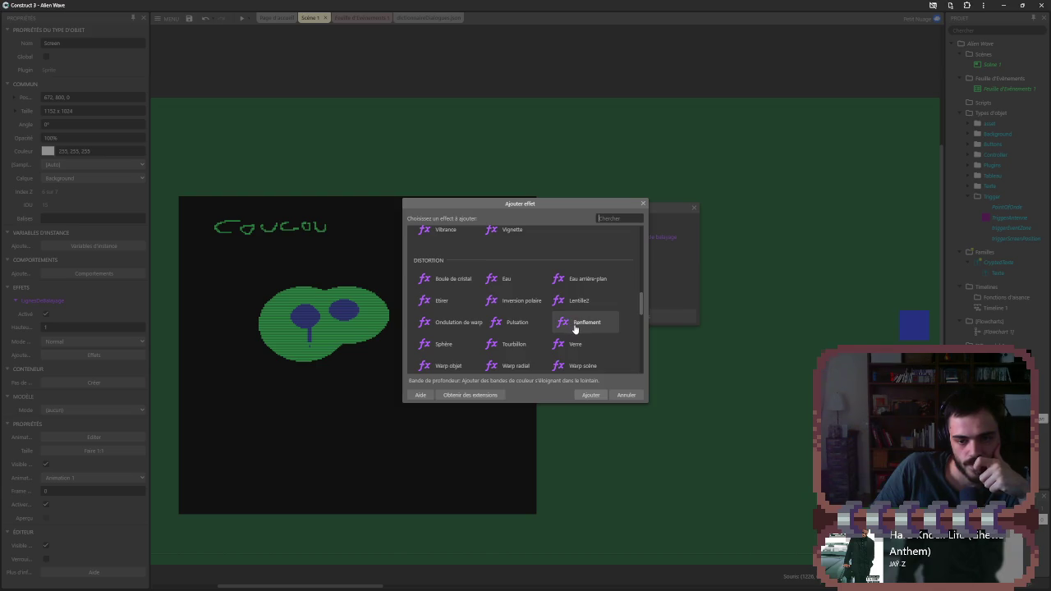
scroll(506, 349, down, 1)
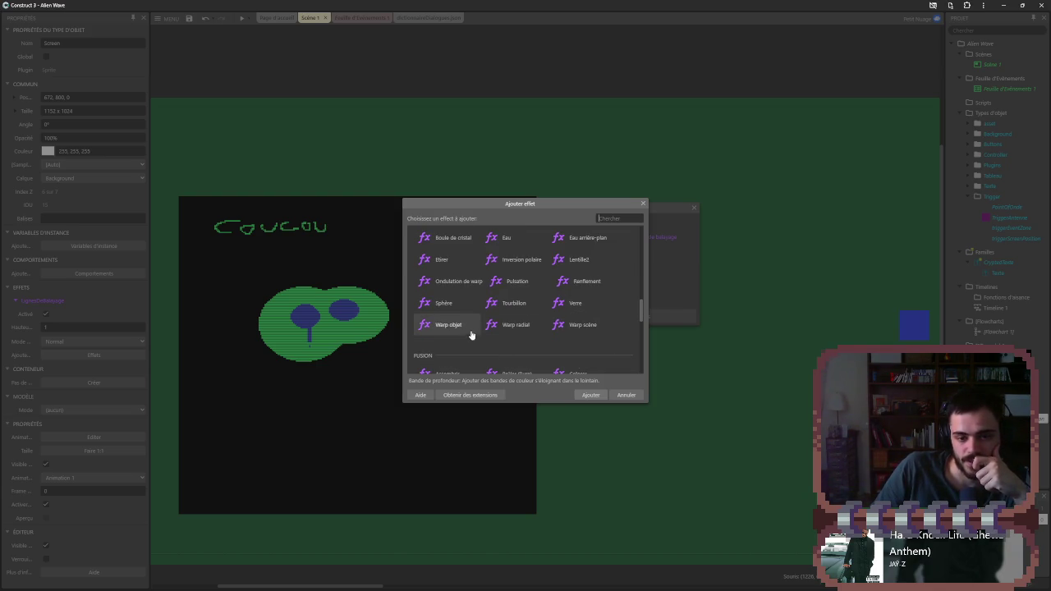
double_click(444, 329)
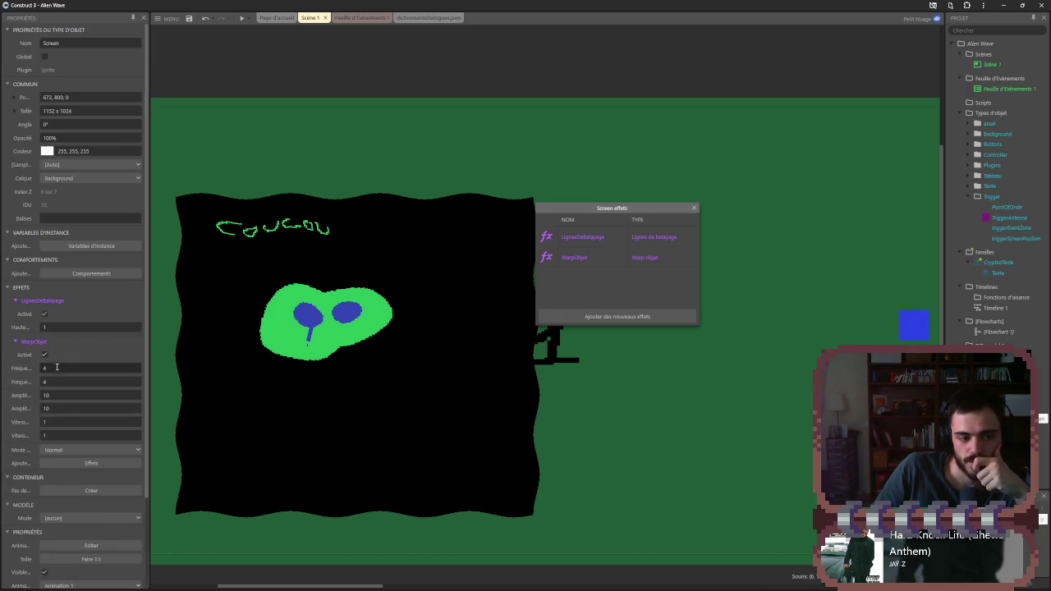
click(241, 17)
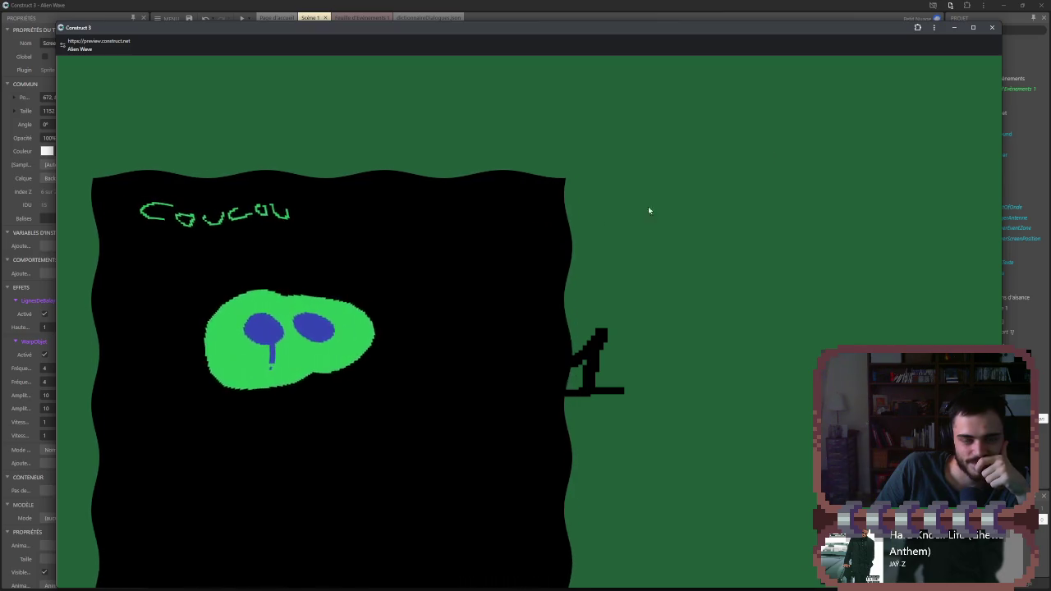
click(953, 28)
click(591, 257)
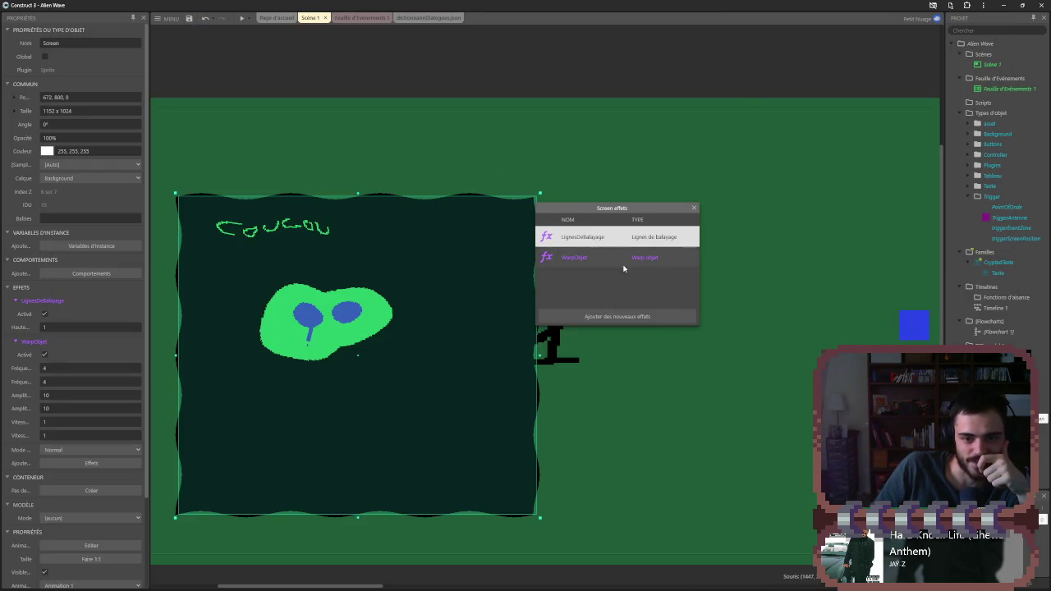
key(Delete)
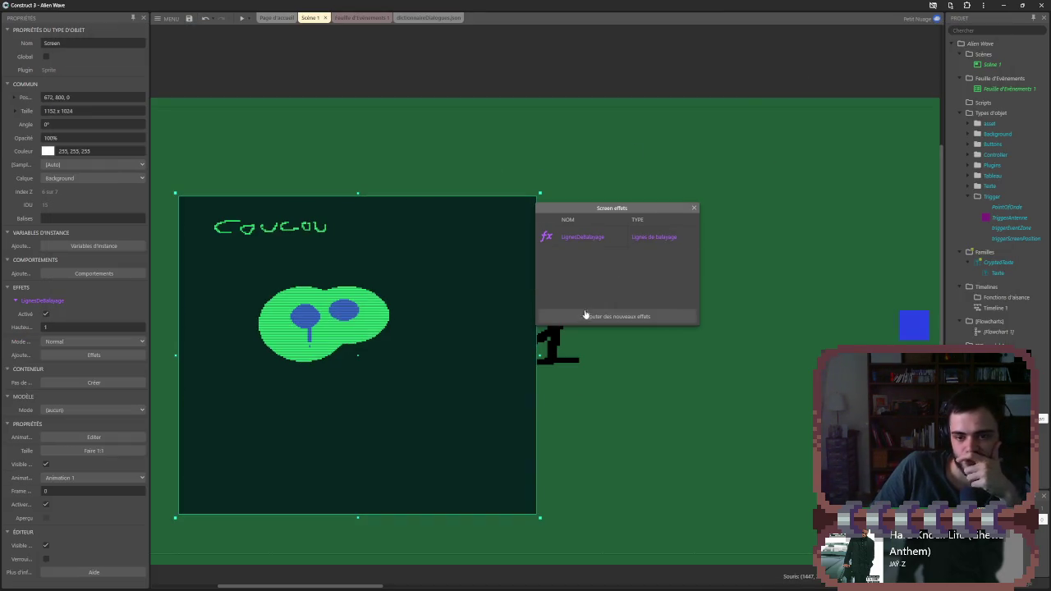
click(585, 315)
scroll(585, 331, down, 5)
scroll(593, 341, down, 5)
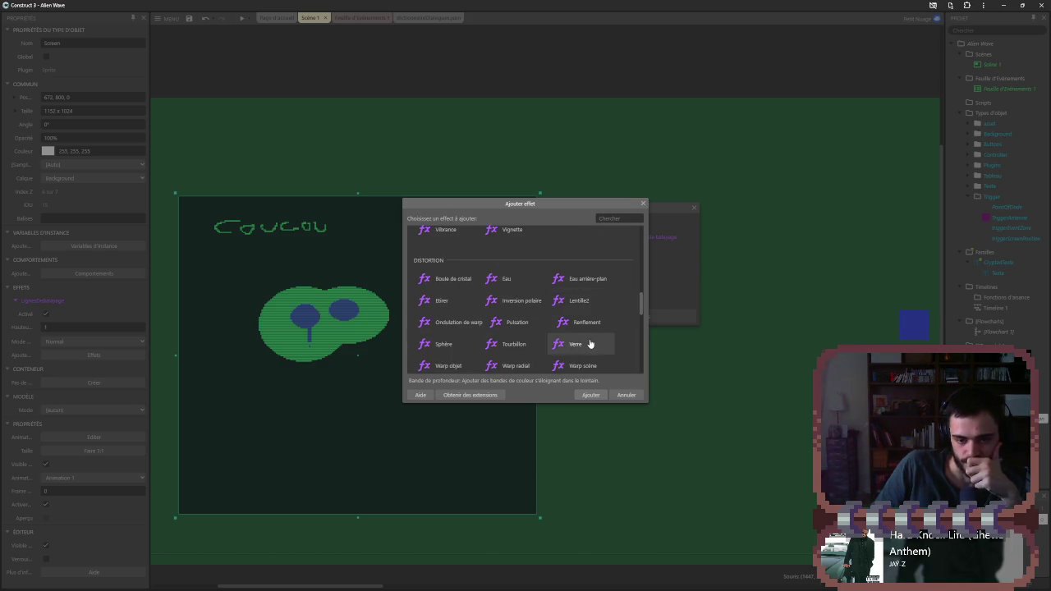
double_click(592, 325)
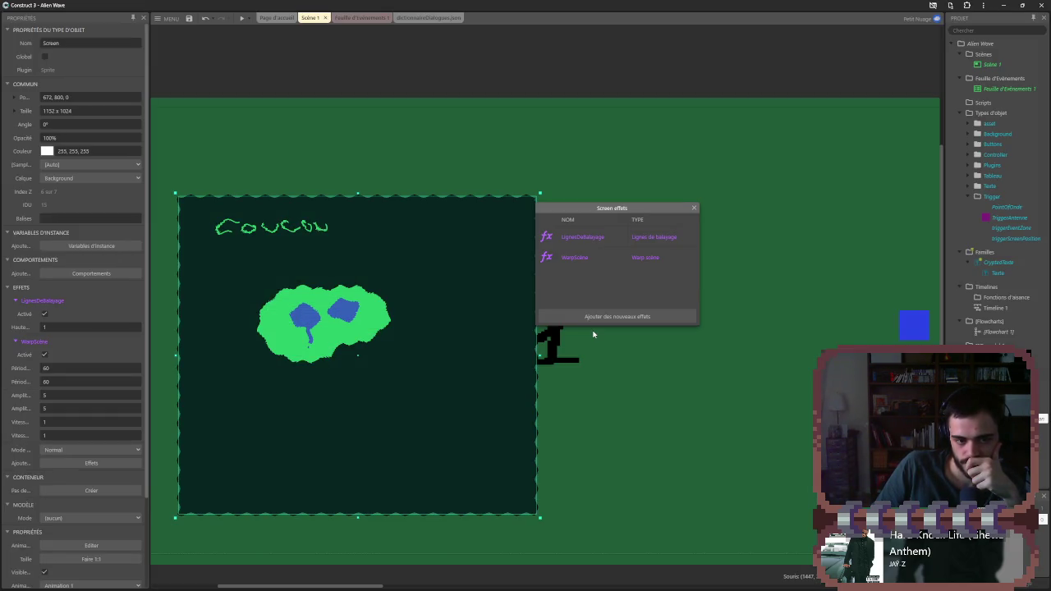
click(604, 257)
key(Delete)
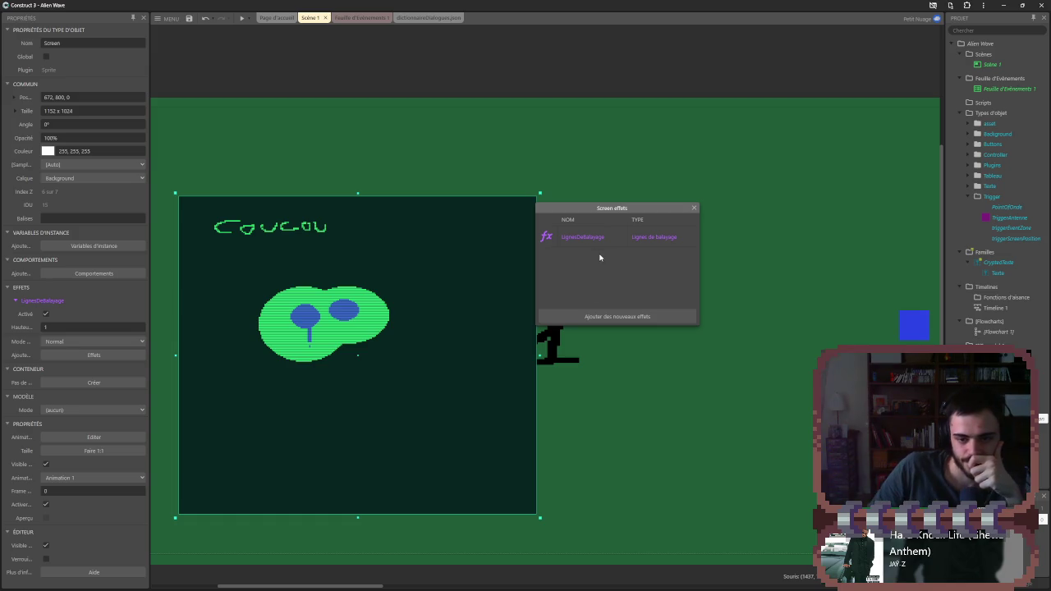
click(608, 320)
scroll(604, 320, down, 10)
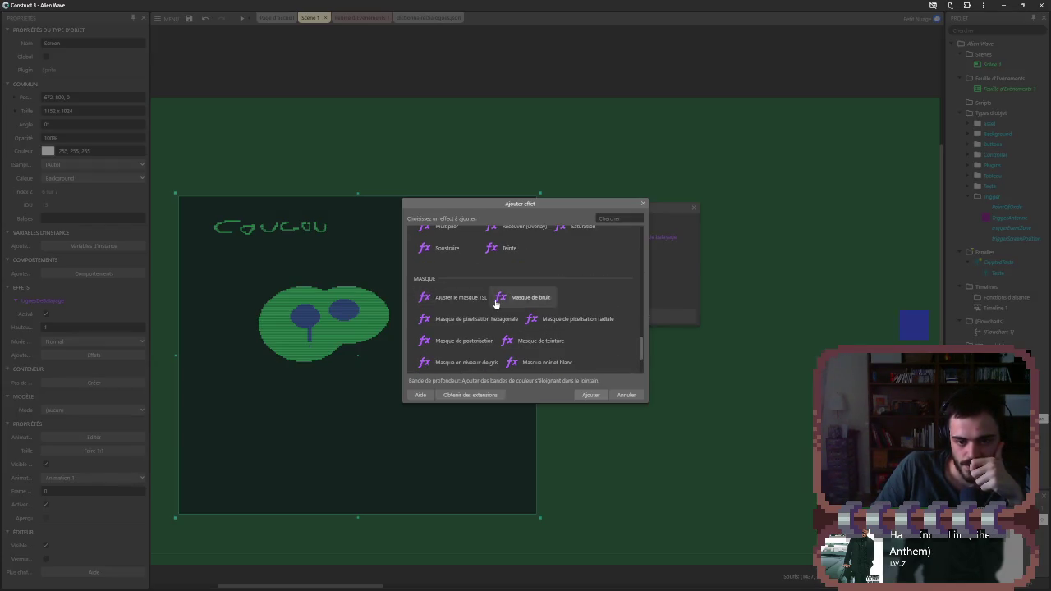
- Trial the Masque de bruit effect, adjusting its intensity and colour, then remove it
scroll(495, 303, up, 1)
double_click(517, 337)
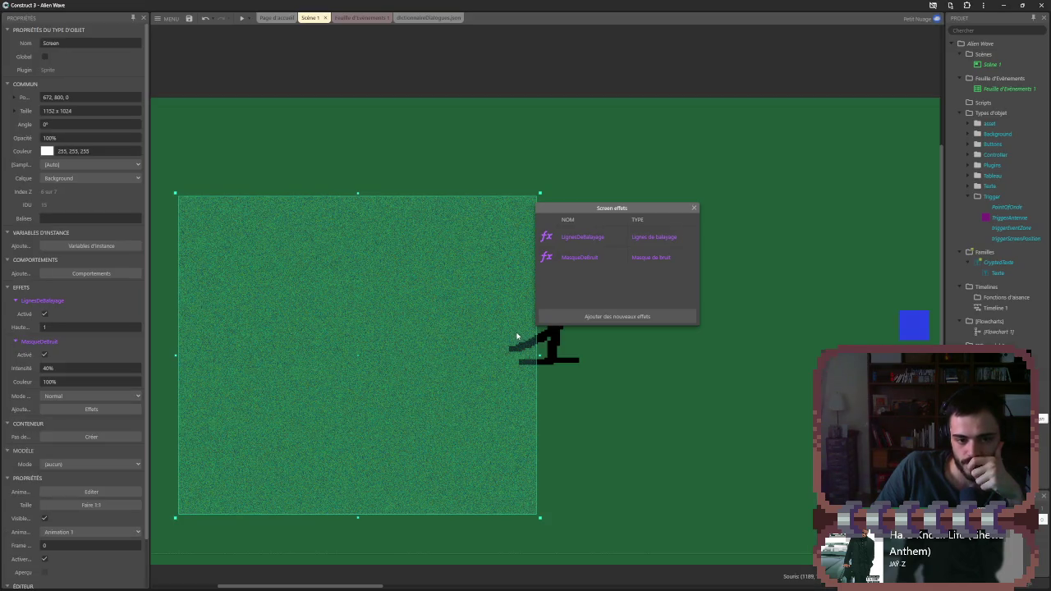
click(48, 367)
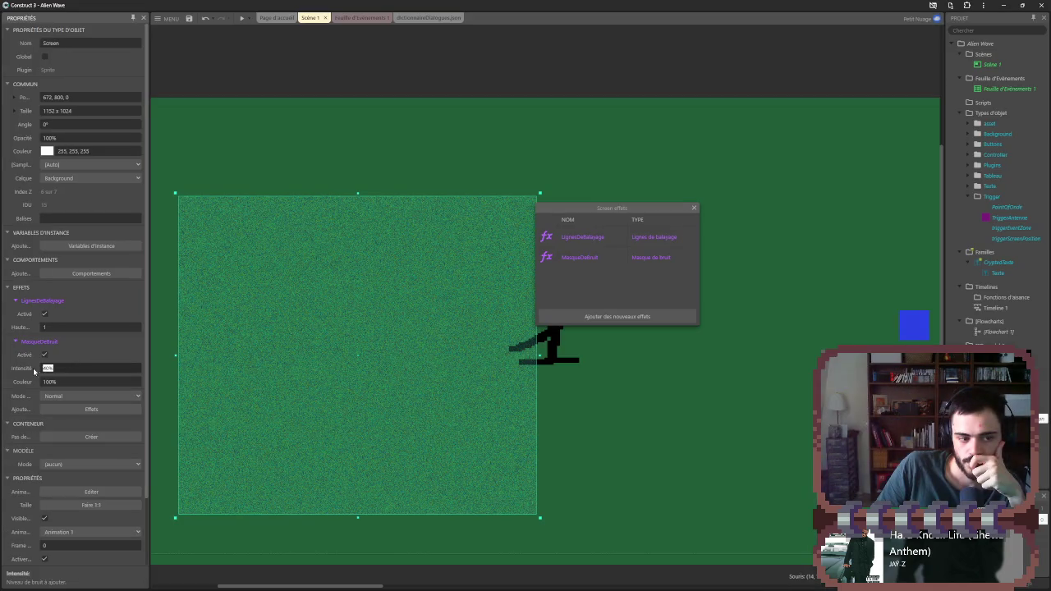
text(5120.6)
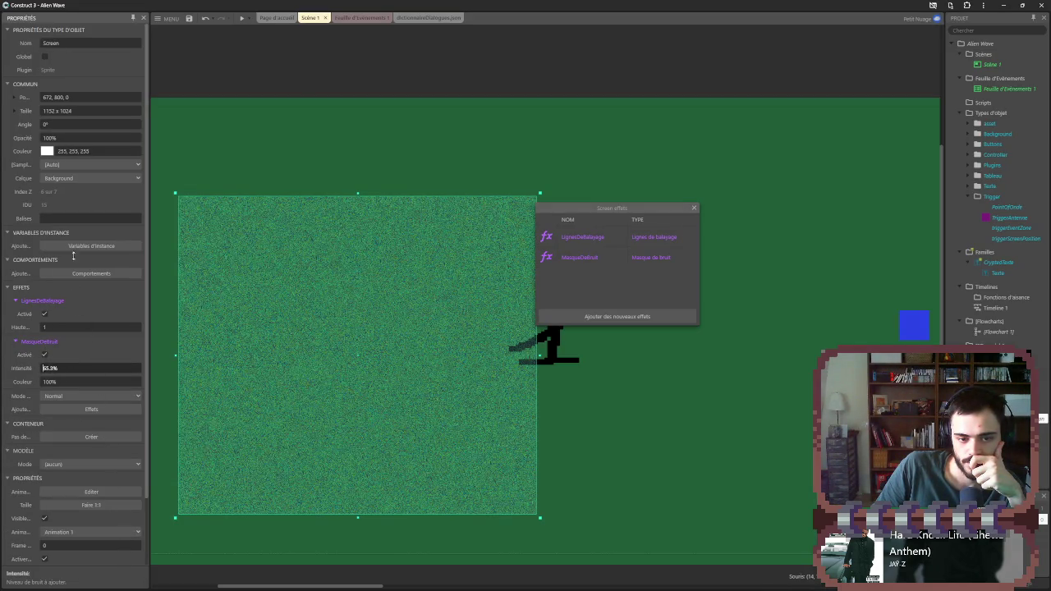
text(86.4)
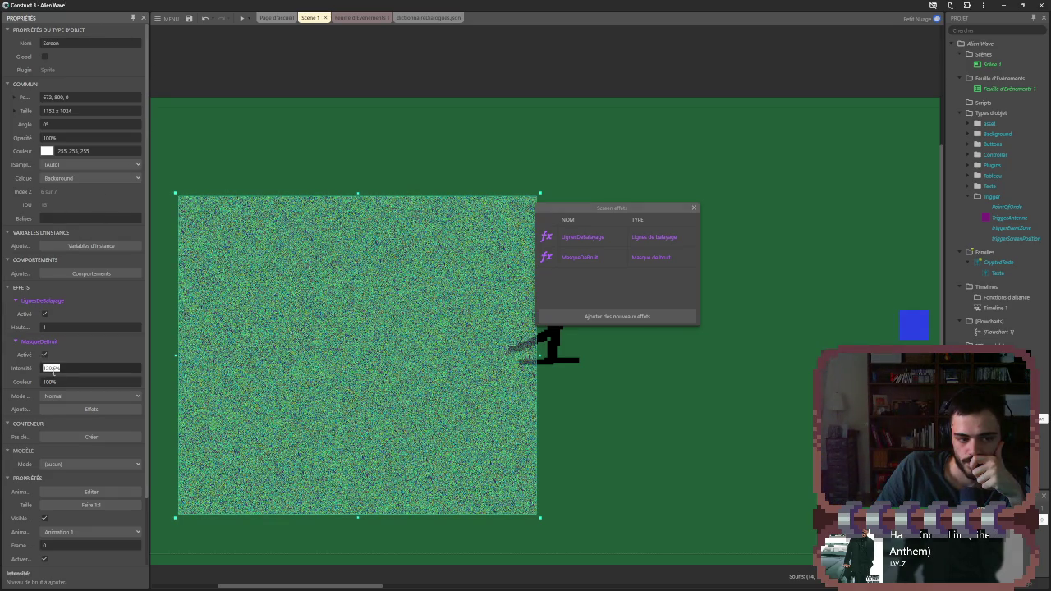
drag(136, 382, 137, 391)
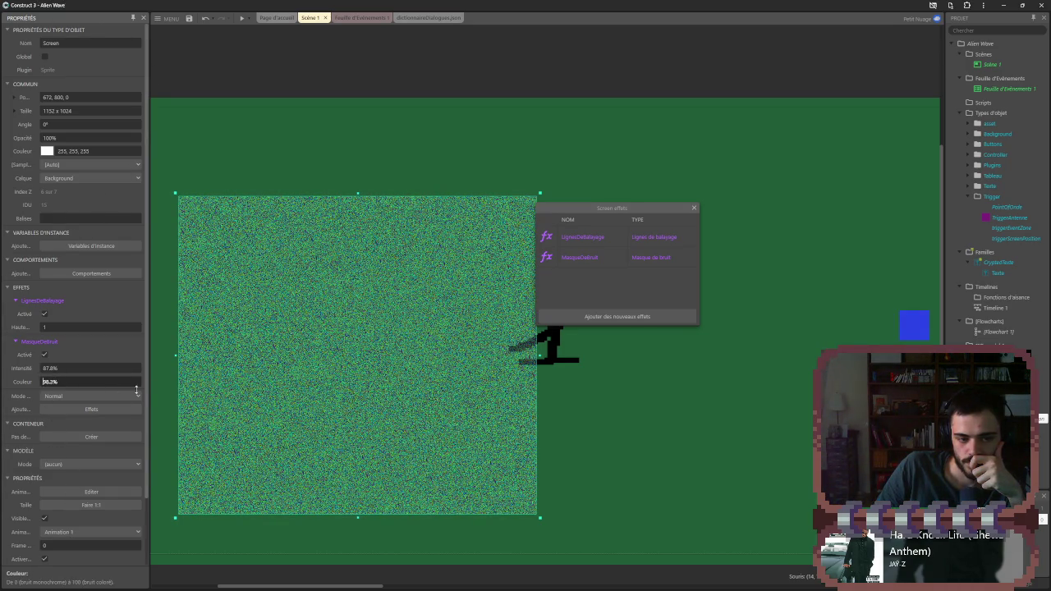
drag(49, 382, 88, 123)
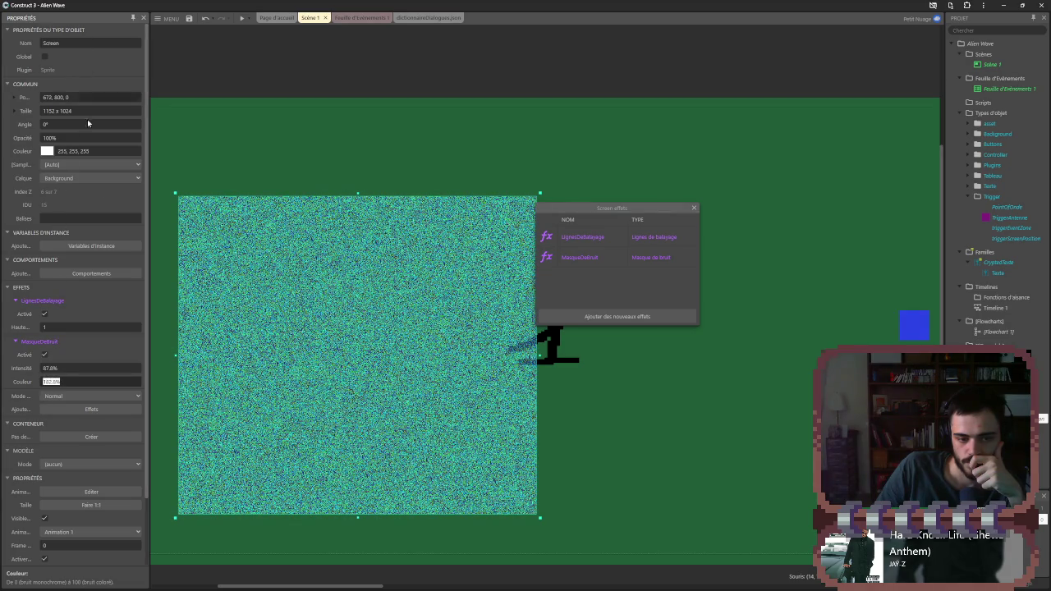
click(592, 257)
key(Delete)
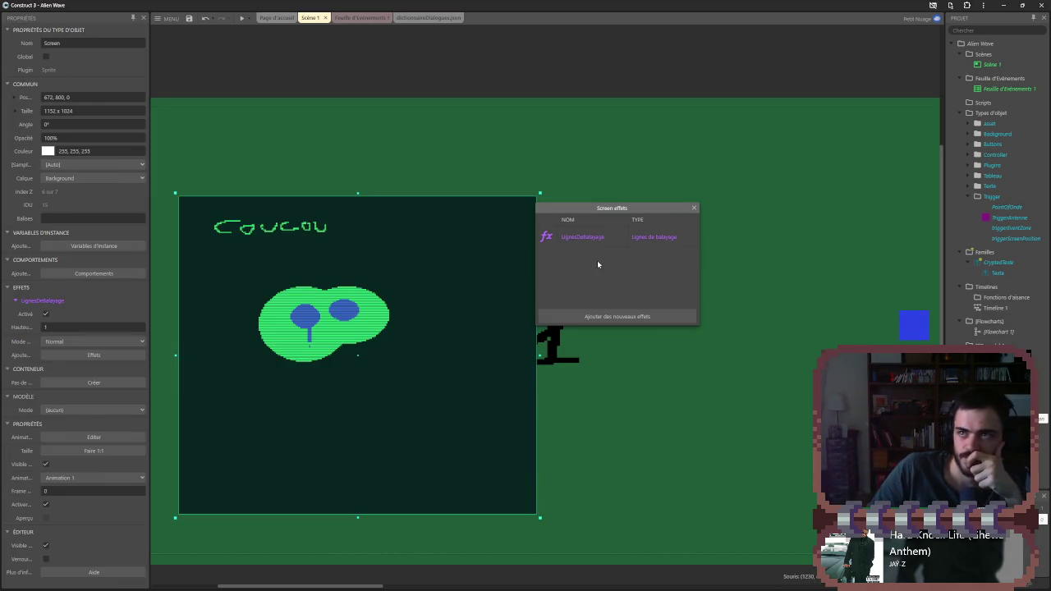
- Add the Pois à l'écran dotted effect to Screen and remove it again
click(626, 316)
scroll(520, 321, down, 5)
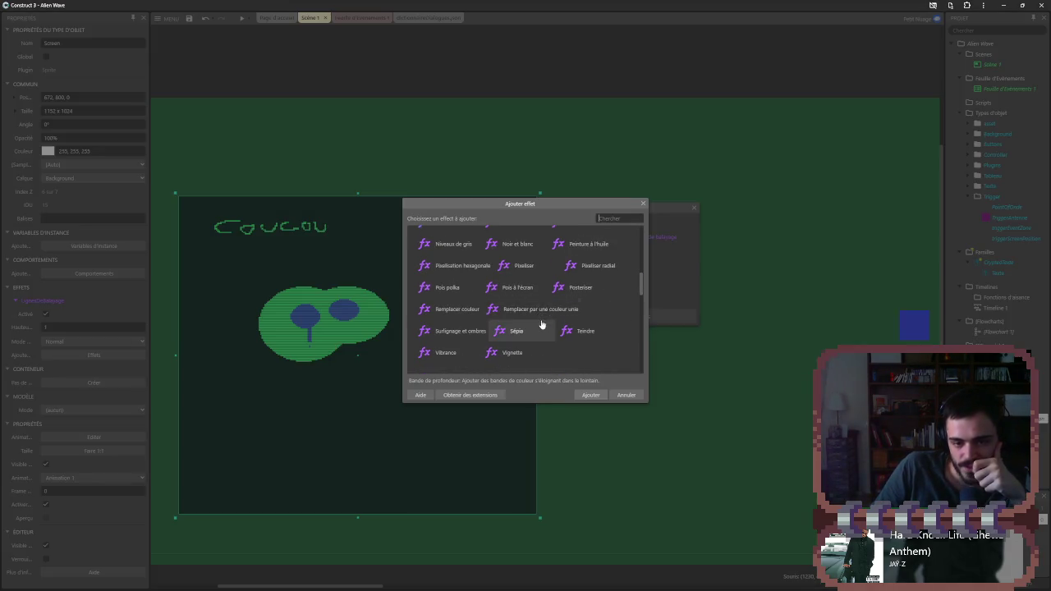
double_click(517, 287)
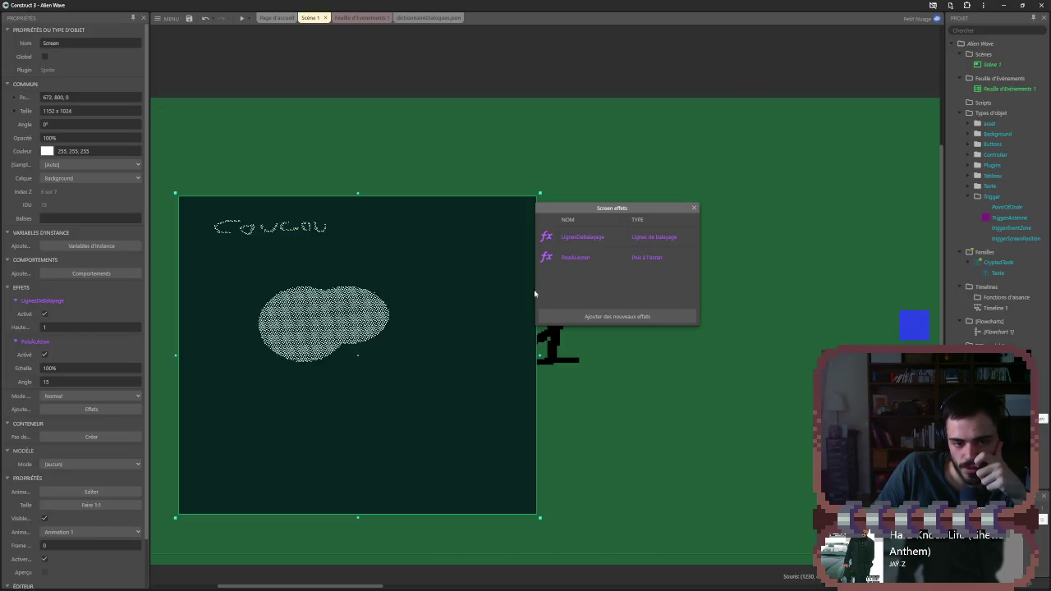
click(600, 258)
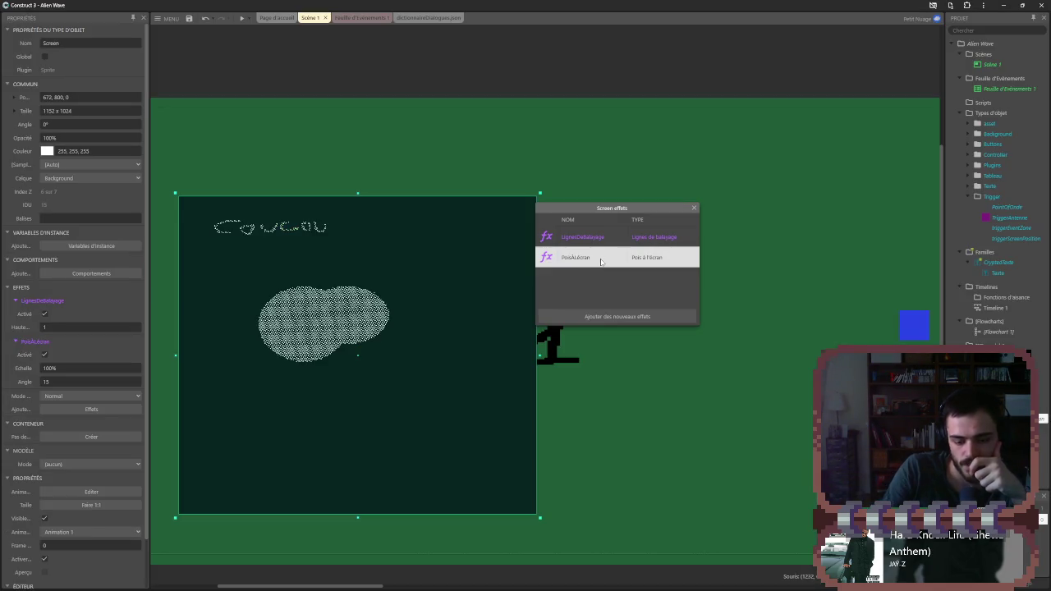
key(Delete)
- Add the Flou vertical effect to Screen and remove it again
click(636, 317)
scroll(525, 344, down, 4)
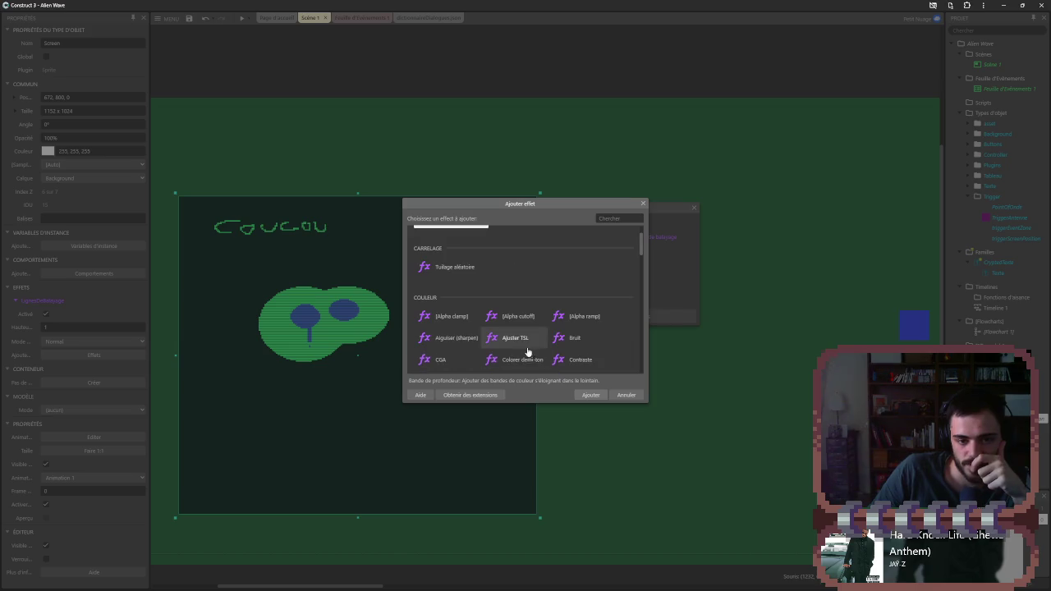
scroll(496, 353, down, 1)
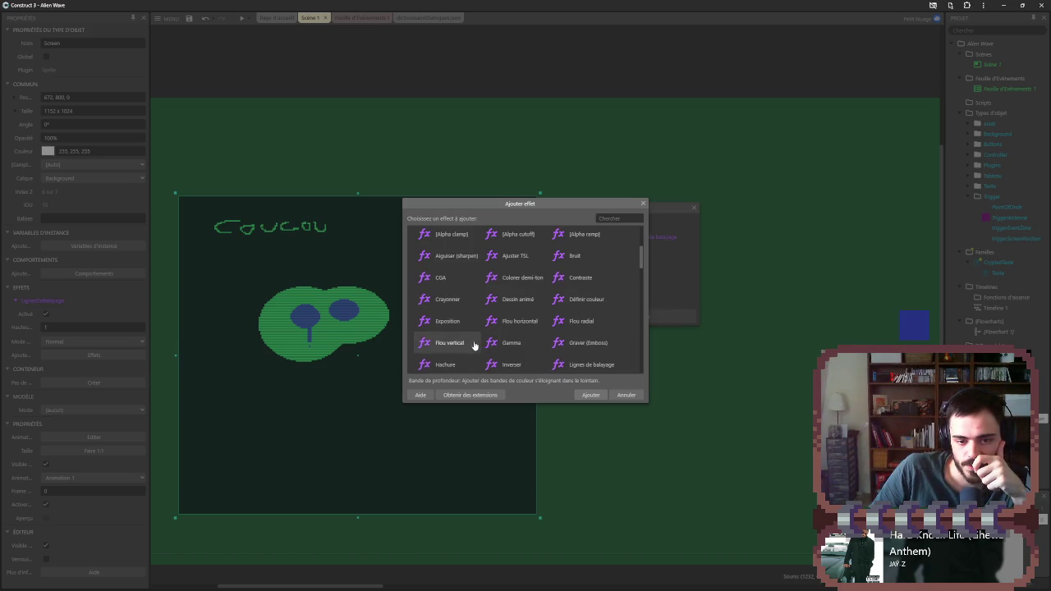
double_click(476, 348)
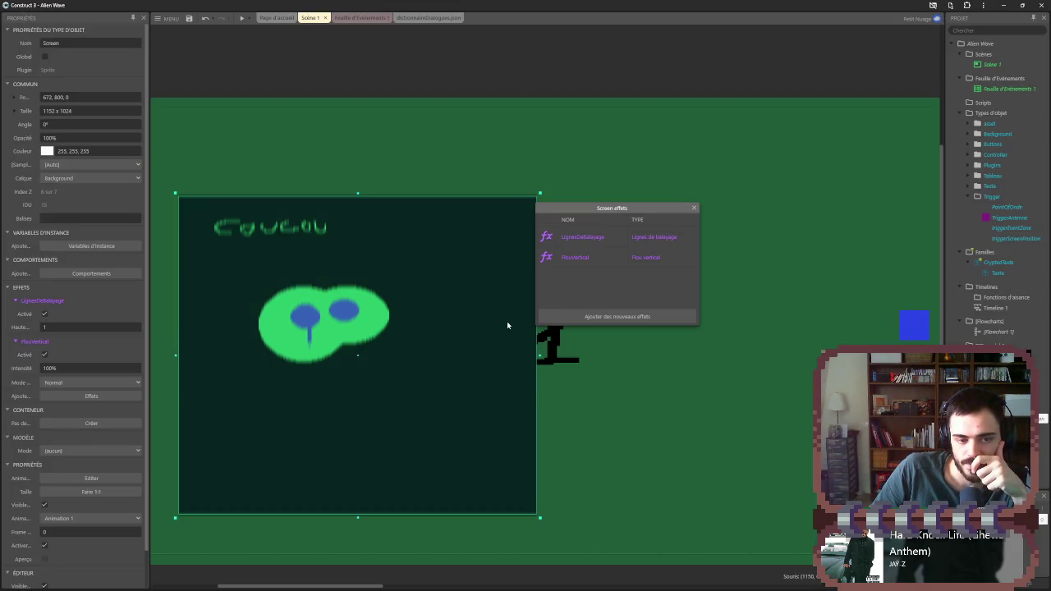
click(621, 261)
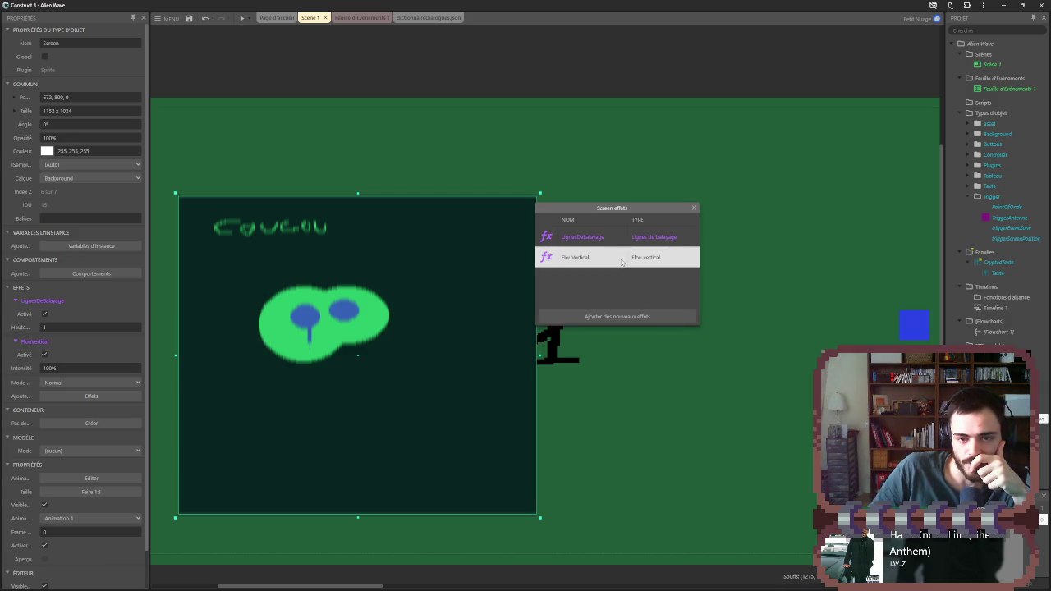
key(Delete)
- Trial Flou radial with a 40% radius and tweaked intensity, then remove it
click(616, 316)
scroll(496, 321, down, 2)
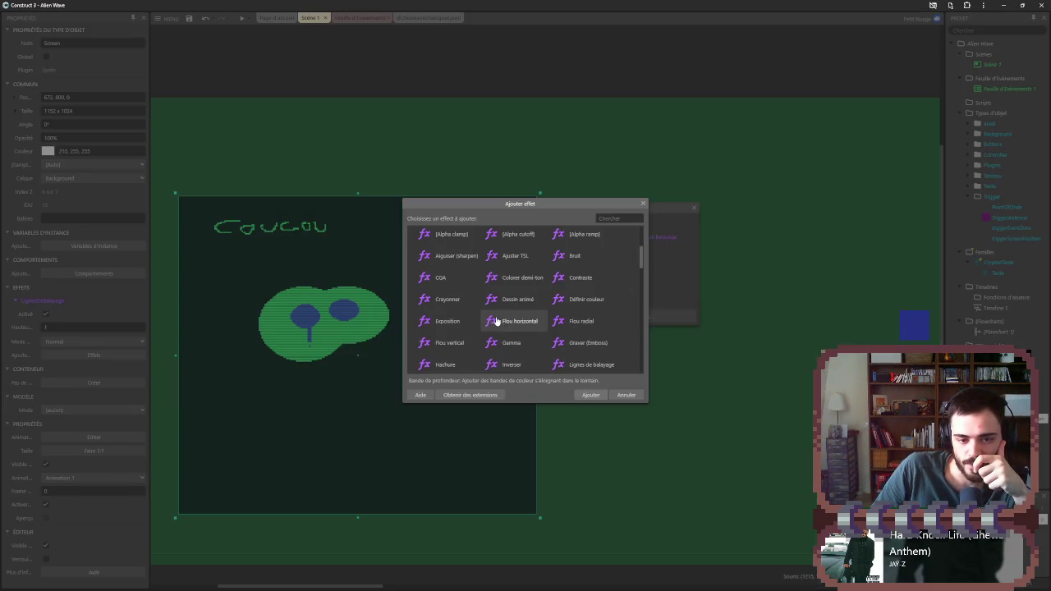
double_click(561, 327)
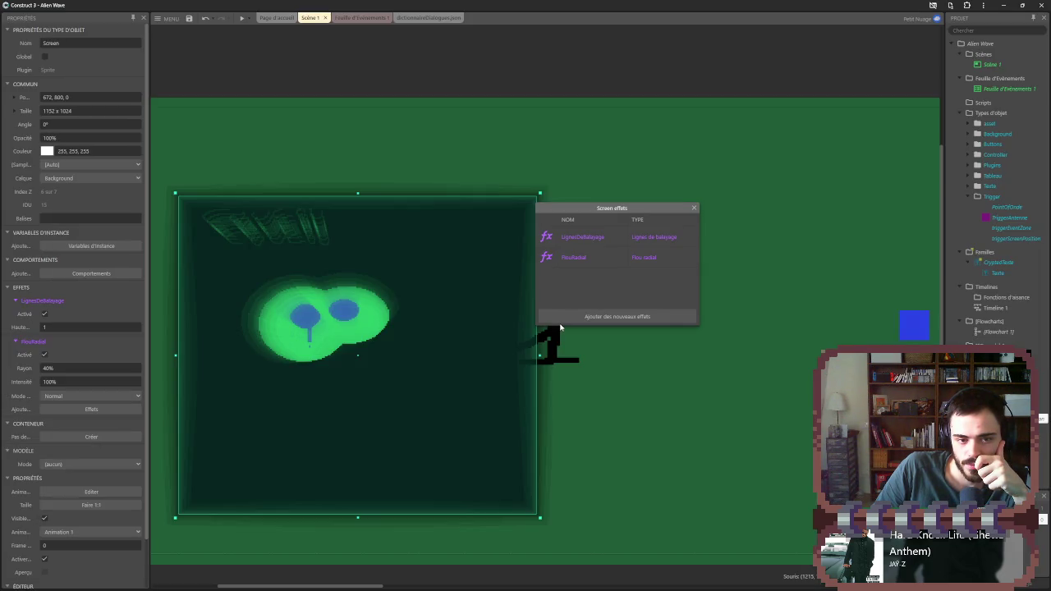
key(Tab)
mouse_move(44, 349)
mouse_down()
mouse_move(67, 585)
mouse_move(77, 566)
mouse_up()
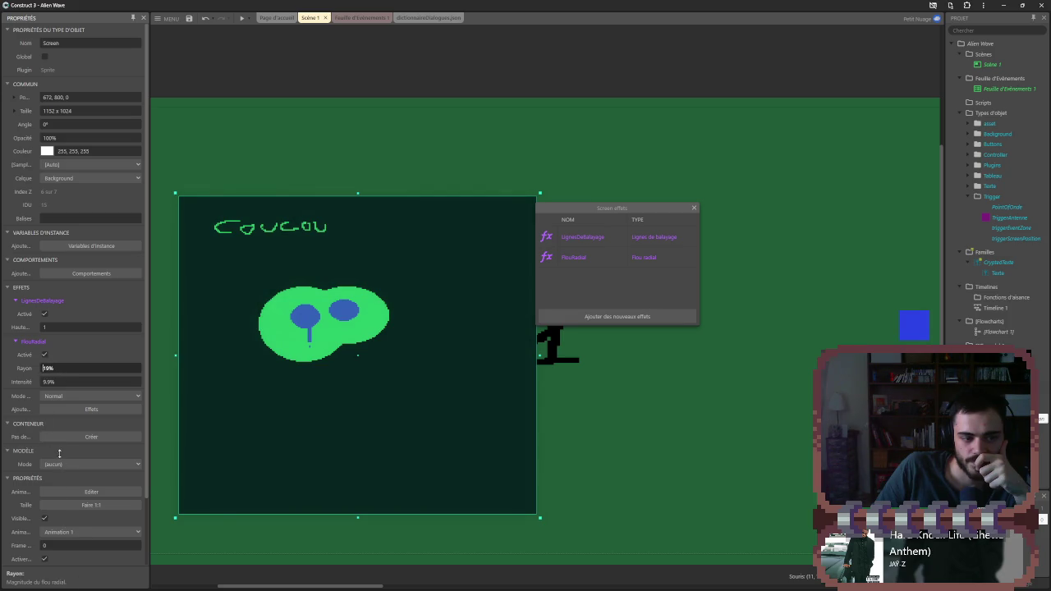
drag(55, 381, 47, 327)
click(627, 477)
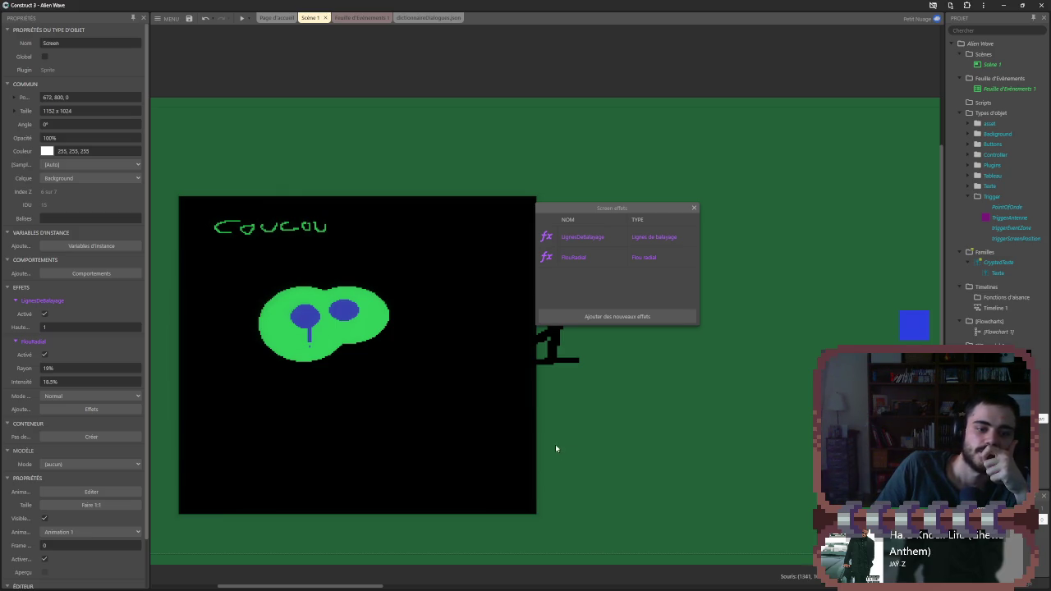
click(648, 257)
key(Delete)
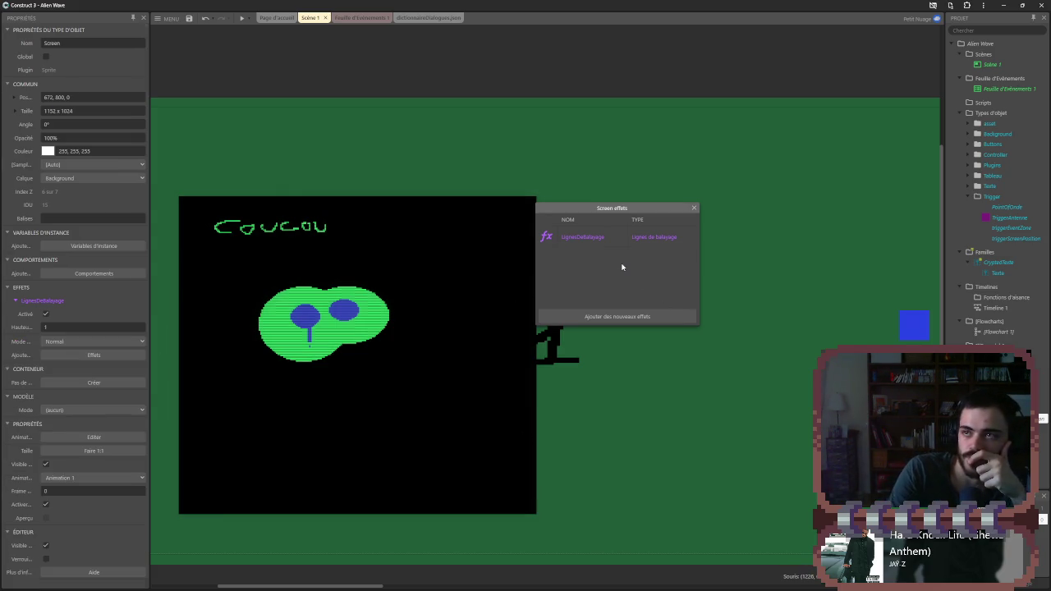
- Trial the Vignette effect with enlarged start and end radii, then remove it
click(631, 316)
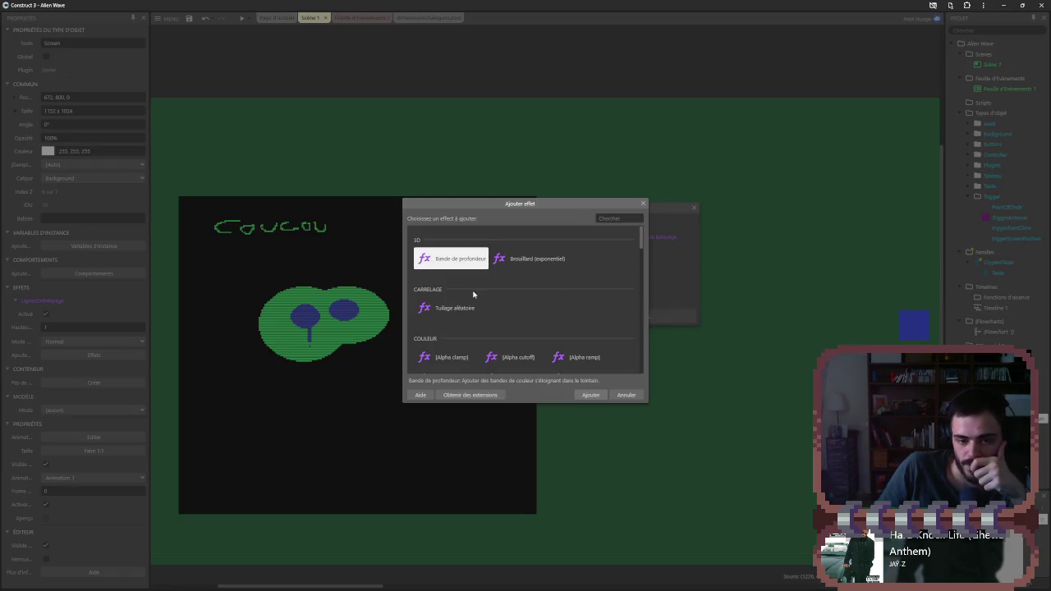
scroll(473, 300, down, 5)
scroll(478, 308, down, 2)
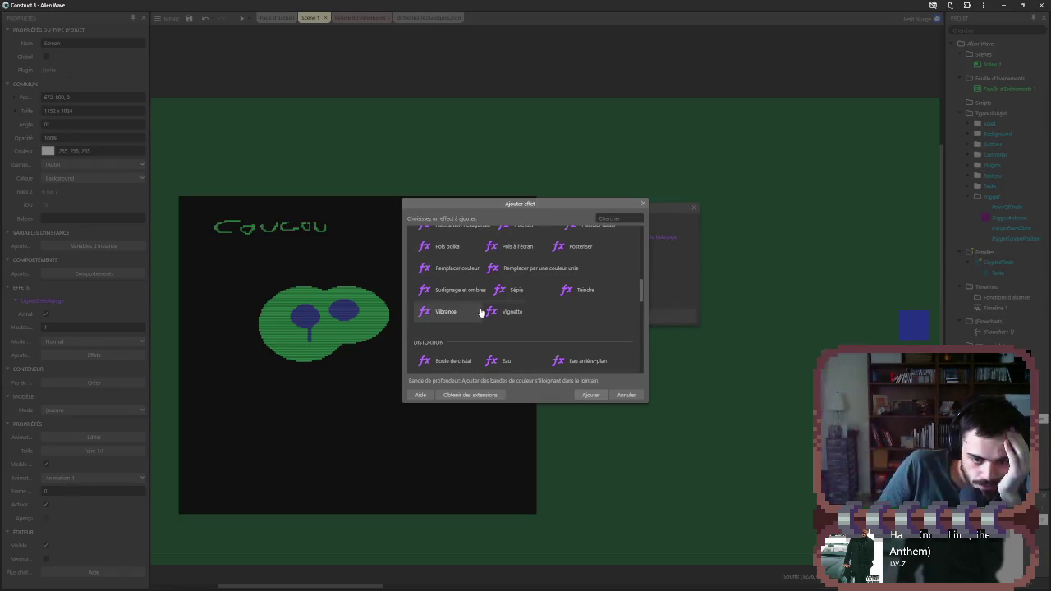
click(493, 314)
click(591, 394)
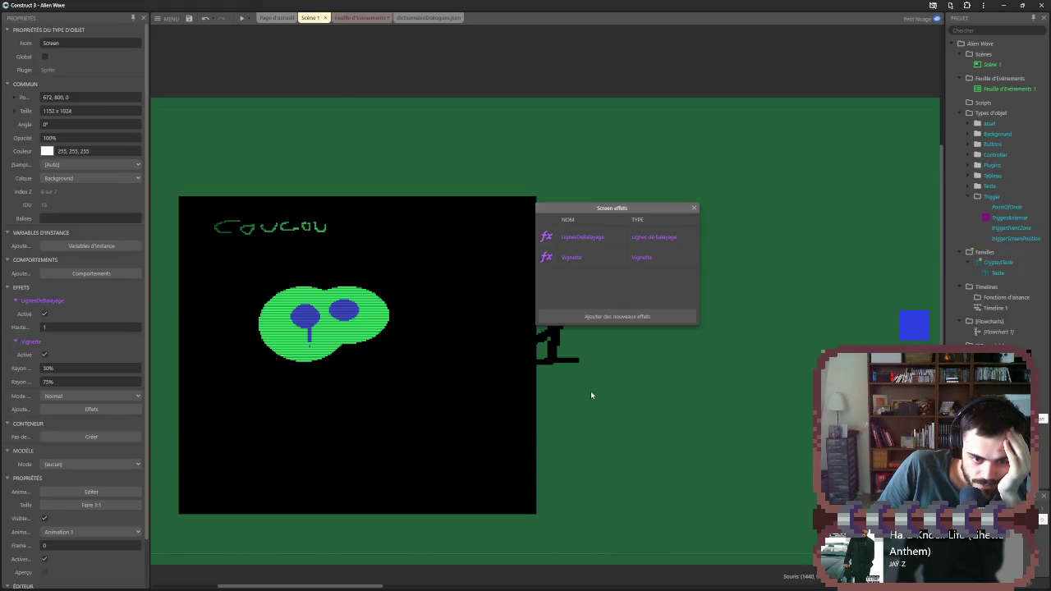
click(42, 368)
drag(141, 191, 120, 320)
drag(43, 382, 43, 374)
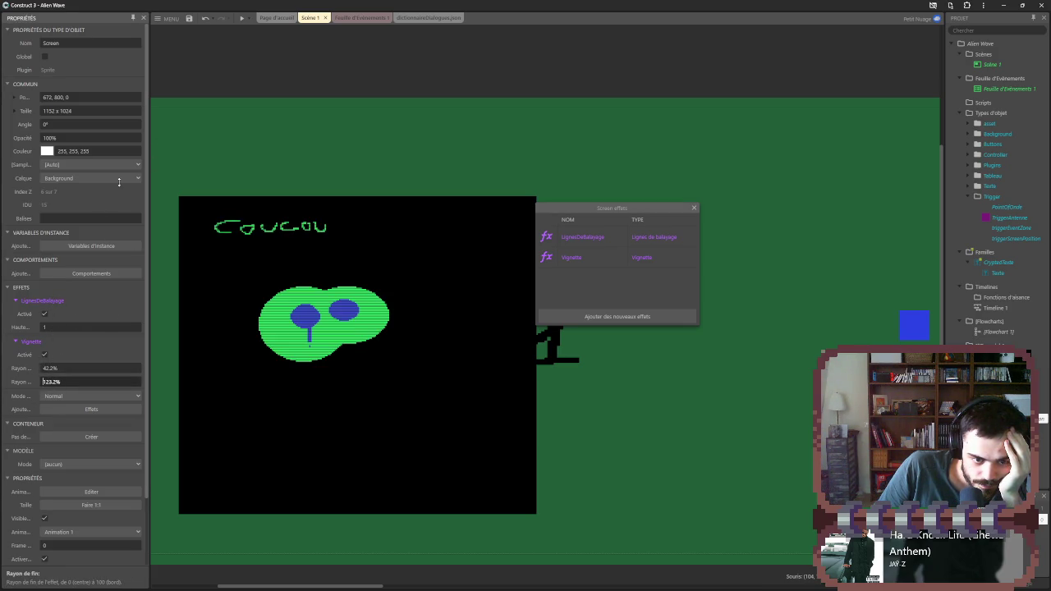
click(608, 259)
key(Delete)
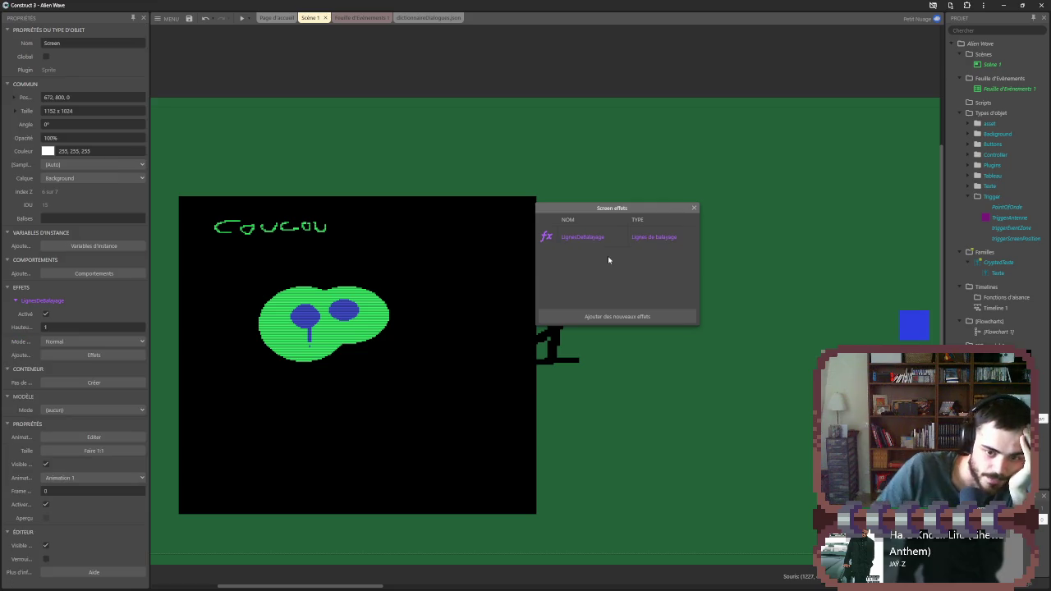
- Add the Brûler (Burn) effect to Screen and remove it again
click(617, 317)
scroll(605, 353, down, 5)
scroll(605, 353, down, 2)
scroll(603, 349, up, 1)
scroll(599, 348, down, 1)
scroll(544, 342, down, 1)
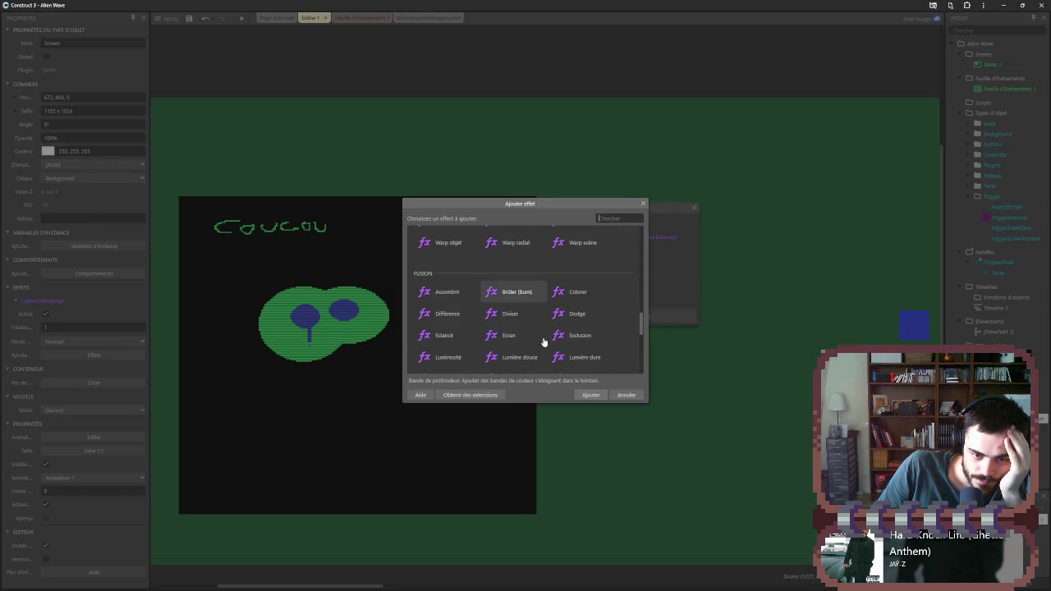
double_click(521, 290)
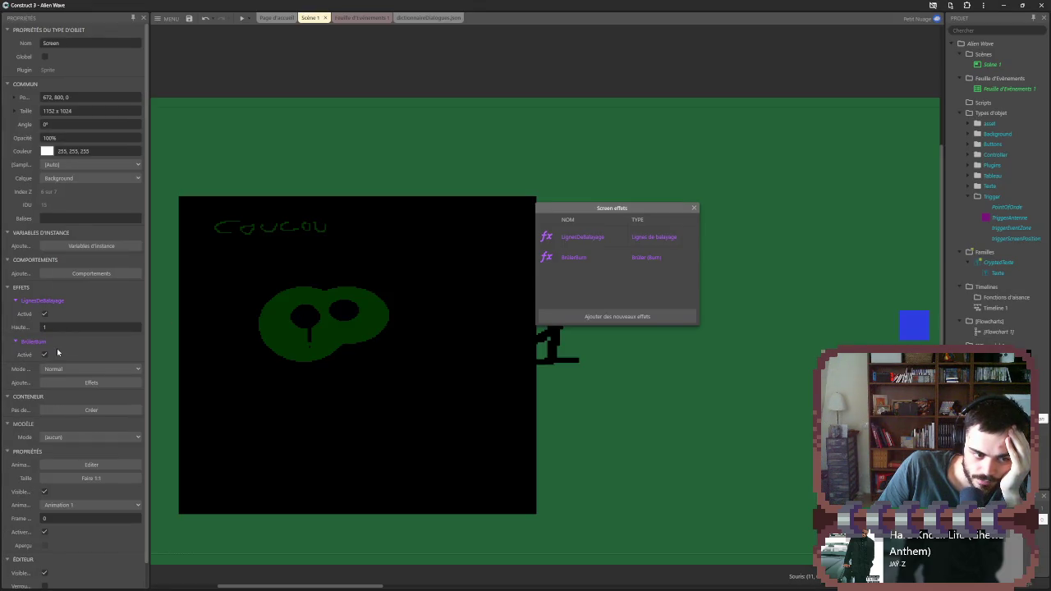
click(593, 256)
key(Delete)
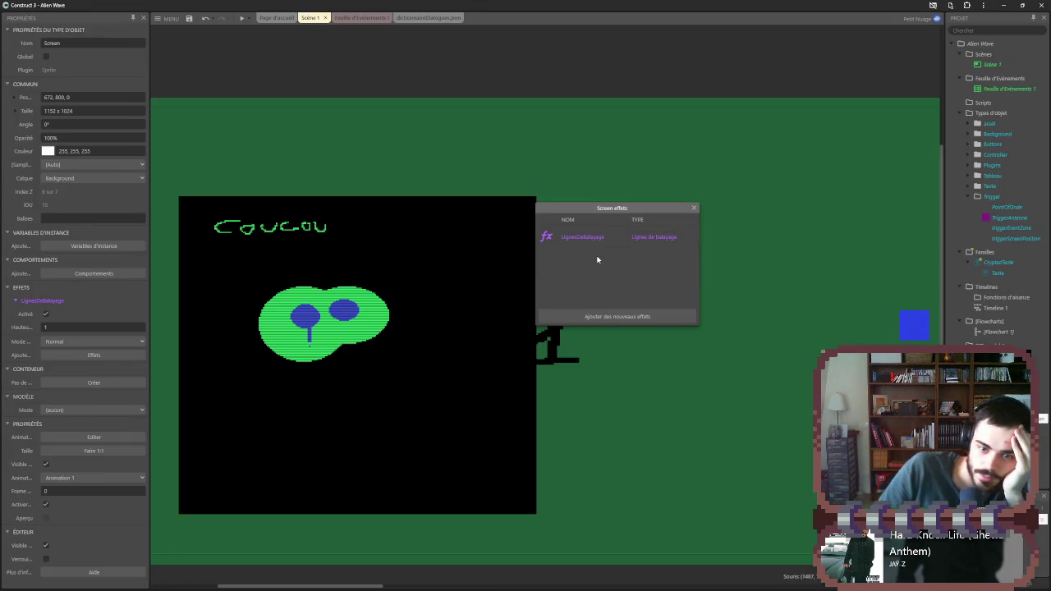
- Add the Pulsation effect to Screen and remove it again
click(627, 317)
scroll(575, 320, down, 8)
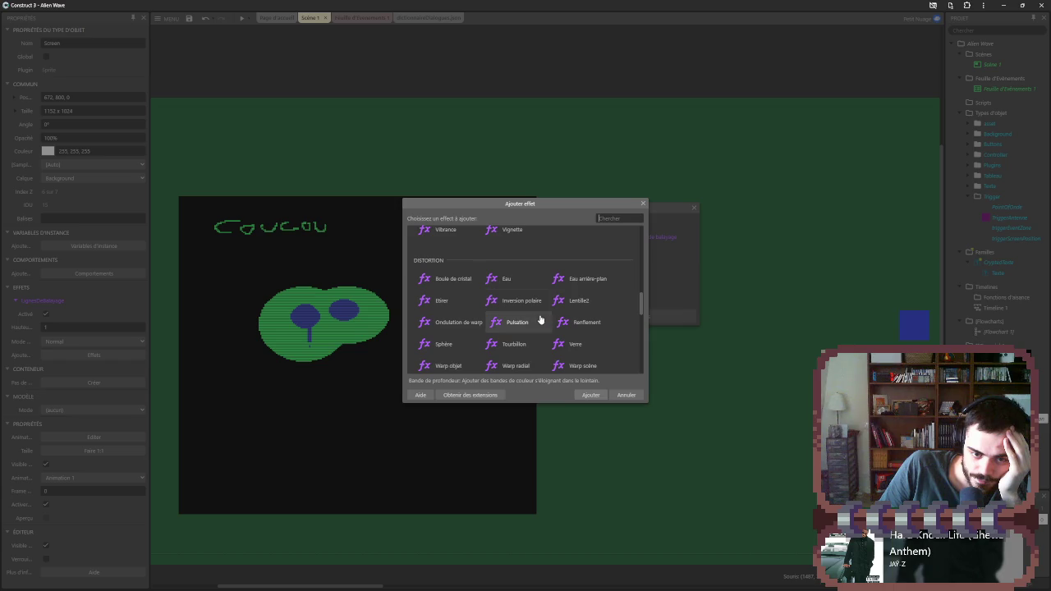
double_click(516, 325)
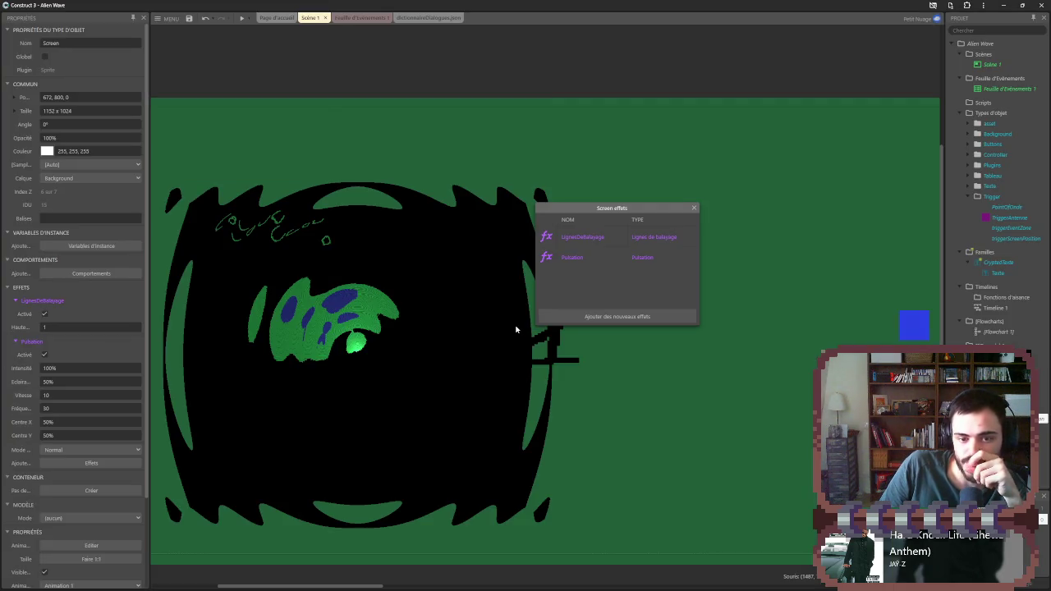
click(596, 263)
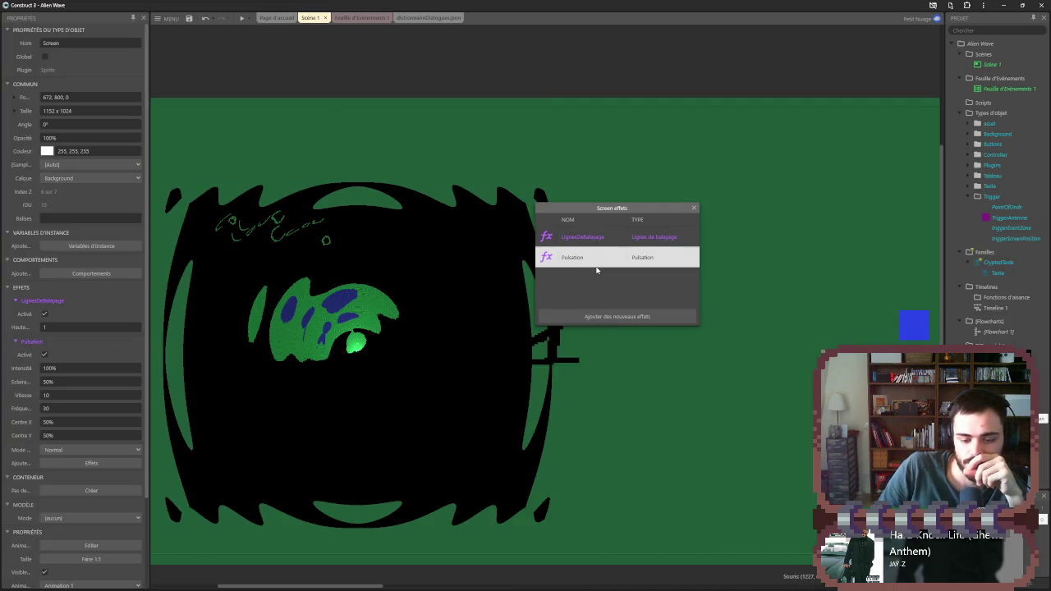
key(Delete)
- Browse the add-effect catalogue down to the distortion effects
click(620, 317)
scroll(575, 320, down, 8)
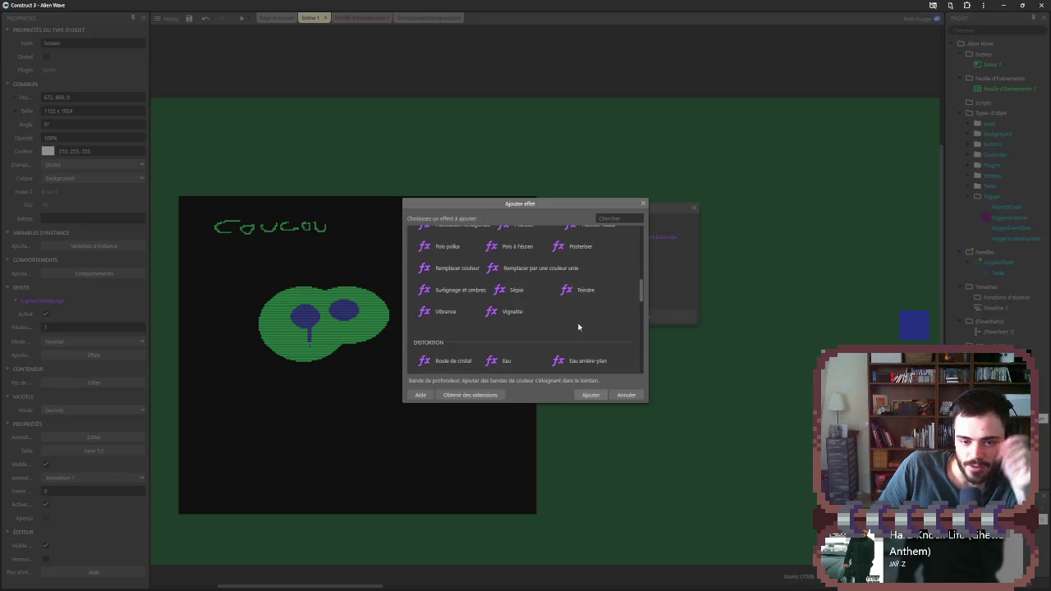
scroll(569, 312, down, 2)
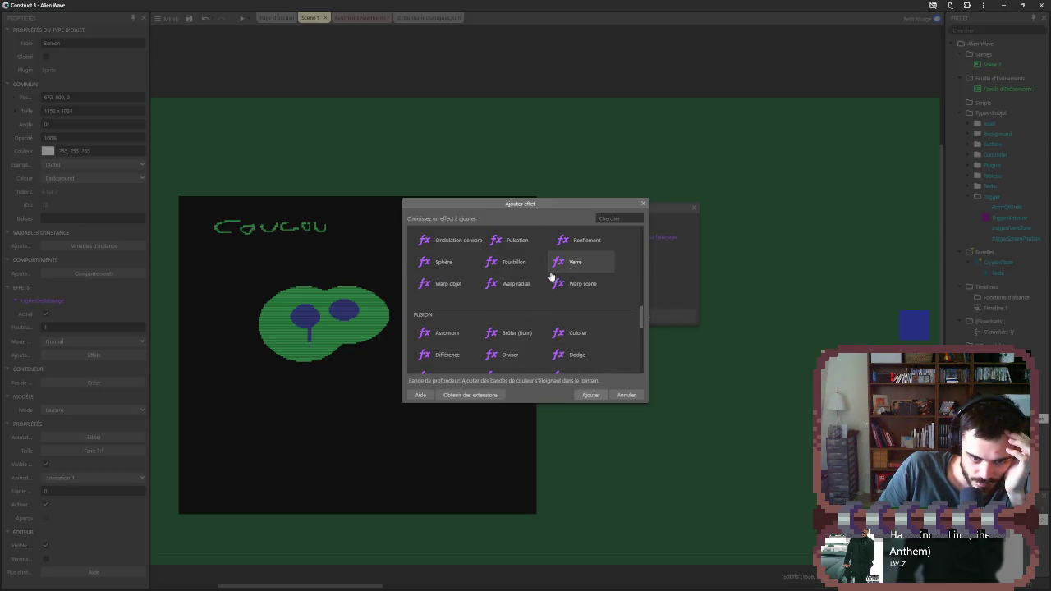
scroll(506, 283, down, 3)
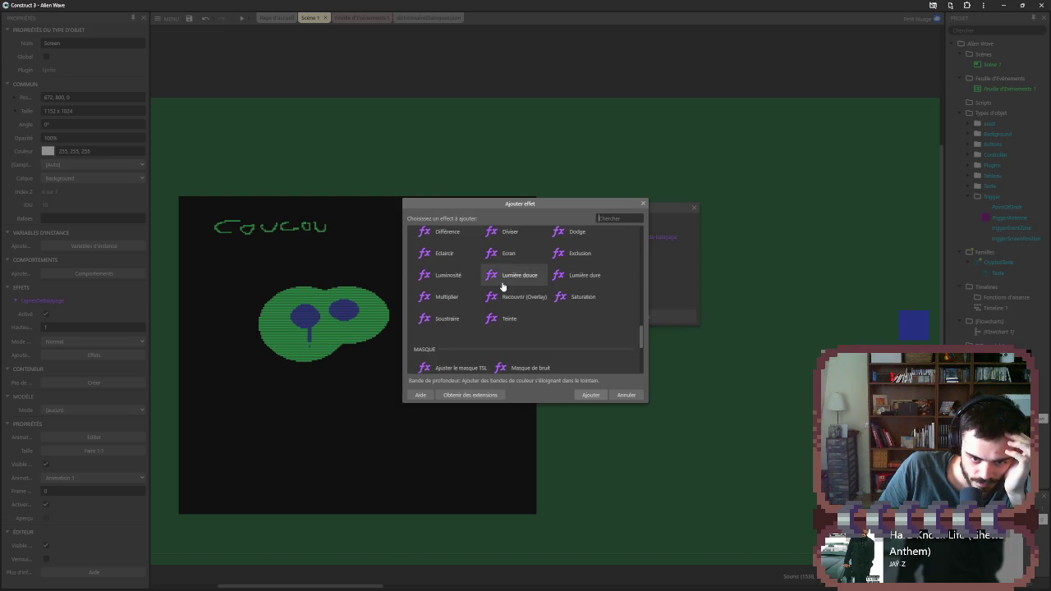
scroll(503, 285, down, 2)
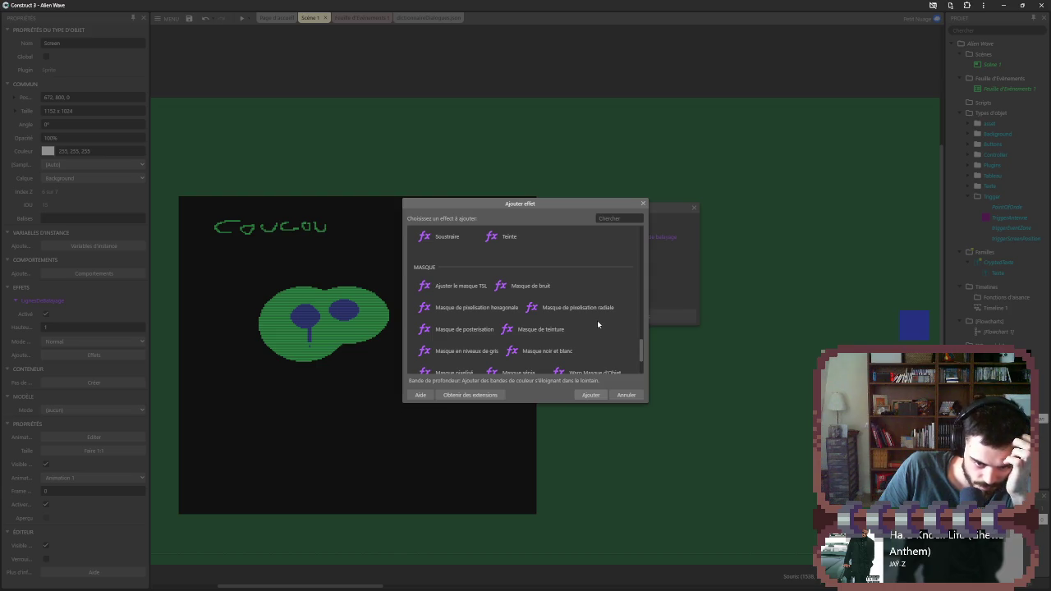
scroll(597, 323, down, 2)
scroll(596, 326, up, 5)
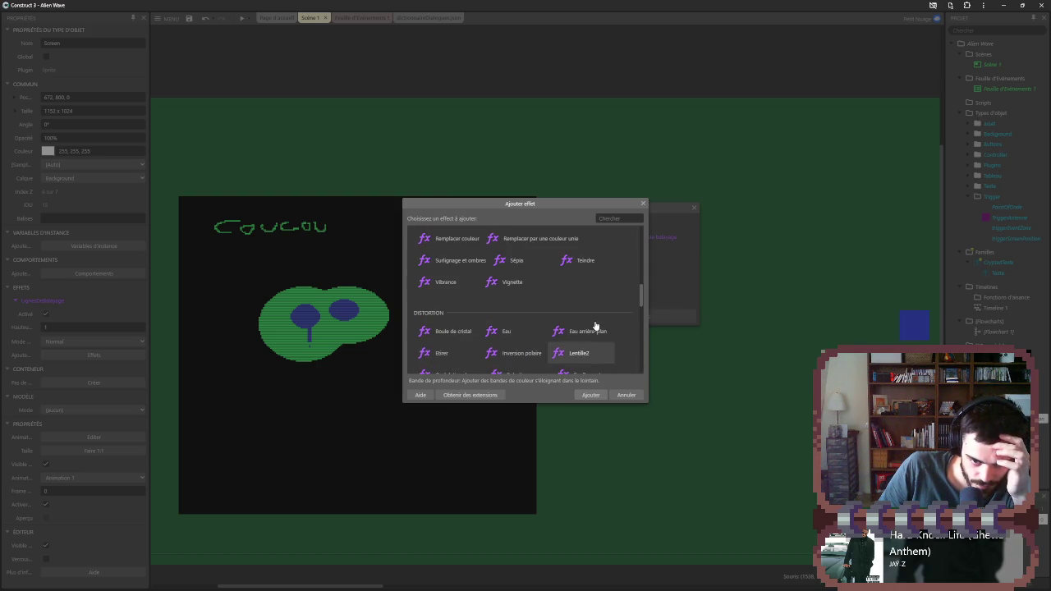
scroll(595, 326, down, 2)
scroll(595, 326, up, 2)
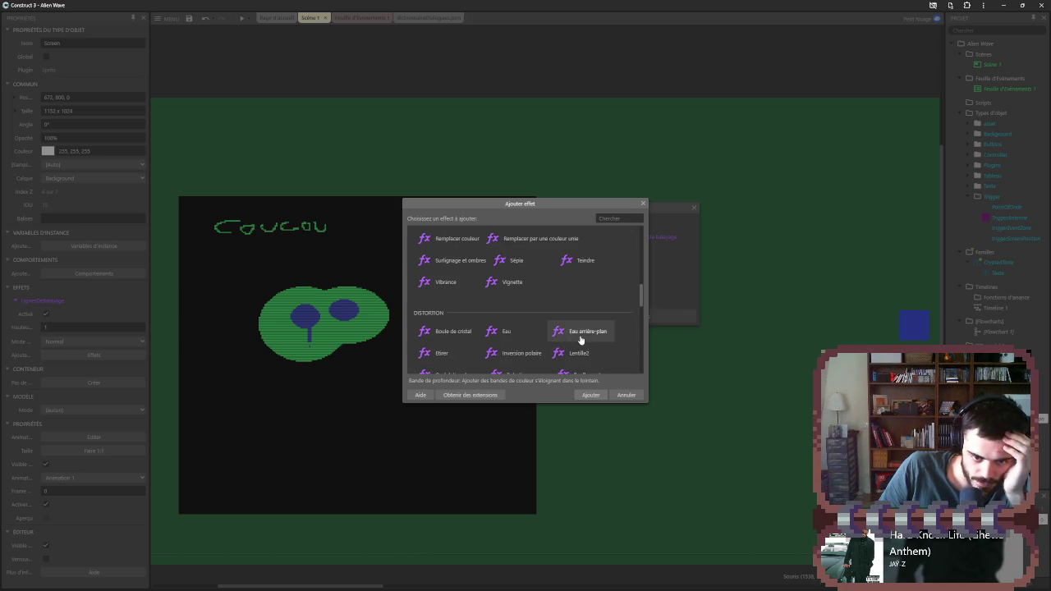
- Re-add Boule de cristal to Screen with radius 83.2% and refraction 21%
double_click(453, 330)
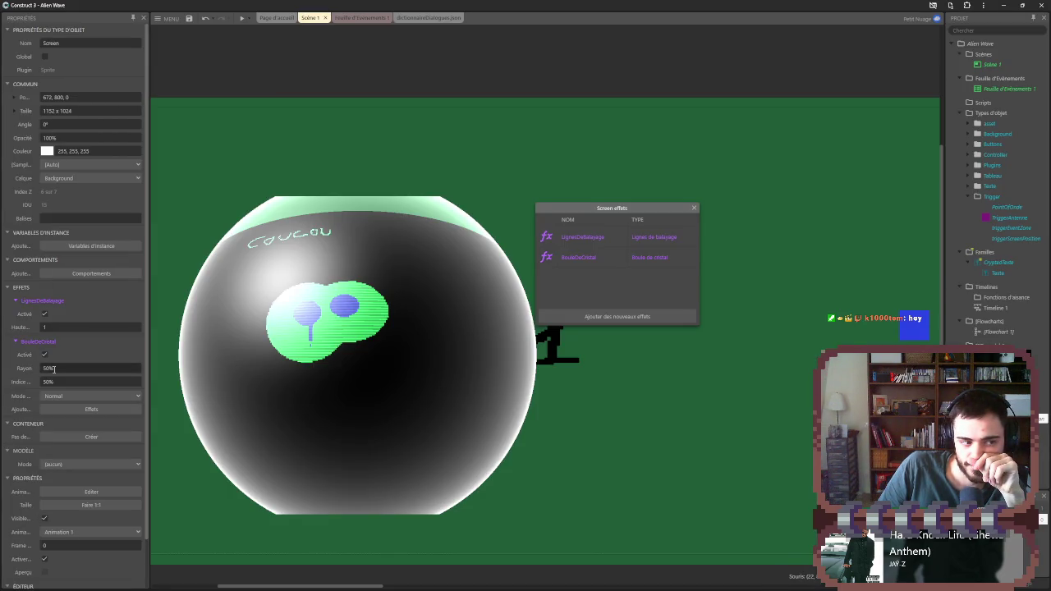
drag(48, 369, 49, 277)
mouse_move(48, 383)
mouse_down()
mouse_move(55, 521)
mouse_move(49, 324)
mouse_up()
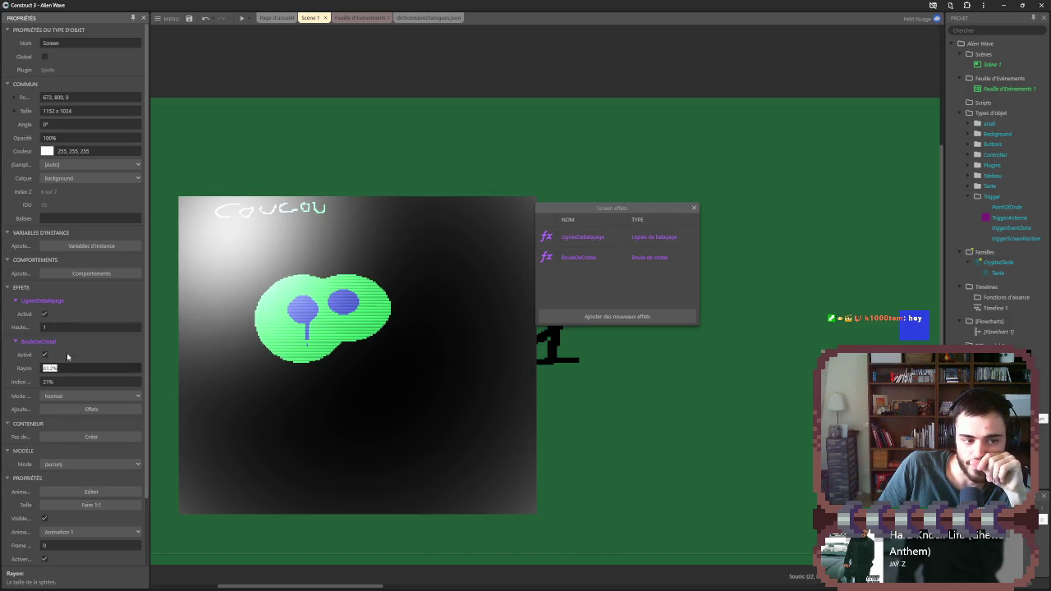
- Set the BouleDeCristal blend mode to Normal and close the Screen effects list
click(70, 396)
click(71, 413)
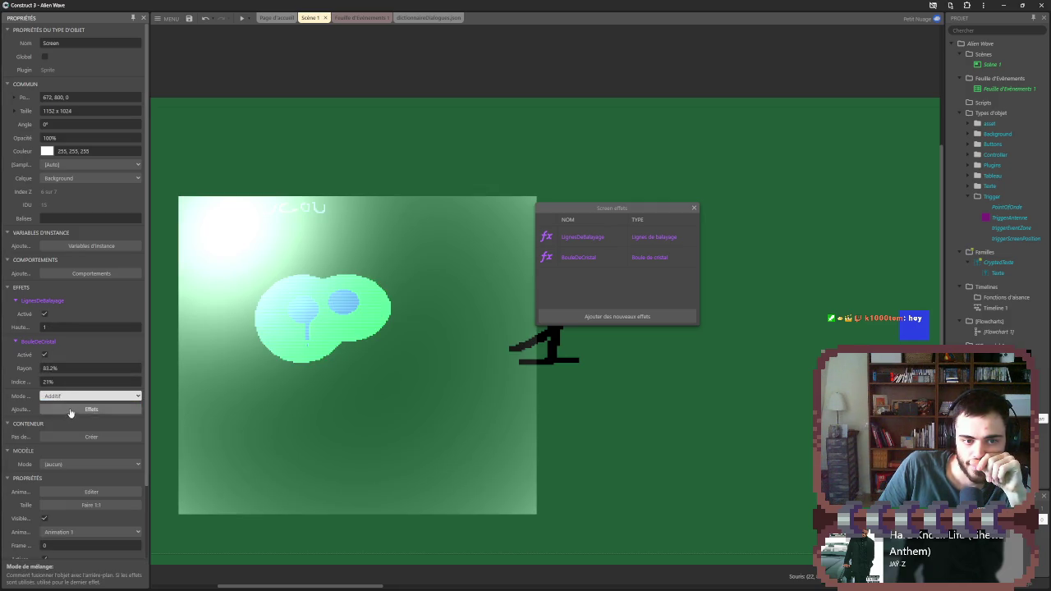
click(72, 396)
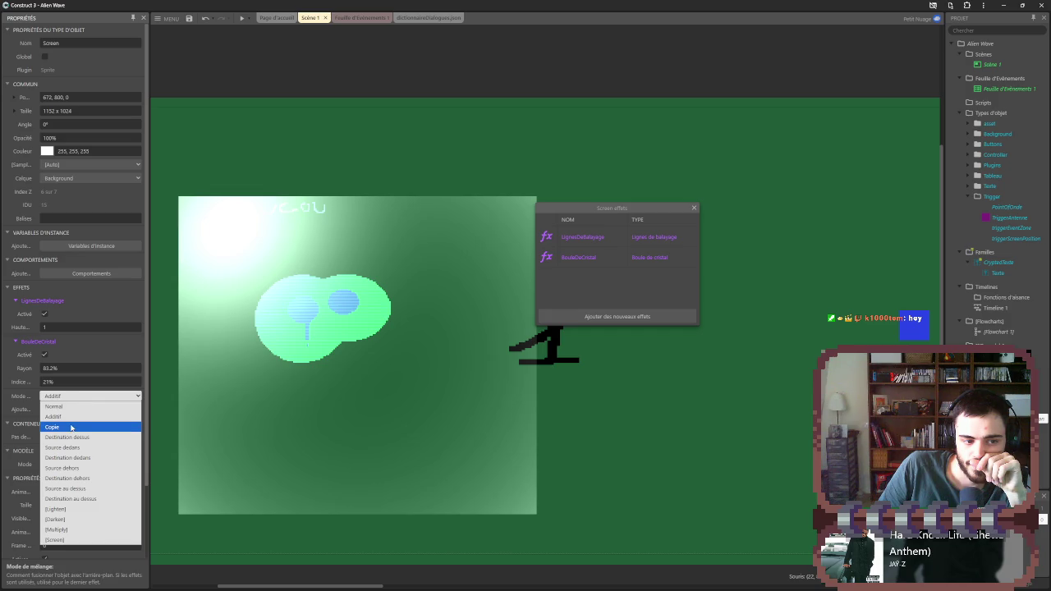
click(72, 397)
click(73, 397)
click(71, 406)
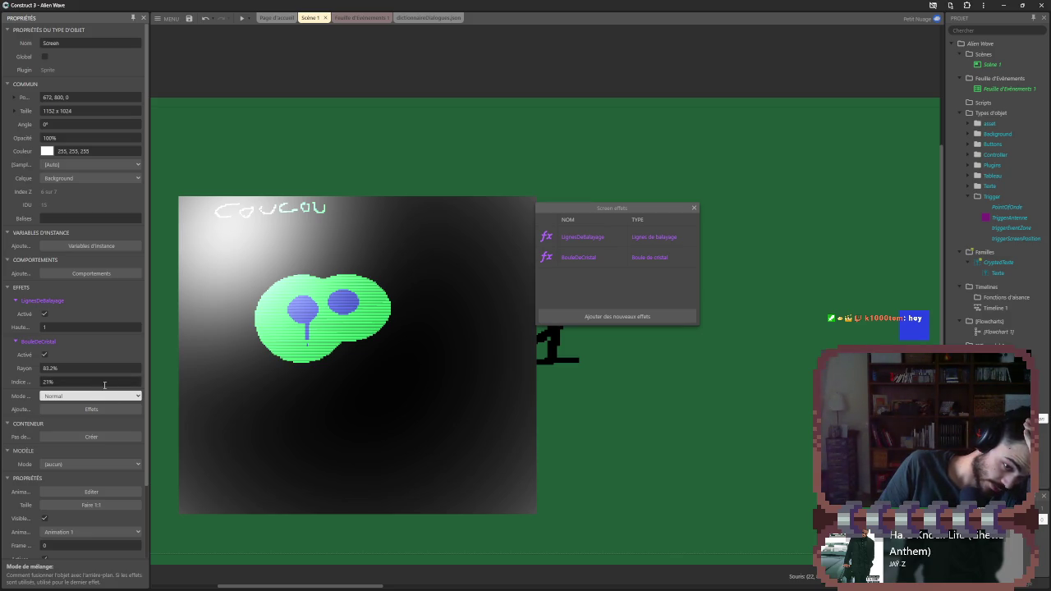
click(698, 484)
click(693, 209)
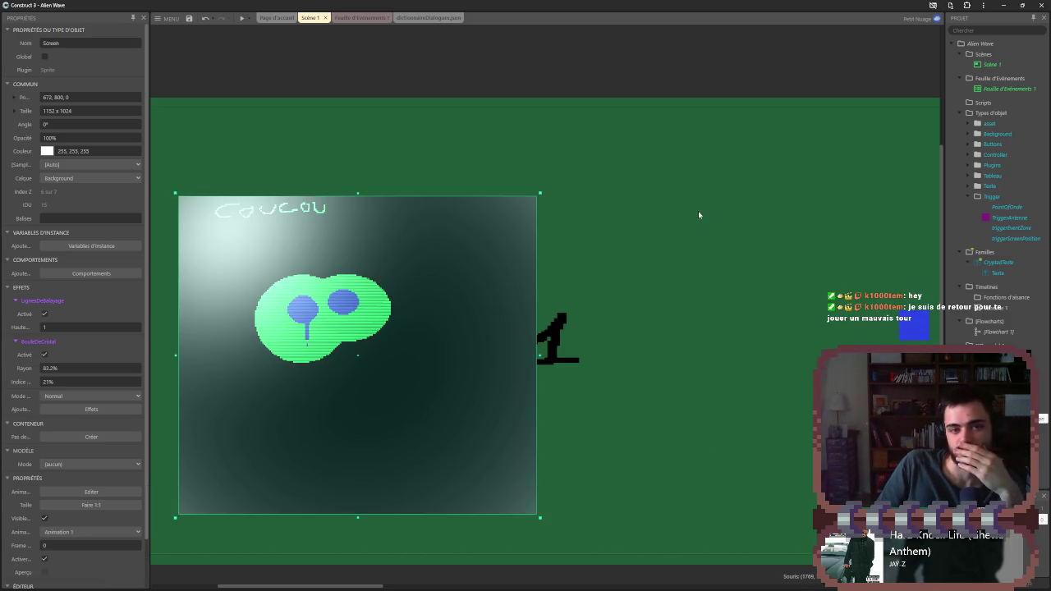
- Move the text object down onto the Coucou line
click(441, 182)
scroll(570, 265, down, 4)
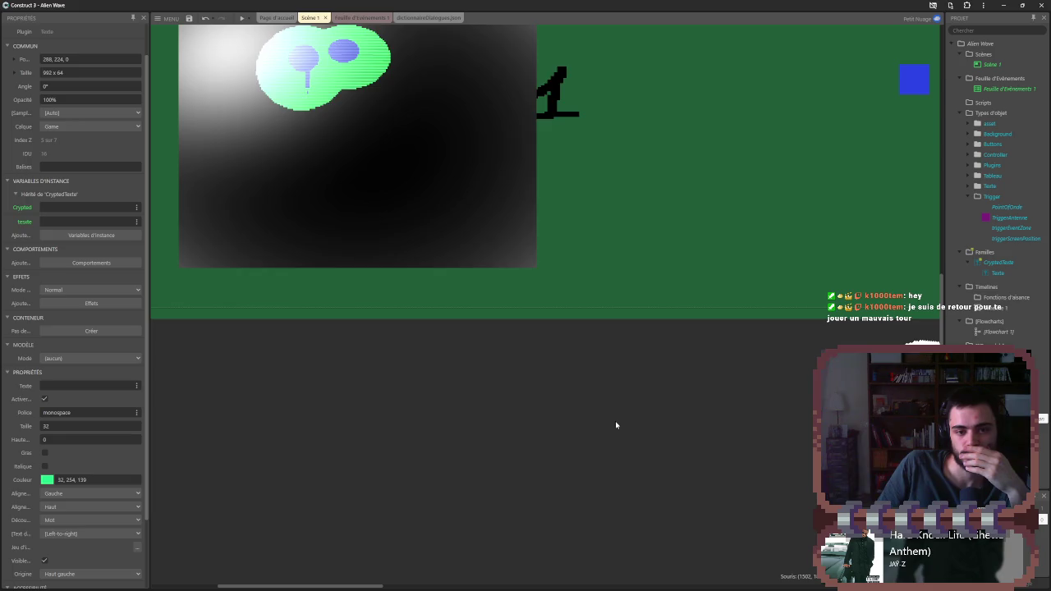
scroll(615, 420, up, 4)
drag(371, 191, 336, 222)
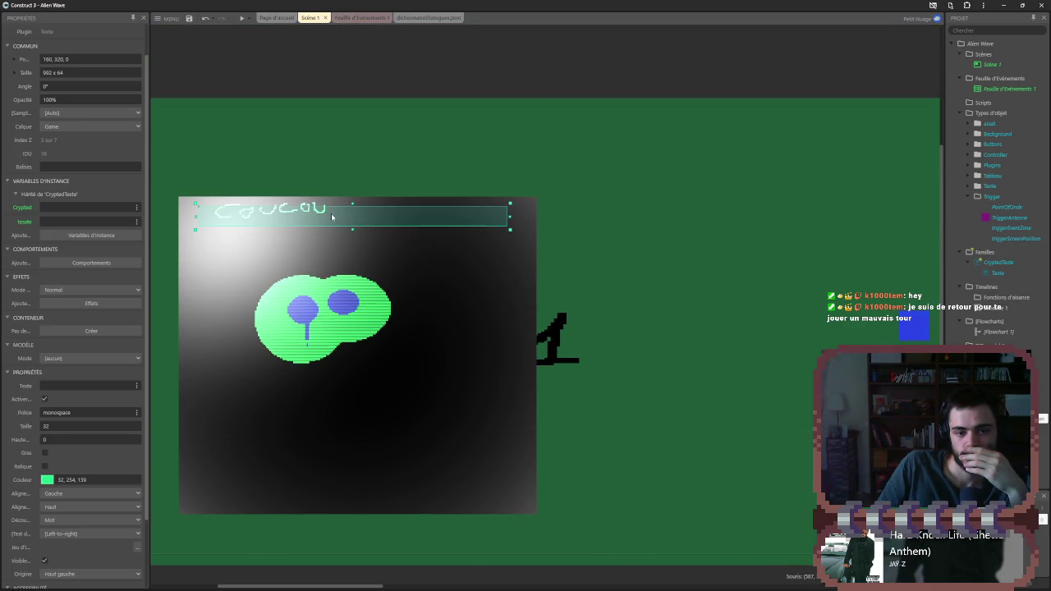
scroll(633, 531, down, 4)
click(582, 369)
scroll(541, 357, up, 3)
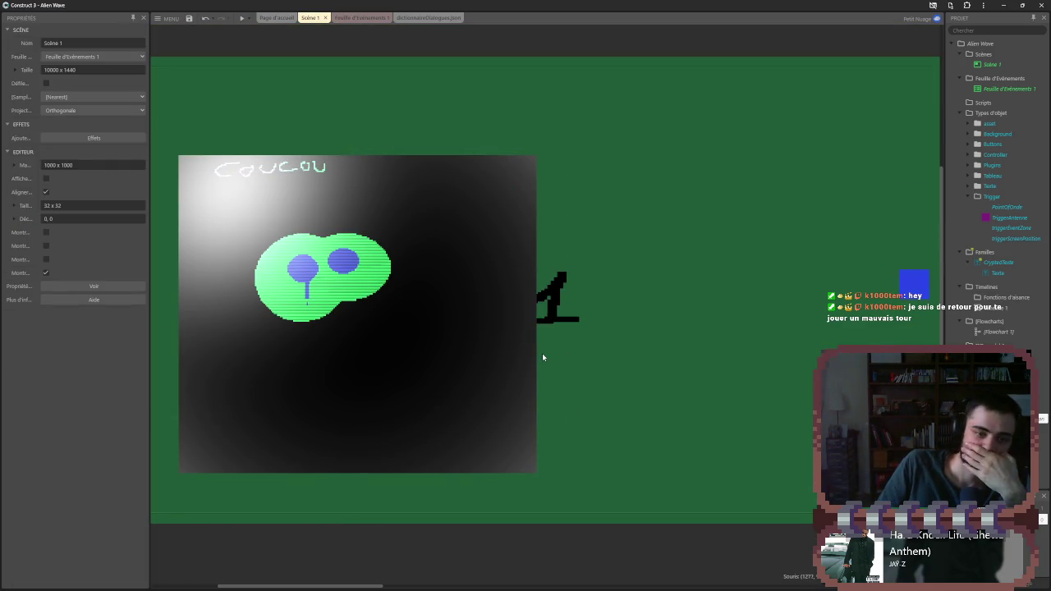
- Reorder Screen's effects so BouleDeCristal comes before LignesDeBalayage
click(350, 172)
click(361, 177)
click(366, 230)
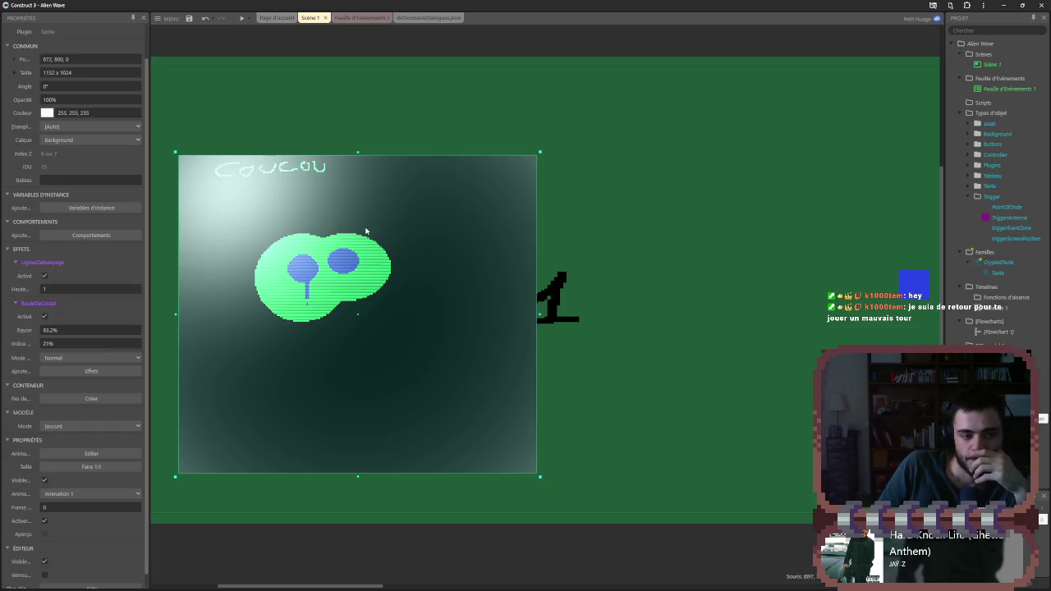
click(91, 371)
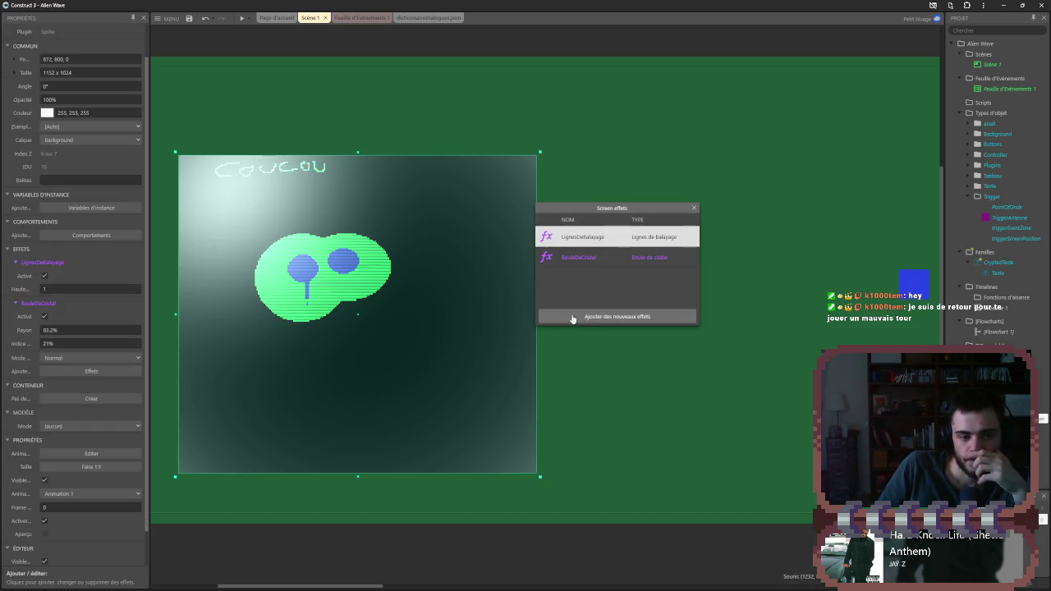
click(597, 259)
drag(599, 235, 604, 267)
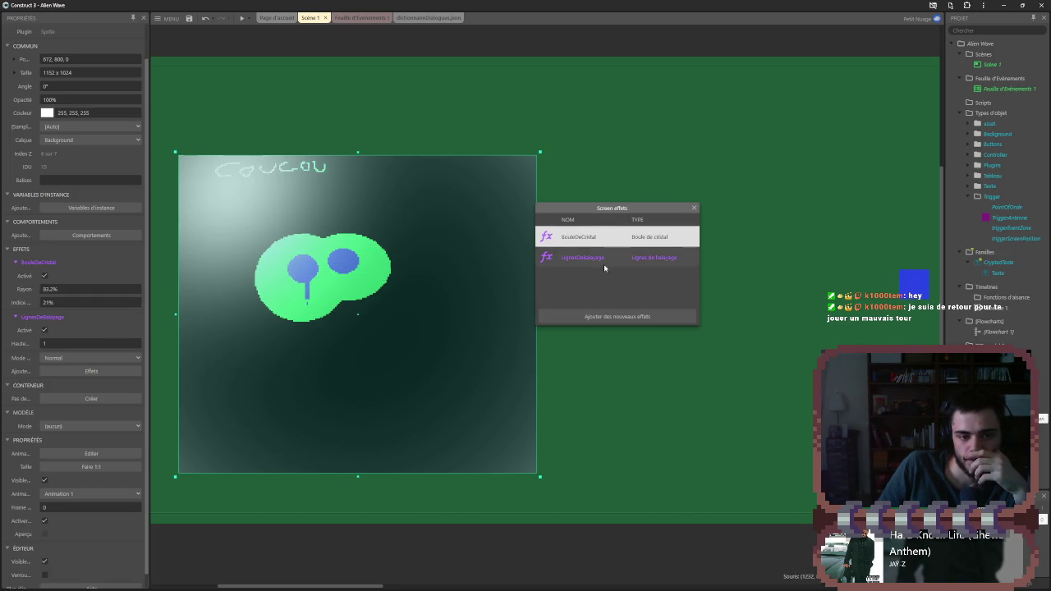
click(618, 516)
click(611, 554)
click(578, 258)
click(583, 236)
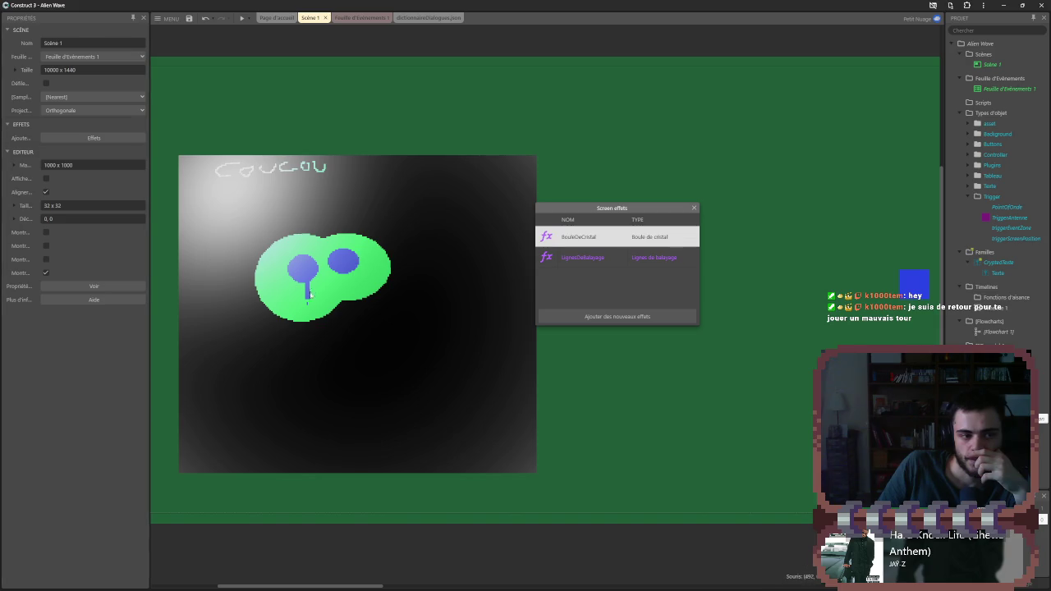
click(297, 358)
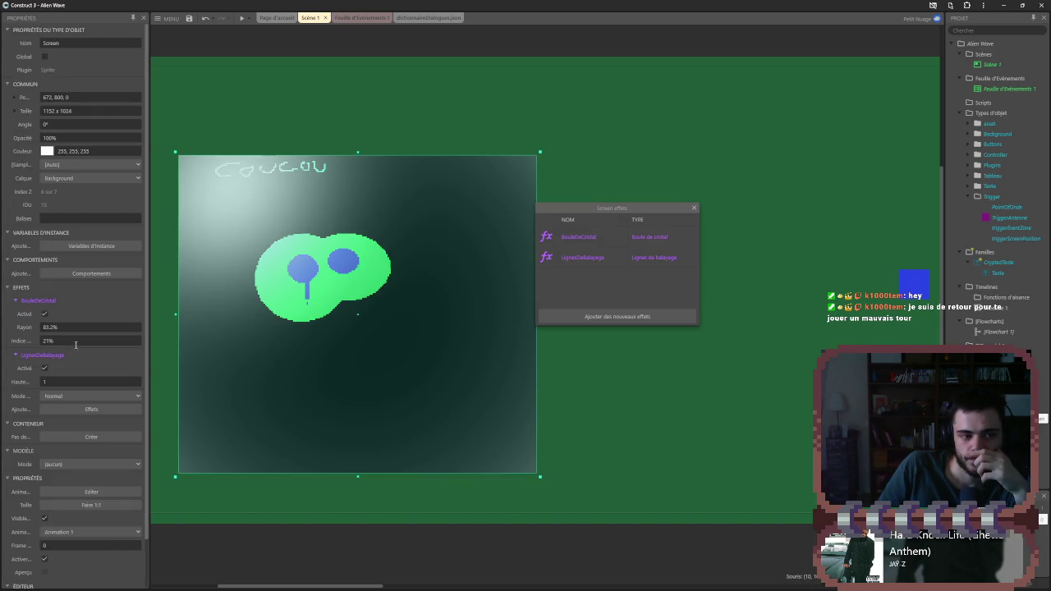
- Set the Screen sprite's opacity to 21.4%
click(47, 137)
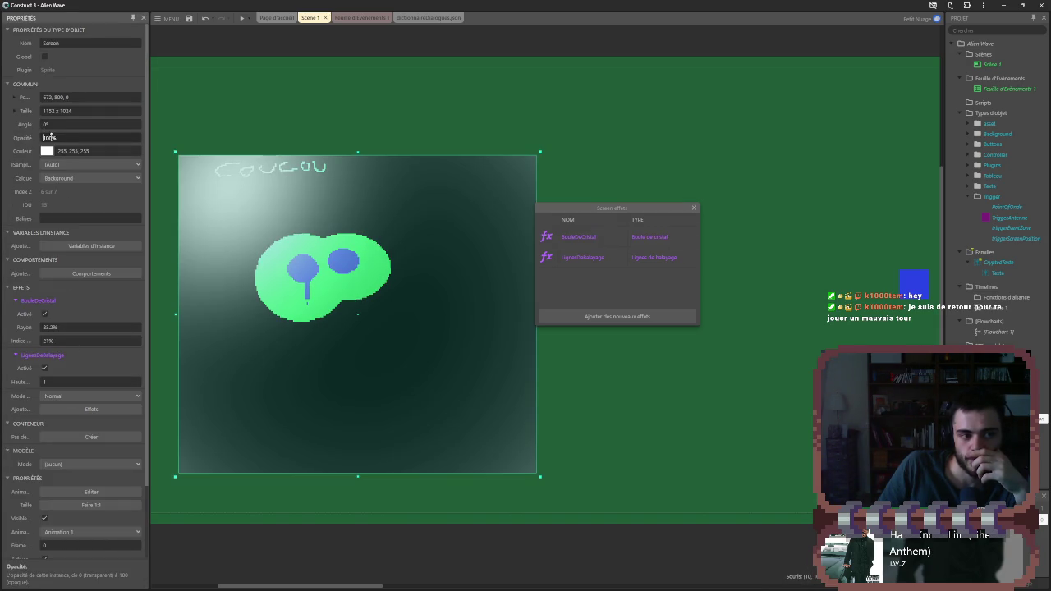
text(21.4)
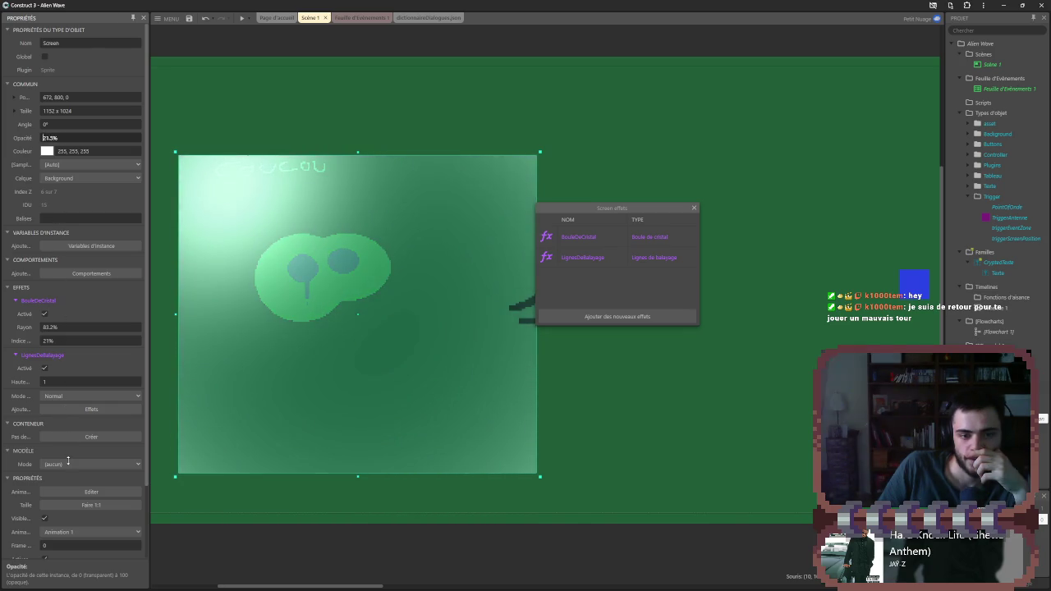
key(Return)
mouse_move(358, 323)
mouse_down()
mouse_move(780, 308)
mouse_move(328, 328)
mouse_move(268, 346)
mouse_move(652, 327)
mouse_move(517, 335)
mouse_move(680, 259)
mouse_move(503, 368)
mouse_move(740, 297)
mouse_move(622, 314)
mouse_move(631, 319)
mouse_up()
- Put Screen on the Game layer over the level-2 scene, undoing an oversized resize
click(97, 178)
click(52, 189)
mouse_move(443, 318)
mouse_down()
mouse_move(352, 309)
mouse_move(377, 303)
mouse_move(431, 346)
mouse_move(544, 329)
mouse_move(632, 360)
mouse_move(528, 312)
mouse_move(462, 336)
mouse_move(416, 380)
mouse_move(310, 439)
mouse_up()
click(694, 208)
scroll(482, 170, down, 1)
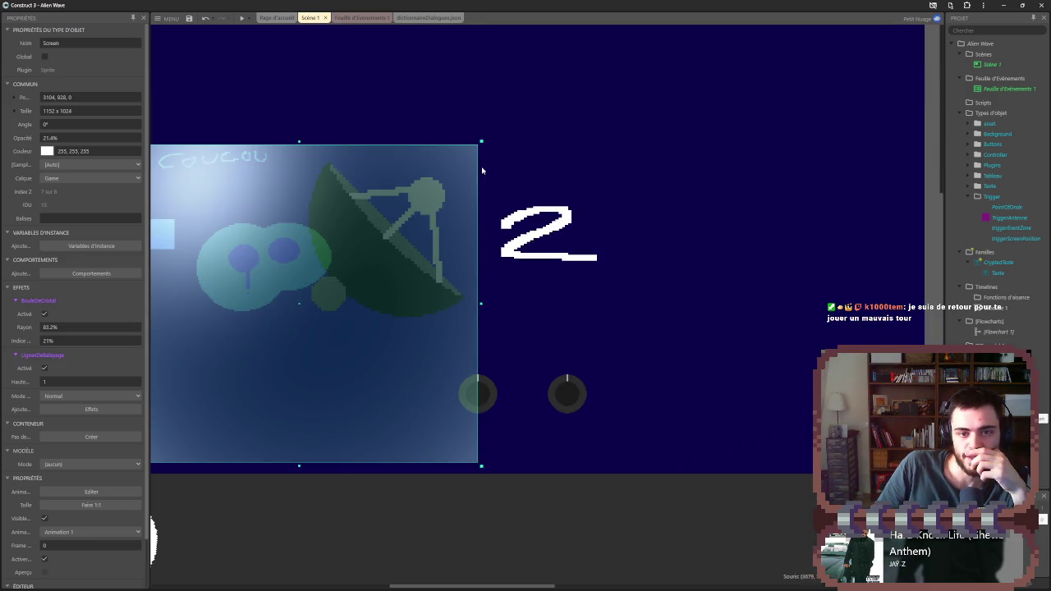
scroll(484, 158, down, 1)
mouse_move(486, 249)
mouse_down()
mouse_move(544, 220)
mouse_move(734, 172)
mouse_move(713, 192)
mouse_up()
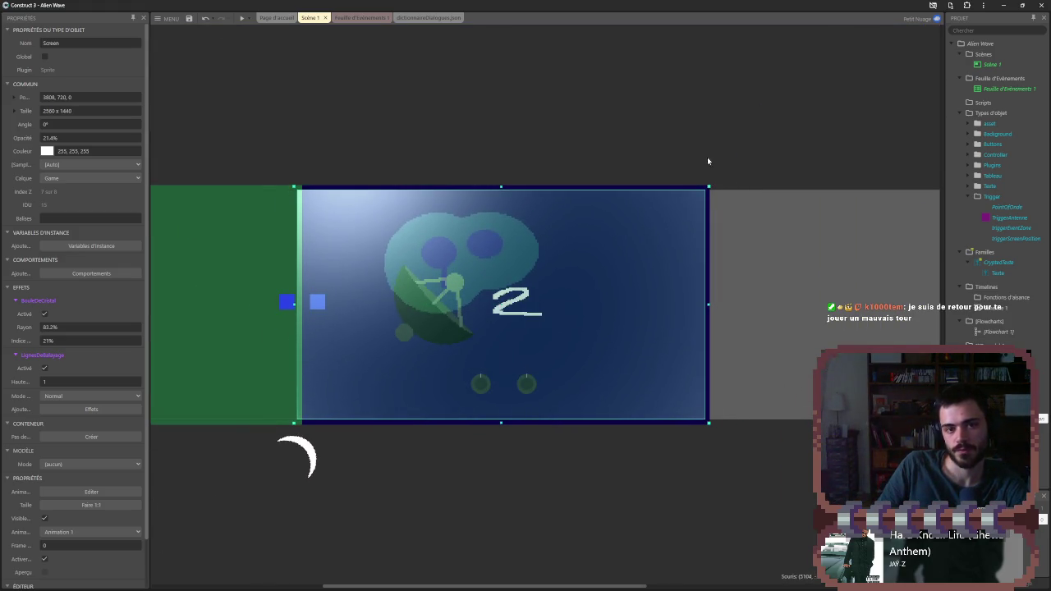
key(ctrl+z)
key(ctrl+z)
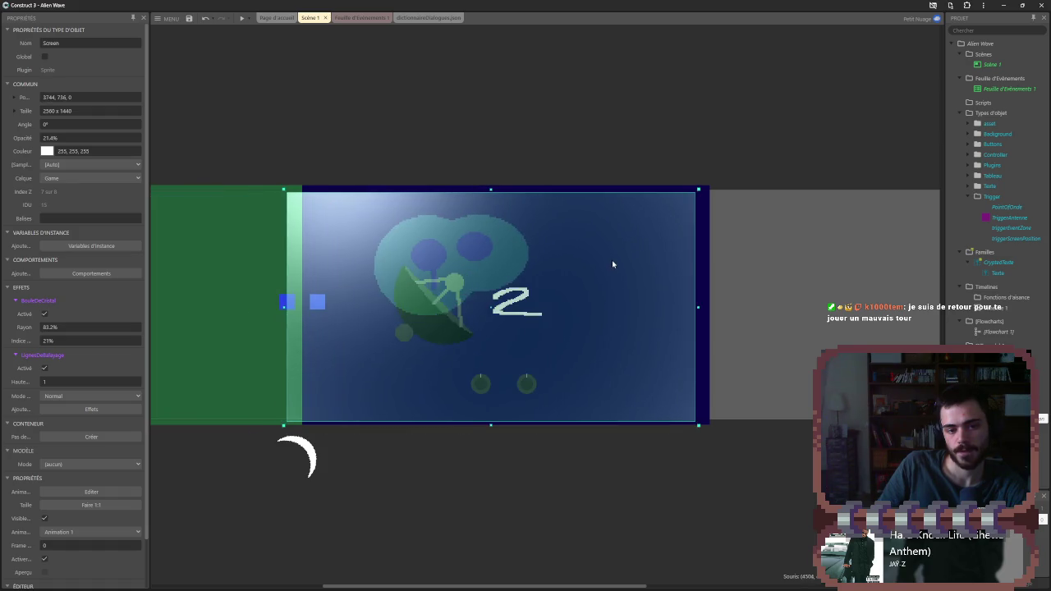
click(601, 98)
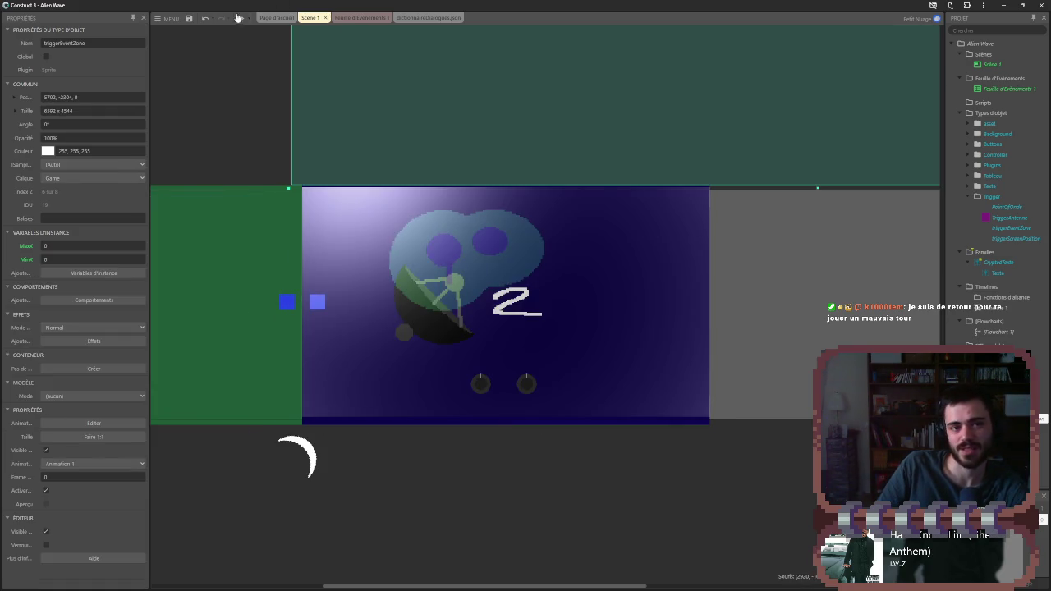
- Preview the game full-screen, advance to level 2 and aim the dish's waves
click(239, 17)
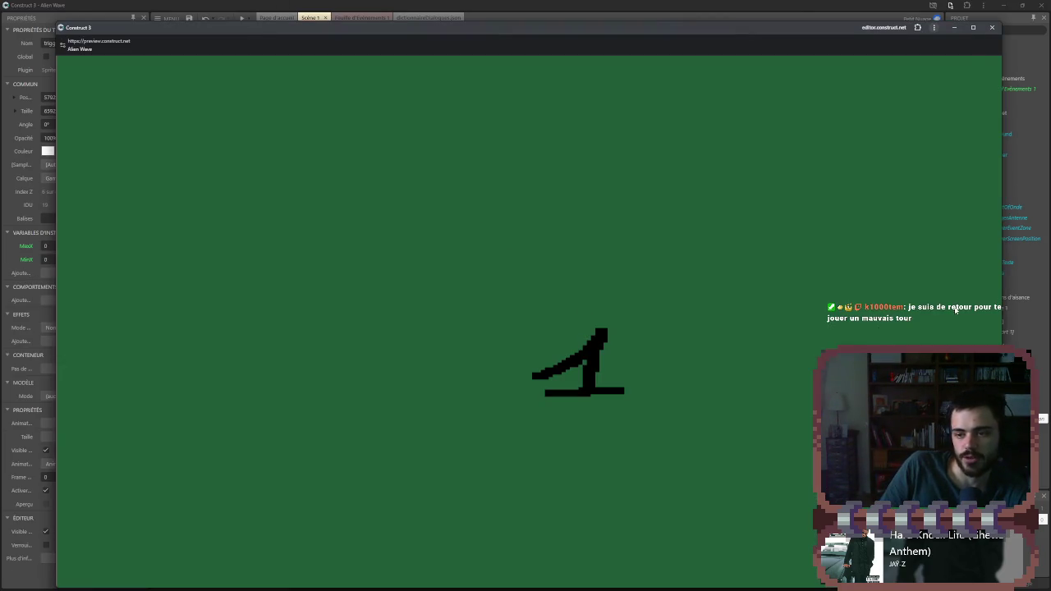
click(972, 28)
click(1003, 329)
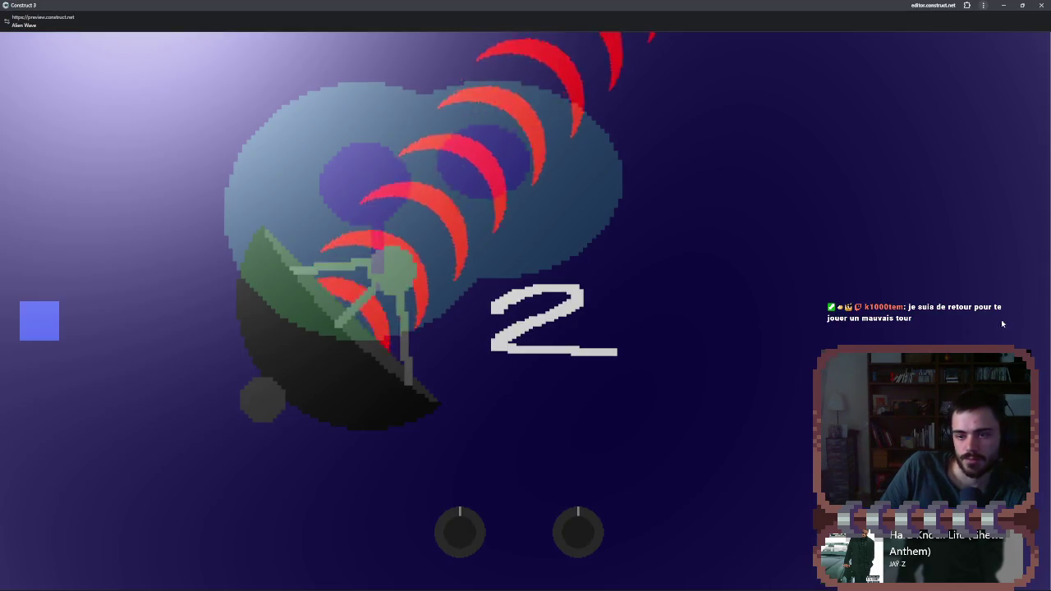
drag(456, 529, 429, 529)
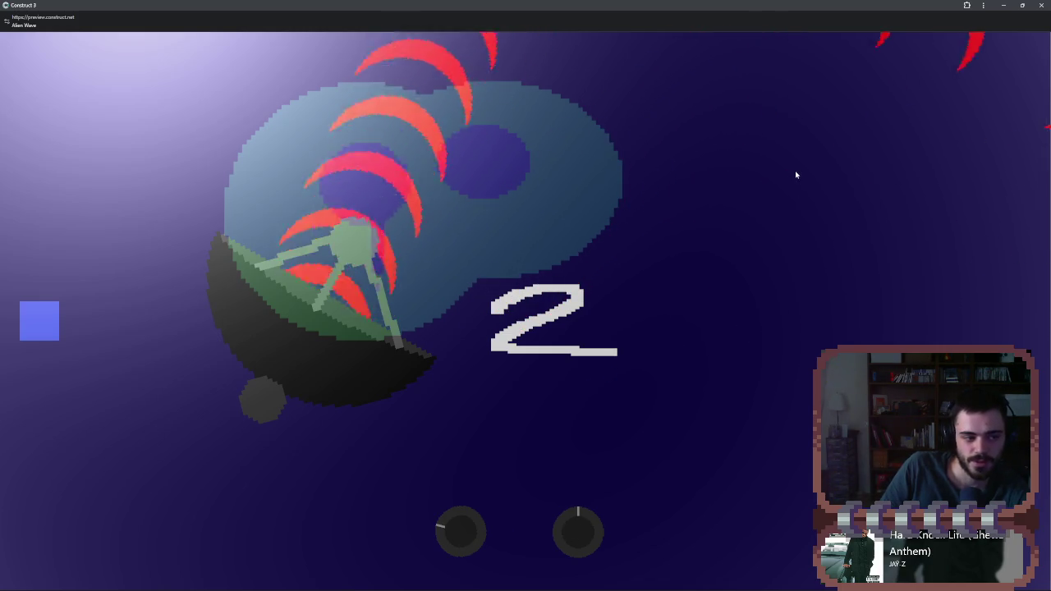
click(1046, 5)
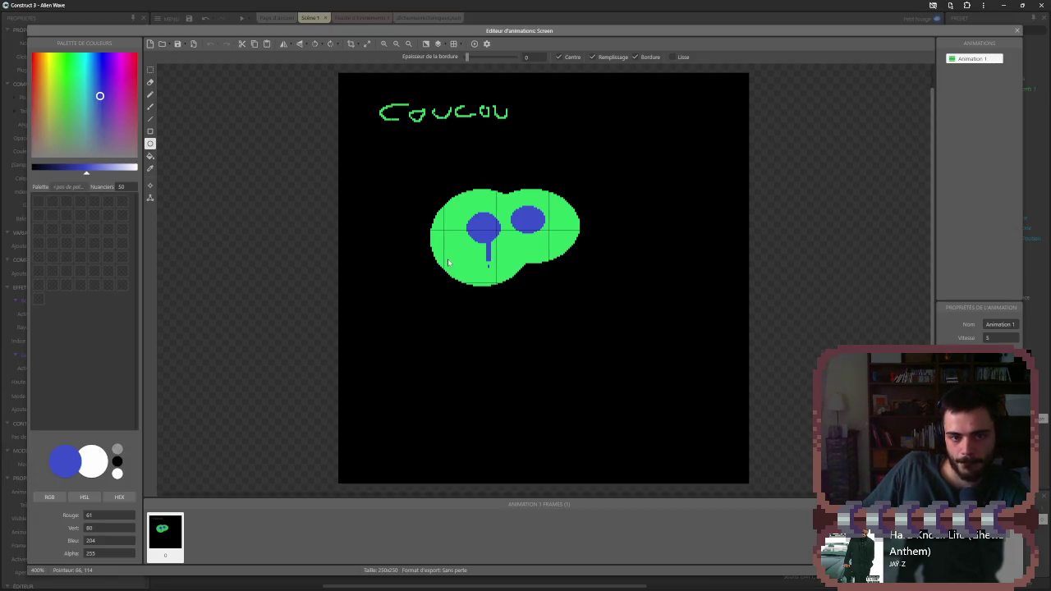
- Paint over the Screen image near-black with a 500-pixel pencil, then close the editor
click(150, 94)
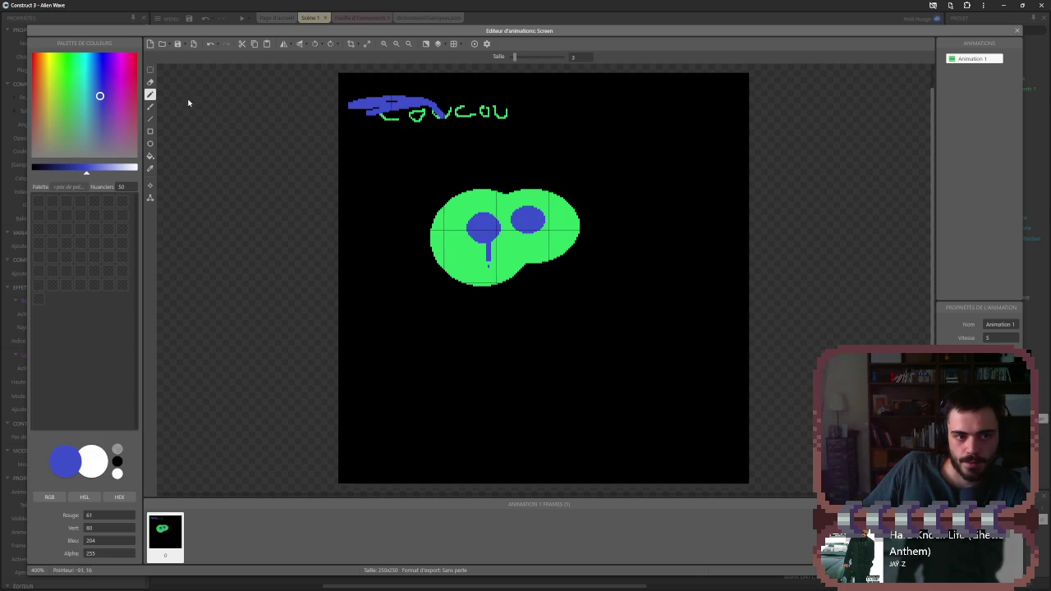
drag(516, 58, 560, 57)
click(397, 136)
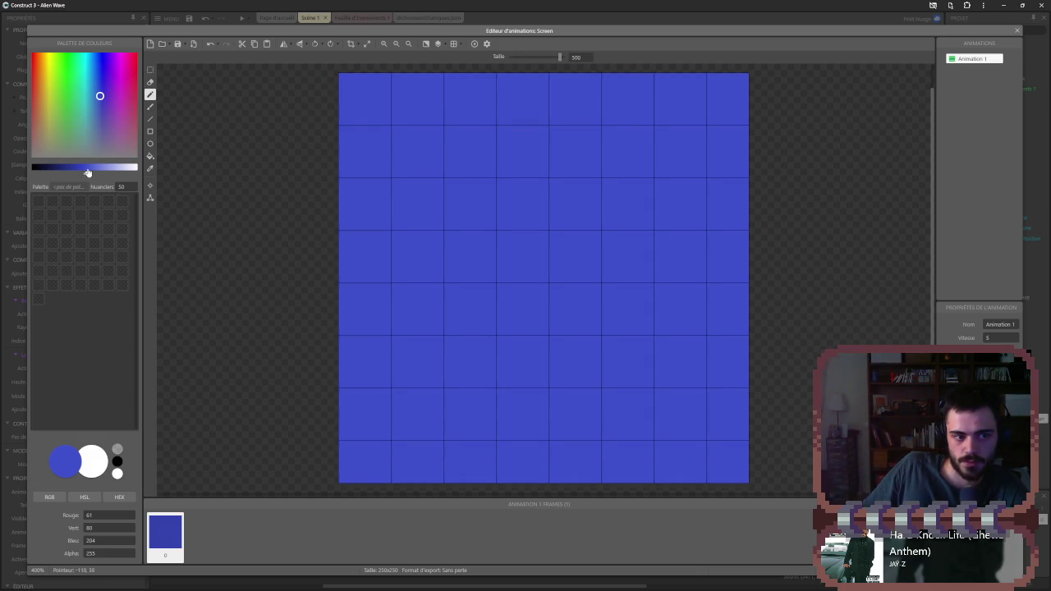
drag(88, 176, 35, 173)
click(281, 211)
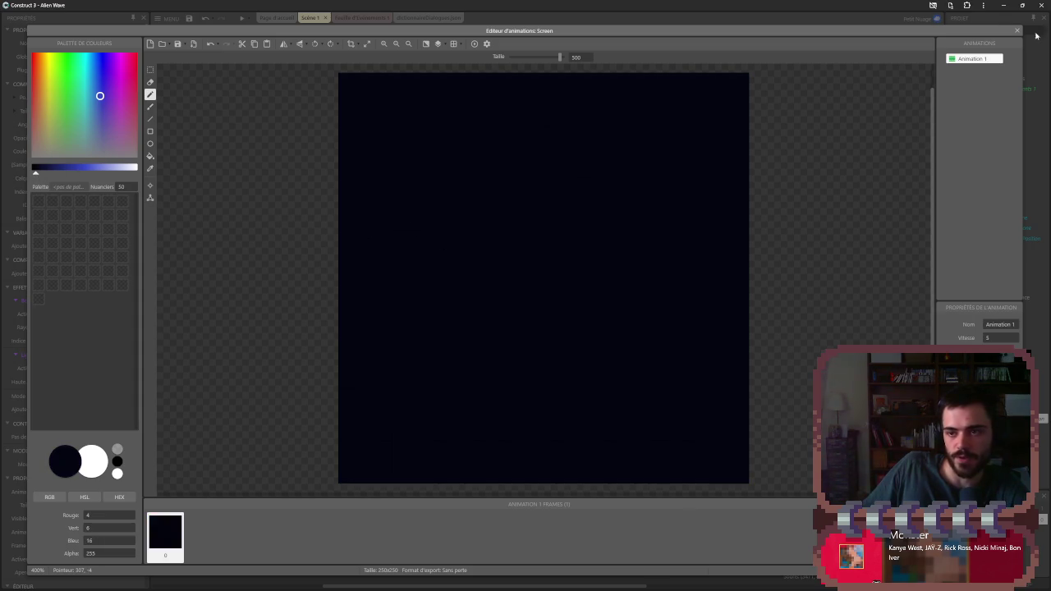
click(1020, 30)
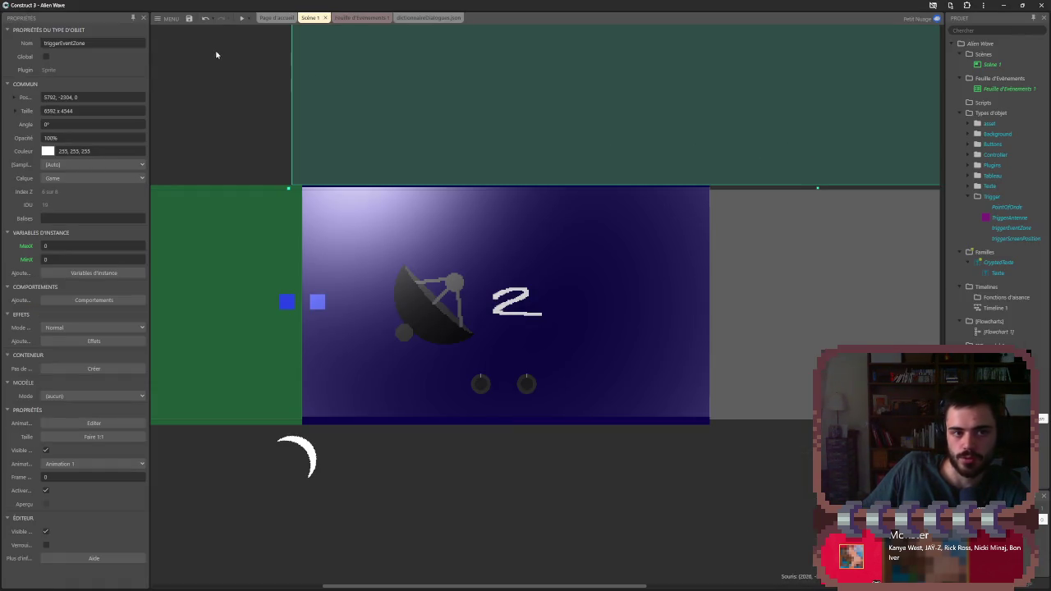
- Add the MasquePixelisé effect to the Screen sprite
click(394, 263)
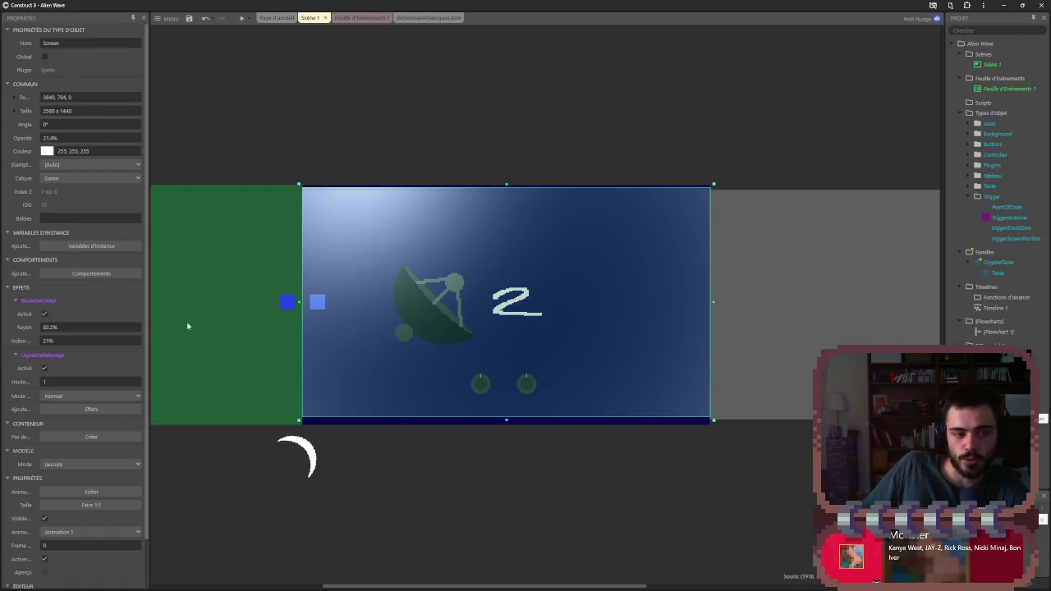
click(68, 408)
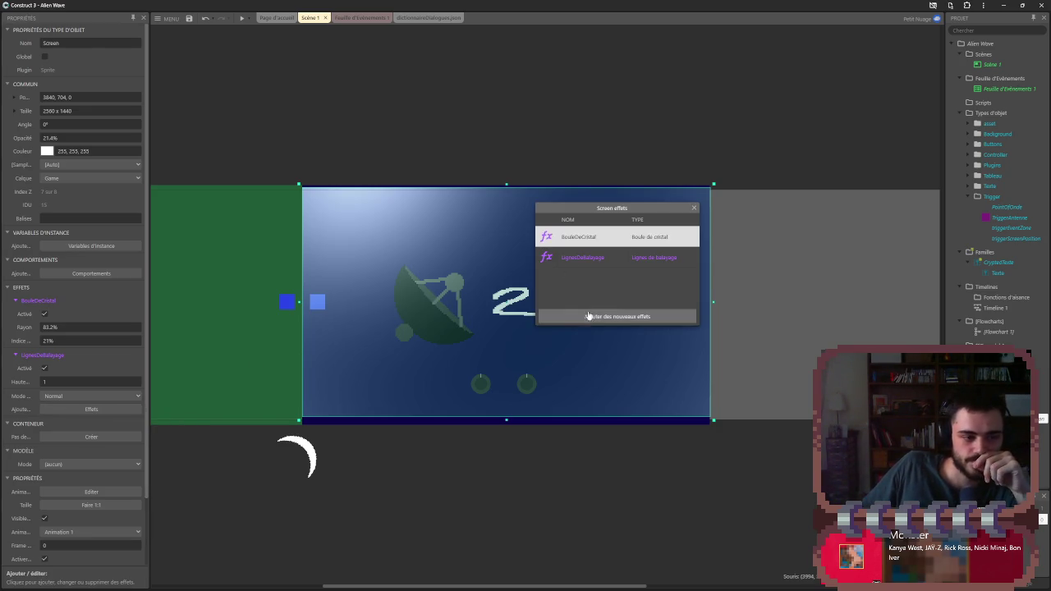
click(587, 316)
scroll(539, 339, down, 15)
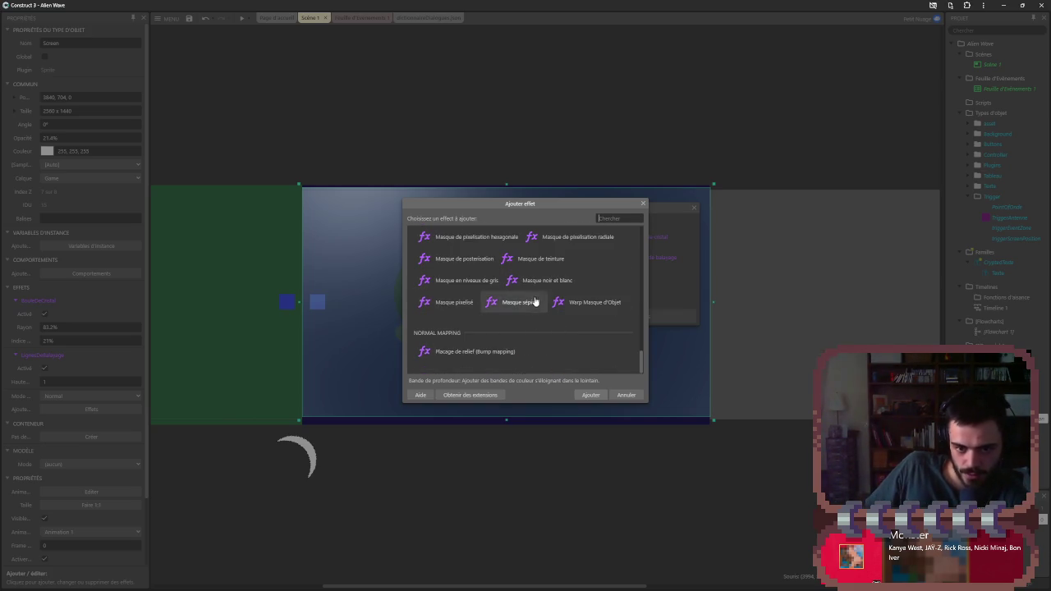
double_click(469, 304)
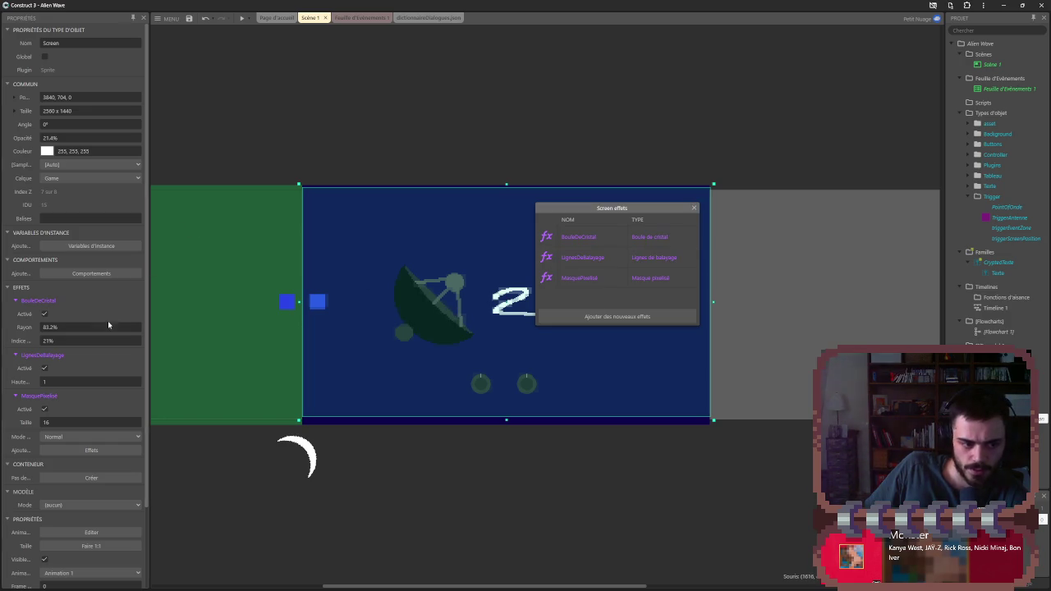
- Set the MasquePixelisé tile size to 16 and launch a game preview
click(56, 421)
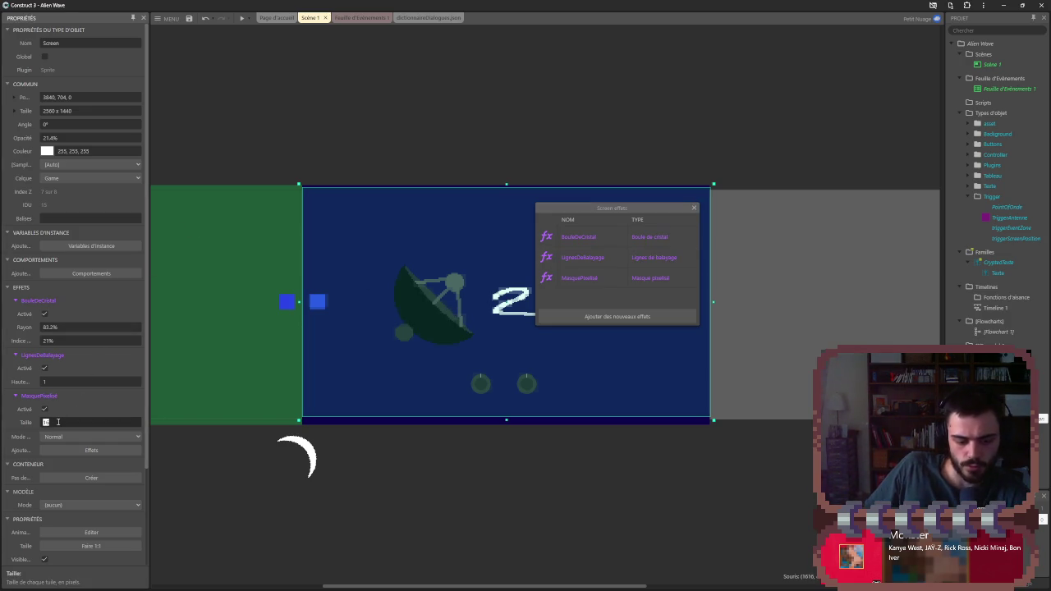
text(32)
key(Tab)
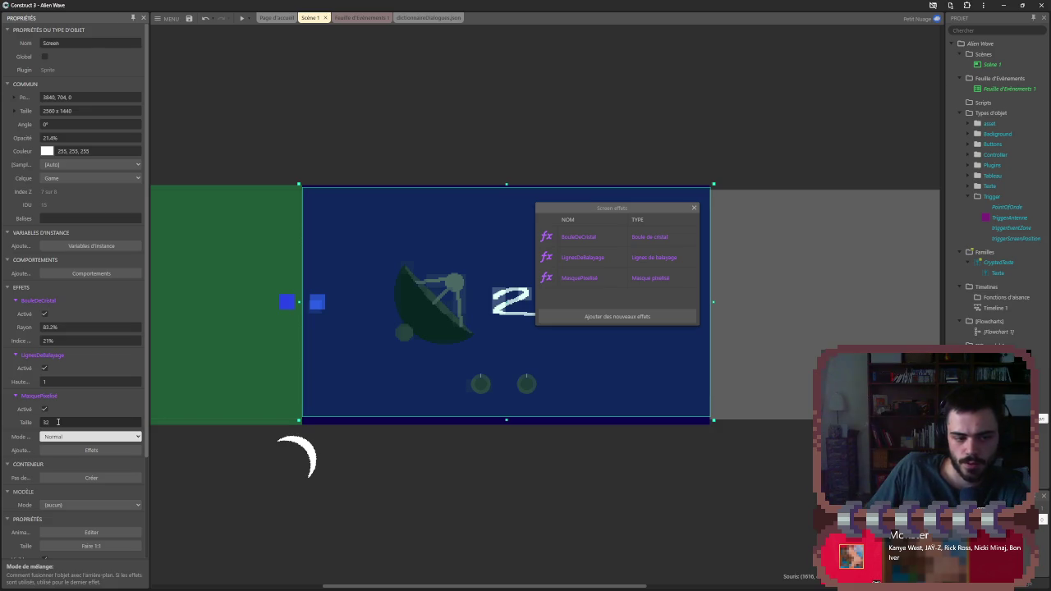
click(45, 422)
text(141)
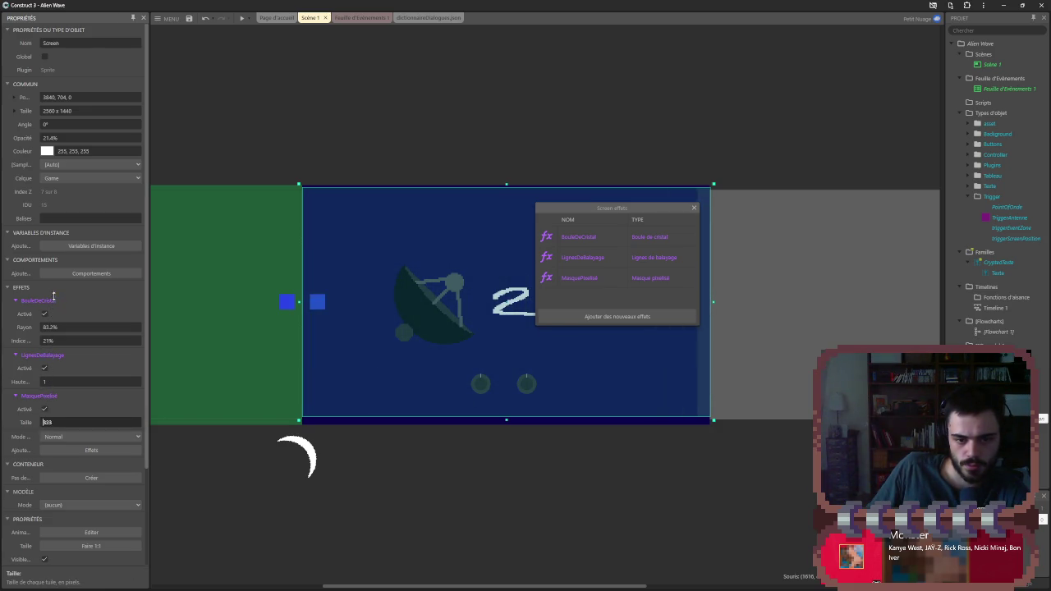
text(35)
key(BackSpace)
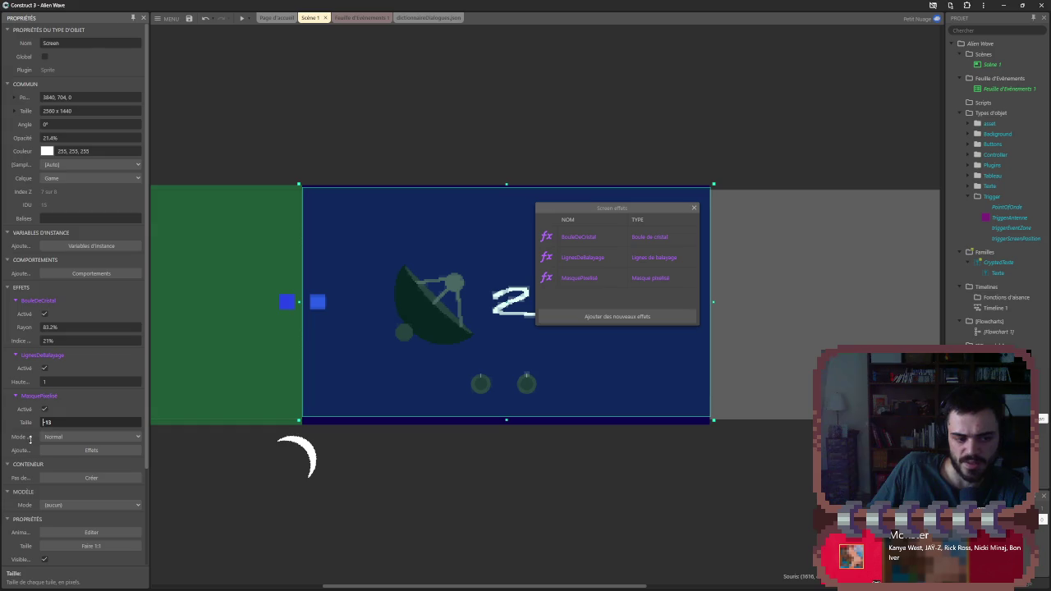
text(6)
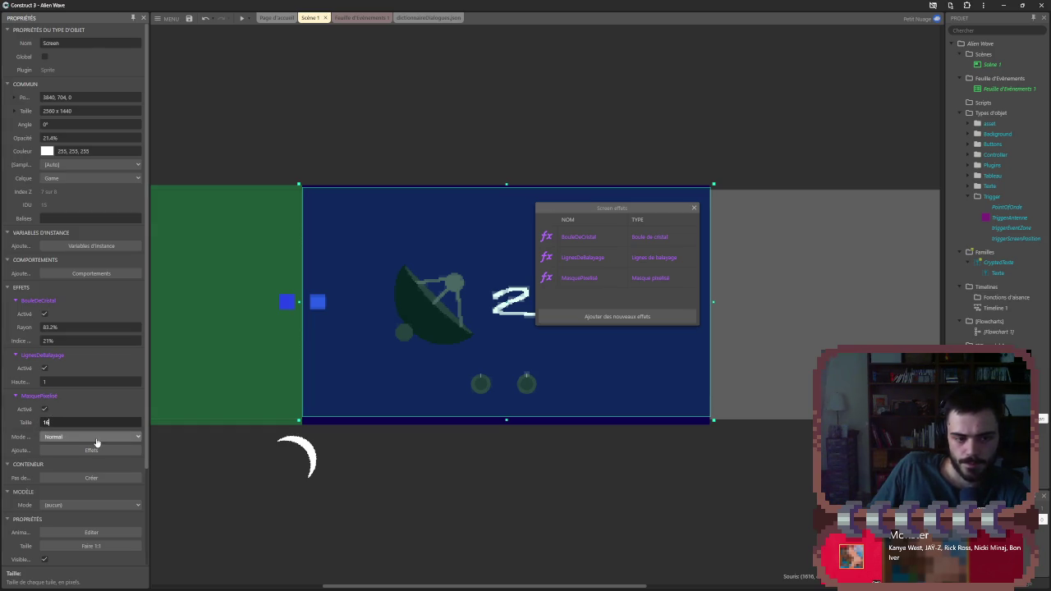
click(555, 113)
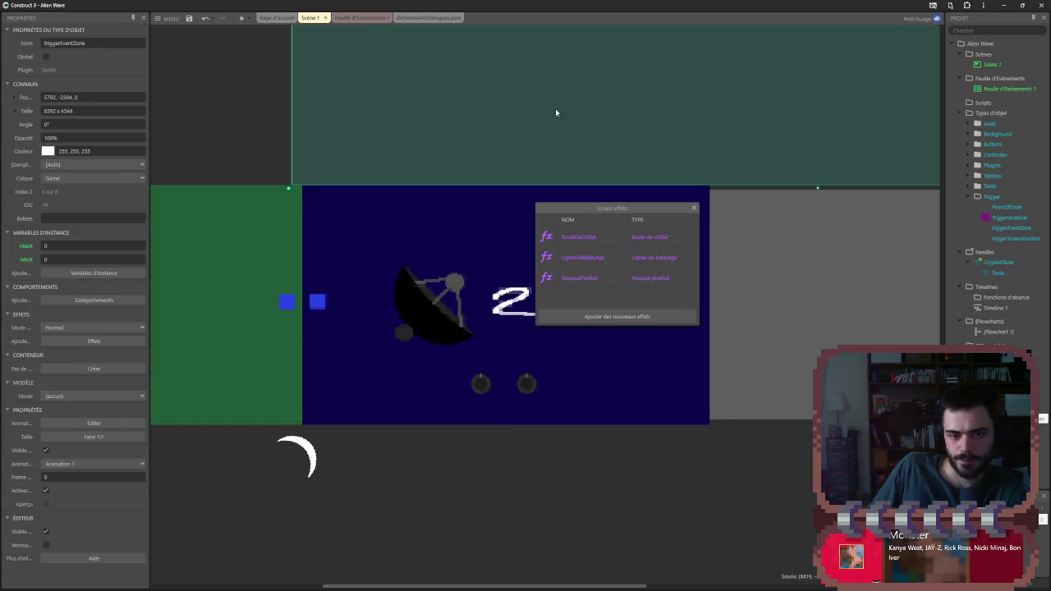
click(243, 20)
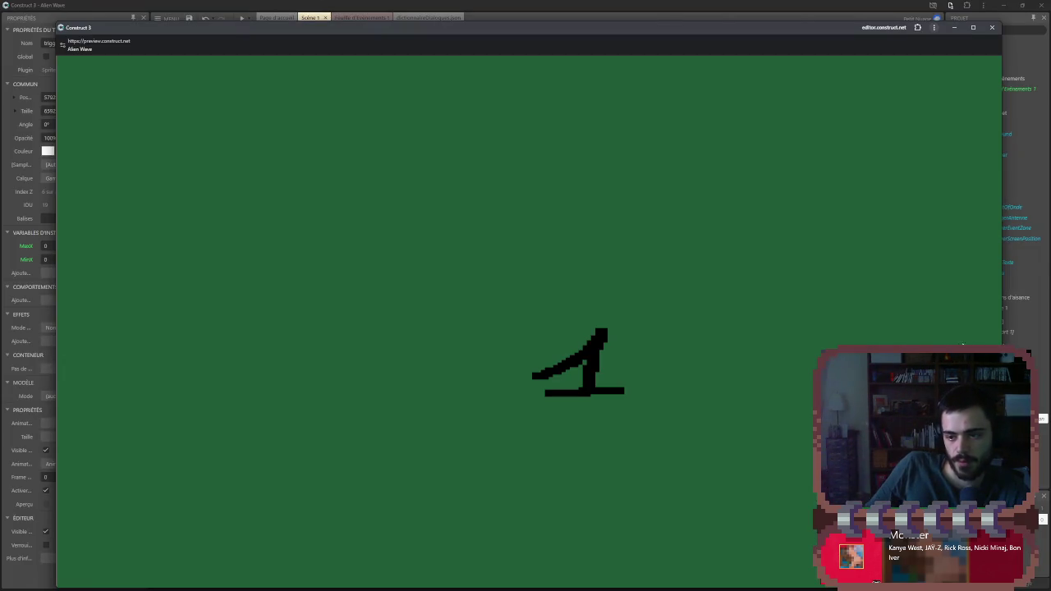
- Maximize the preview, turn the knobs to aim the dish, then close it and select MasquePixelisé
click(974, 28)
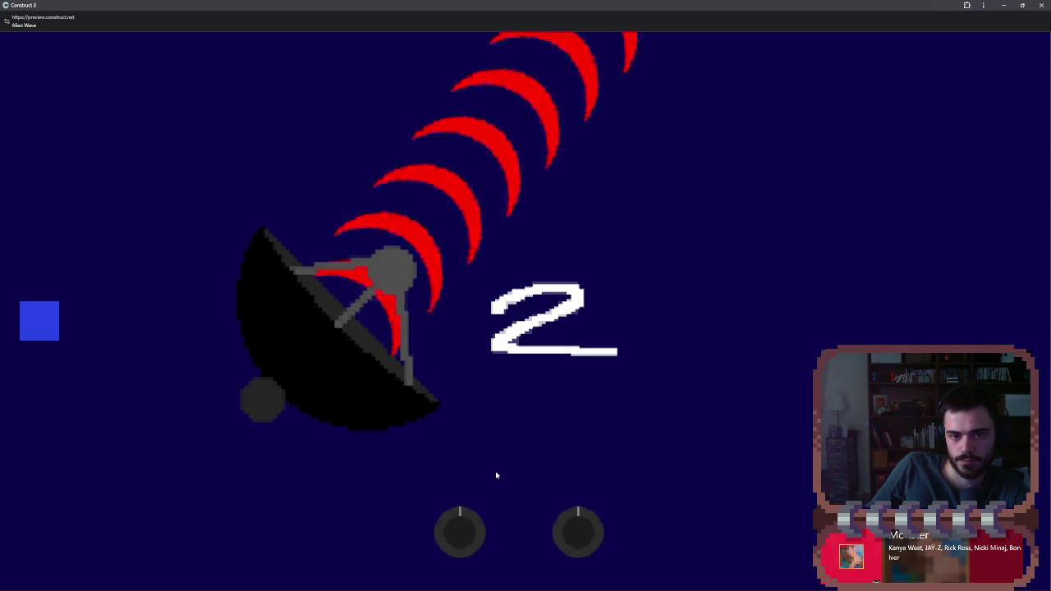
drag(470, 523, 462, 533)
drag(579, 530, 582, 526)
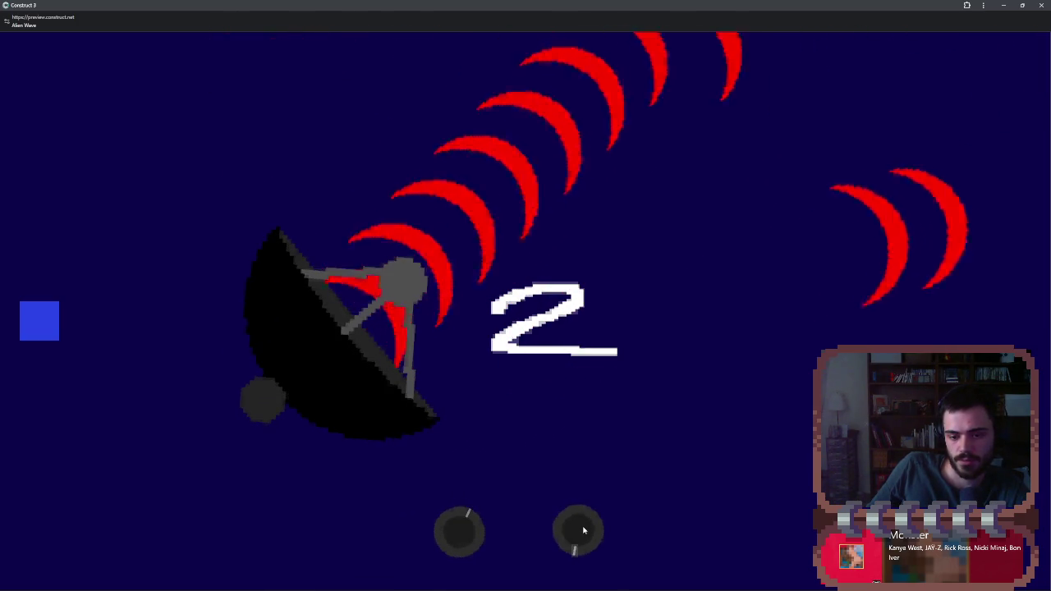
drag(466, 535, 467, 534)
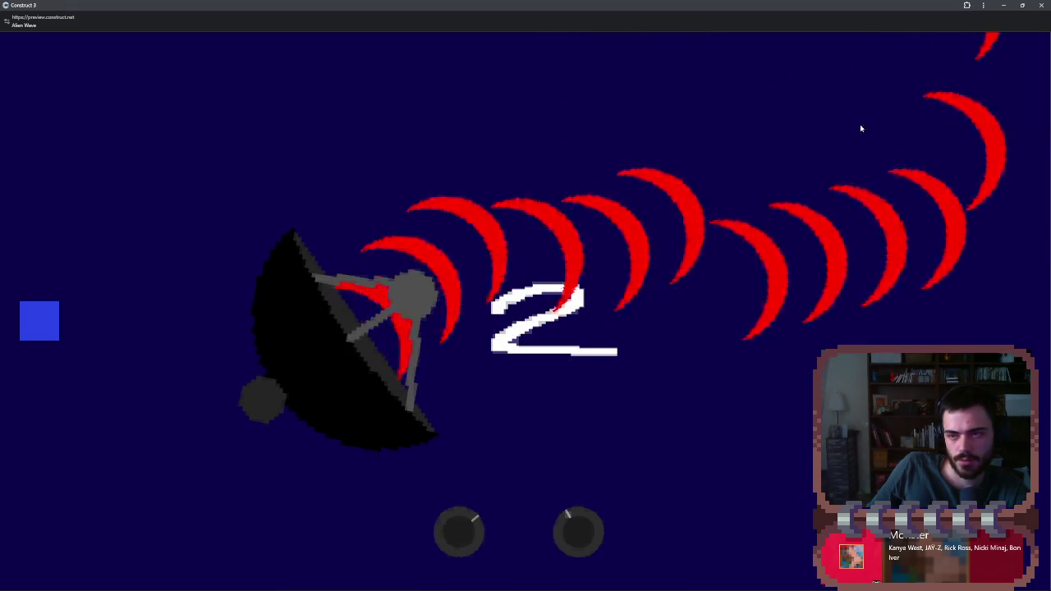
key(alt+F4)
click(578, 280)
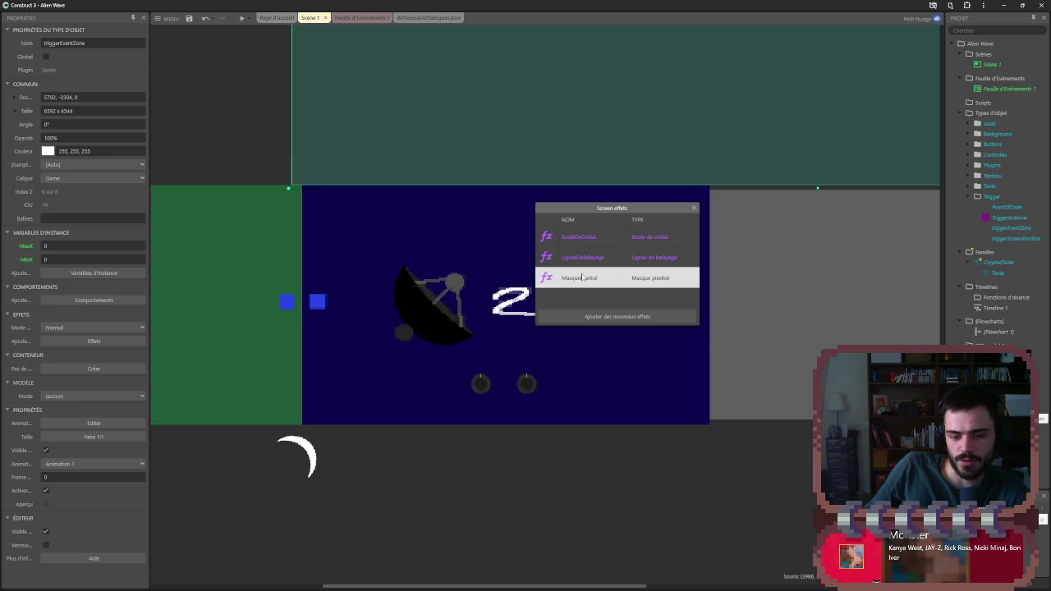
- Delete MasquePixelisé from the Screen and launch a full-screen preview
key(Delete)
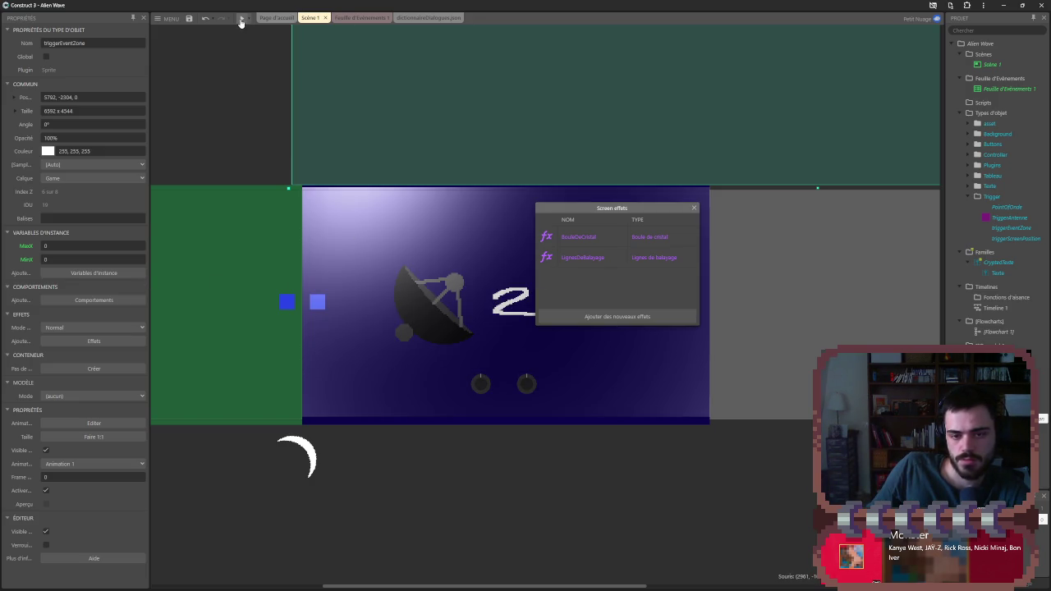
click(693, 210)
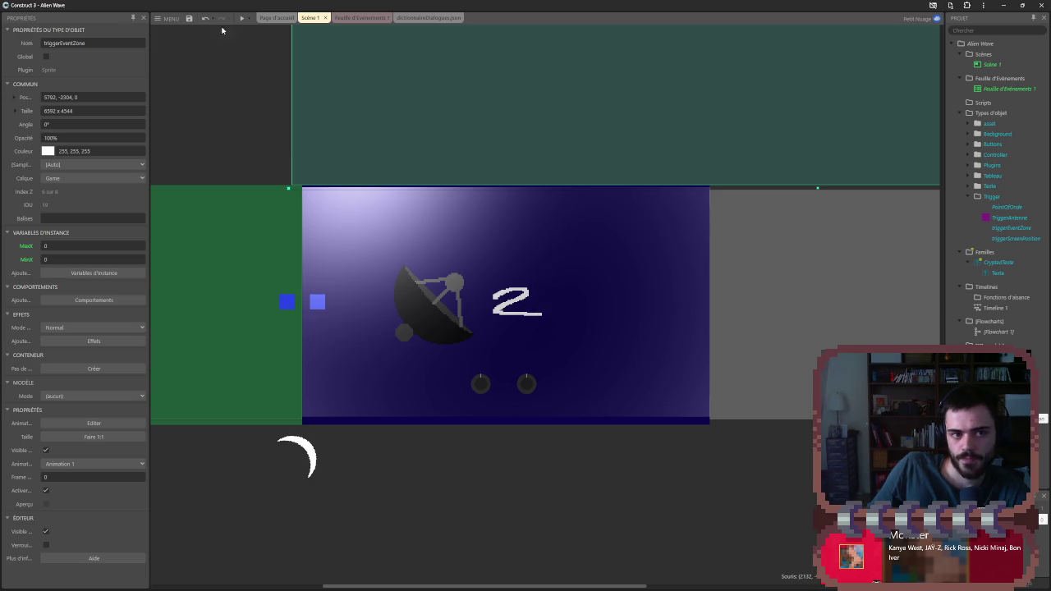
click(243, 19)
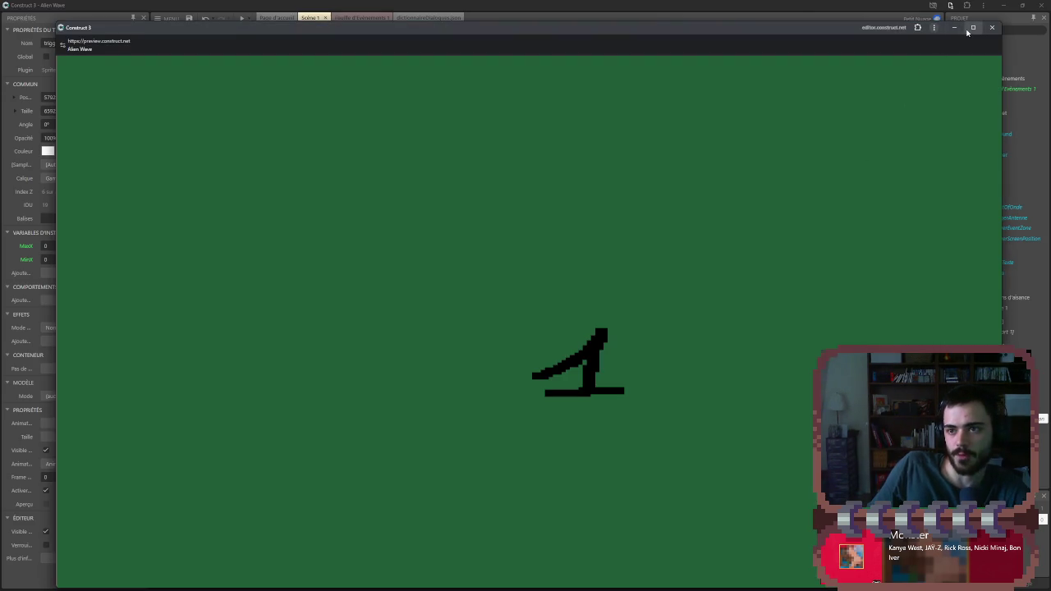
click(967, 30)
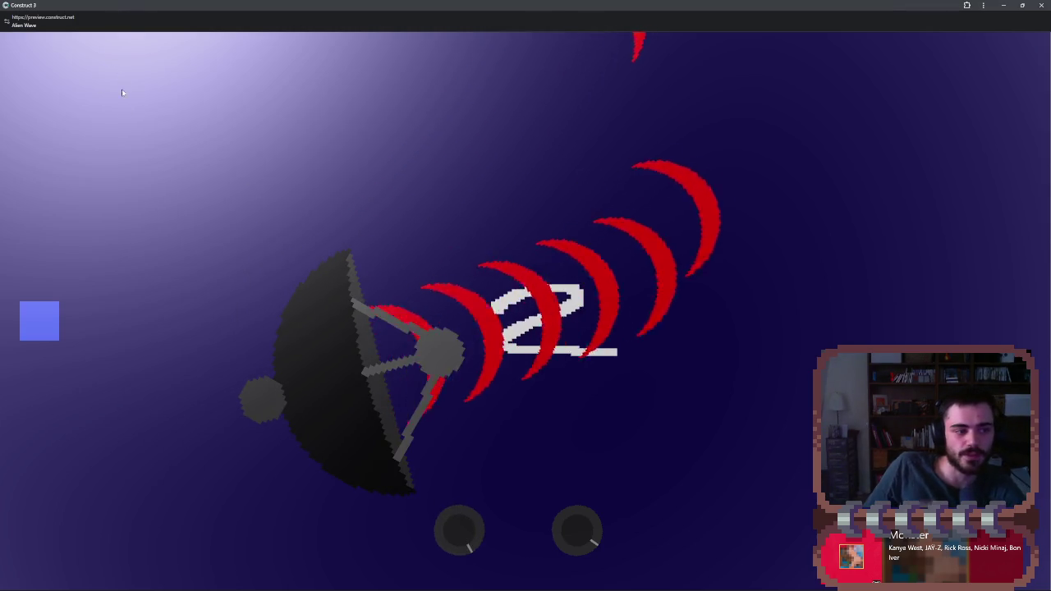
- Turn the knobs to aim the dish until its waves turn green, then close the preview
click(452, 517)
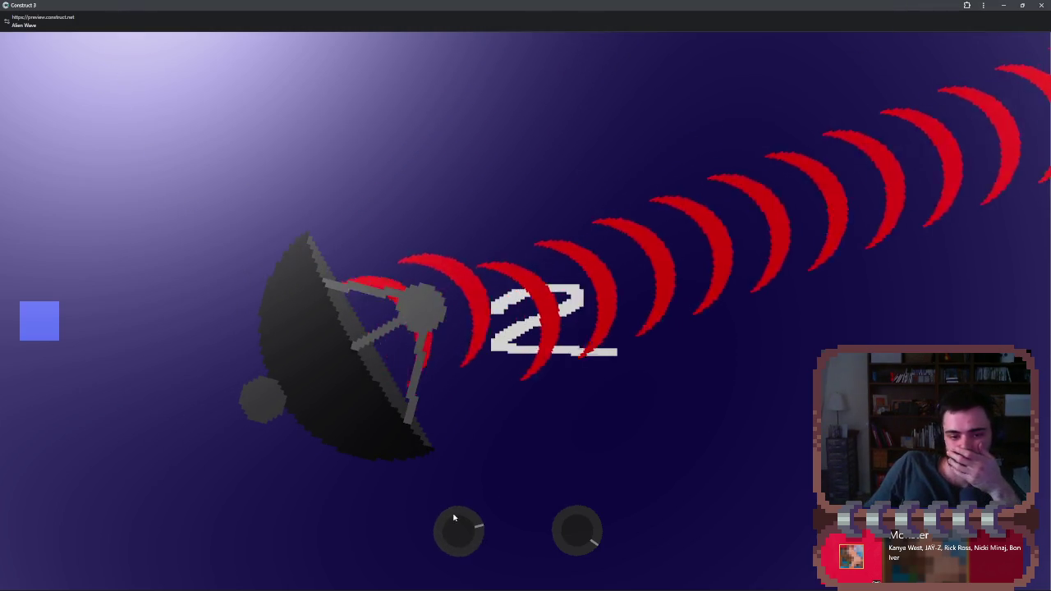
drag(452, 517, 446, 511)
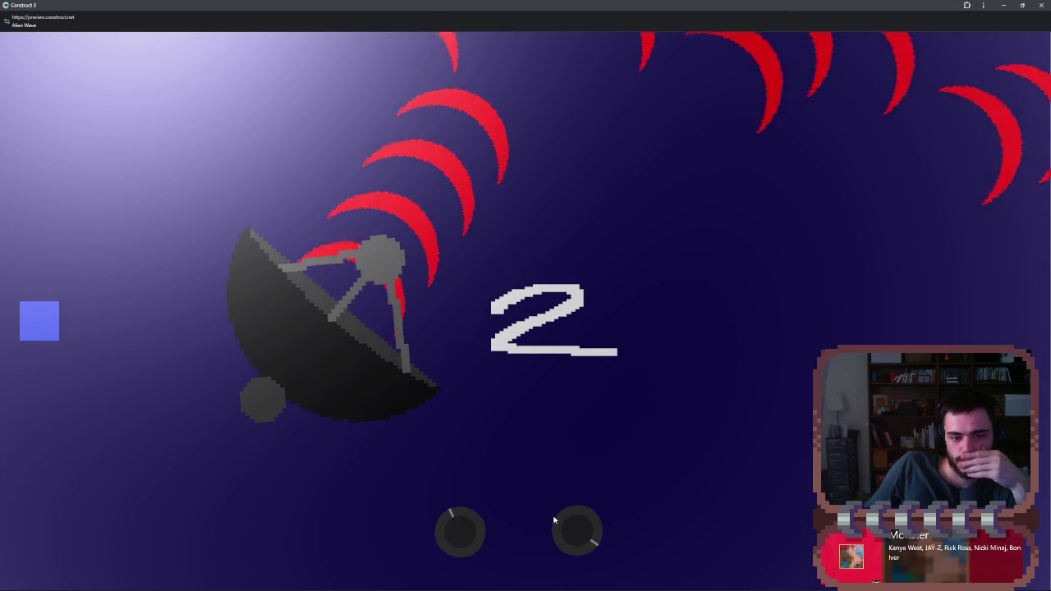
drag(572, 518, 572, 535)
drag(457, 534, 456, 534)
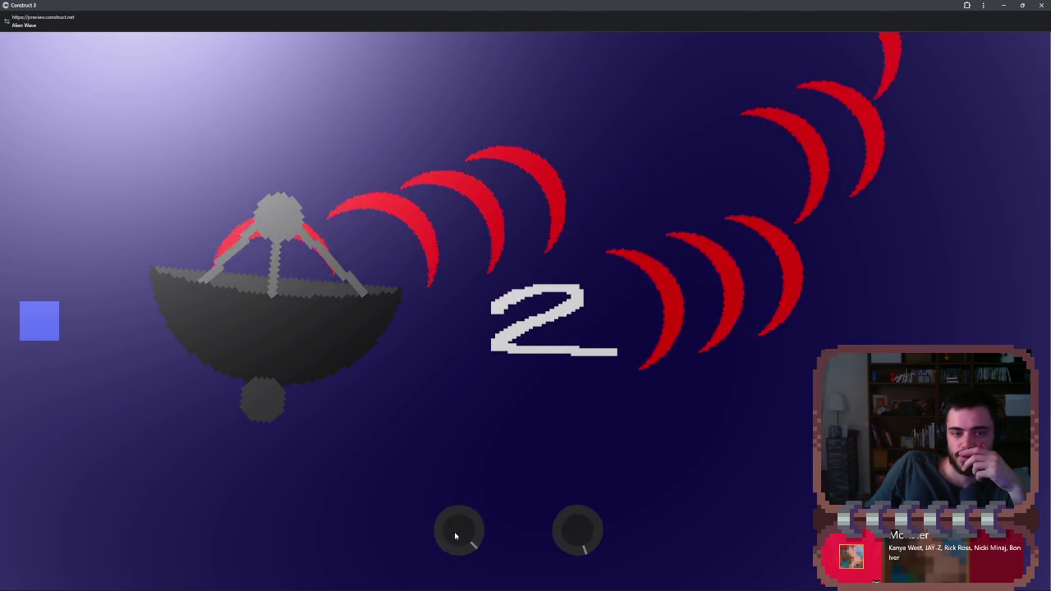
drag(579, 532, 577, 520)
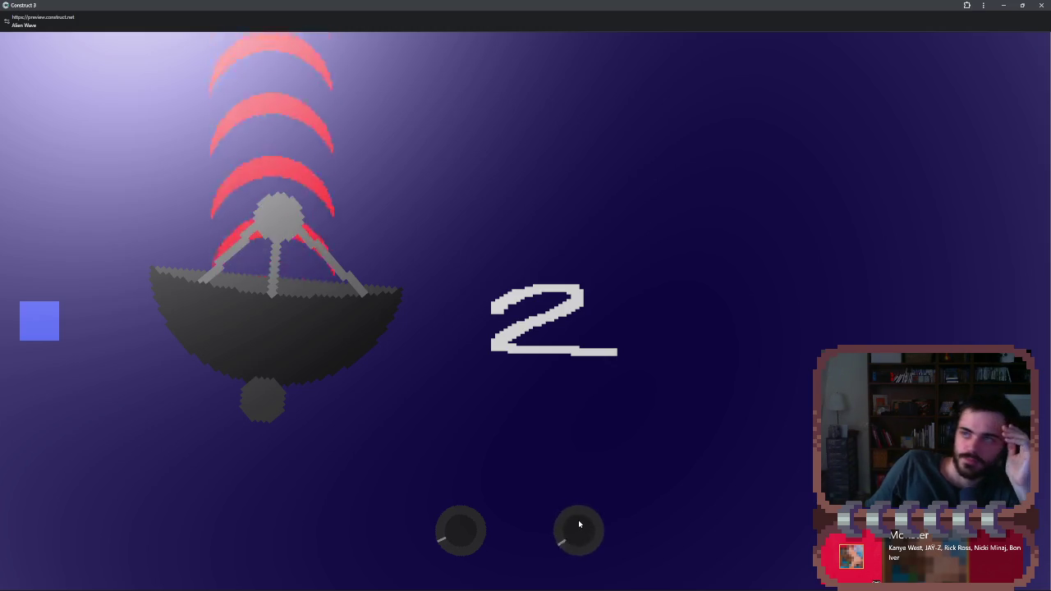
drag(456, 536, 462, 518)
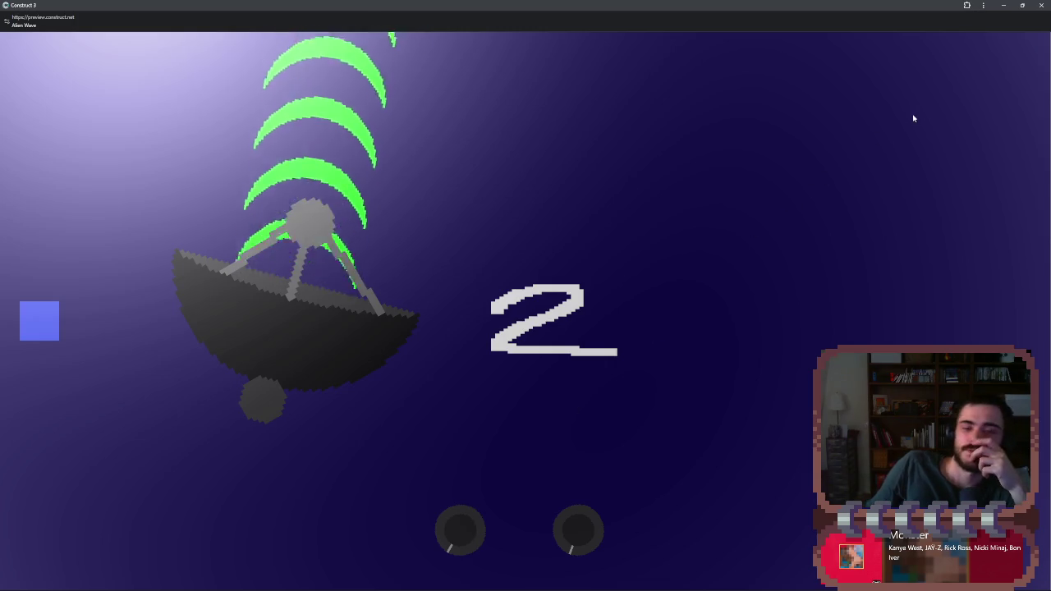
click(1043, 4)
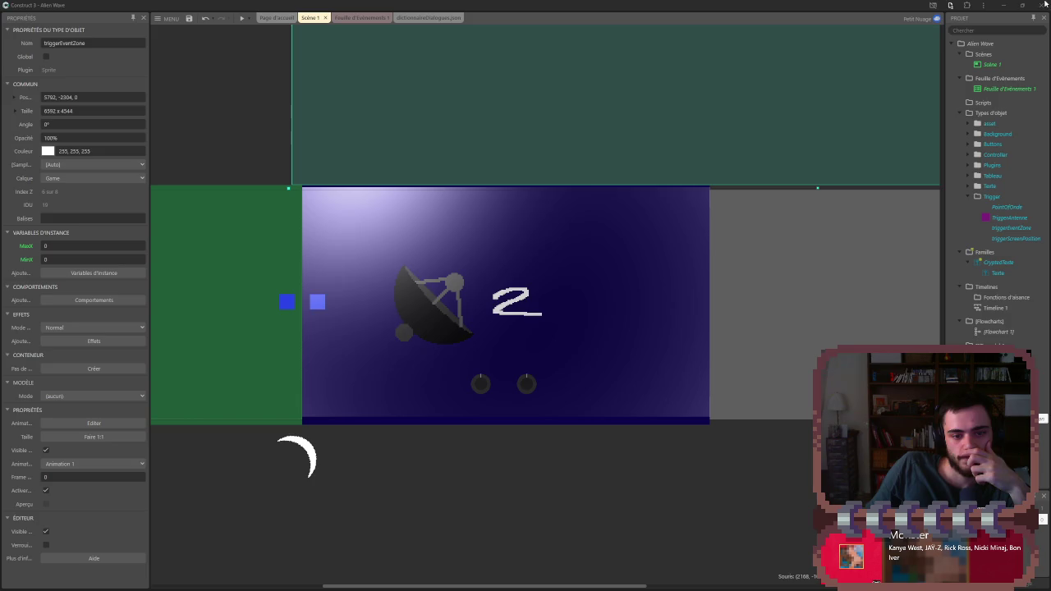
- Set BouleDeCristal refraction to 22.1% and radius to 83.7%, and disable LignesDeBalayage
click(515, 215)
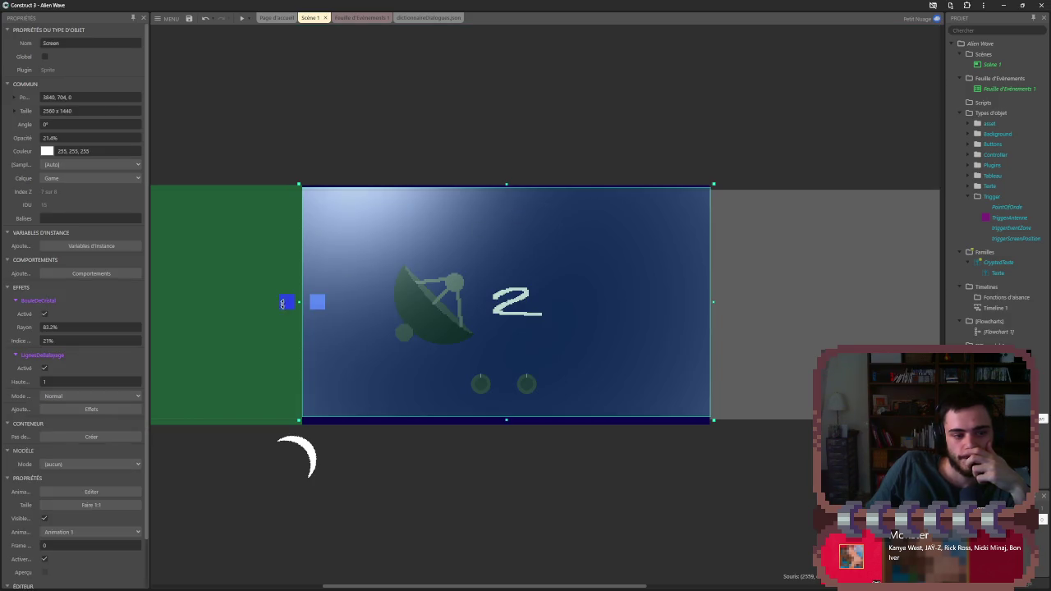
click(47, 340)
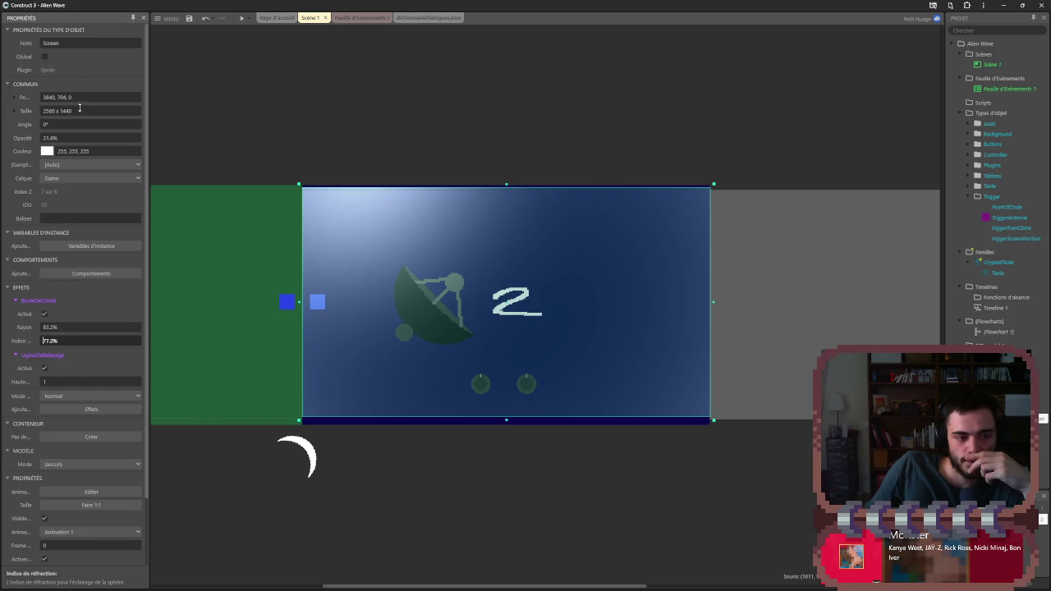
text(22.1)
click(46, 327)
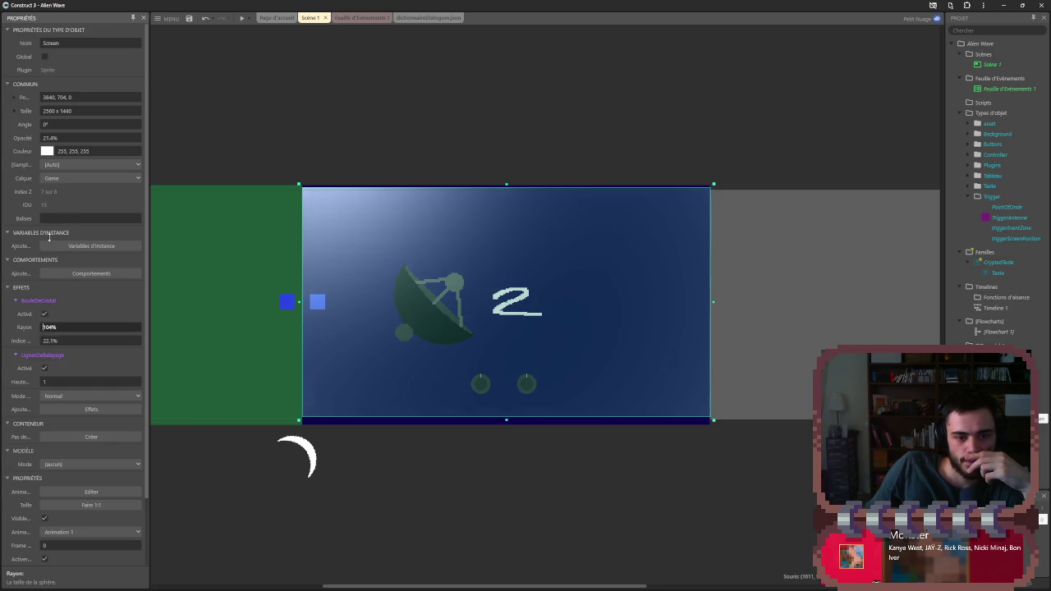
text(44.4)
key(Return)
text(79)
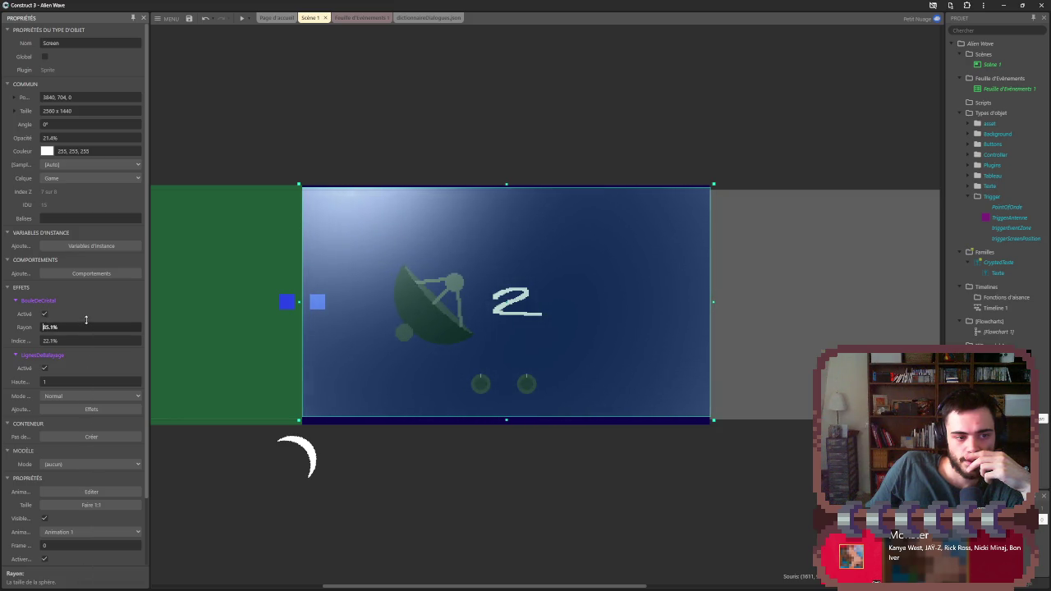
click(87, 368)
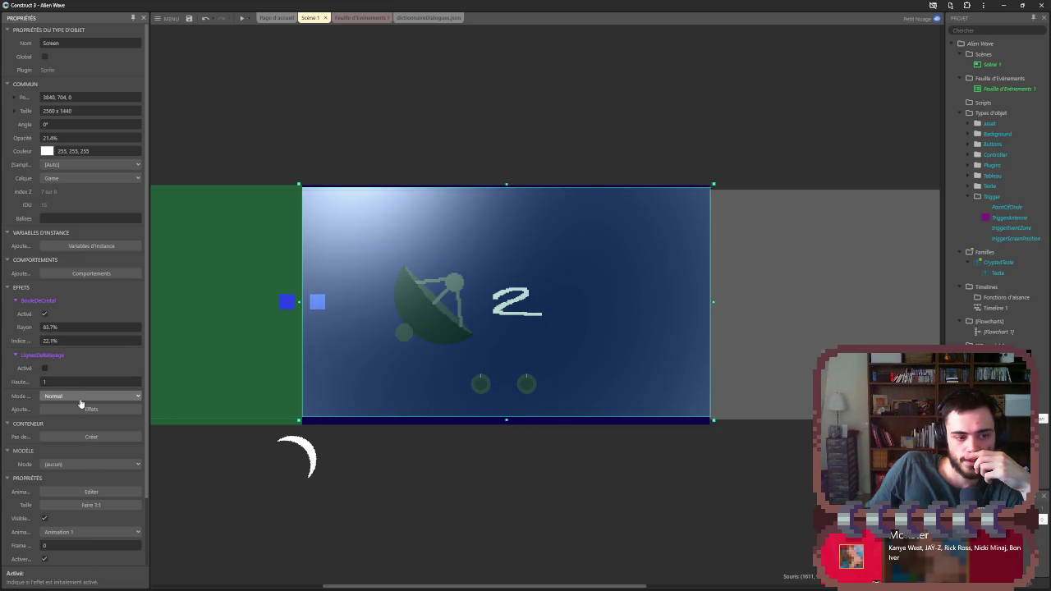
click(80, 410)
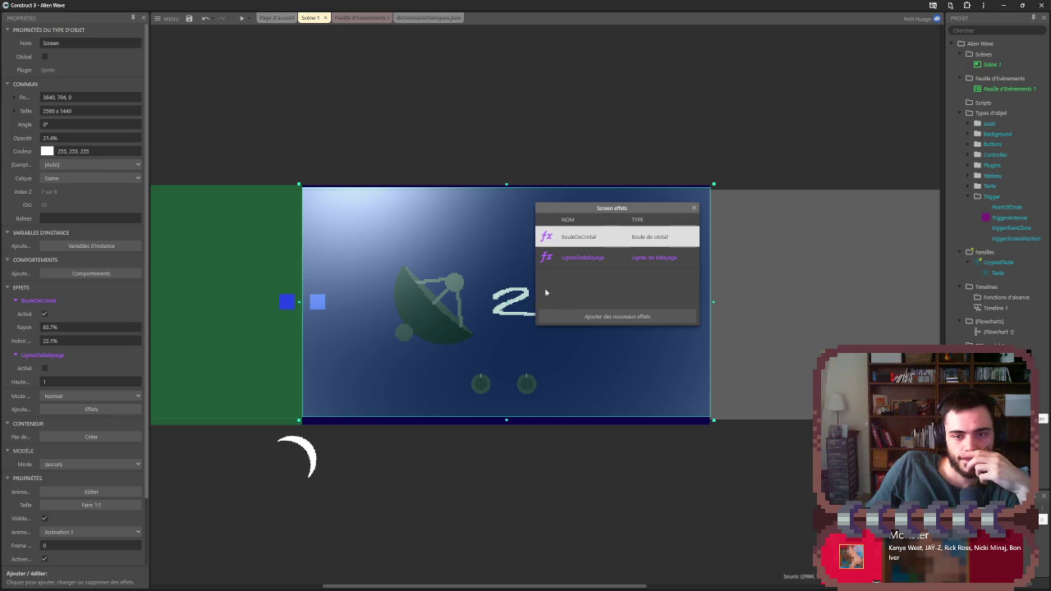
- Add the Sphère effect to the Screen sprite
click(617, 316)
scroll(488, 330, down, 5)
scroll(487, 331, up, 5)
scroll(472, 336, up, 3)
scroll(472, 336, down, 8)
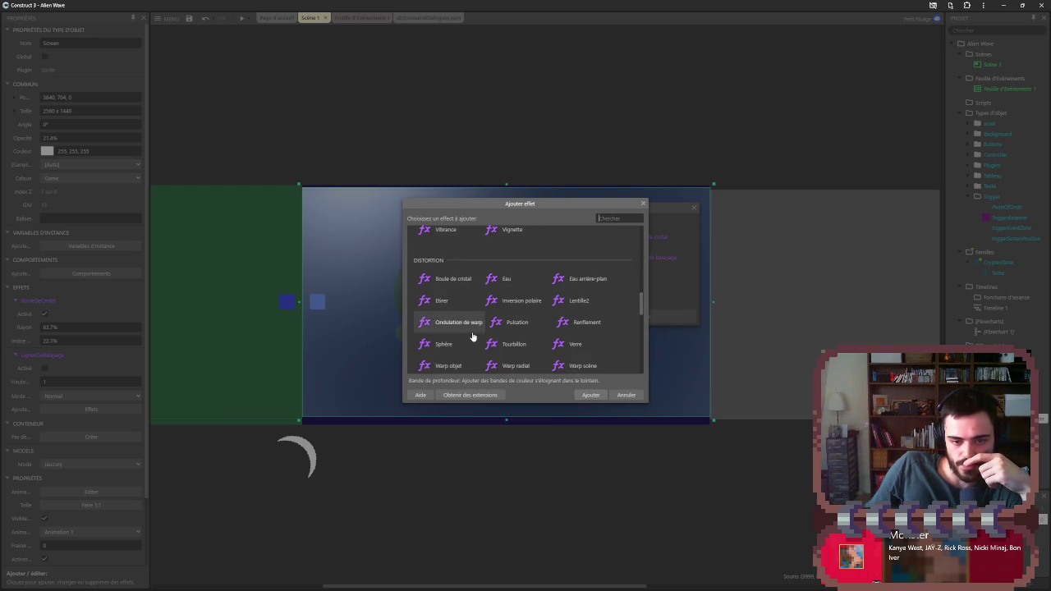
scroll(472, 336, down, 1)
click(464, 312)
click(590, 395)
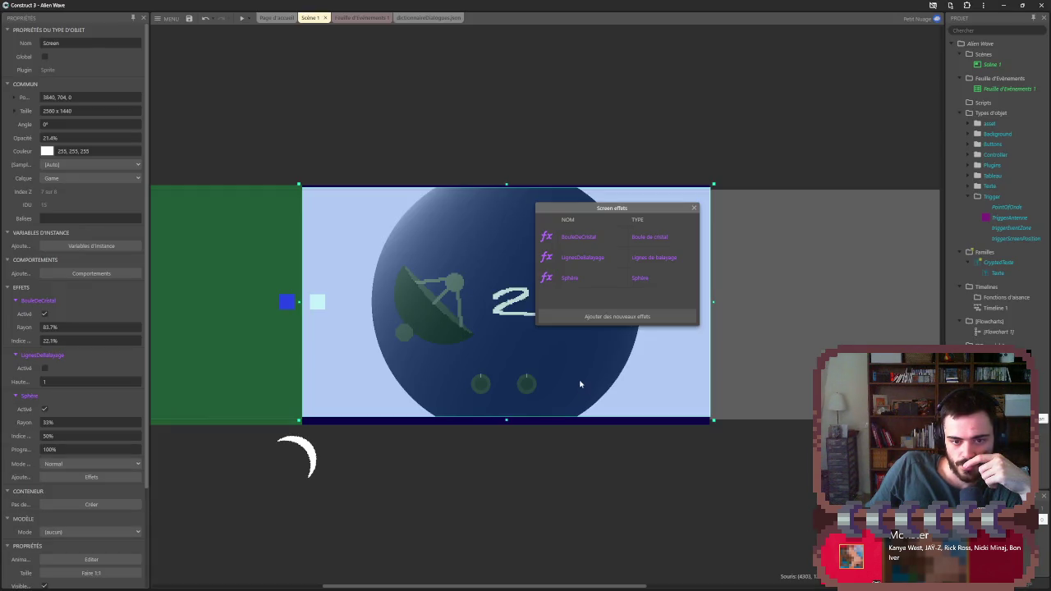
click(693, 209)
- Switch the Screen to the Background layer and back to Game, then move it down-left
click(123, 177)
click(80, 195)
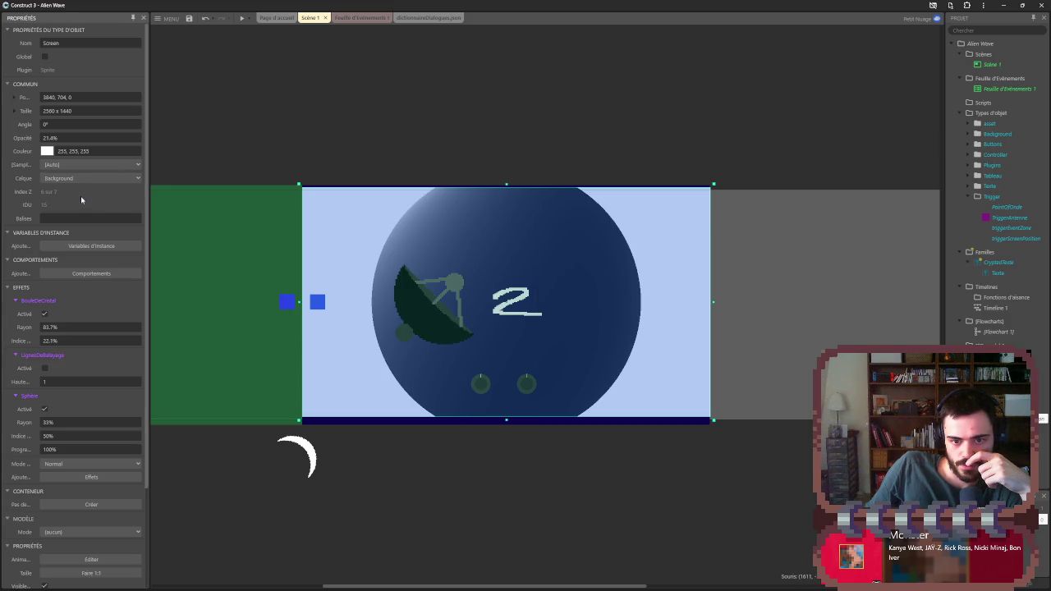
click(80, 178)
click(81, 187)
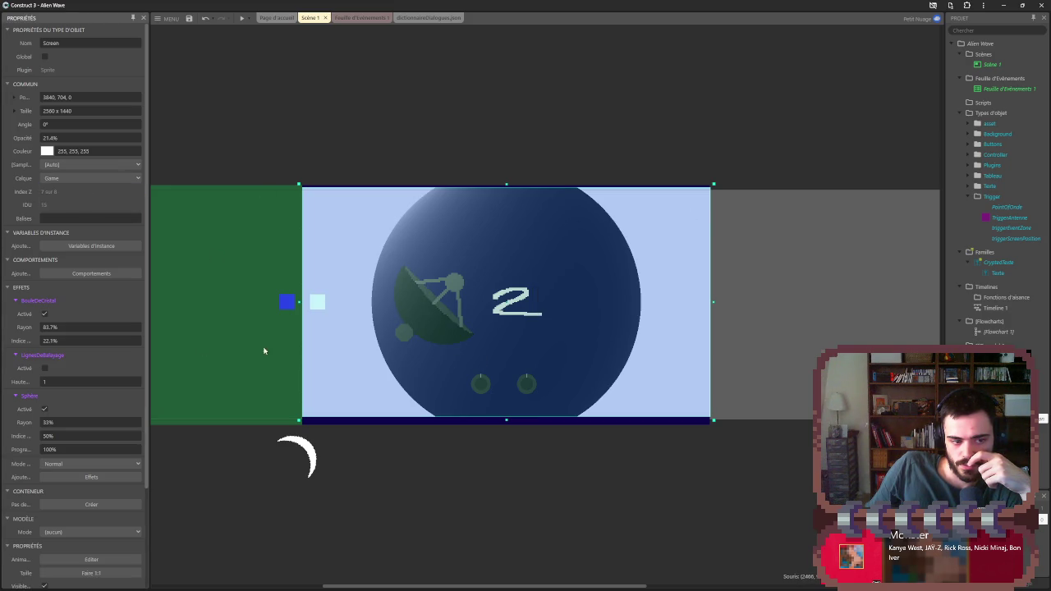
mouse_move(399, 360)
mouse_down()
mouse_move(491, 387)
mouse_move(218, 343)
mouse_move(364, 398)
mouse_up()
- Set the Sphère radius to 62.5% and refraction index to 12.1%
text(62.5)
key(Return)
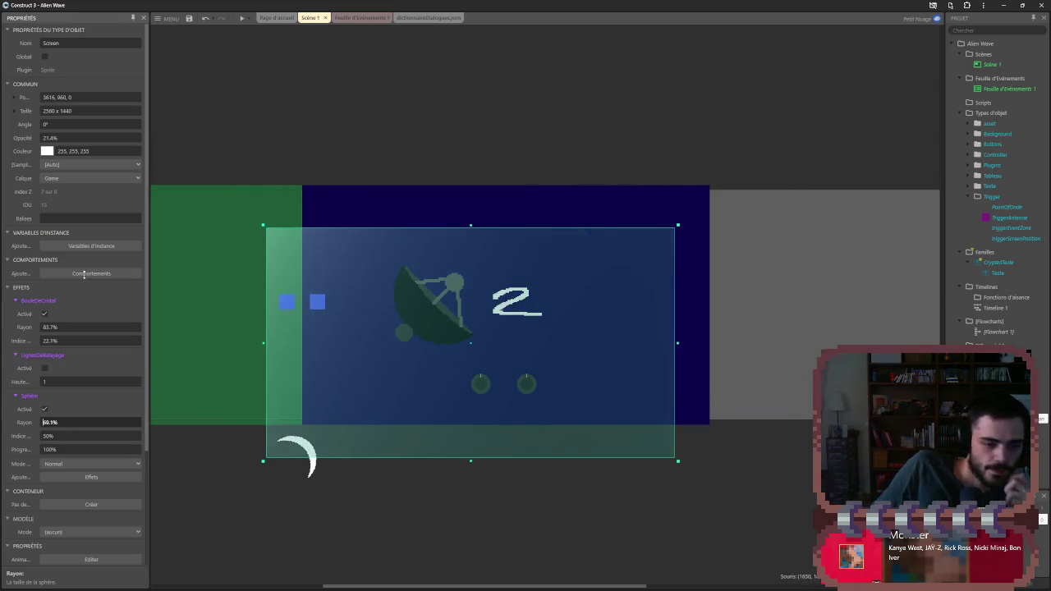
mouse_move(507, 404)
mouse_down()
mouse_move(532, 341)
mouse_move(544, 370)
mouse_up()
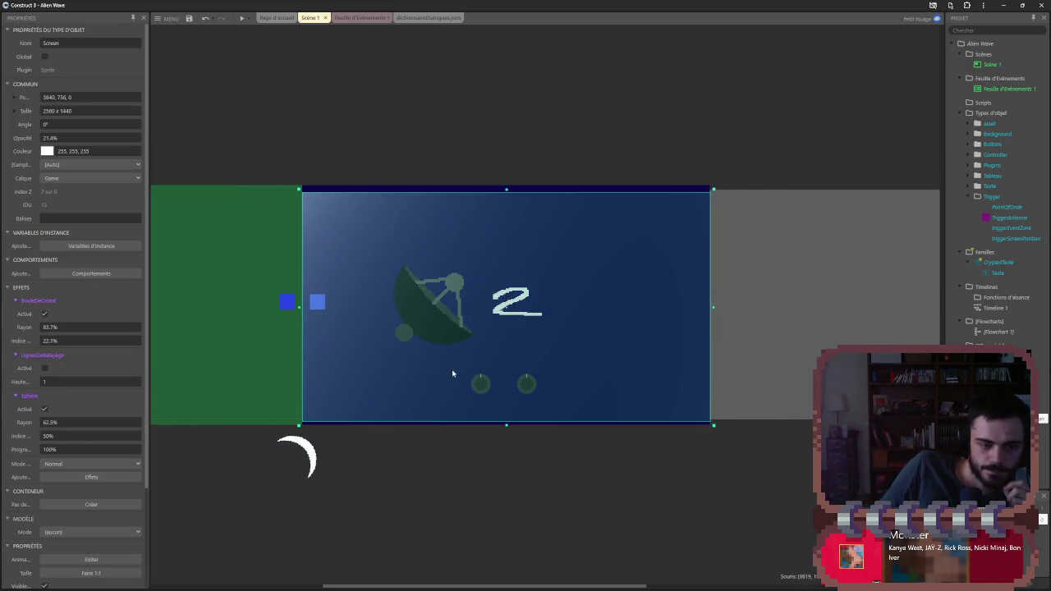
click(47, 435)
text(12.1)
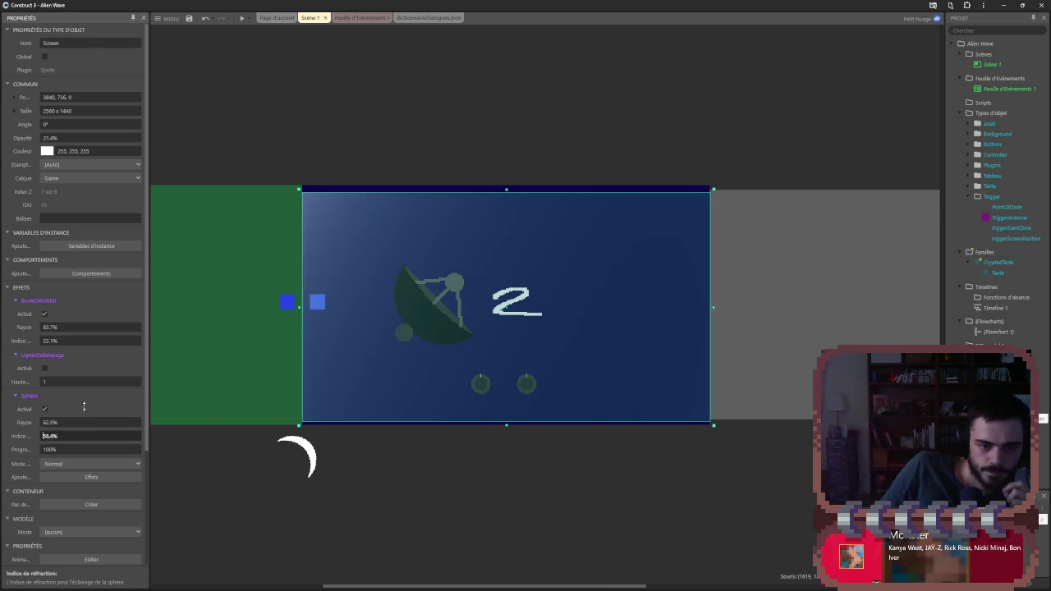
key(Return)
text(12.3)
- Delete the Sphère effect from the Screen and nudge the sprite into place
click(75, 477)
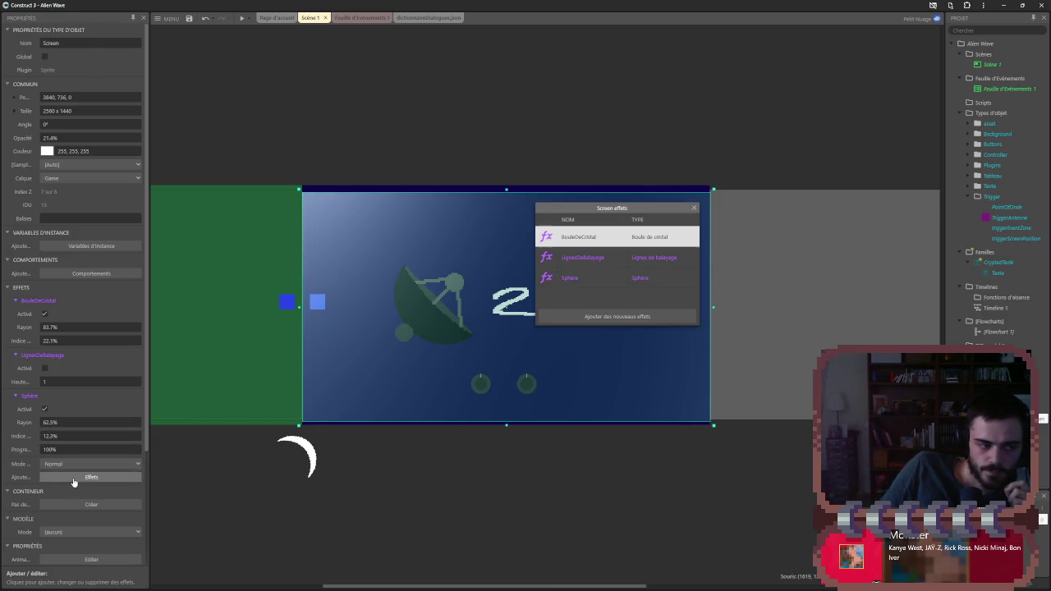
click(590, 276)
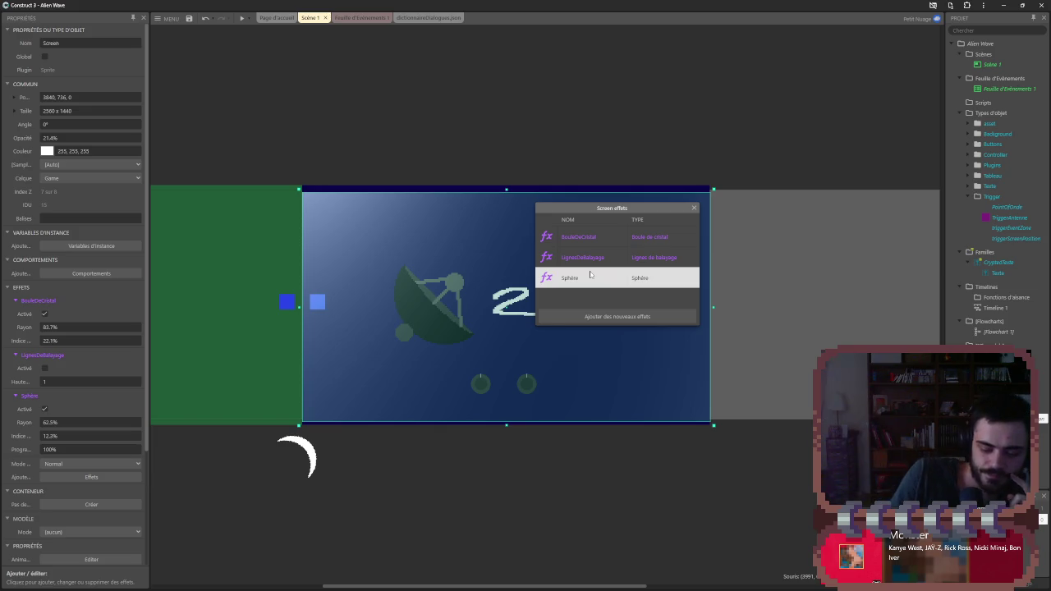
key(Delete)
click(694, 209)
mouse_move(564, 280)
mouse_down()
mouse_move(539, 262)
mouse_move(335, 290)
mouse_move(564, 281)
mouse_move(554, 328)
mouse_move(573, 341)
mouse_move(567, 281)
mouse_up()
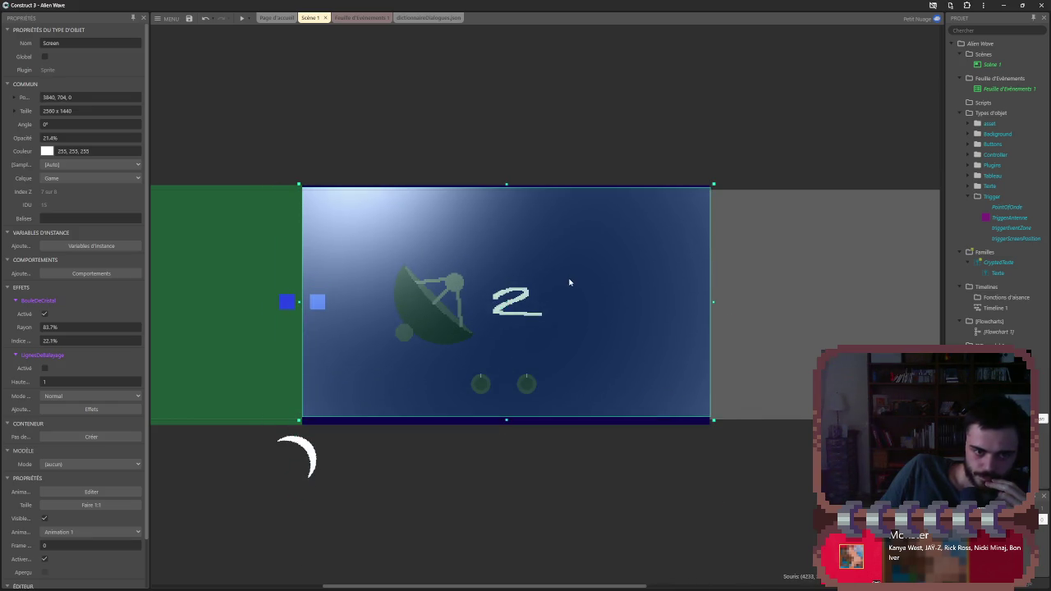
- Try black, mid grey (125,125,125) and light grey (199,199,199) tints on the Screen sprite
click(48, 152)
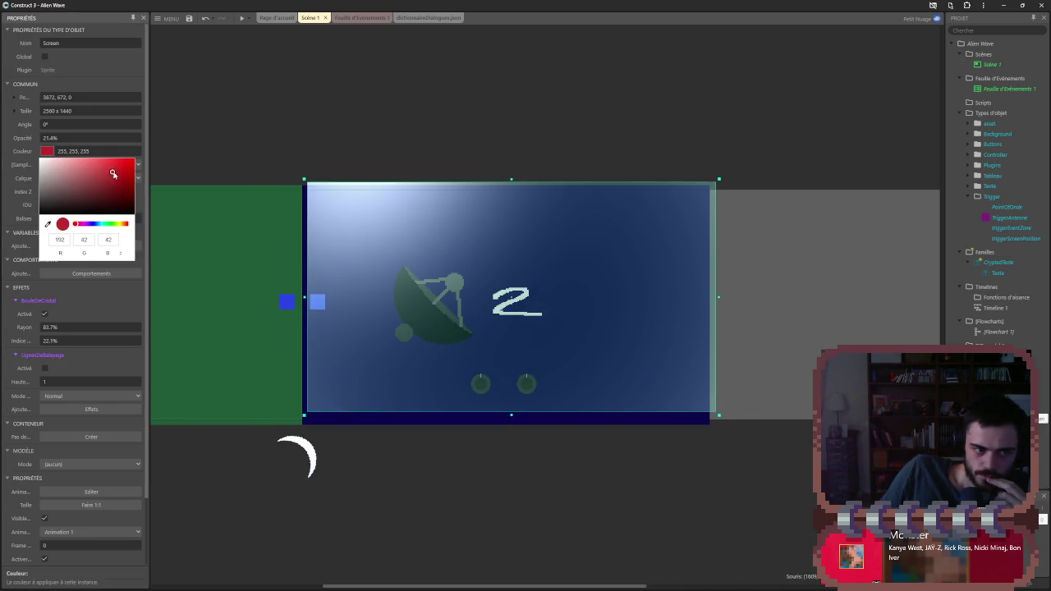
click(667, 312)
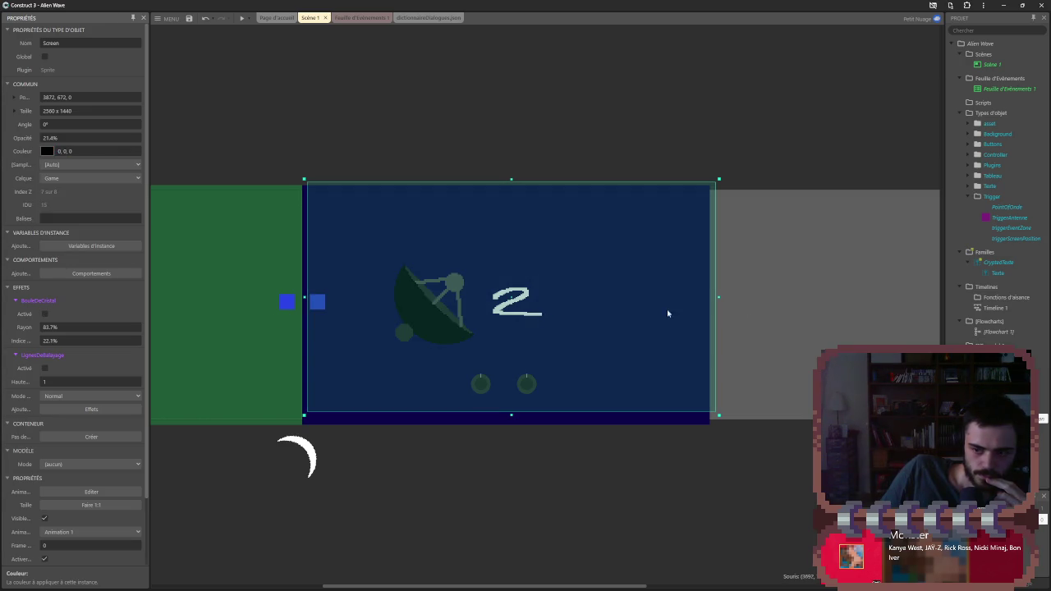
mouse_move(562, 276)
mouse_down()
mouse_move(394, 307)
mouse_move(562, 286)
mouse_up()
click(48, 152)
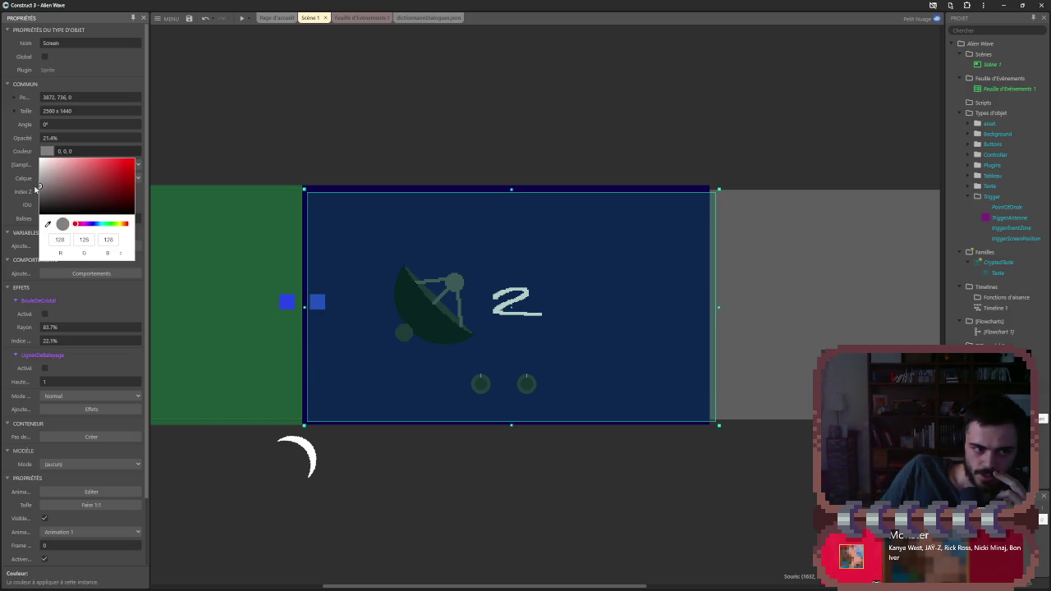
click(37, 188)
click(423, 278)
mouse_move(446, 291)
mouse_down()
mouse_move(301, 301)
mouse_move(430, 285)
mouse_up()
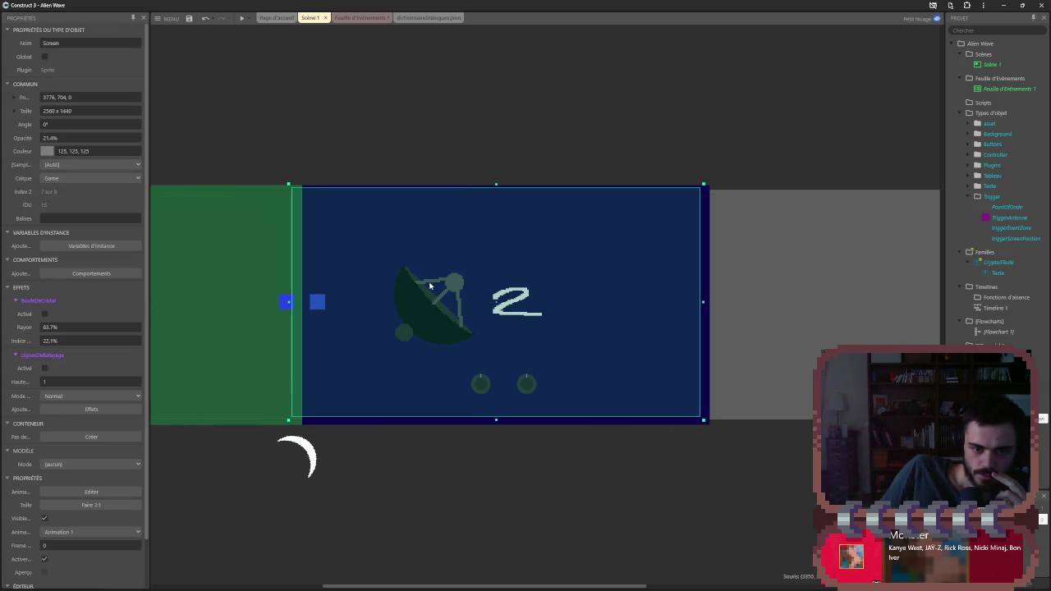
click(48, 152)
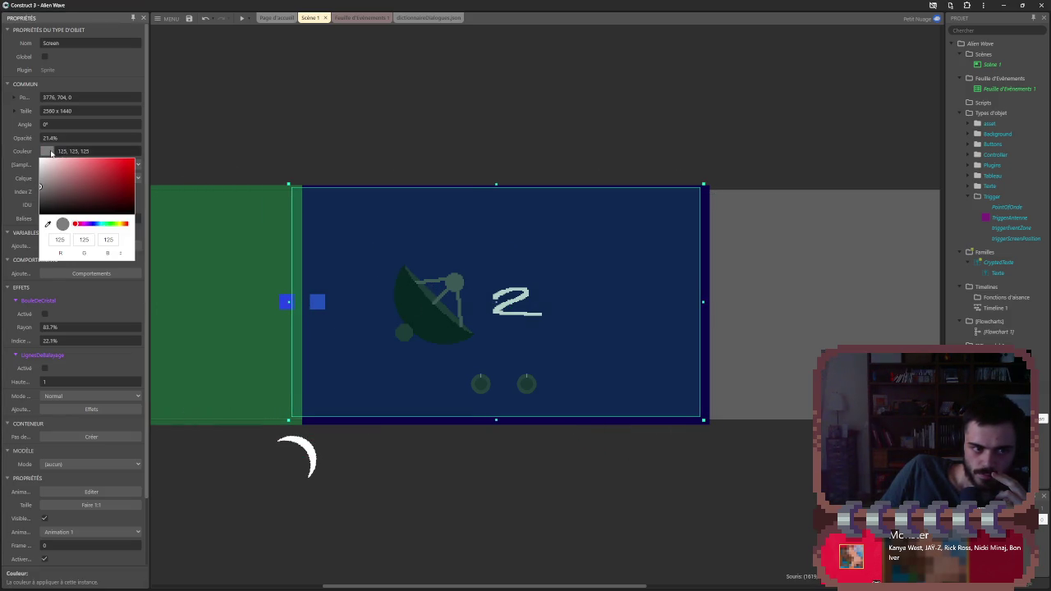
click(146, 185)
- Move the Screen sprite down-right, then delete it from the scene
mouse_move(416, 278)
mouse_down()
mouse_move(472, 284)
mouse_move(446, 283)
mouse_up()
mouse_move(526, 303)
mouse_down()
mouse_move(370, 340)
mouse_move(616, 329)
mouse_move(549, 340)
mouse_move(567, 328)
mouse_up()
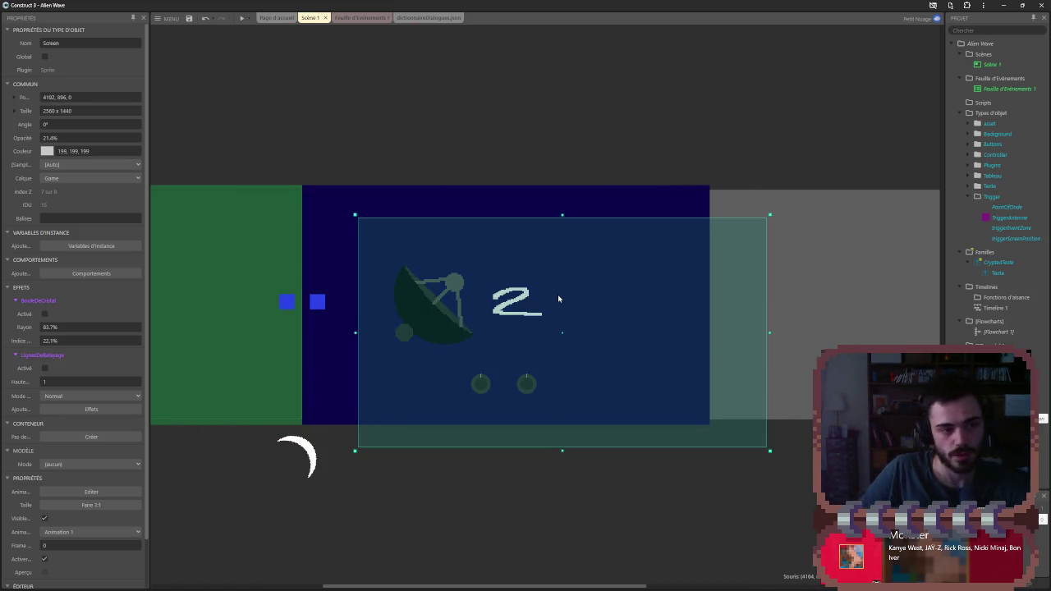
key(Delete)
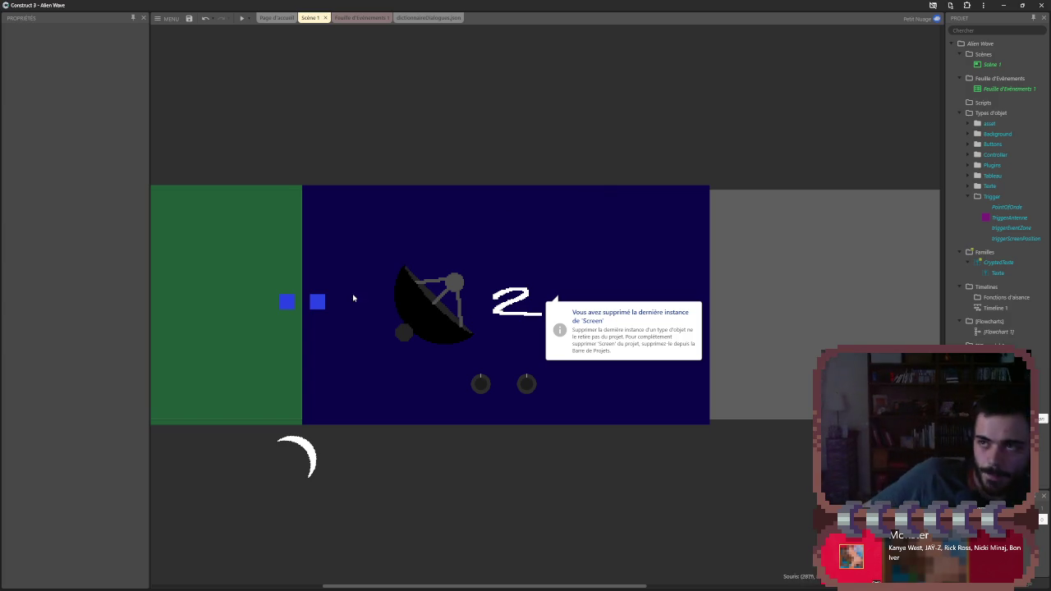
- Undo four times to restore the Coucou Screen sprite with scanlines, then select it
click(358, 137)
click(497, 502)
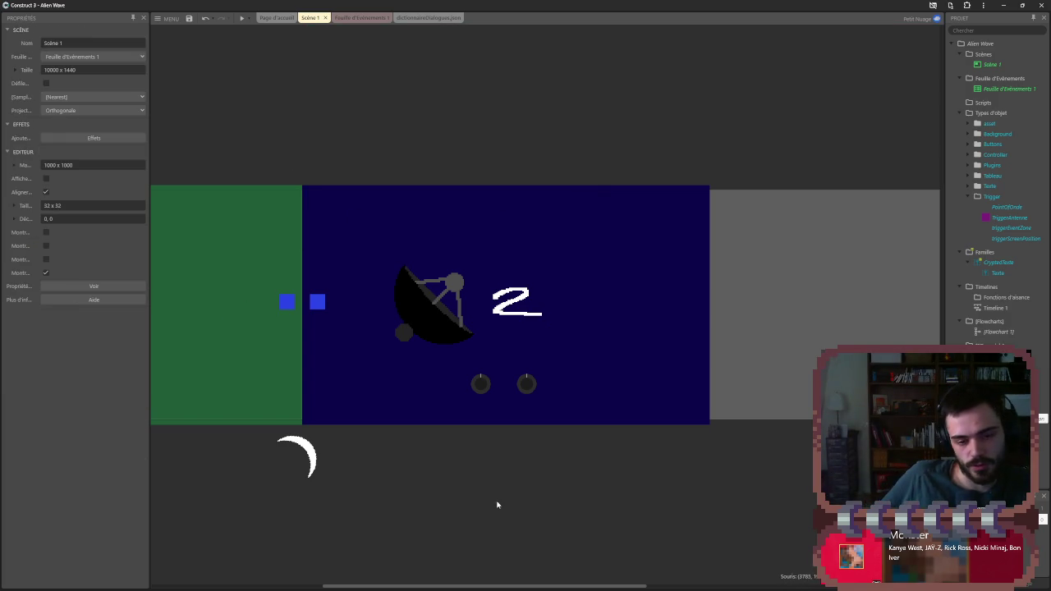
scroll(686, 389, left, 3)
scroll(685, 389, left, 1)
key(ctrl+z)
key(ctrl+z)
key(ctrl+z)
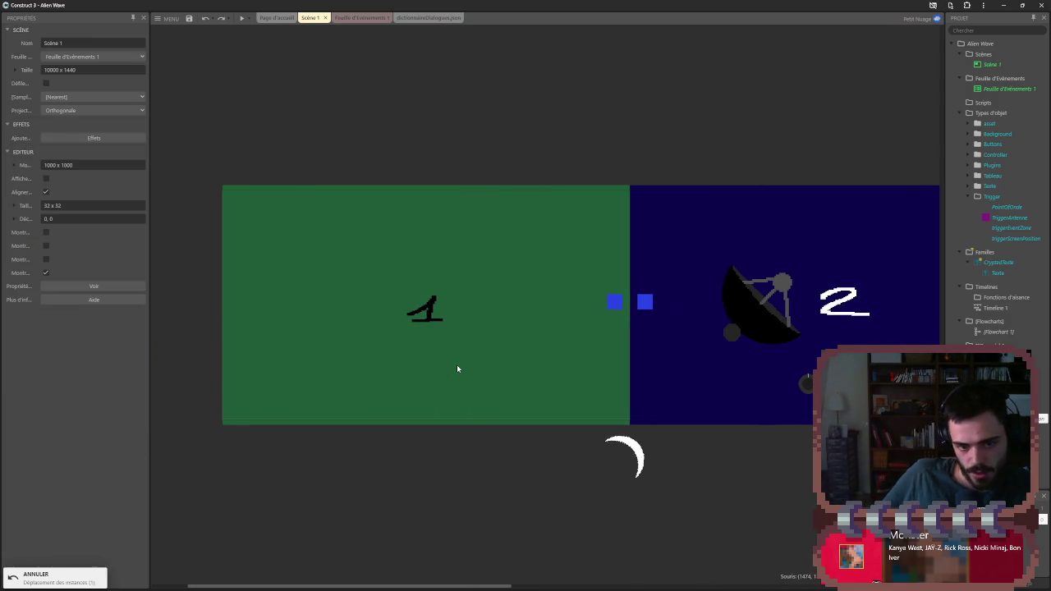
key(ctrl+z)
key(ctrl+z)
key(ctrl+z)
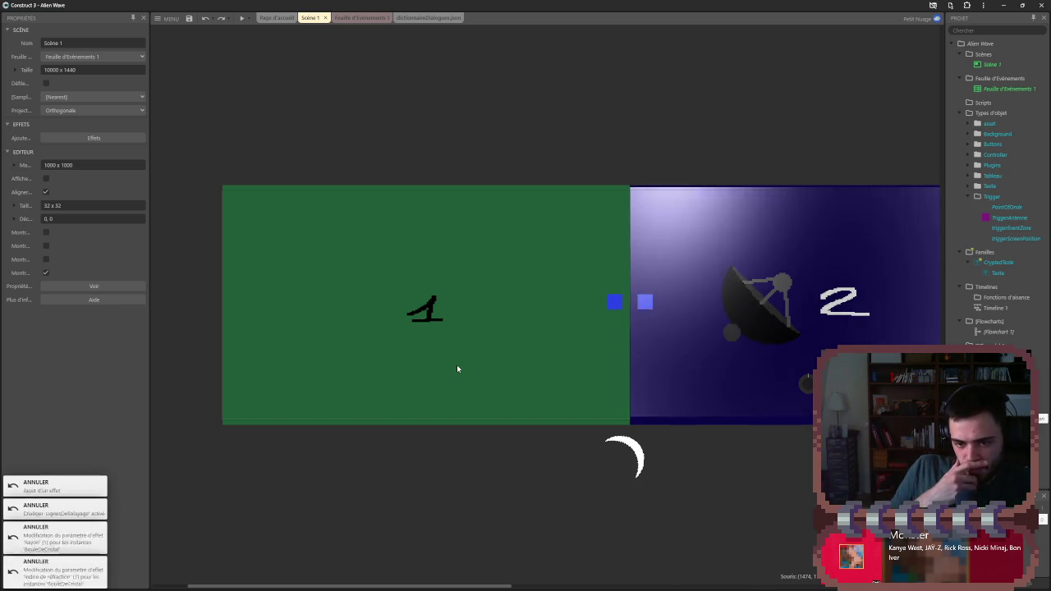
key(ctrl+z)
key(ctrl+z)
key(ctrl+z)
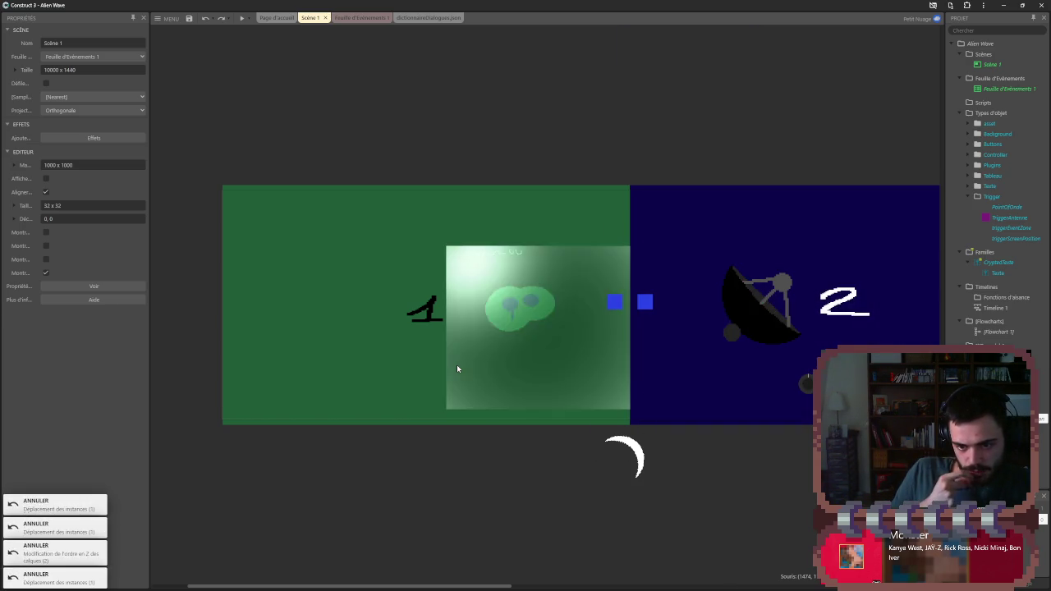
key(ctrl+z)
key(ctrl+z)
key(ctrl+z)
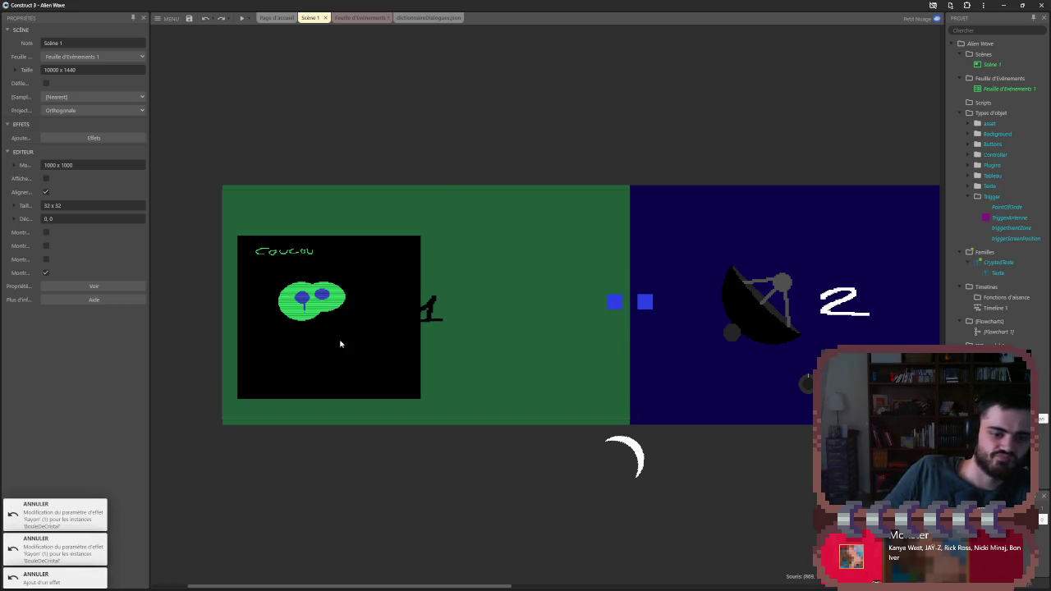
scroll(544, 390, down, 4)
scroll(277, 301, up, 6)
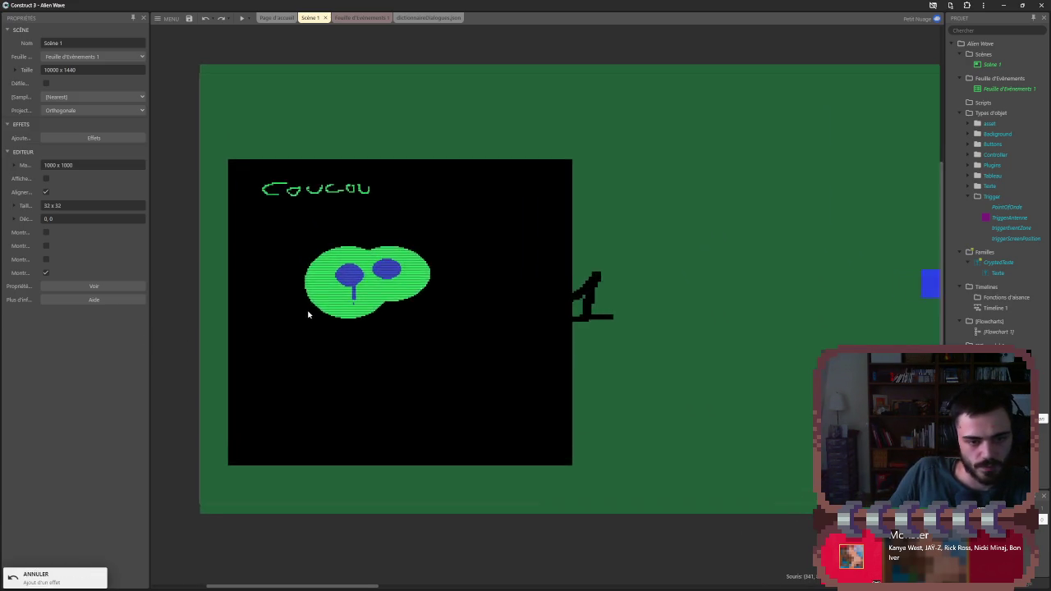
click(324, 304)
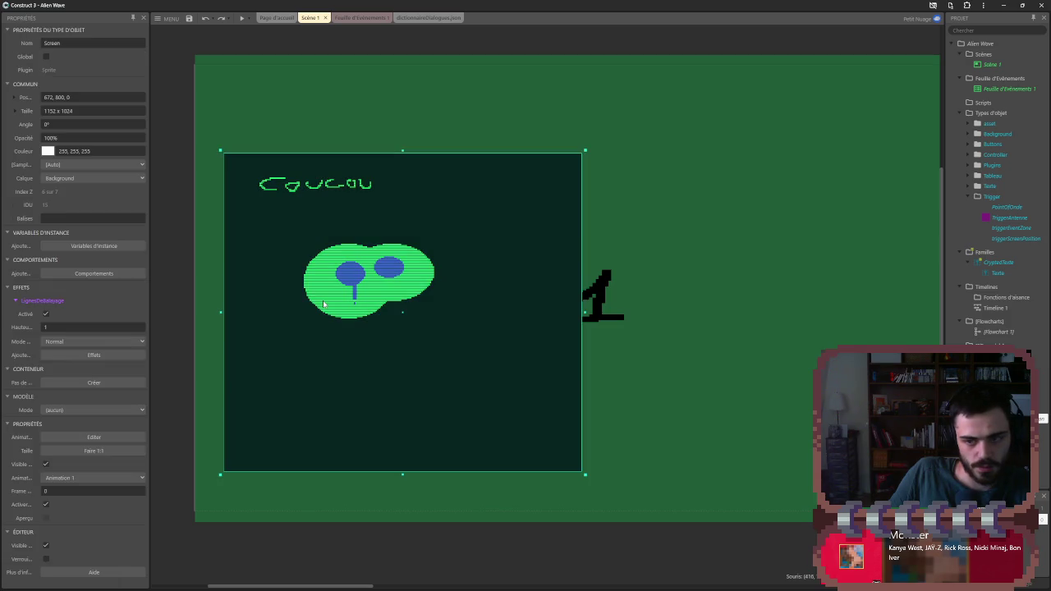
- Open the Screen sprite's image editor, cancel the image import, and close the editor
double_click(324, 303)
click(162, 44)
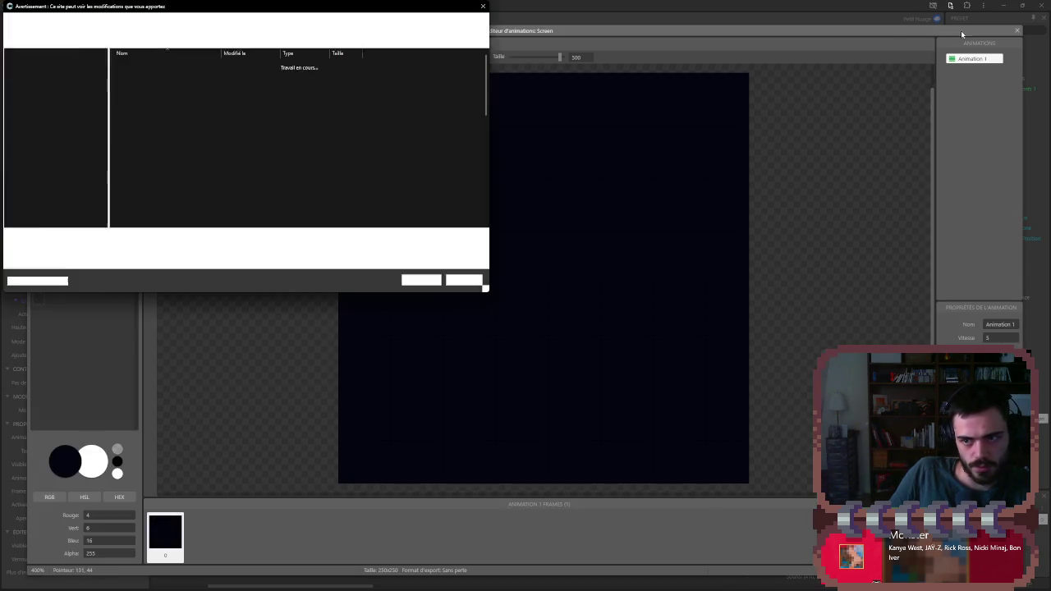
click(465, 279)
click(1016, 30)
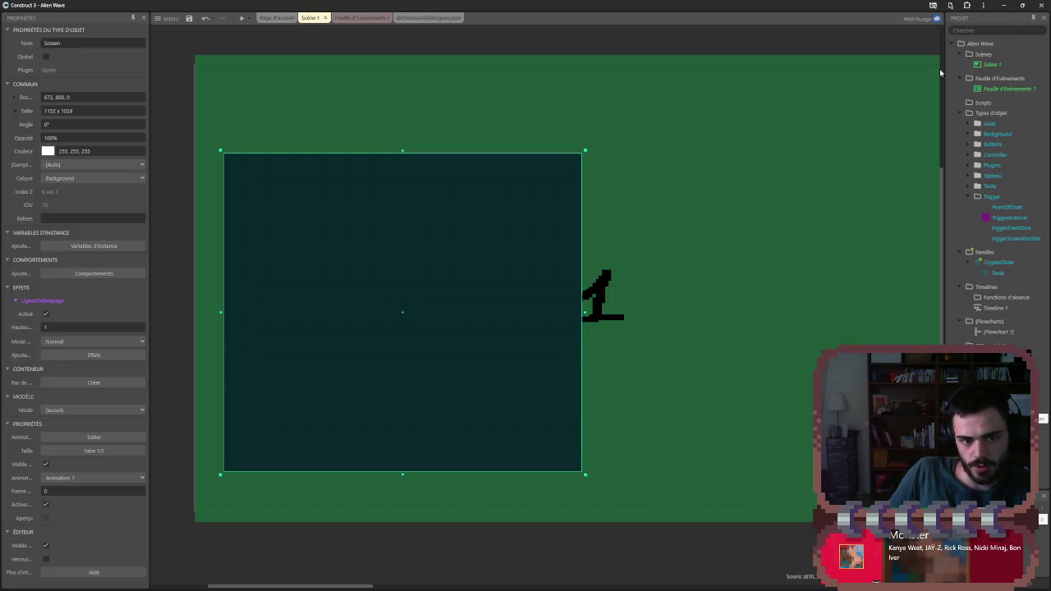
scroll(503, 486, down, 2)
scroll(443, 361, up, 5)
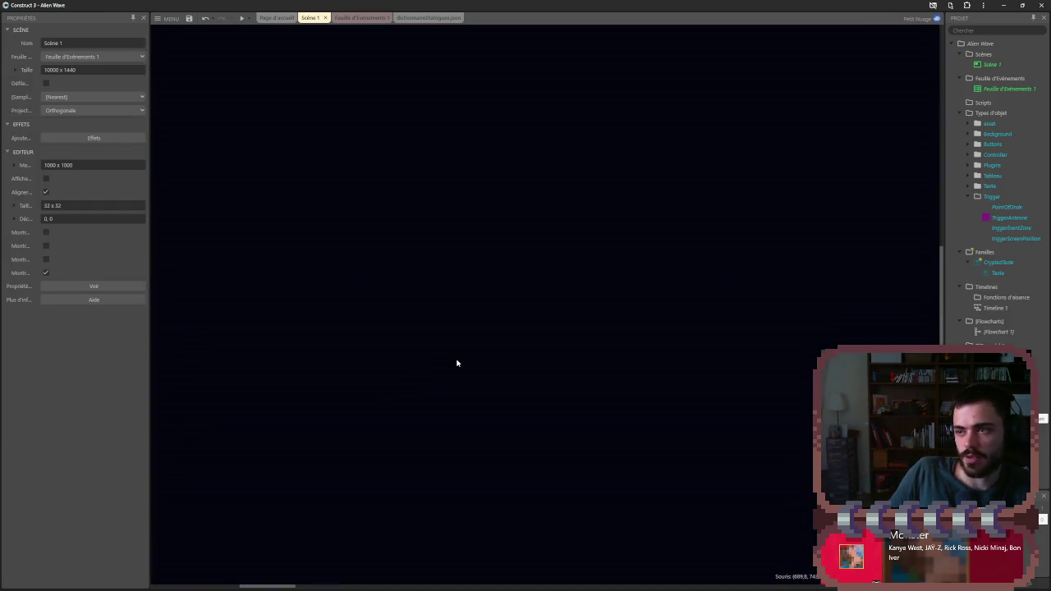
scroll(458, 361, down, 3)
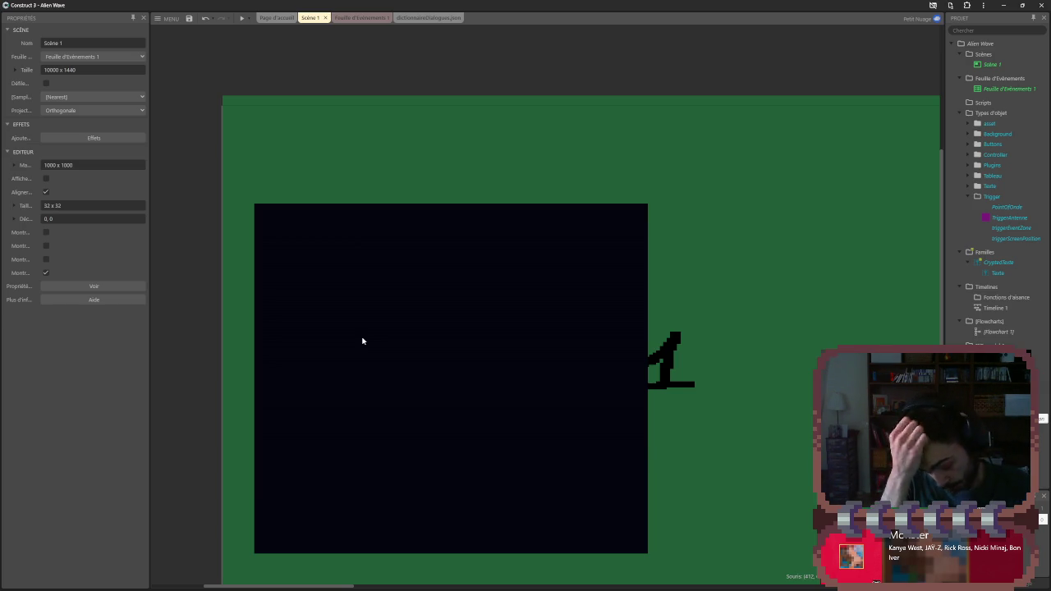
scroll(361, 341, down, 5)
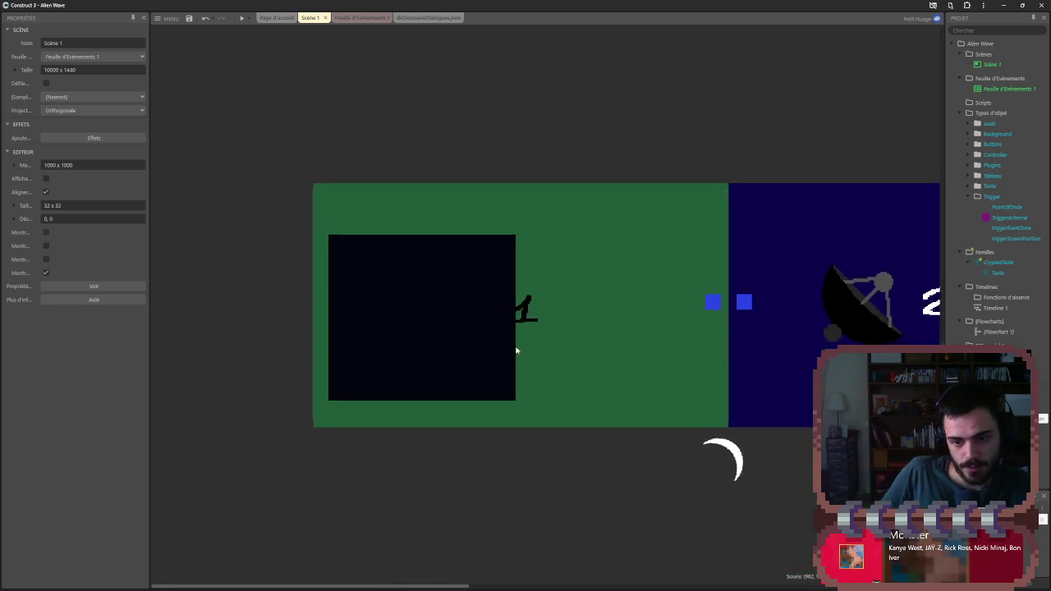
scroll(609, 257, up, 2)
scroll(609, 257, up, 1)
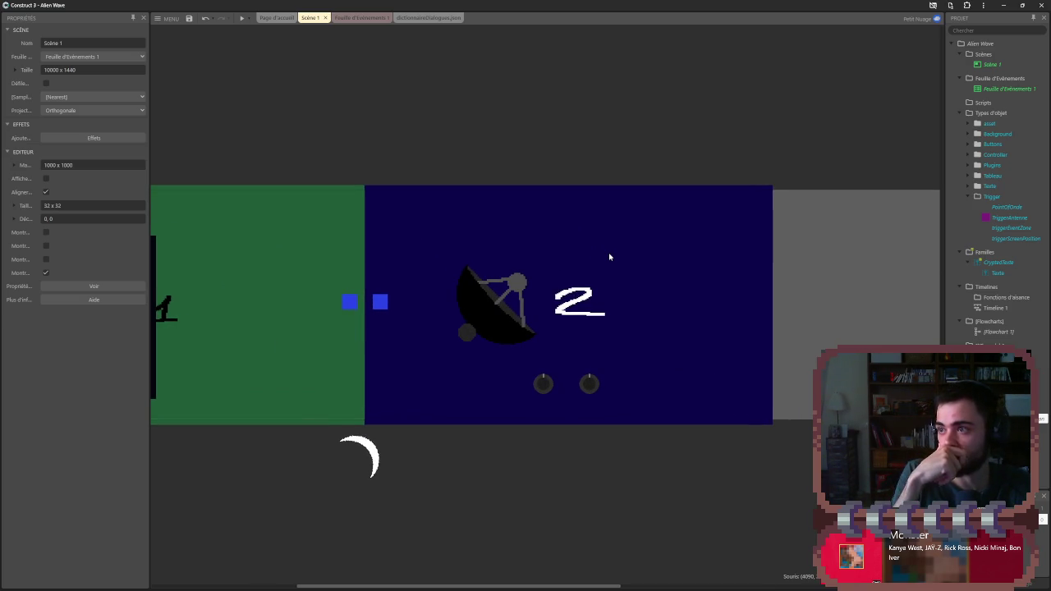
key(alt+Tab)
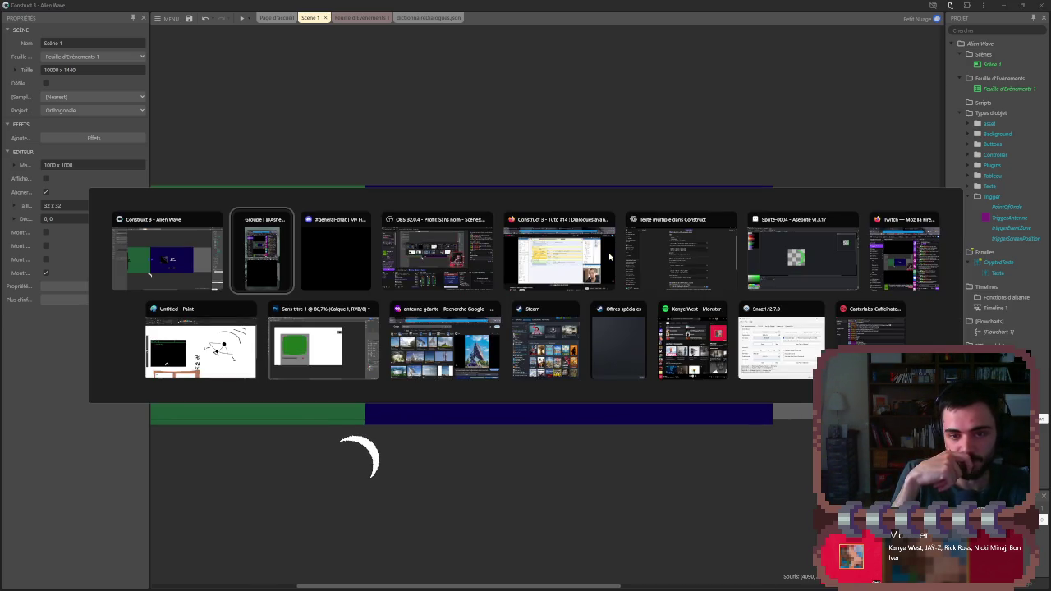
key(Escape)
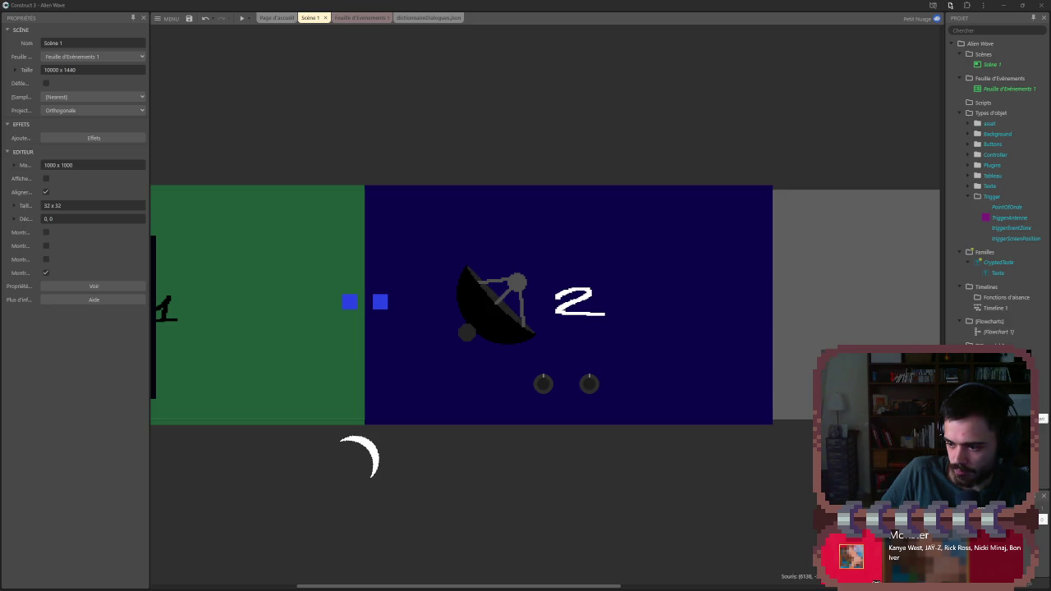
drag(490, 460, 667, 460)
scroll(603, 443, down, 2)
scroll(539, 422, up, 1)
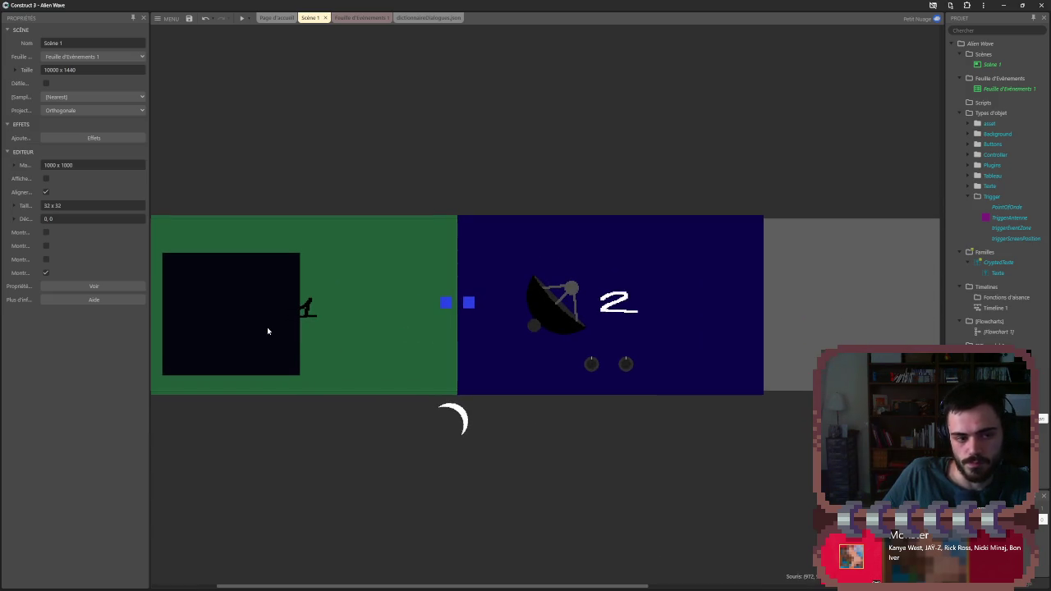
scroll(459, 302, up, 2)
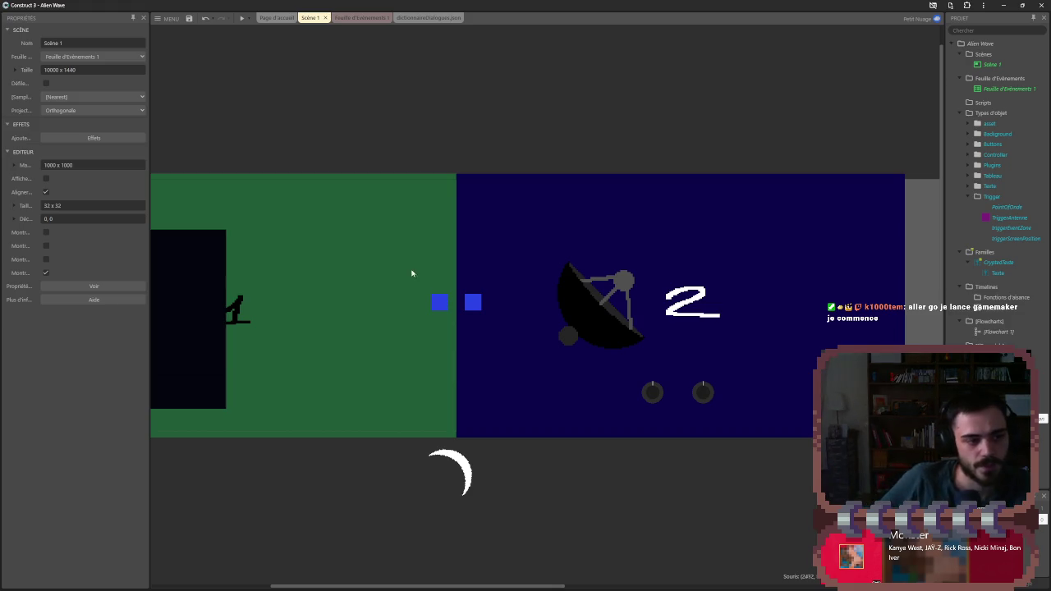
scroll(460, 299, down, 1)
scroll(461, 299, down, 4)
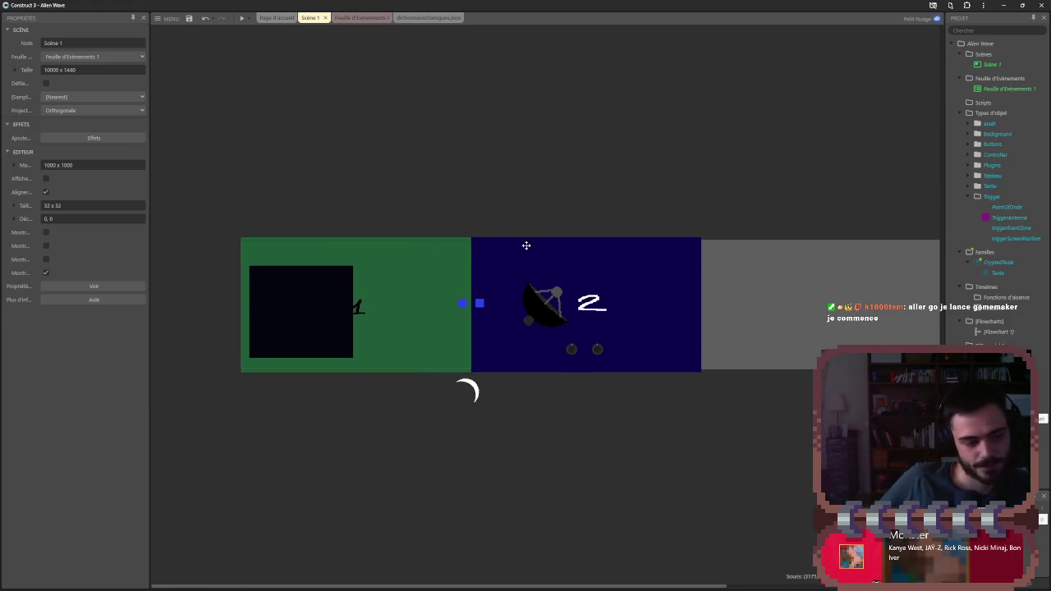
scroll(442, 237, up, 1)
scroll(442, 238, up, 5)
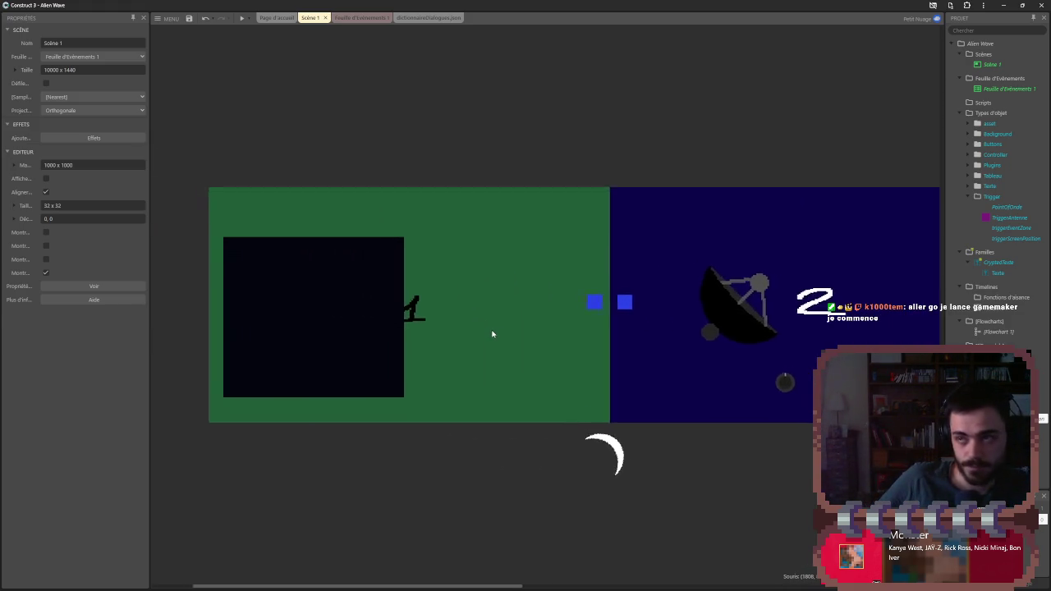
scroll(448, 331, down, 3)
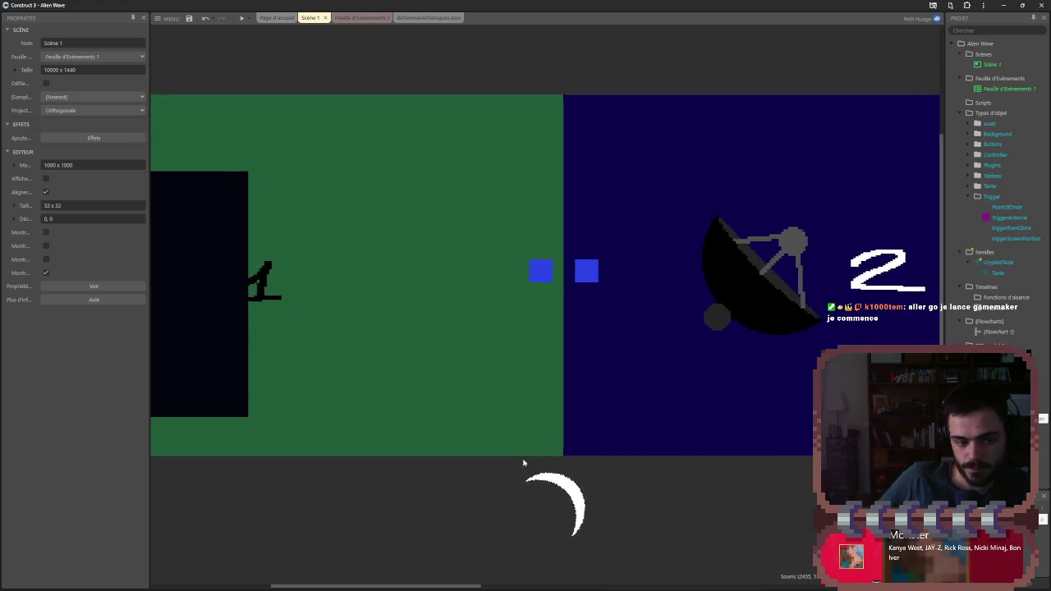
scroll(485, 387, up, 2)
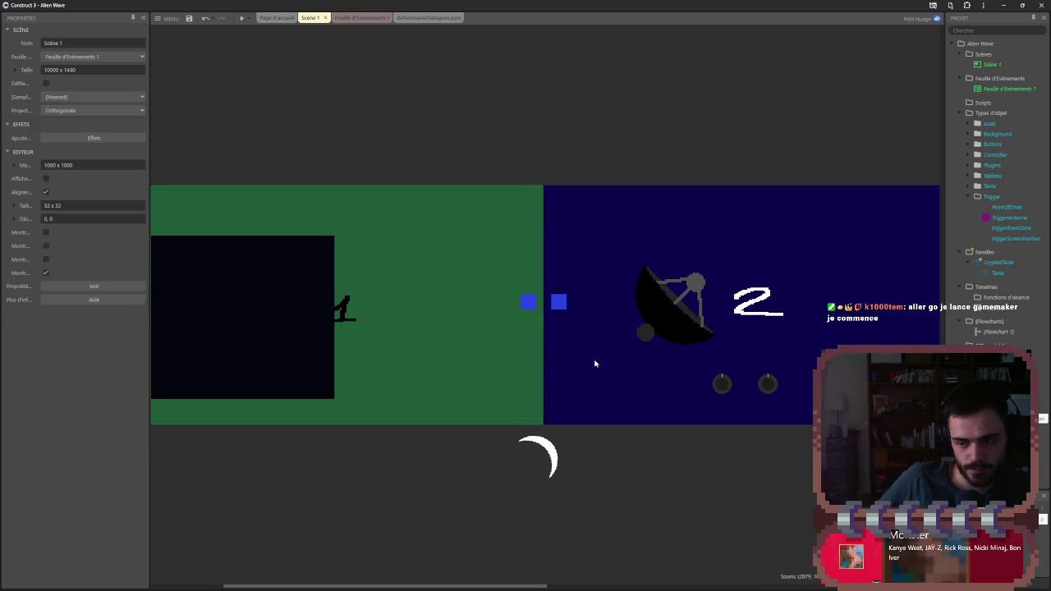
scroll(574, 356, up, 4)
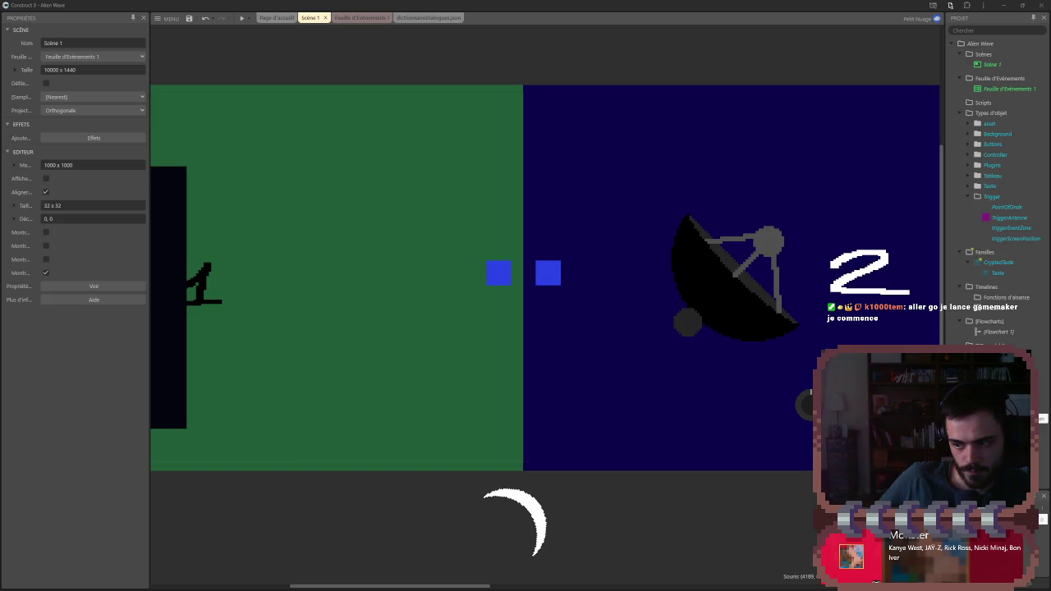
scroll(659, 411, down, 3)
scroll(560, 380, up, 2)
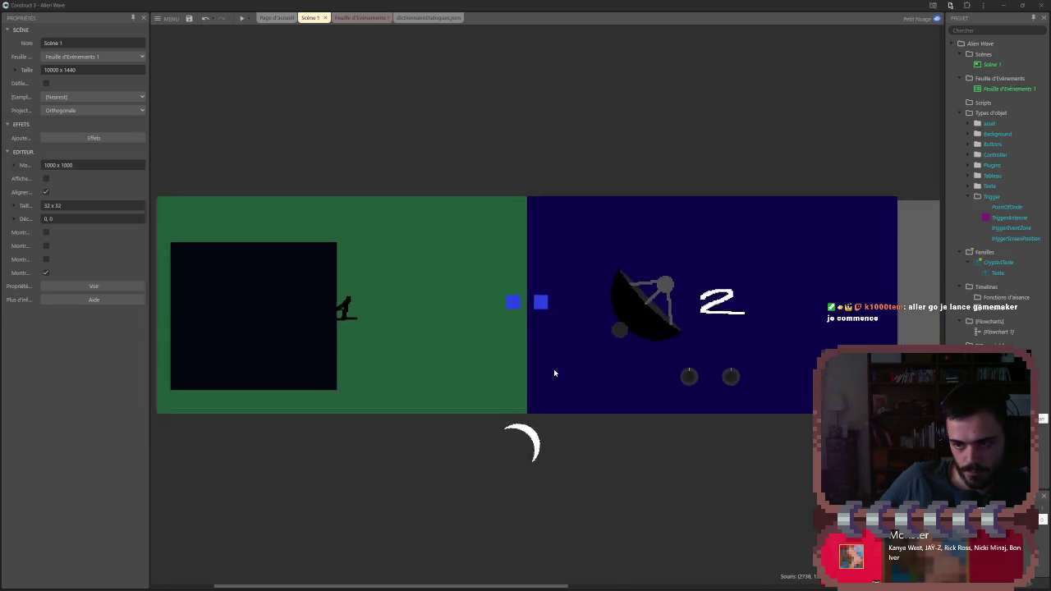
scroll(550, 369, down, 1)
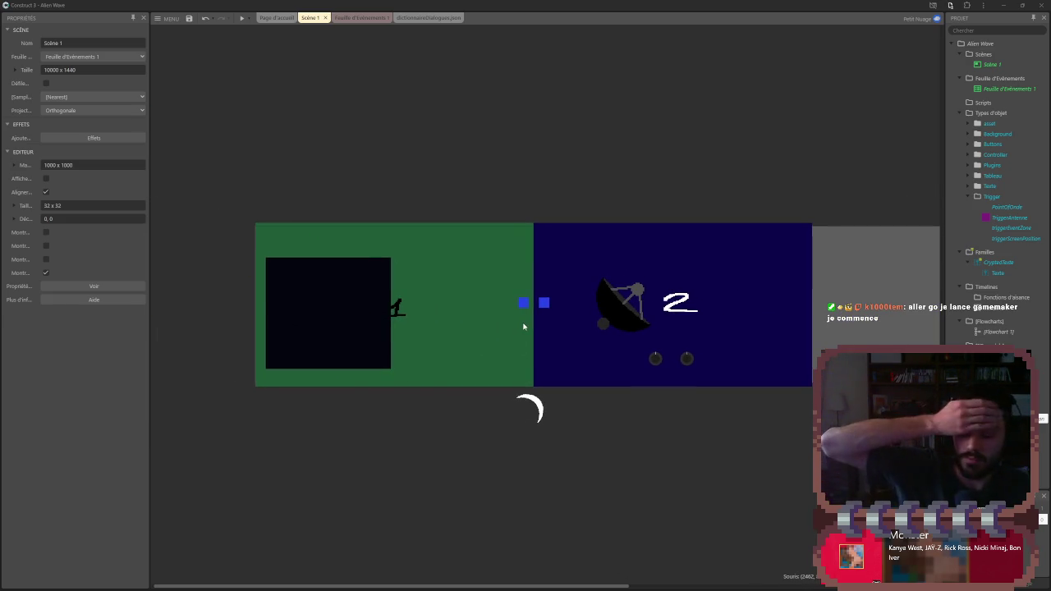
mouse_move(525, 588)
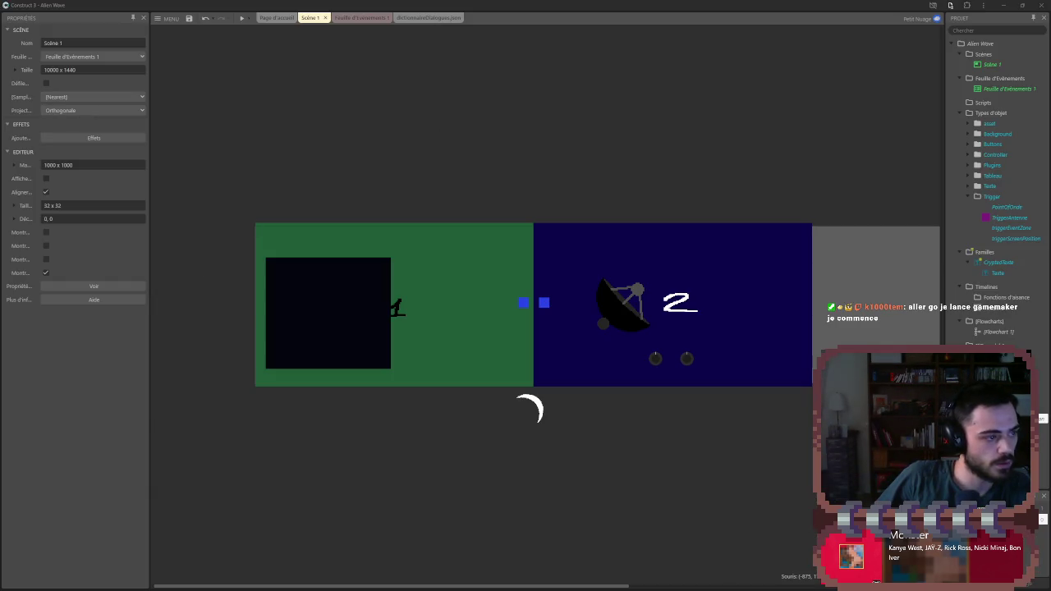
key(alt+Tab)
key(space)
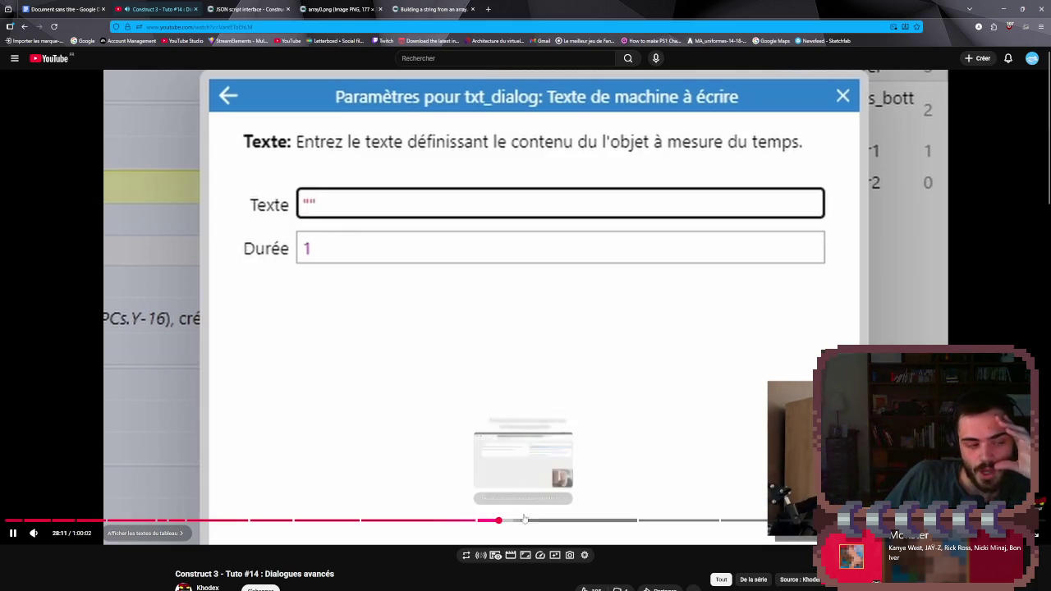
- Pause the tutorial briefly on the typewriter text settings, then resume it
click(590, 413)
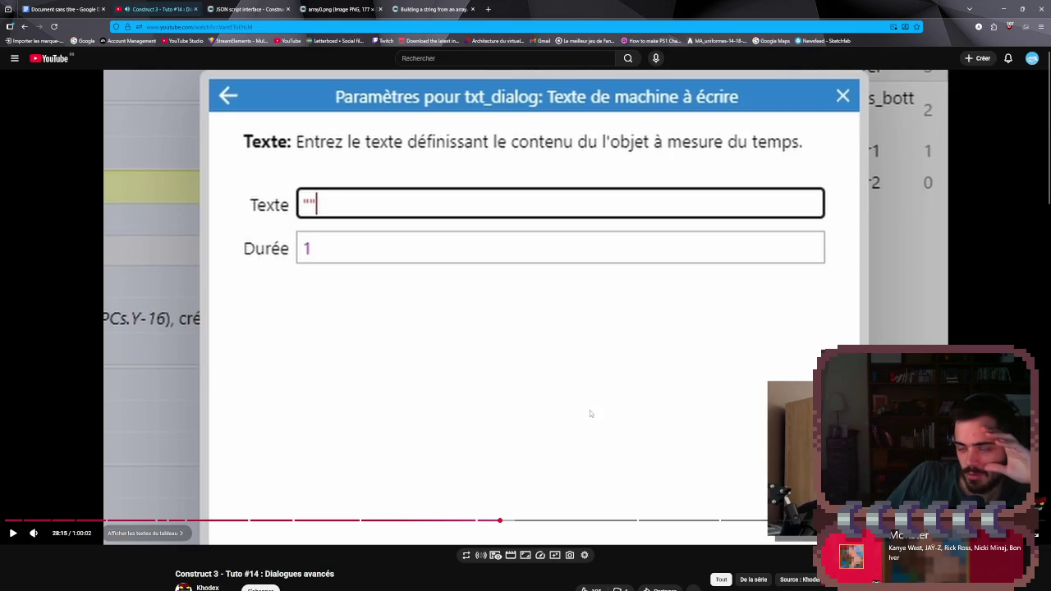
click(589, 409)
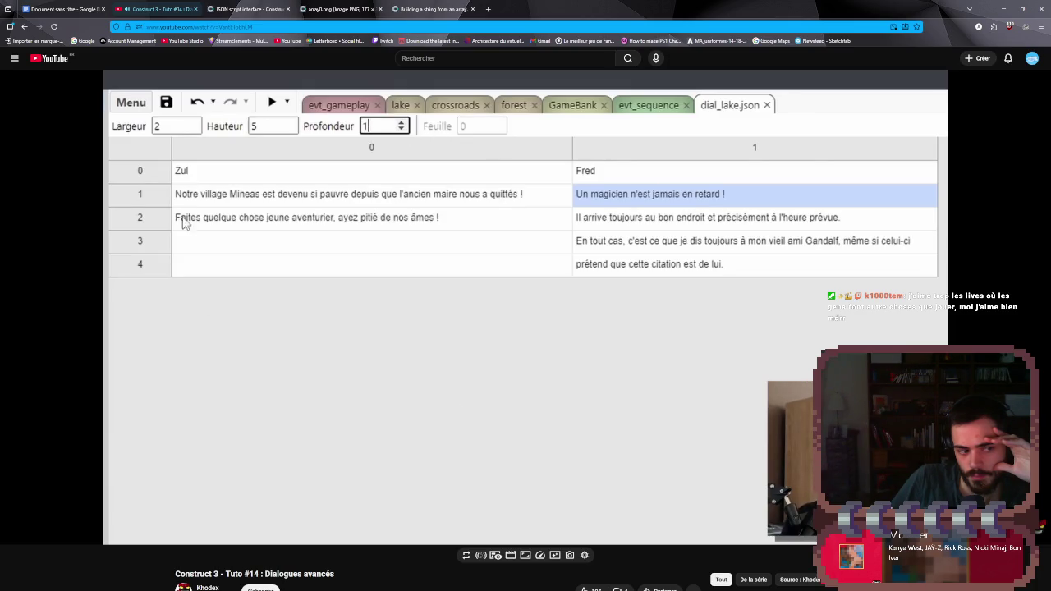
- Pause to study the dialogue table and typewriter expression, then skip ahead to 36:41
click(361, 265)
click(361, 265)
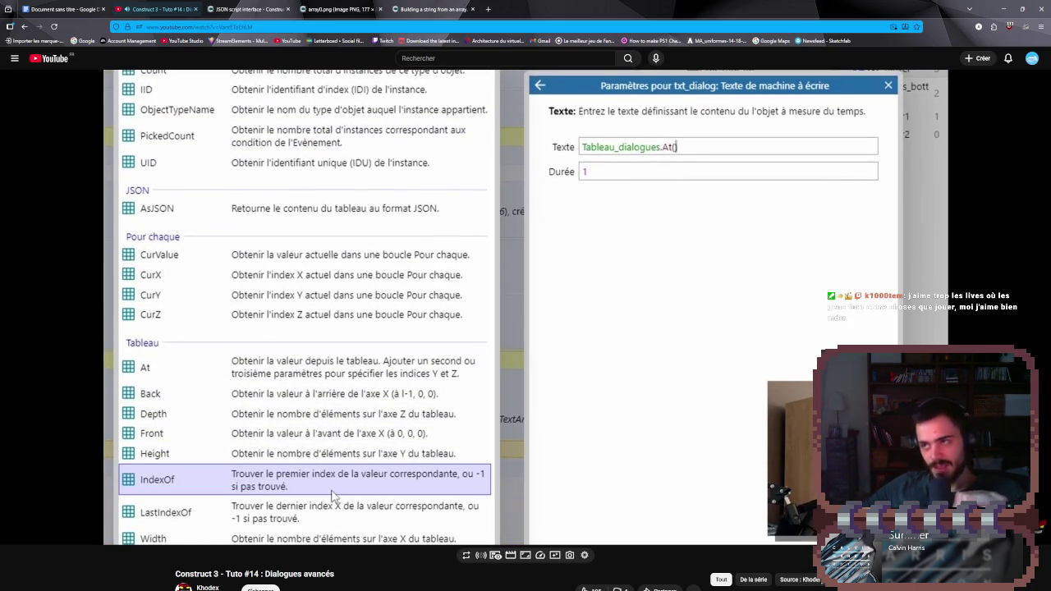
click(520, 170)
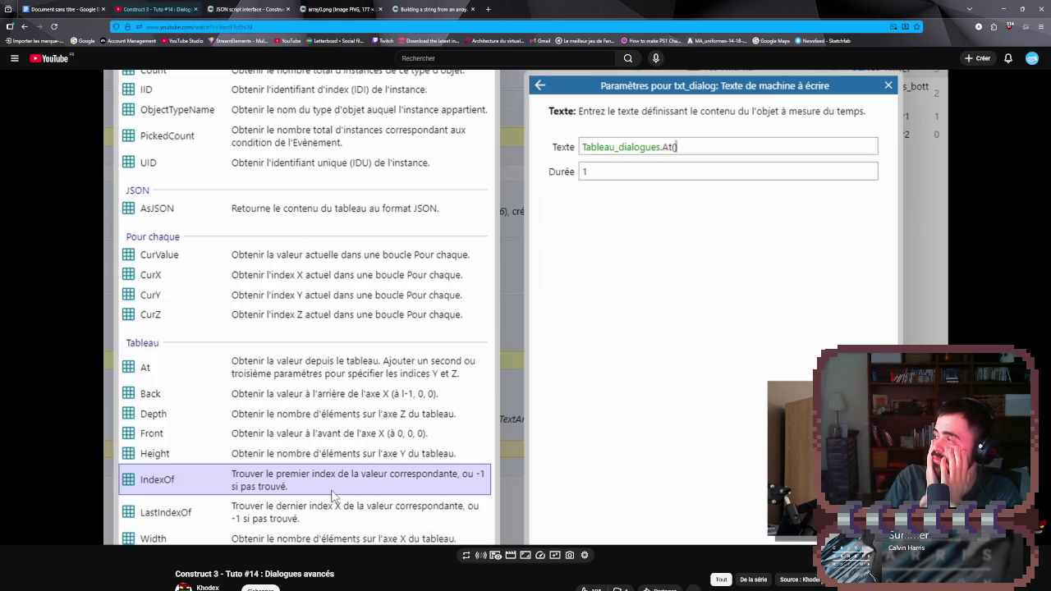
key(space)
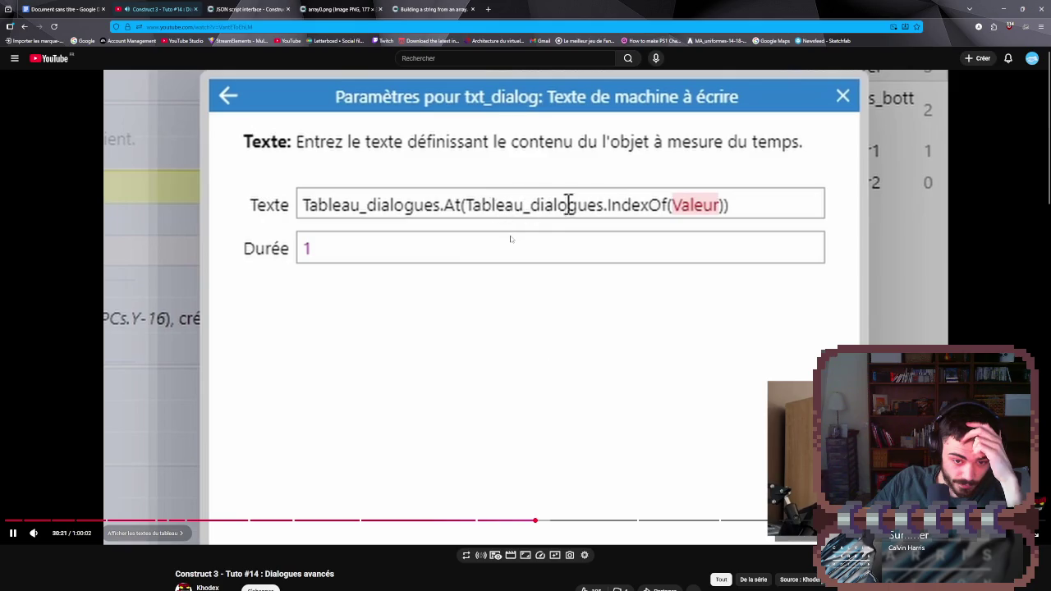
key(space)
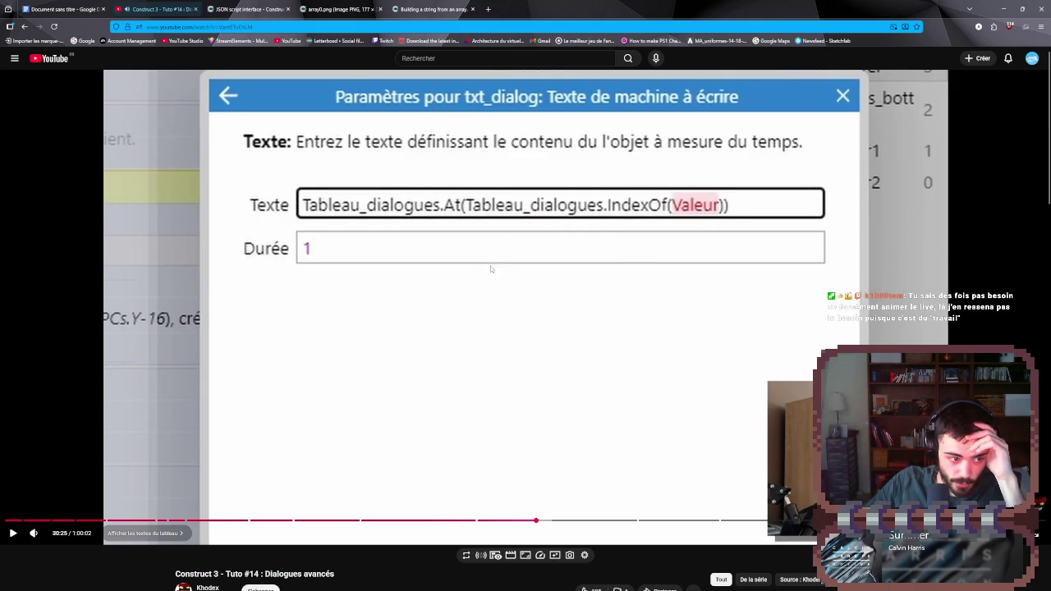
key(space)
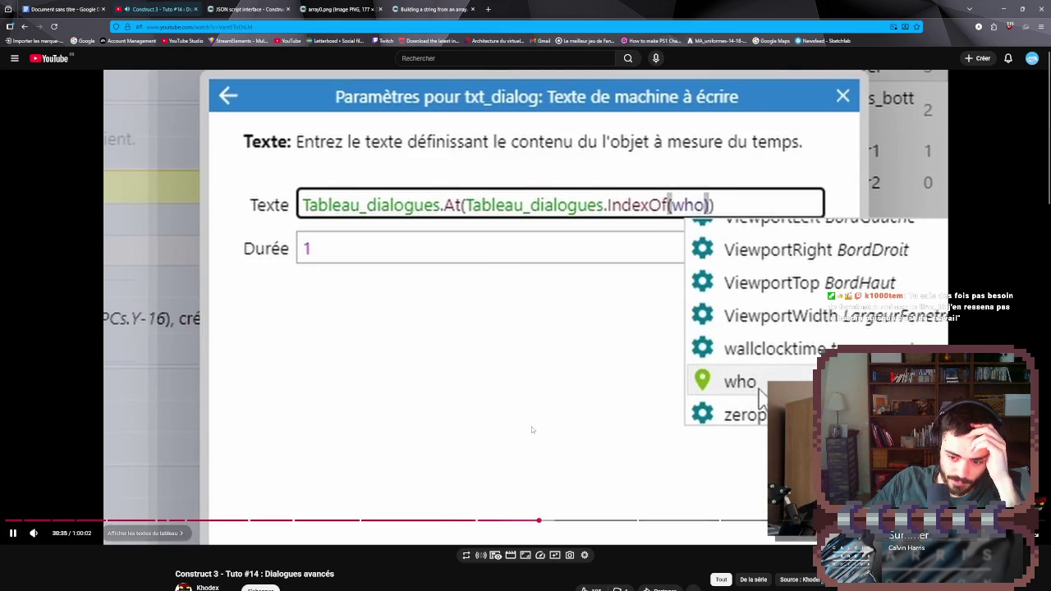
click(644, 522)
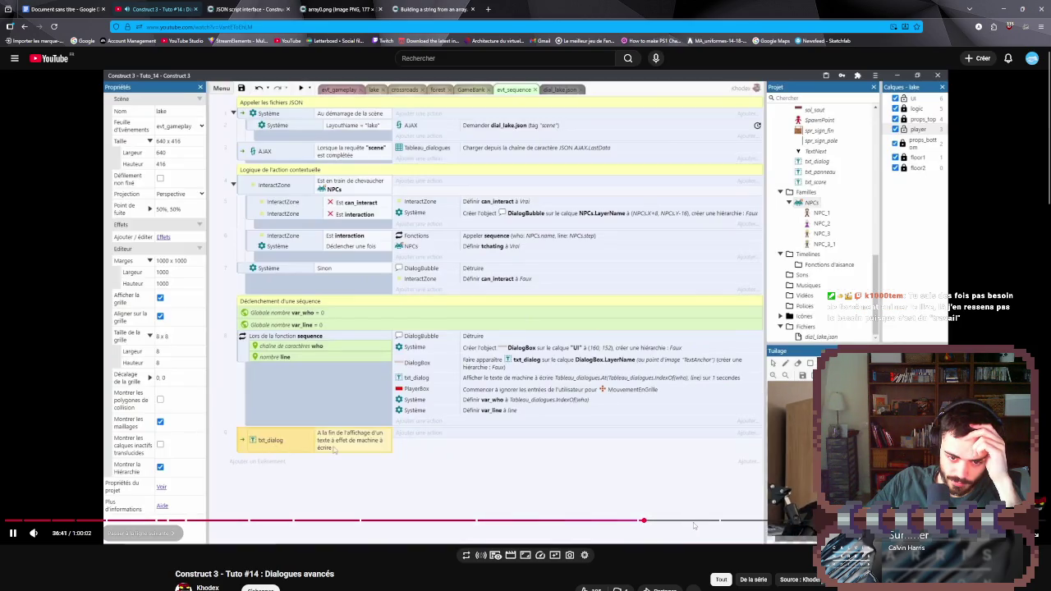
- Skip the tutorial ahead to its in-game dialogue demo and pause it at 54:26
click(720, 522)
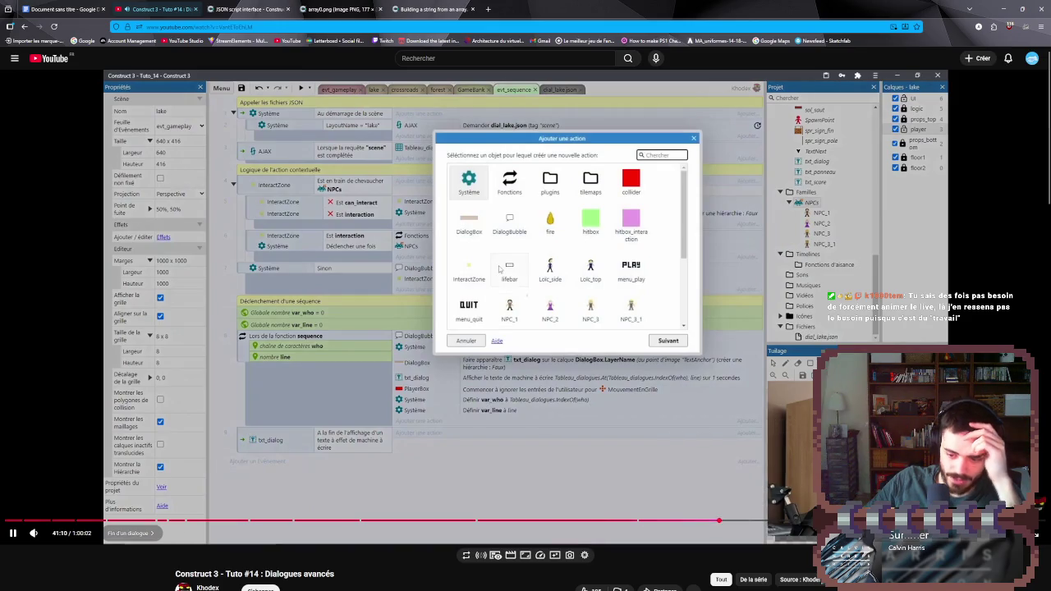
key(8)
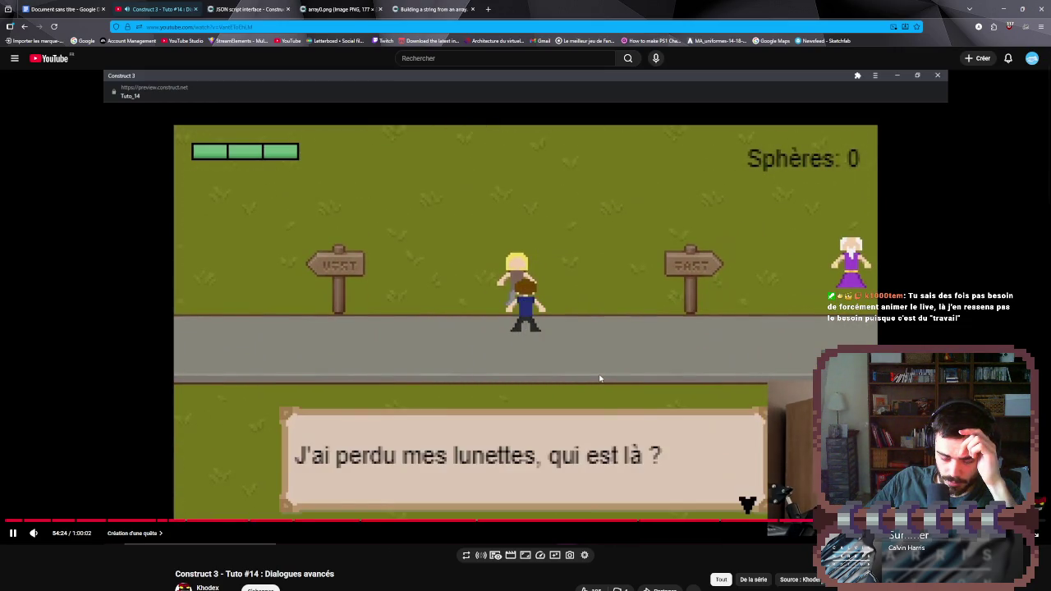
key(space)
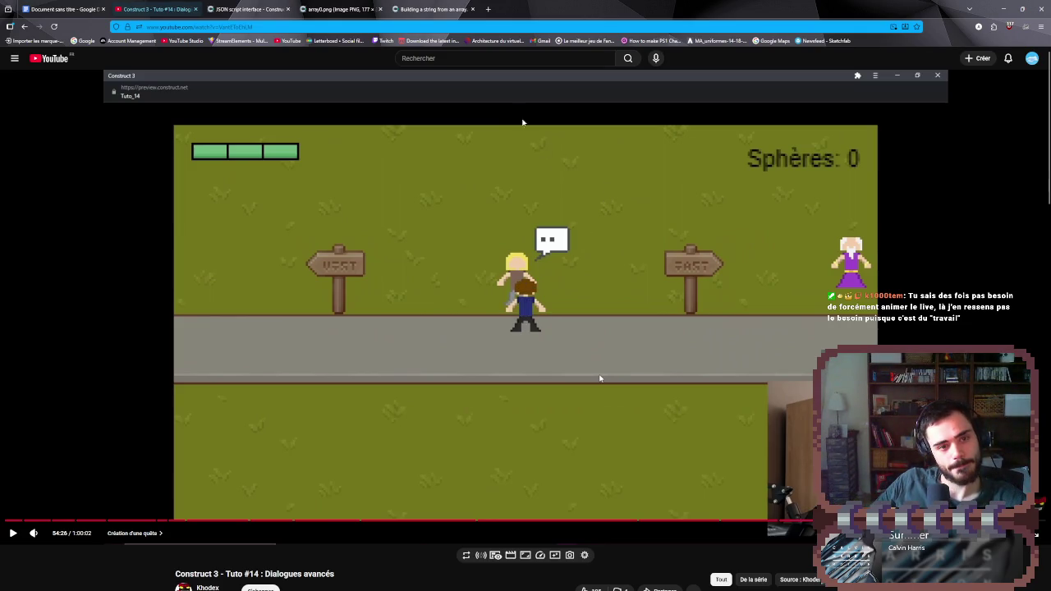
click(502, 63)
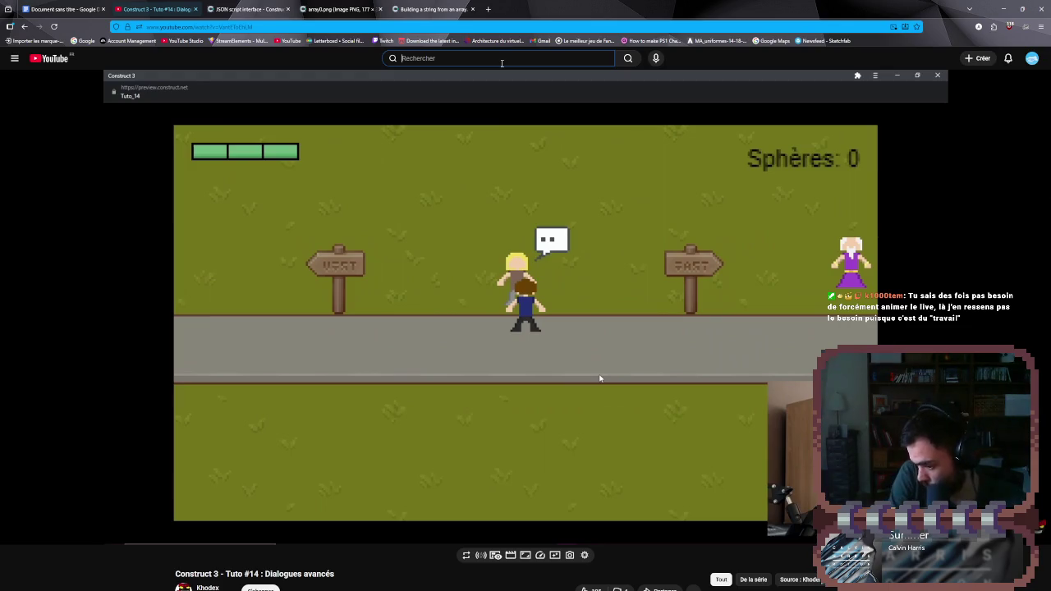
- Search YouTube for 'texte avancé construct 3' and browse through the results
text(t)
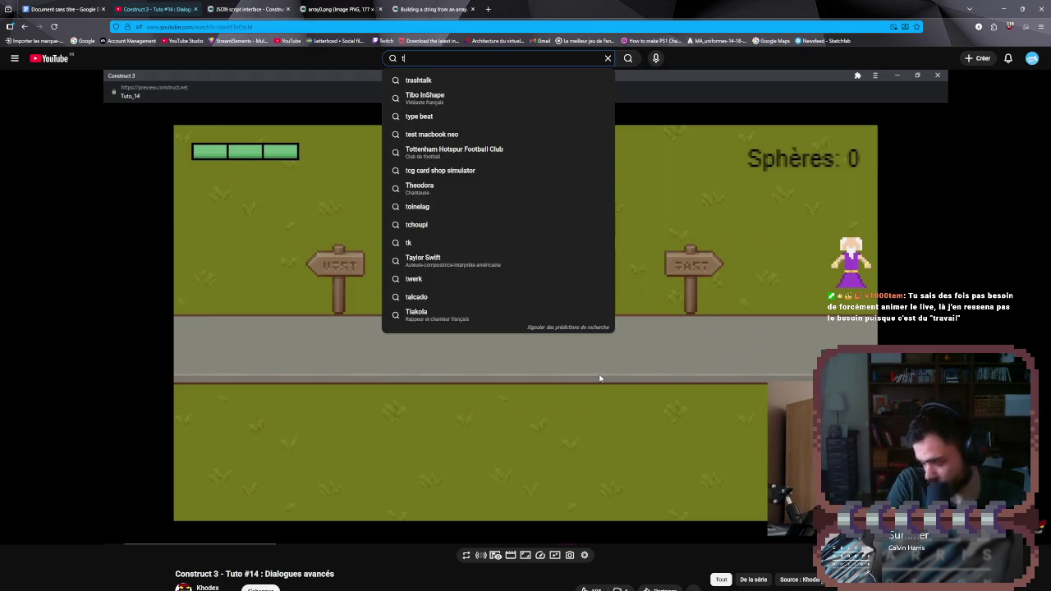
text(exte ava)
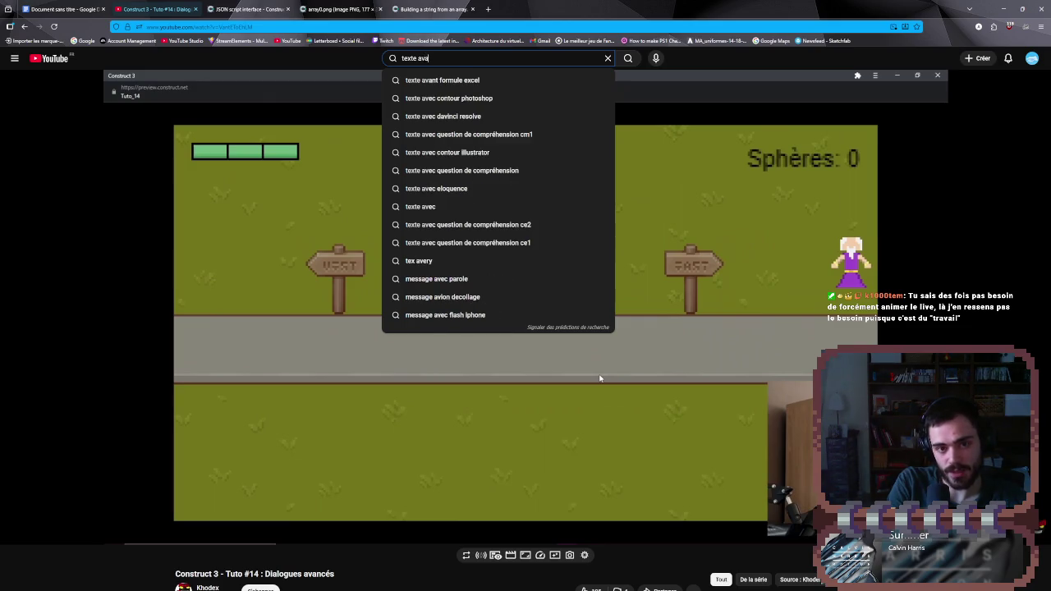
text(ncé constru)
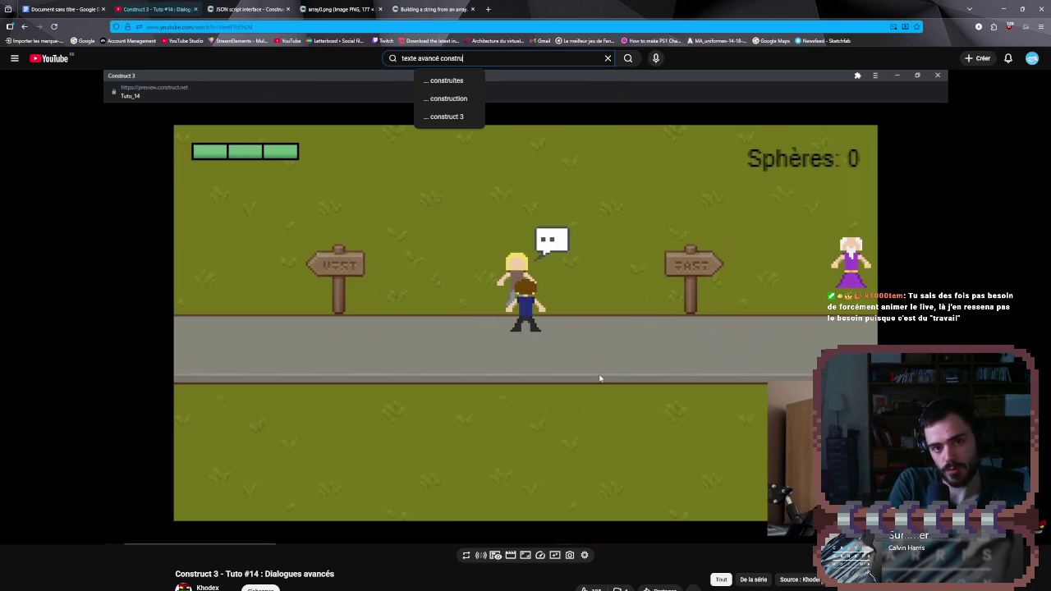
text(ct 3)
key(Return)
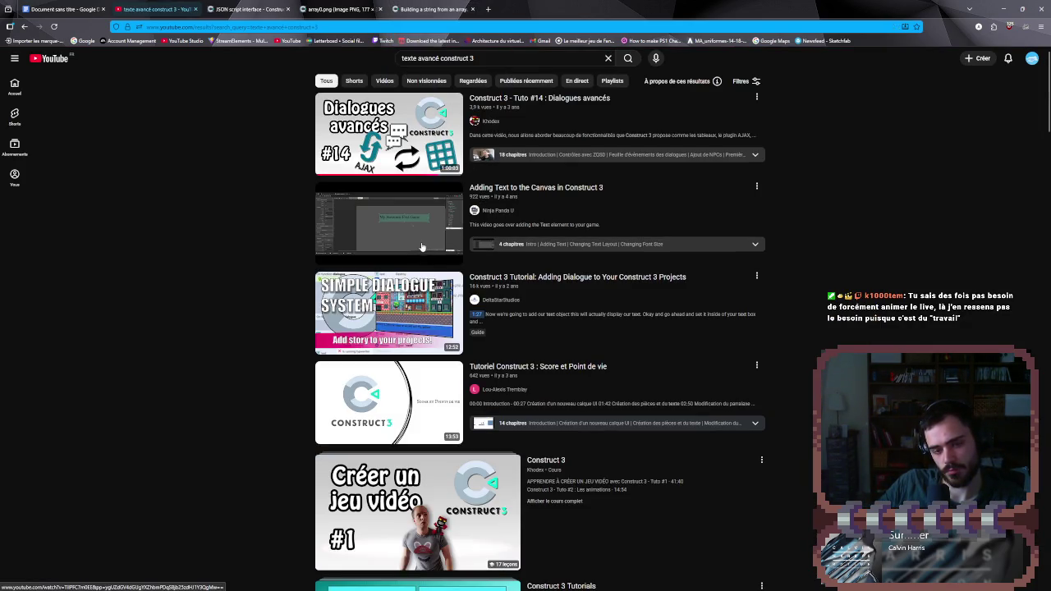
mouse_move(428, 250)
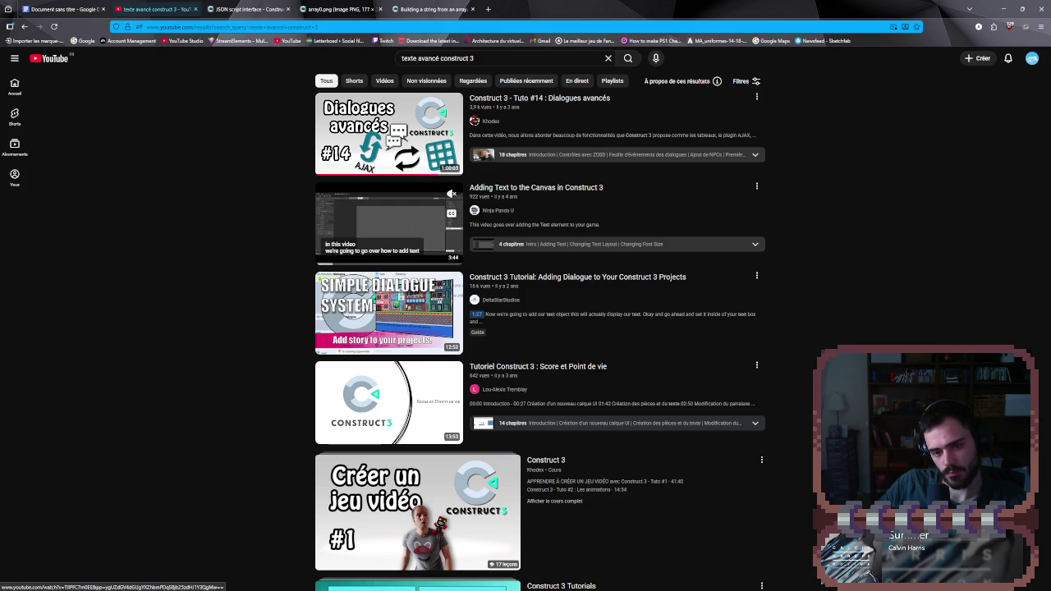
scroll(429, 250, down, 5)
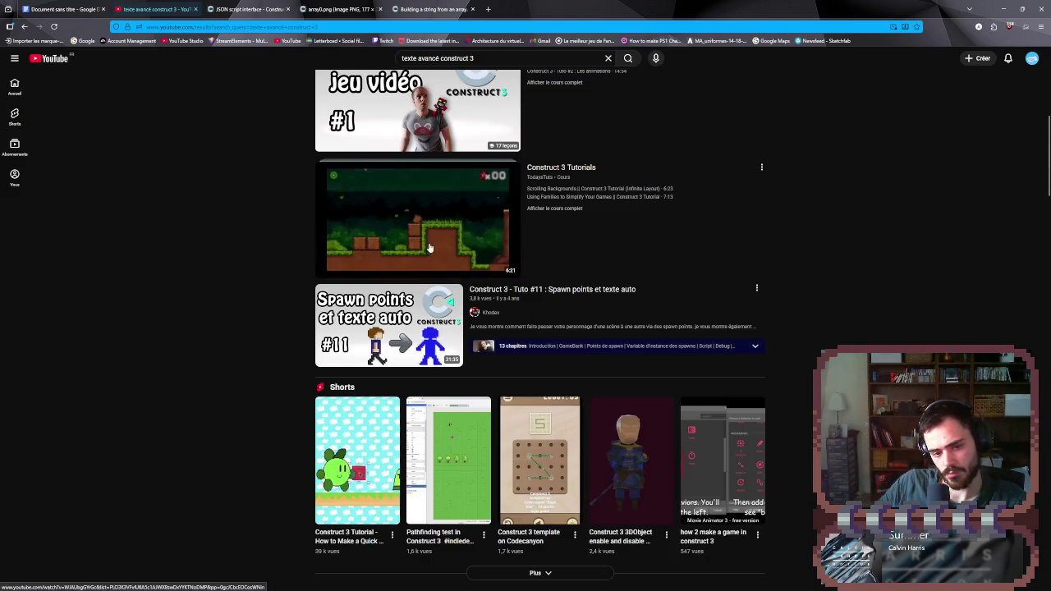
scroll(429, 250, down, 1)
scroll(428, 249, down, 1)
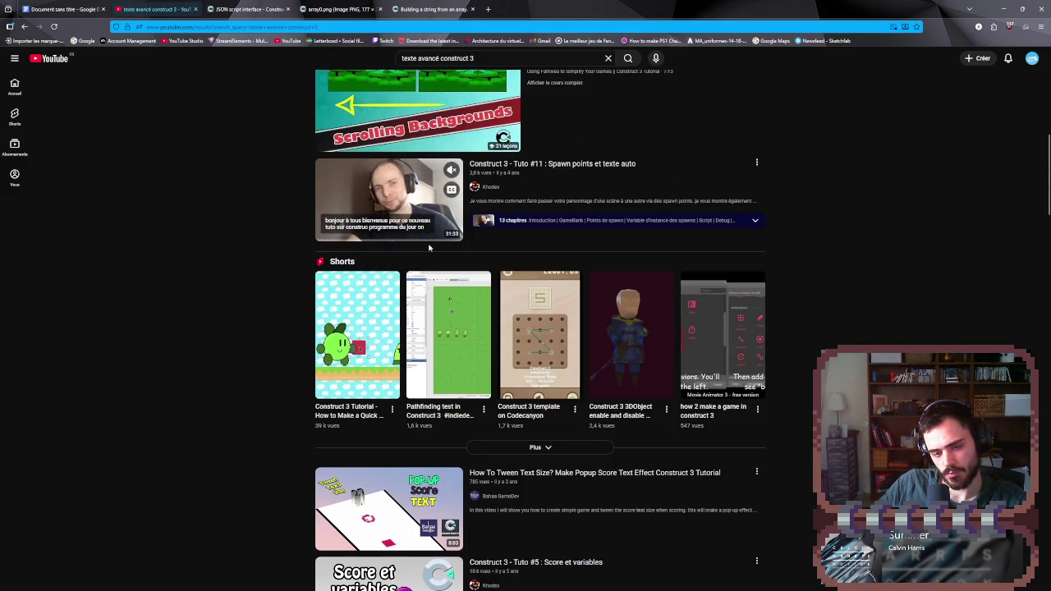
scroll(428, 250, down, 1)
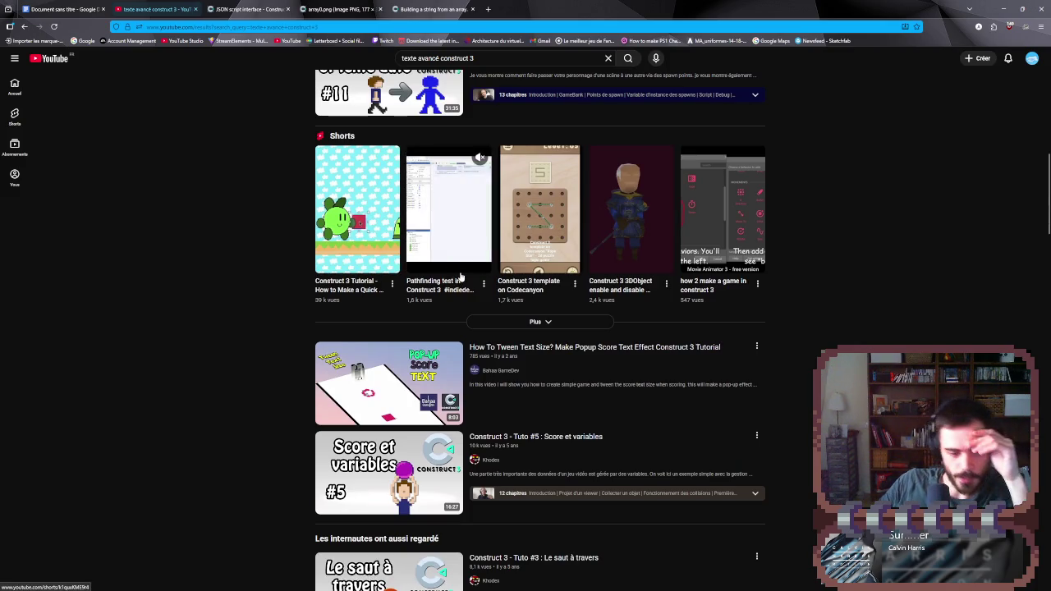
scroll(460, 279, down, 2)
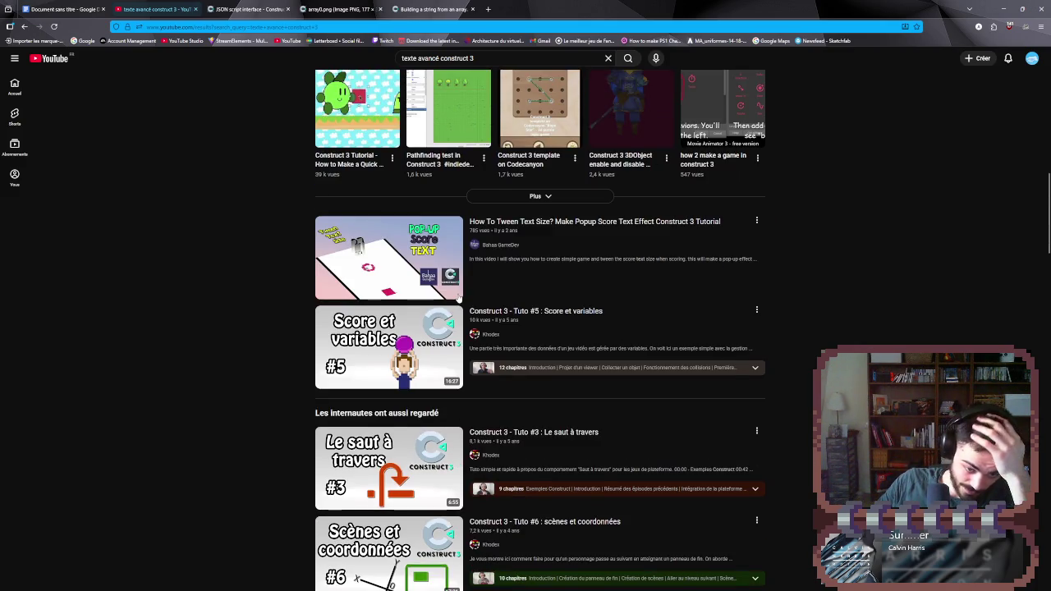
scroll(459, 298, down, 1)
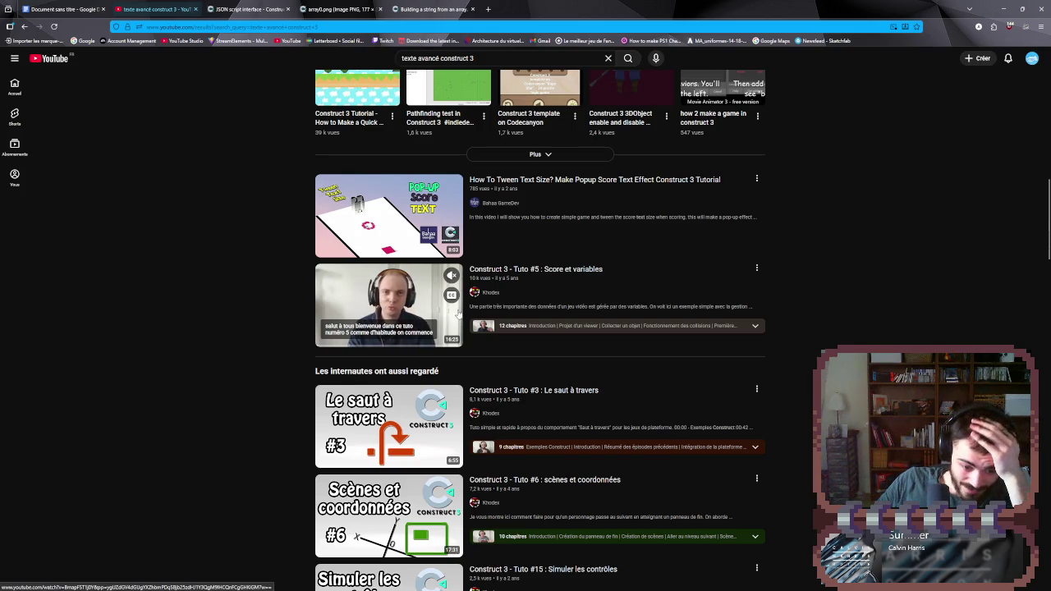
scroll(459, 314, down, 2)
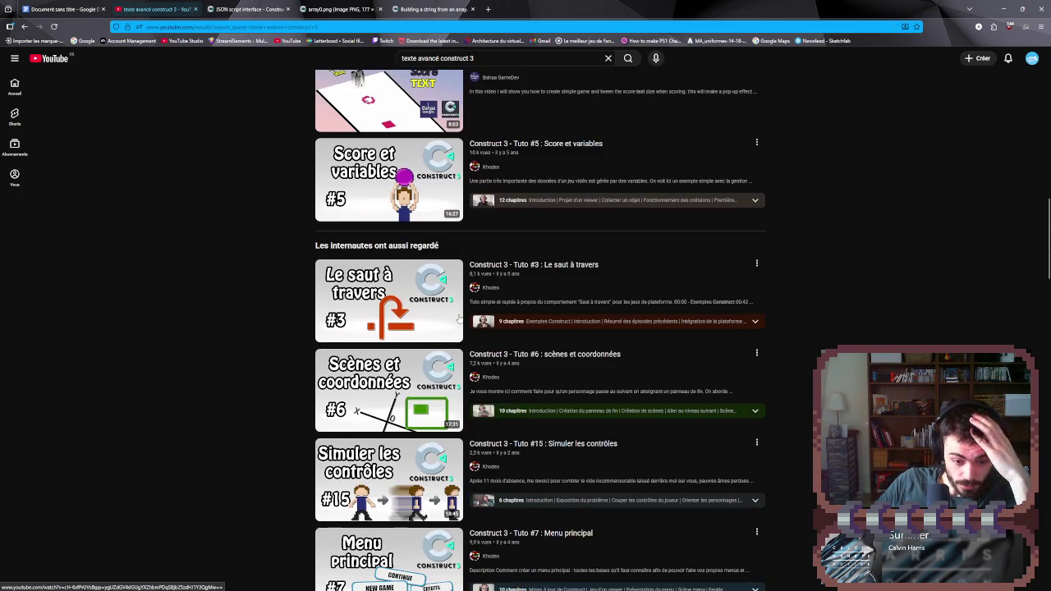
scroll(458, 318, down, 2)
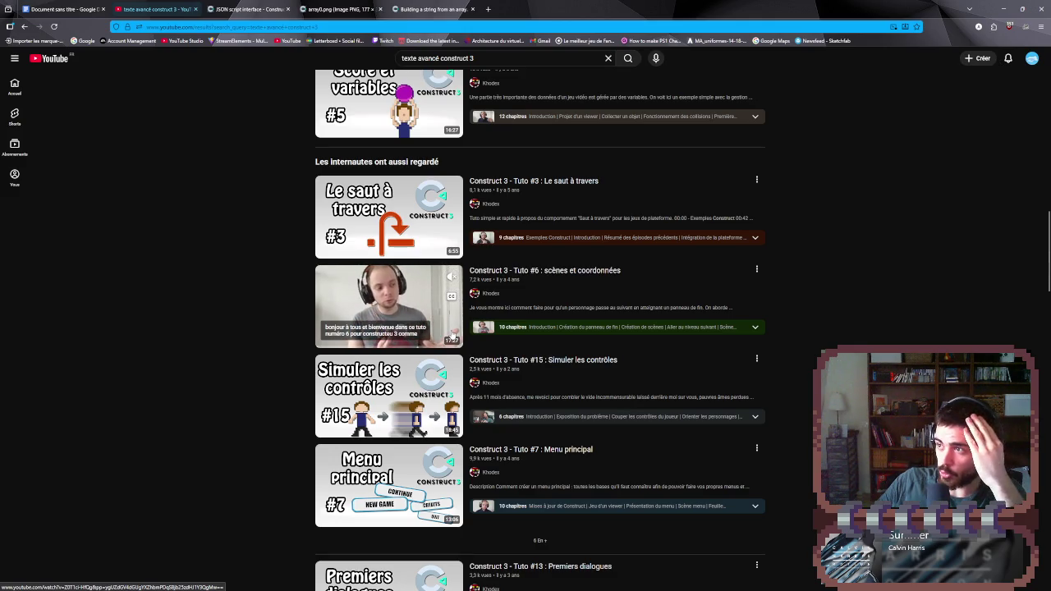
scroll(452, 338, down, 2)
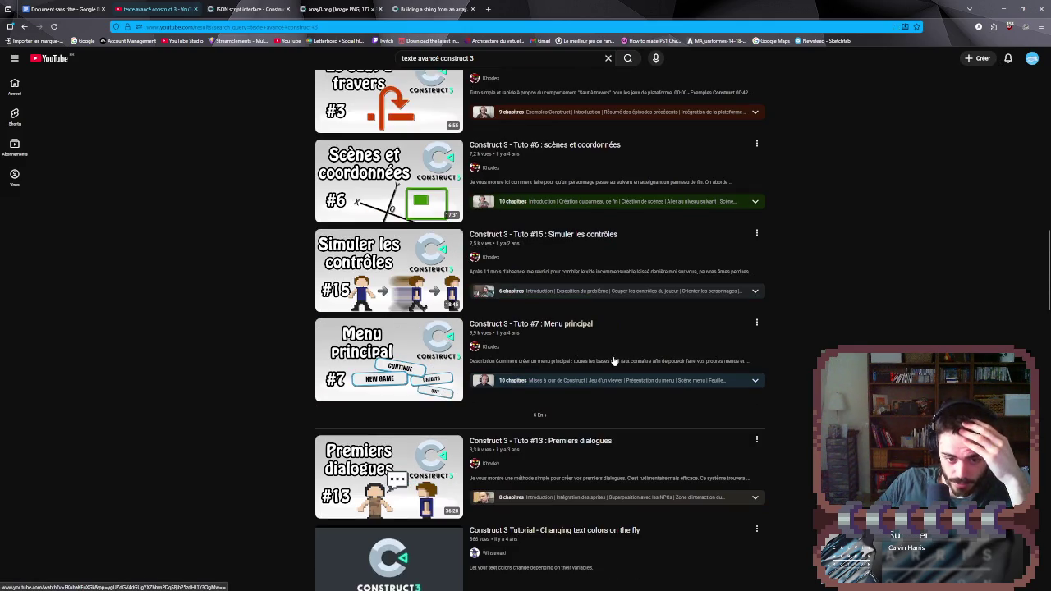
scroll(602, 359, down, 3)
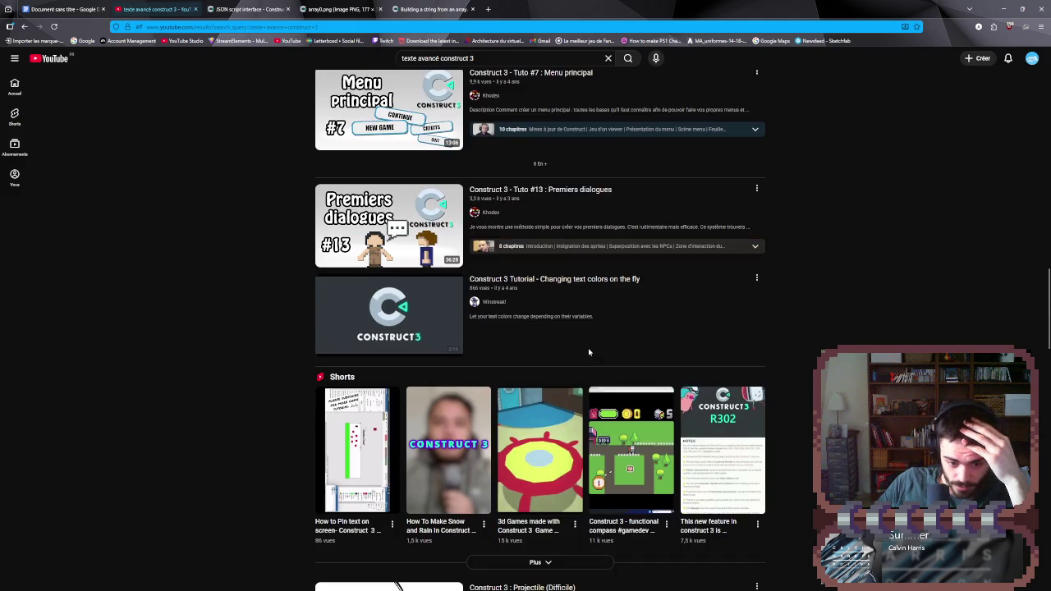
scroll(589, 351, down, 1)
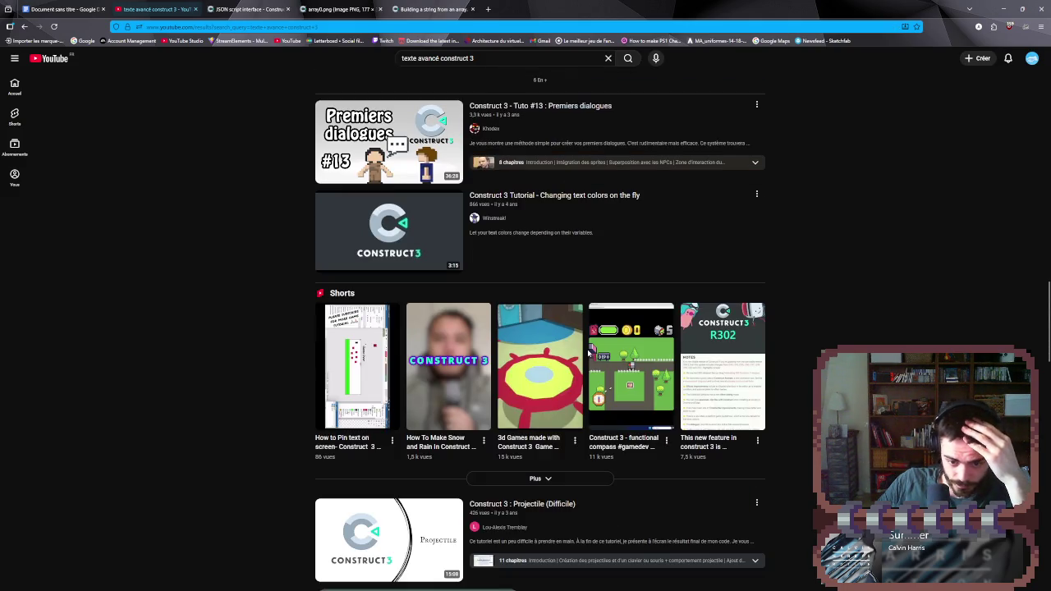
mouse_move(567, 392)
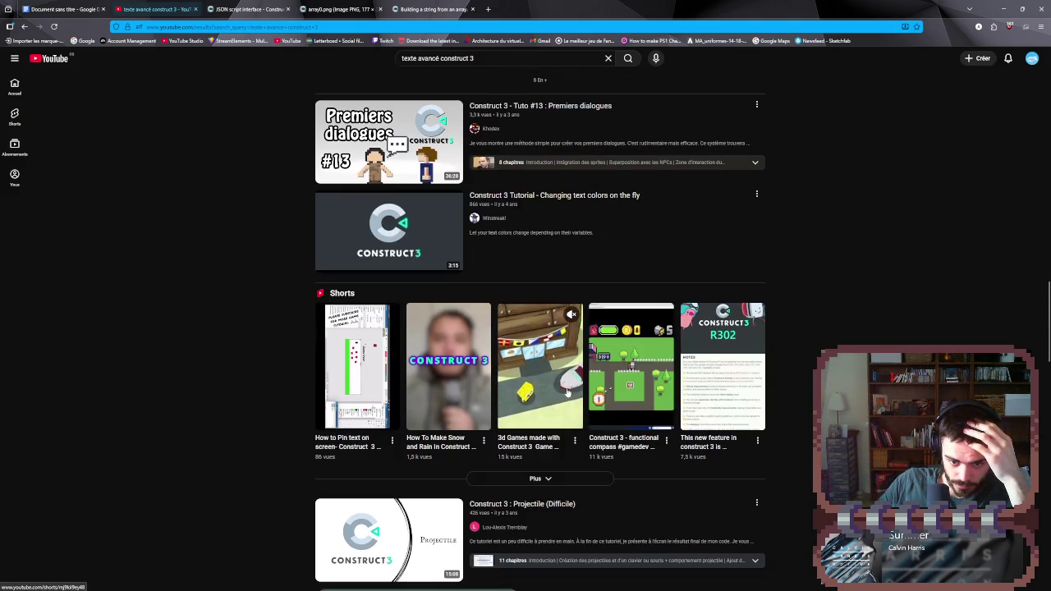
scroll(358, 462, down, 1)
scroll(357, 461, down, 3)
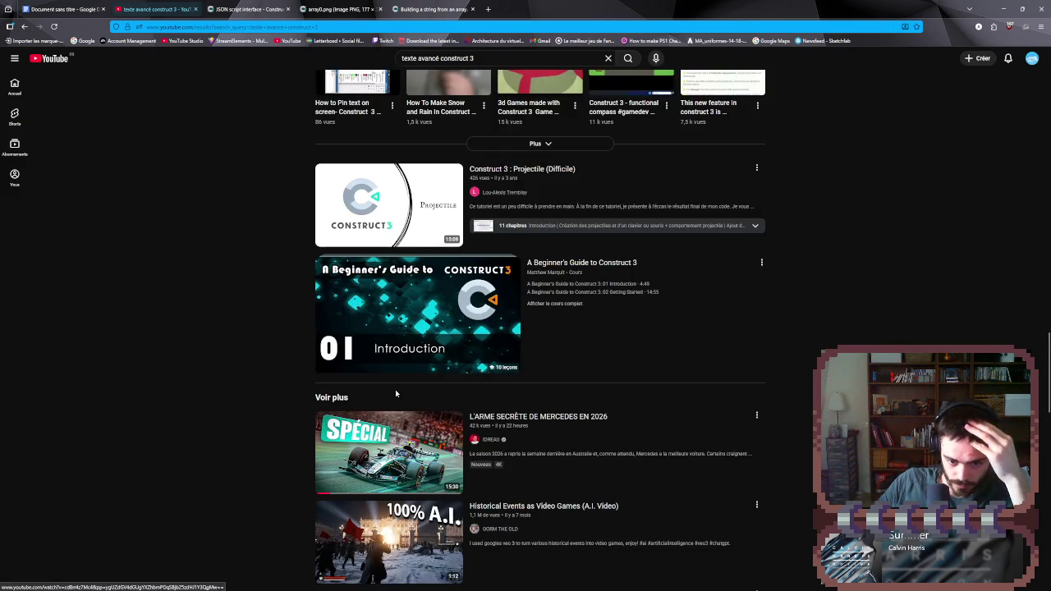
scroll(396, 393, down, 10)
scroll(402, 378, up, 9)
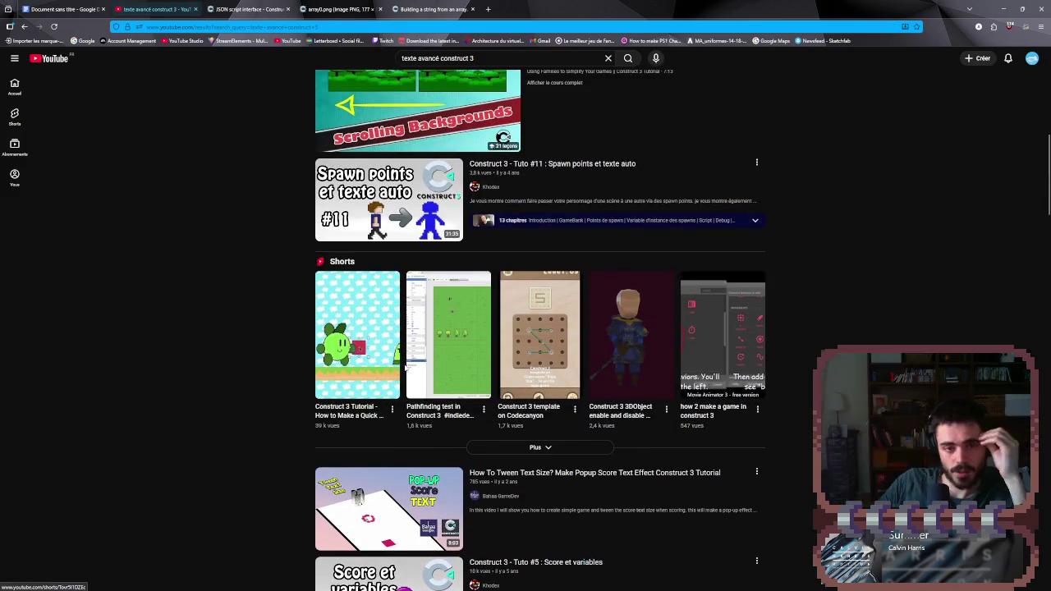
mouse_move(399, 367)
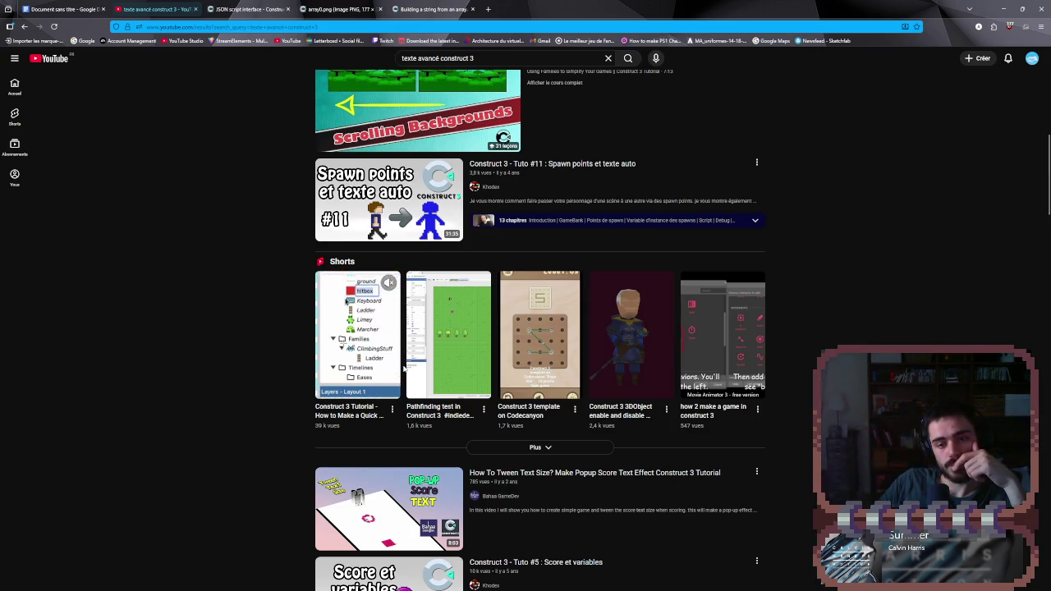
scroll(402, 369, up, 1)
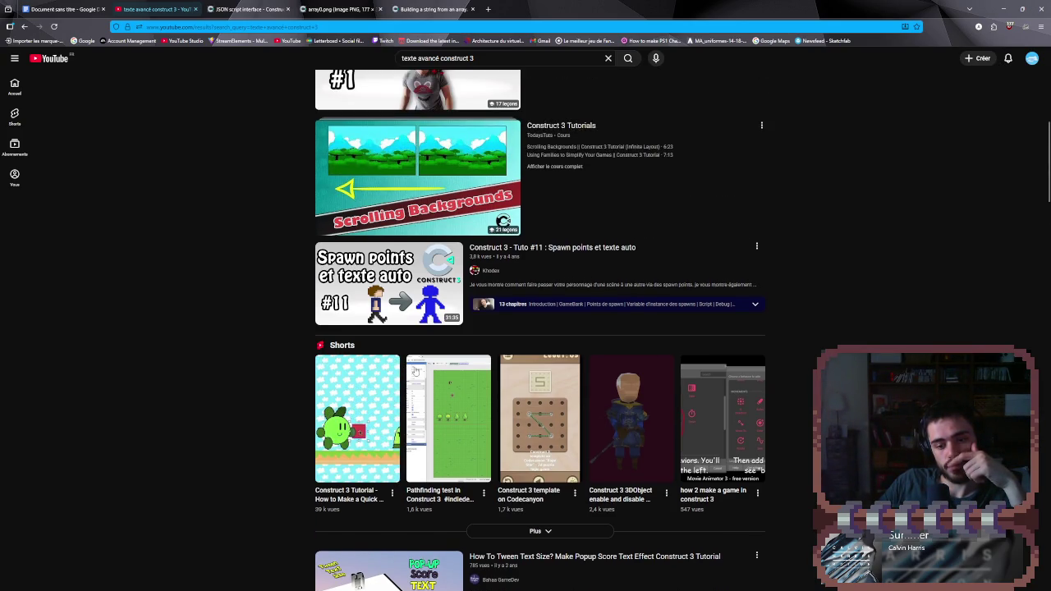
scroll(410, 370, up, 3)
scroll(417, 370, up, 4)
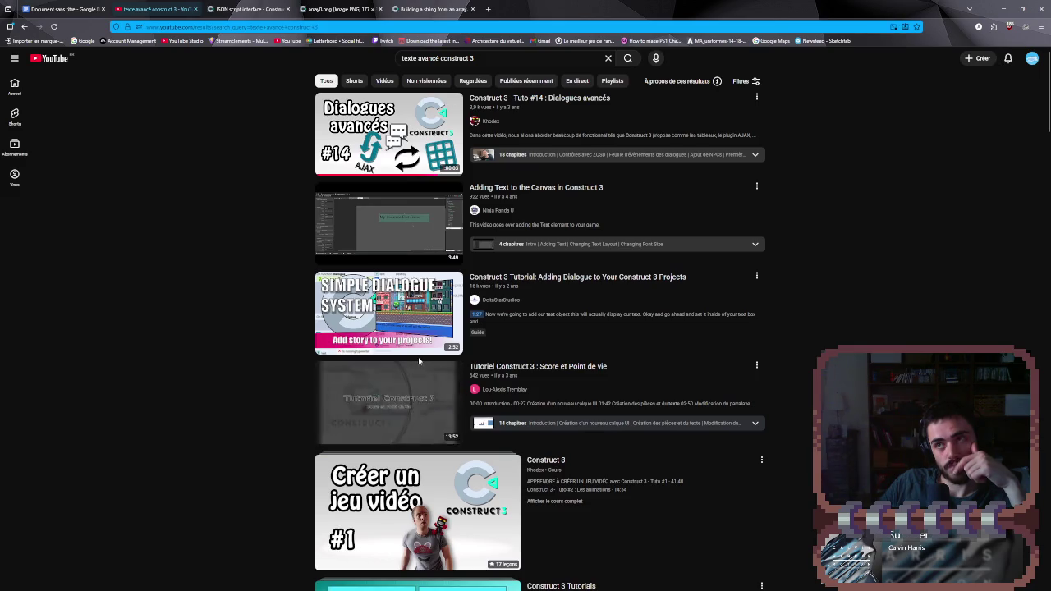
mouse_move(431, 223)
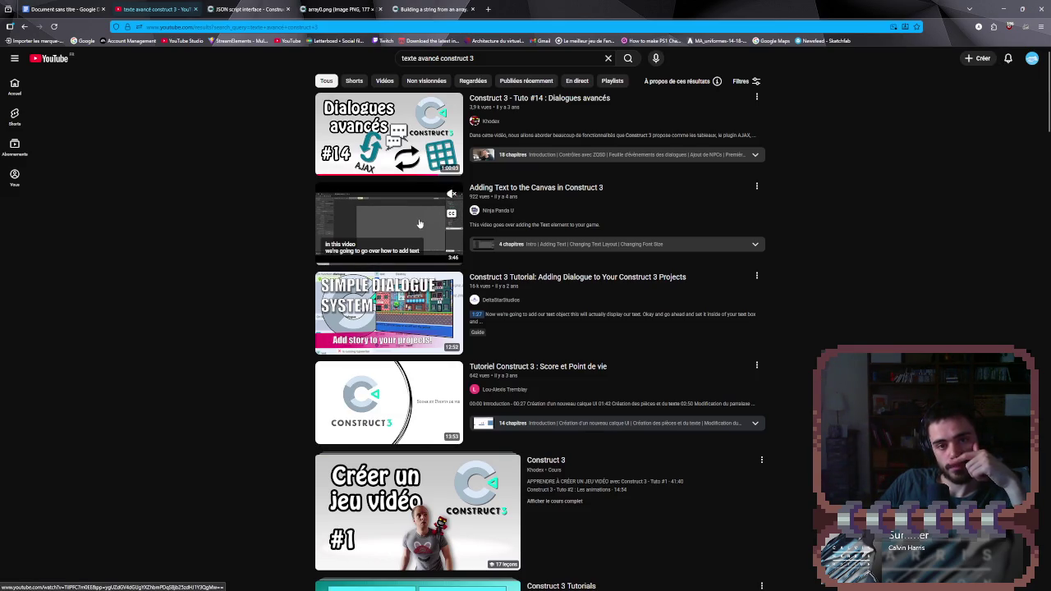
mouse_move(424, 131)
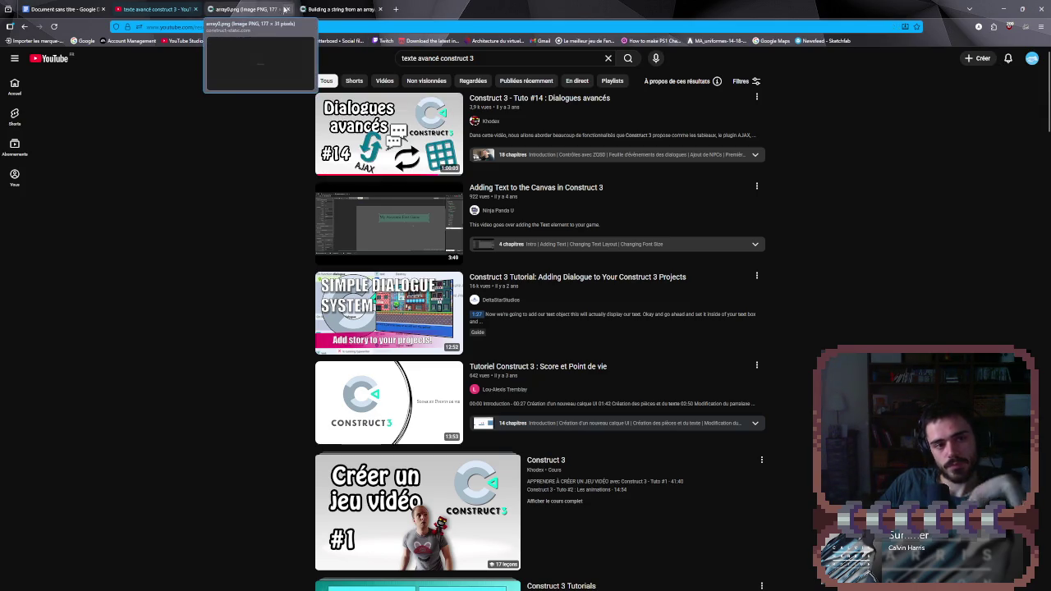
- Close the JSON script interface tab and start a 'construct 3' query in a new tab
click(286, 9)
click(383, 9)
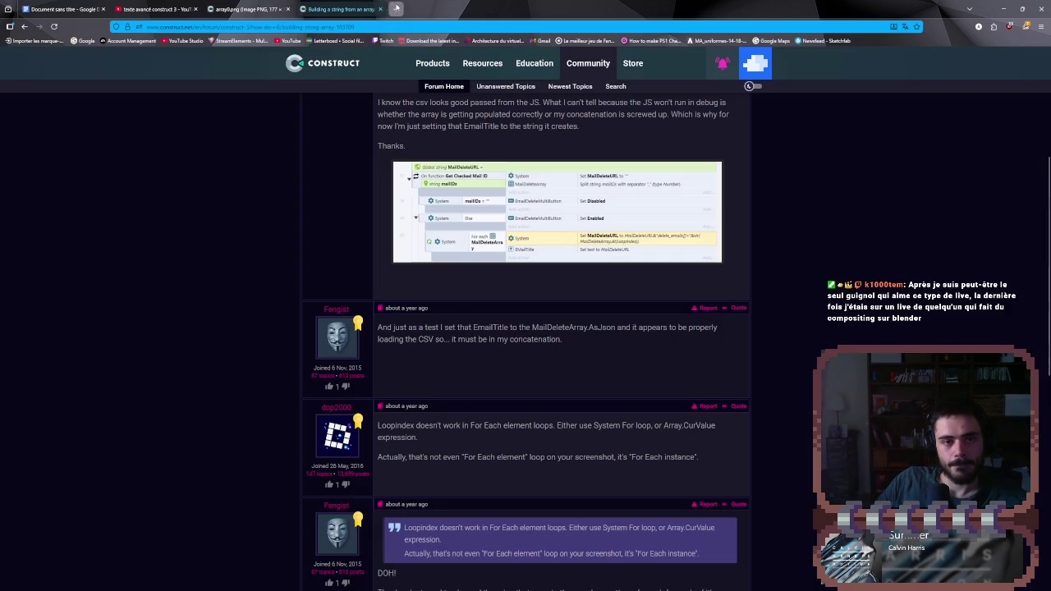
click(396, 9)
text(construct 3 st)
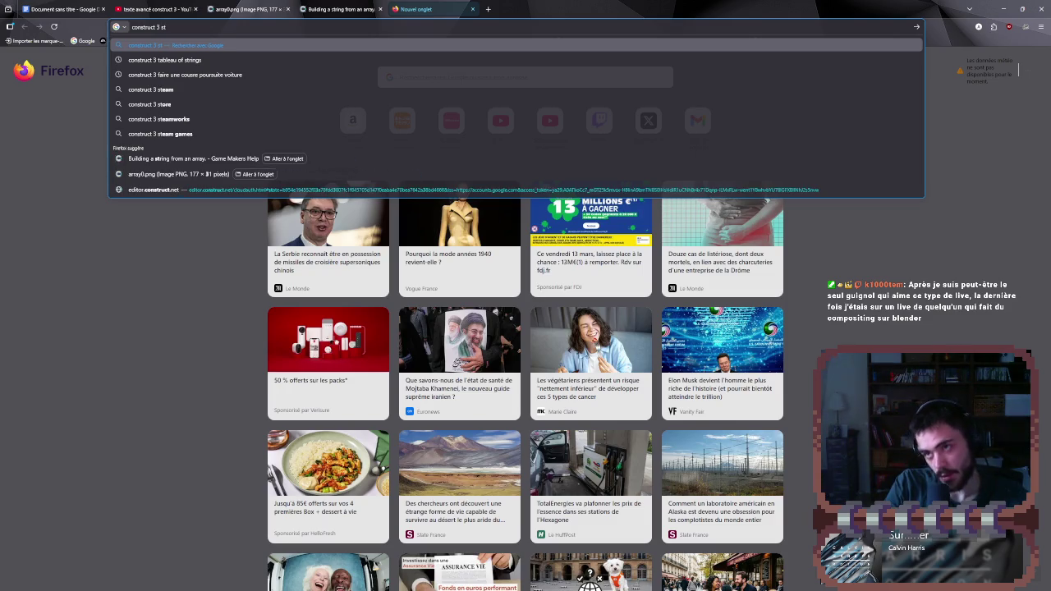
key(BackSpace)
key(BackSpace)
text(écrite)
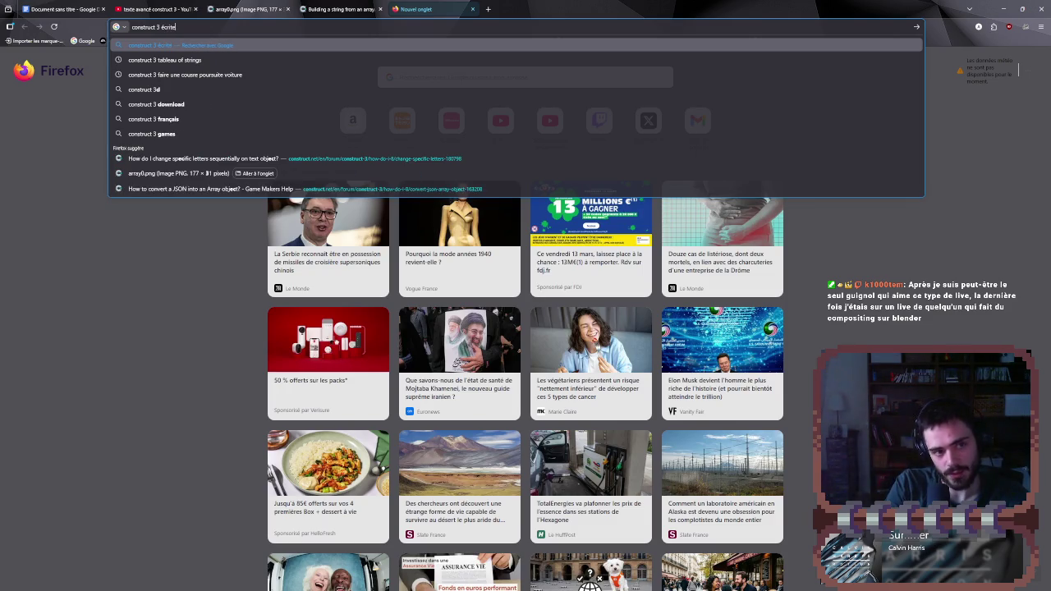
text(re)
text(ri)
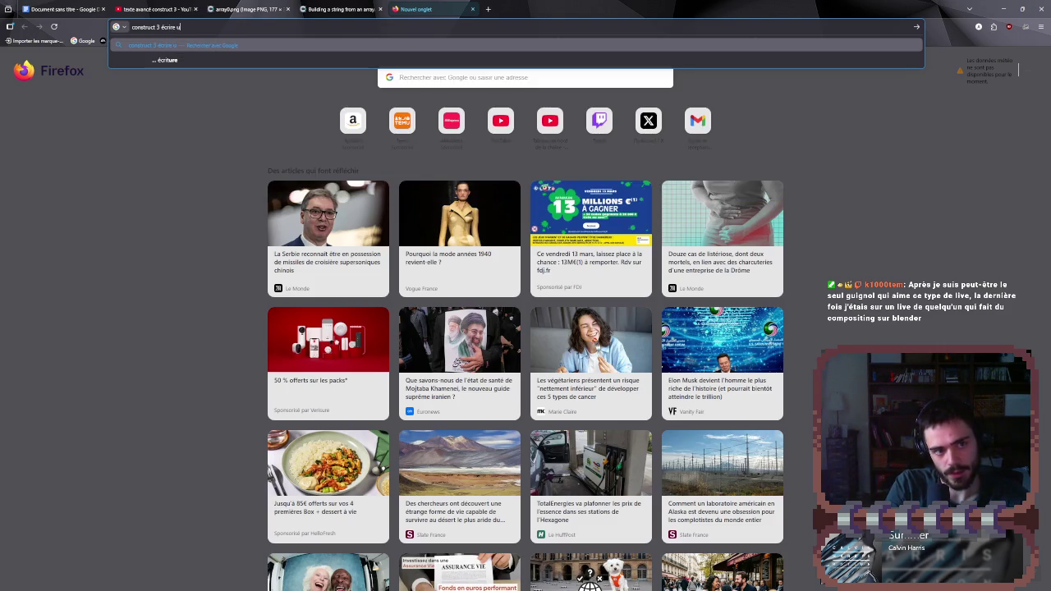
text(exte)
- Rework the new tab's query toward 'construct 3 chaque mot de la chaine de caractere'
key(BackSpace)
key(BackSpace)
key(BackSpace)
key(BackSpace)
key(BackSpace)
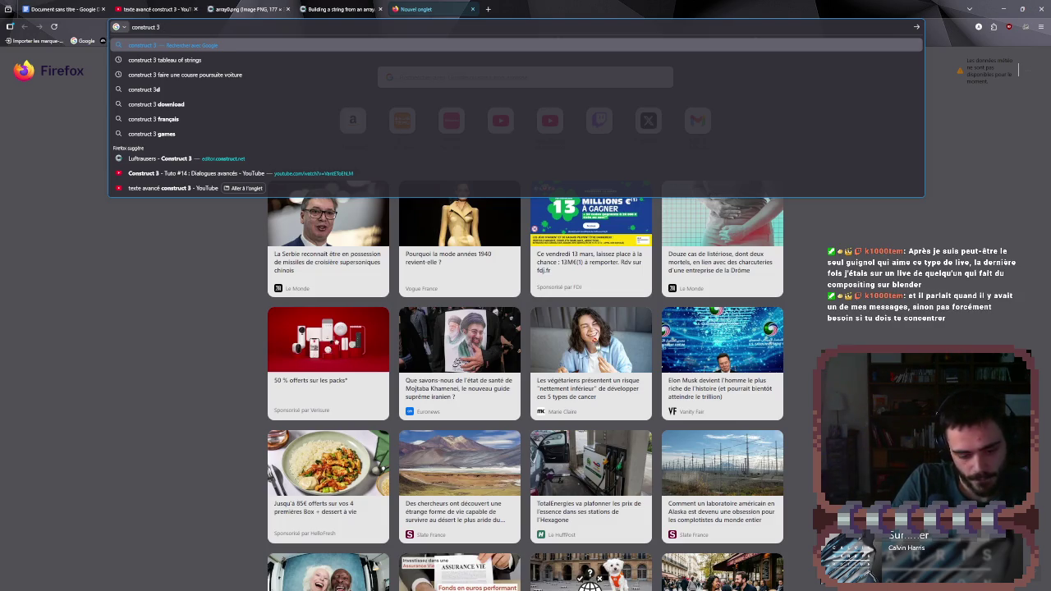
text(écri)
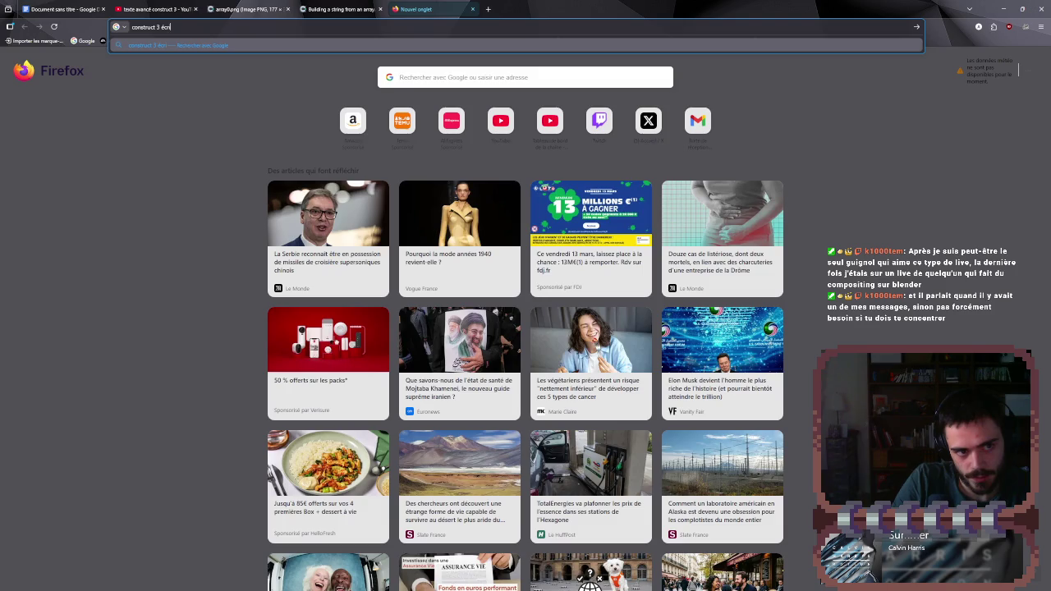
key(BackSpace)
key(BackSpace)
key(BackSpace)
key(BackSpace)
text(texte d)
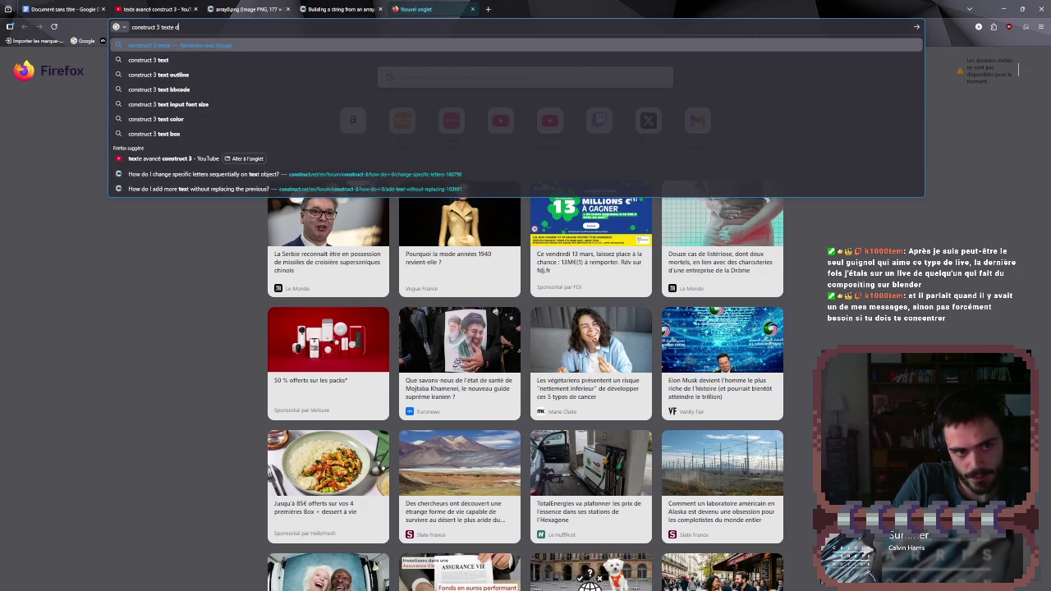
key(BackSpace)
key(BackSpace)
key(BackSpace)
text(haqu)
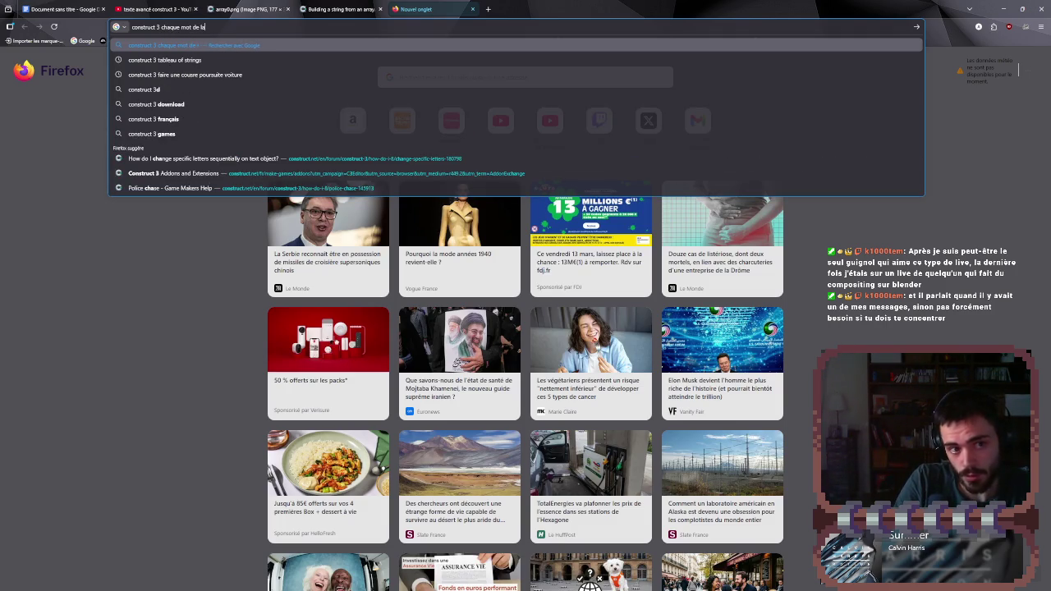
text(r)
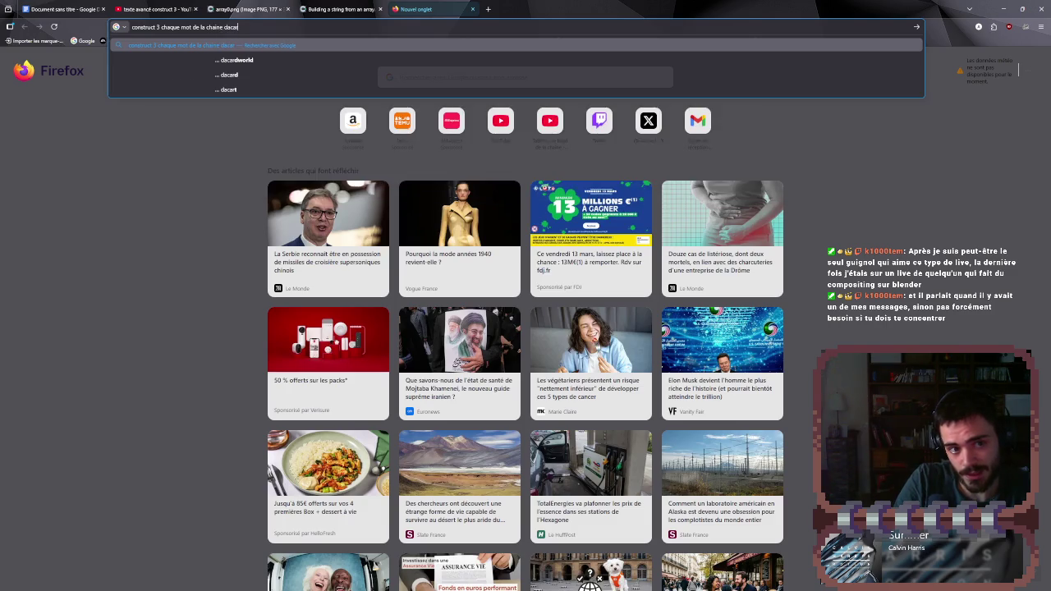
text(n)
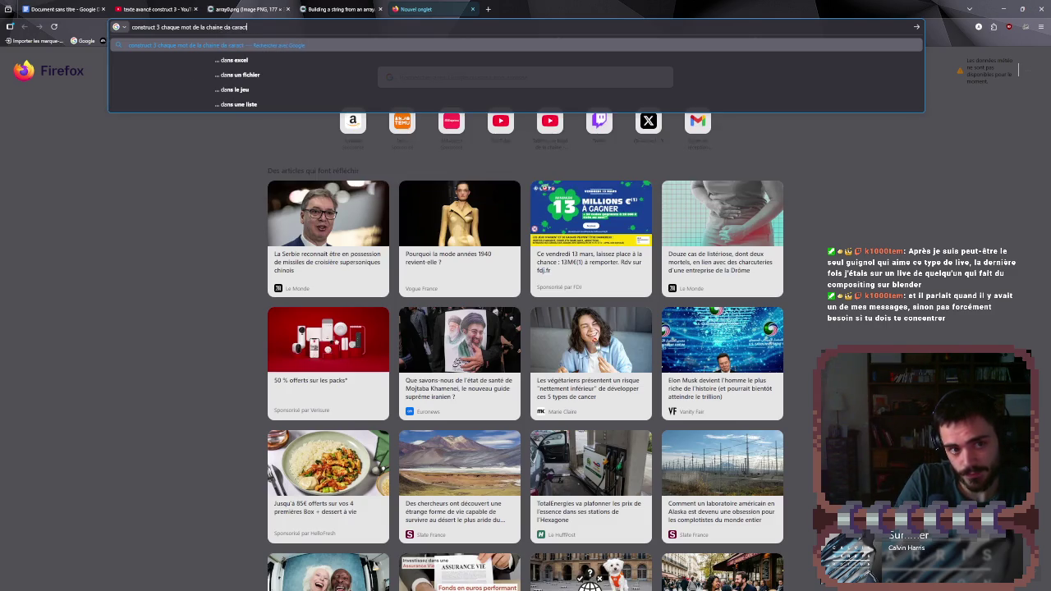